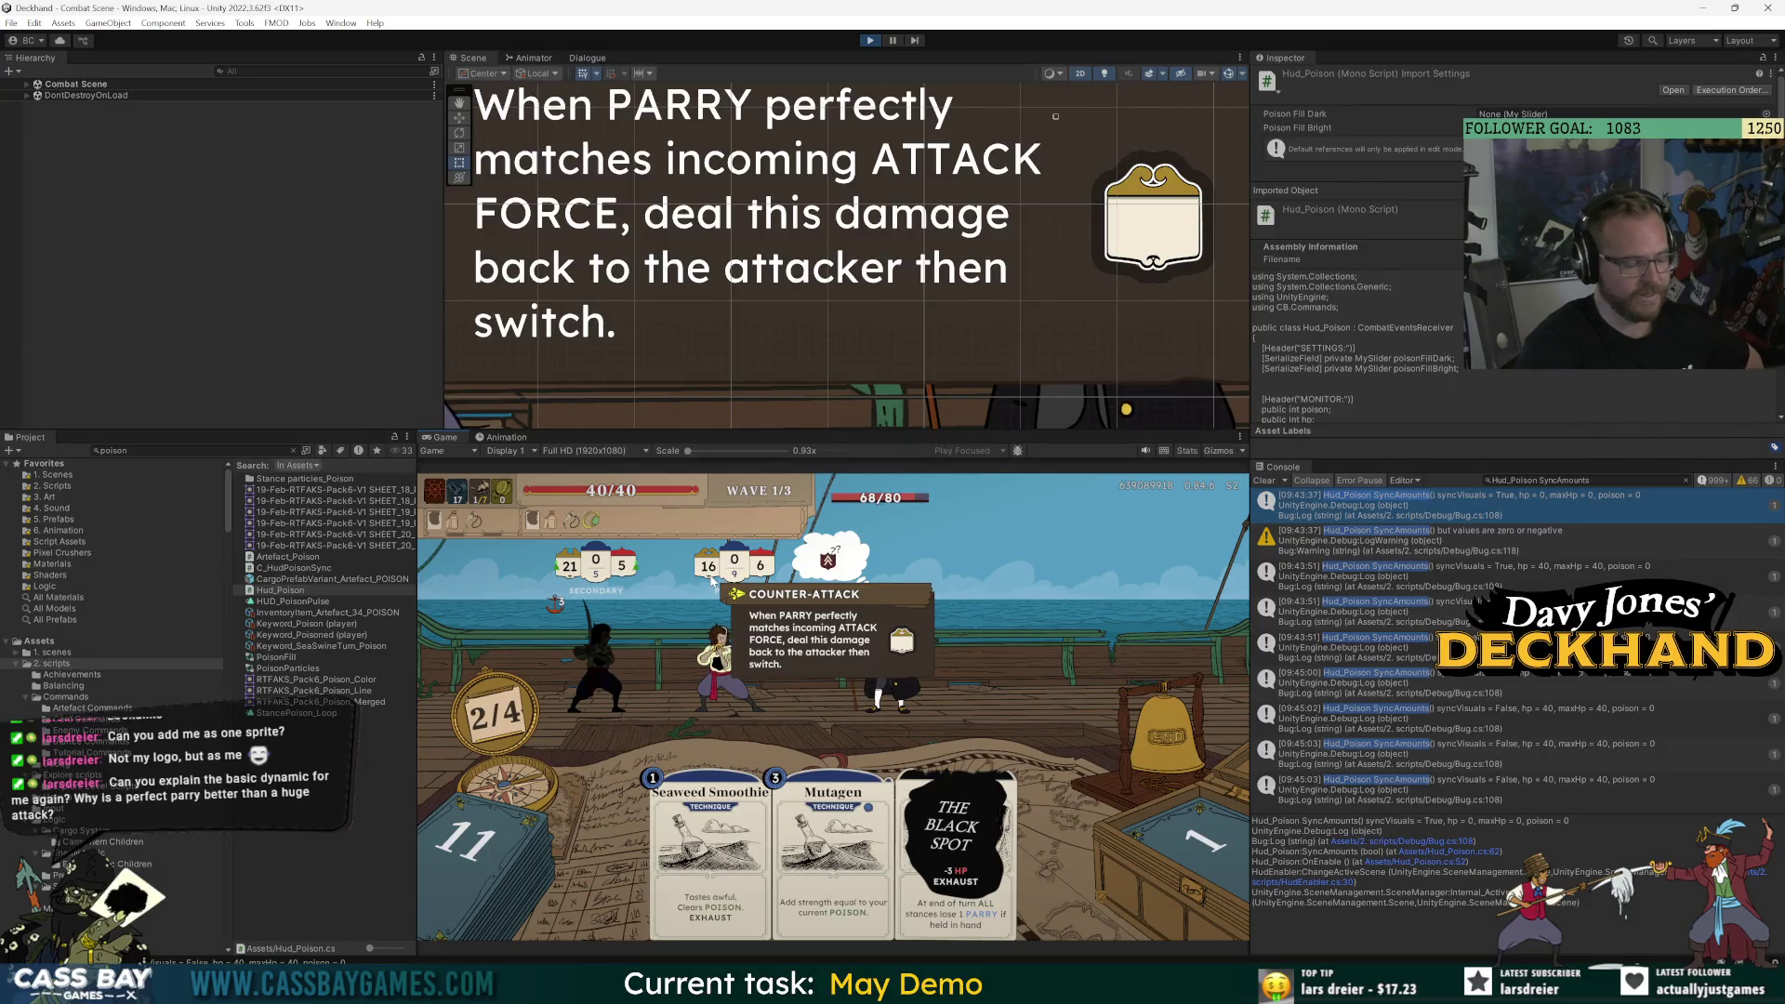
Inspect the zero-or-negative values warning in the Console and select the log filter text.
mouse_move(768, 575)
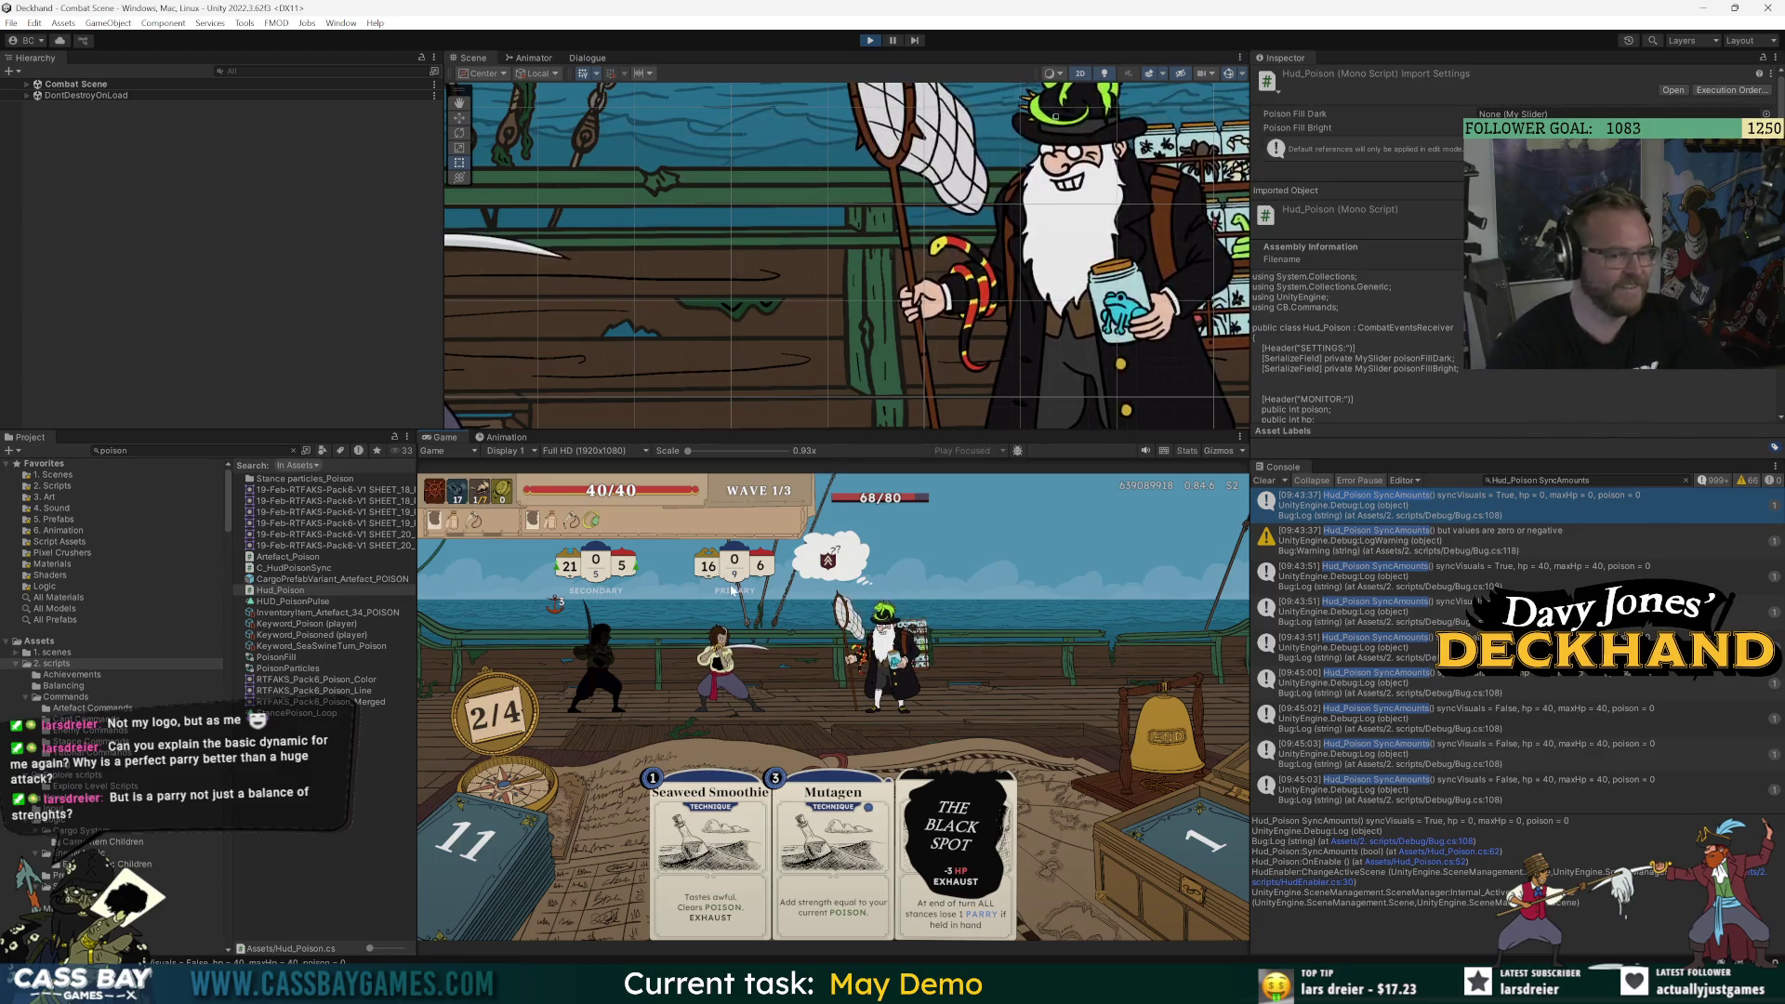
mouse_move(709, 571)
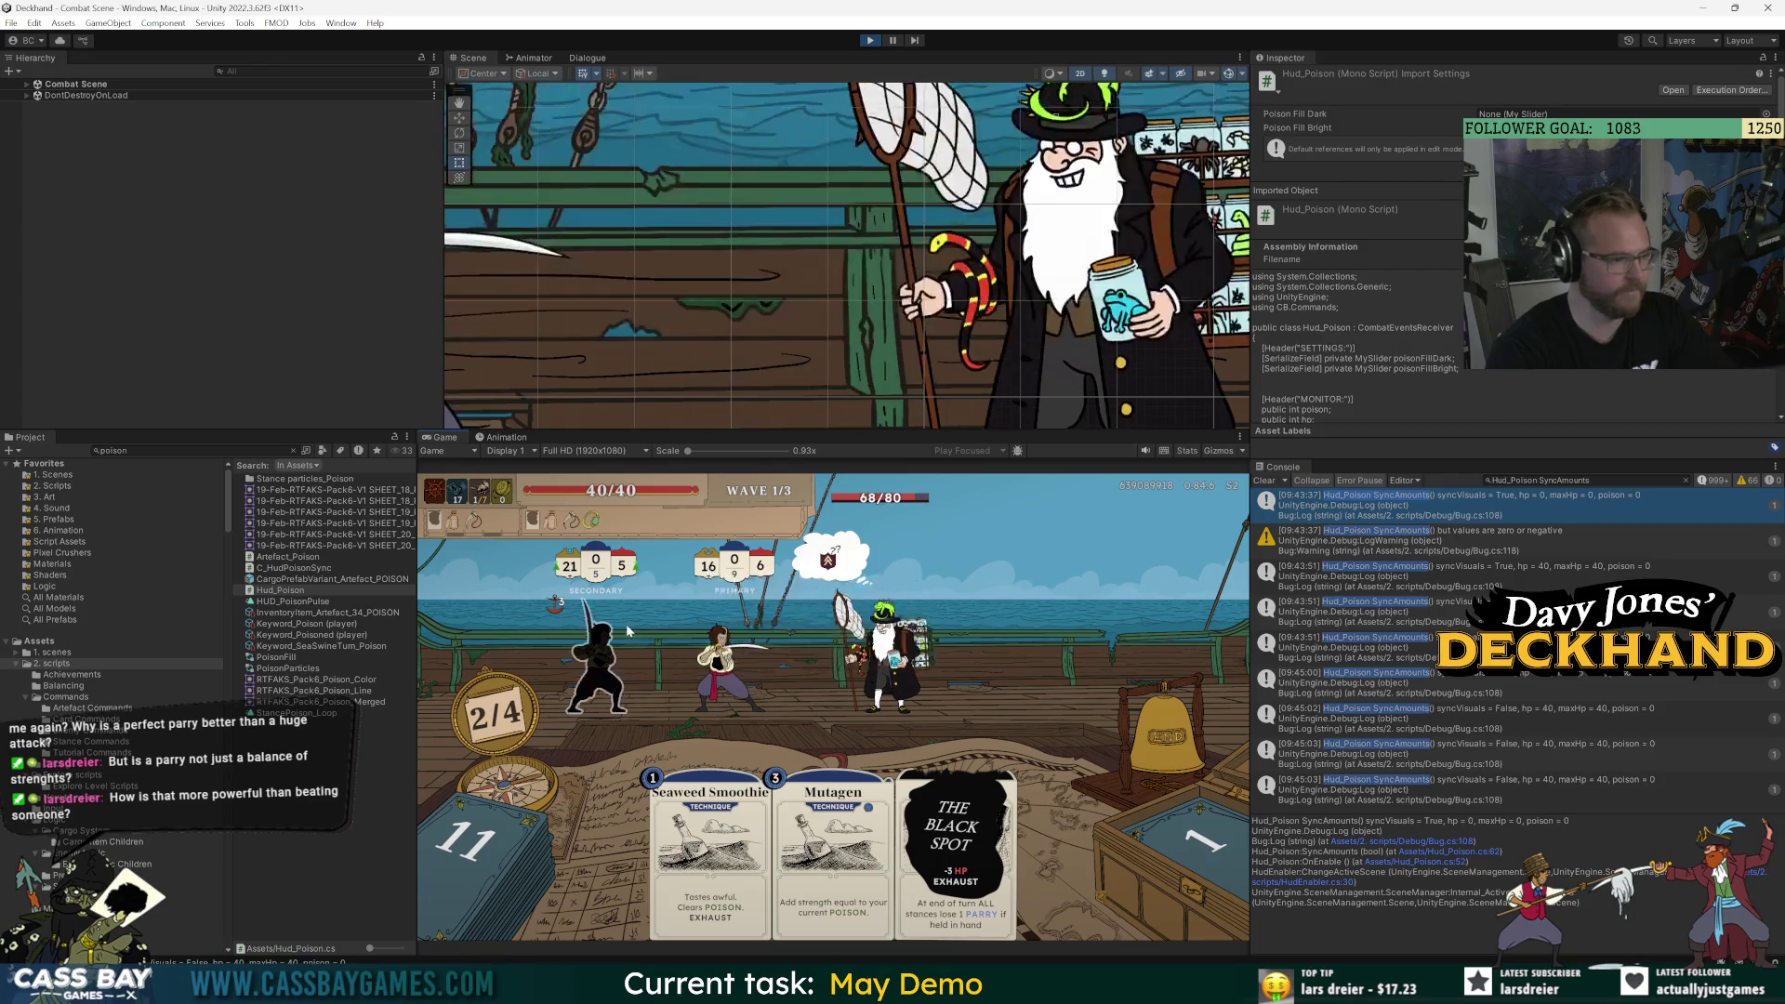
mouse_move(628, 632)
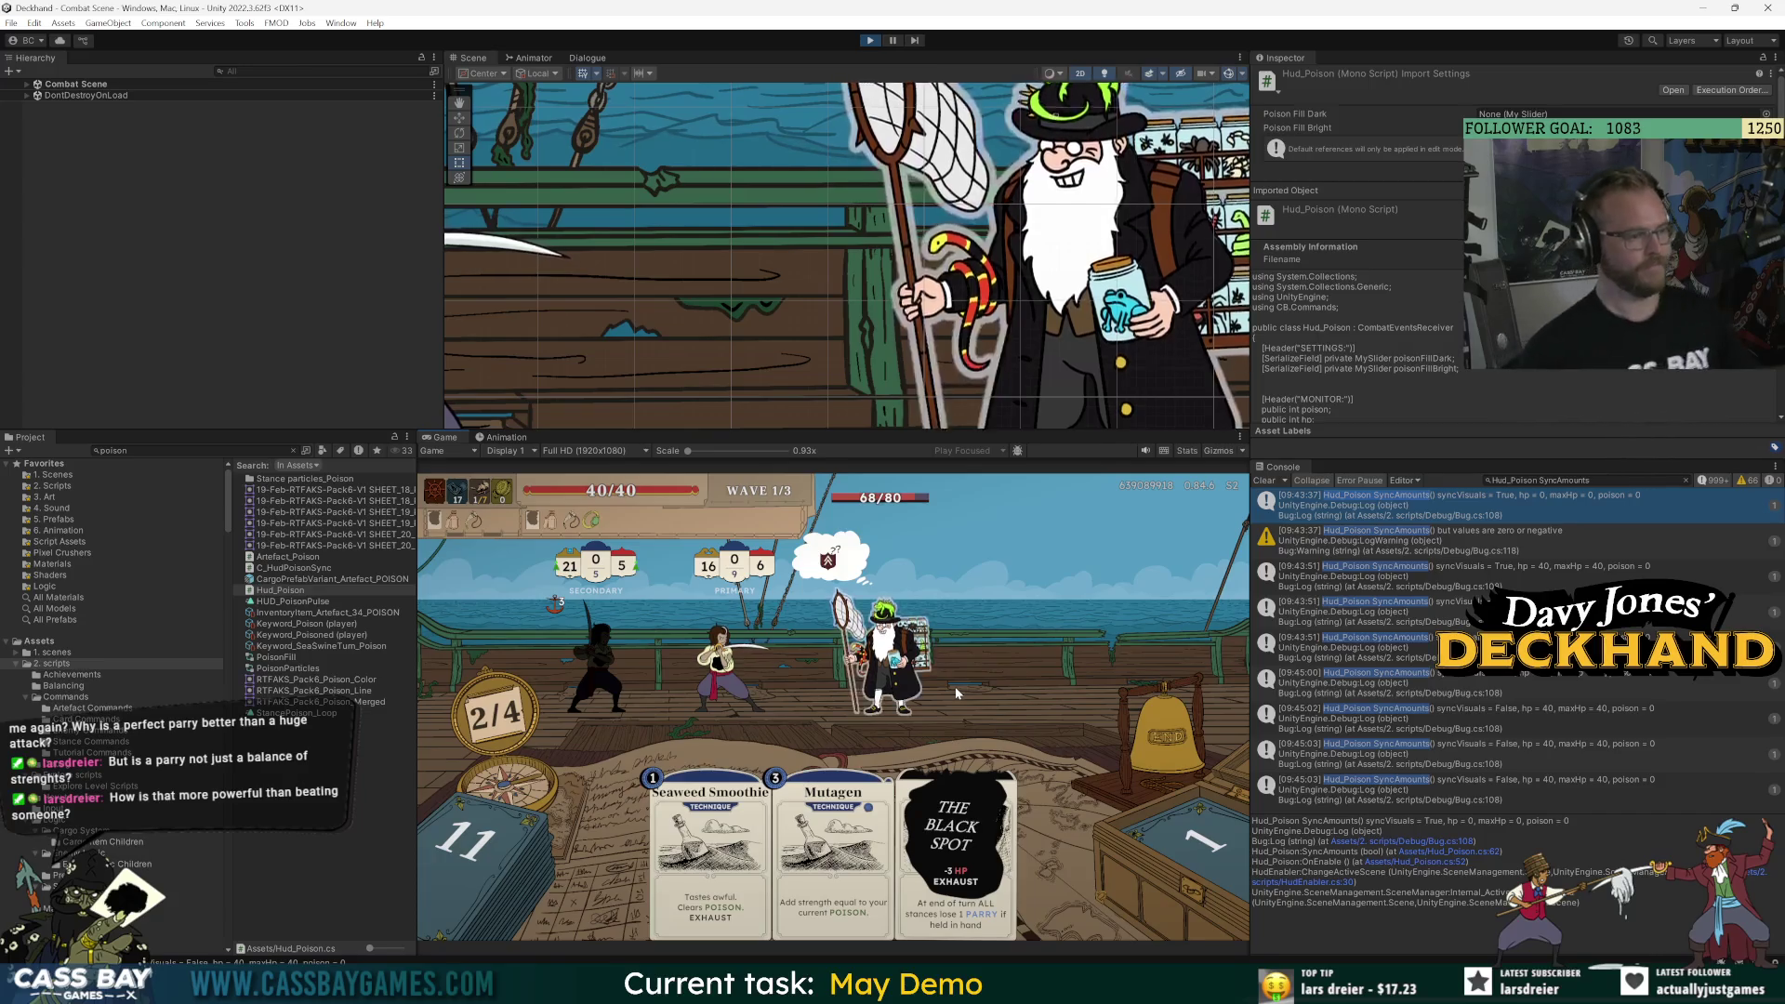
mouse_move(956, 686)
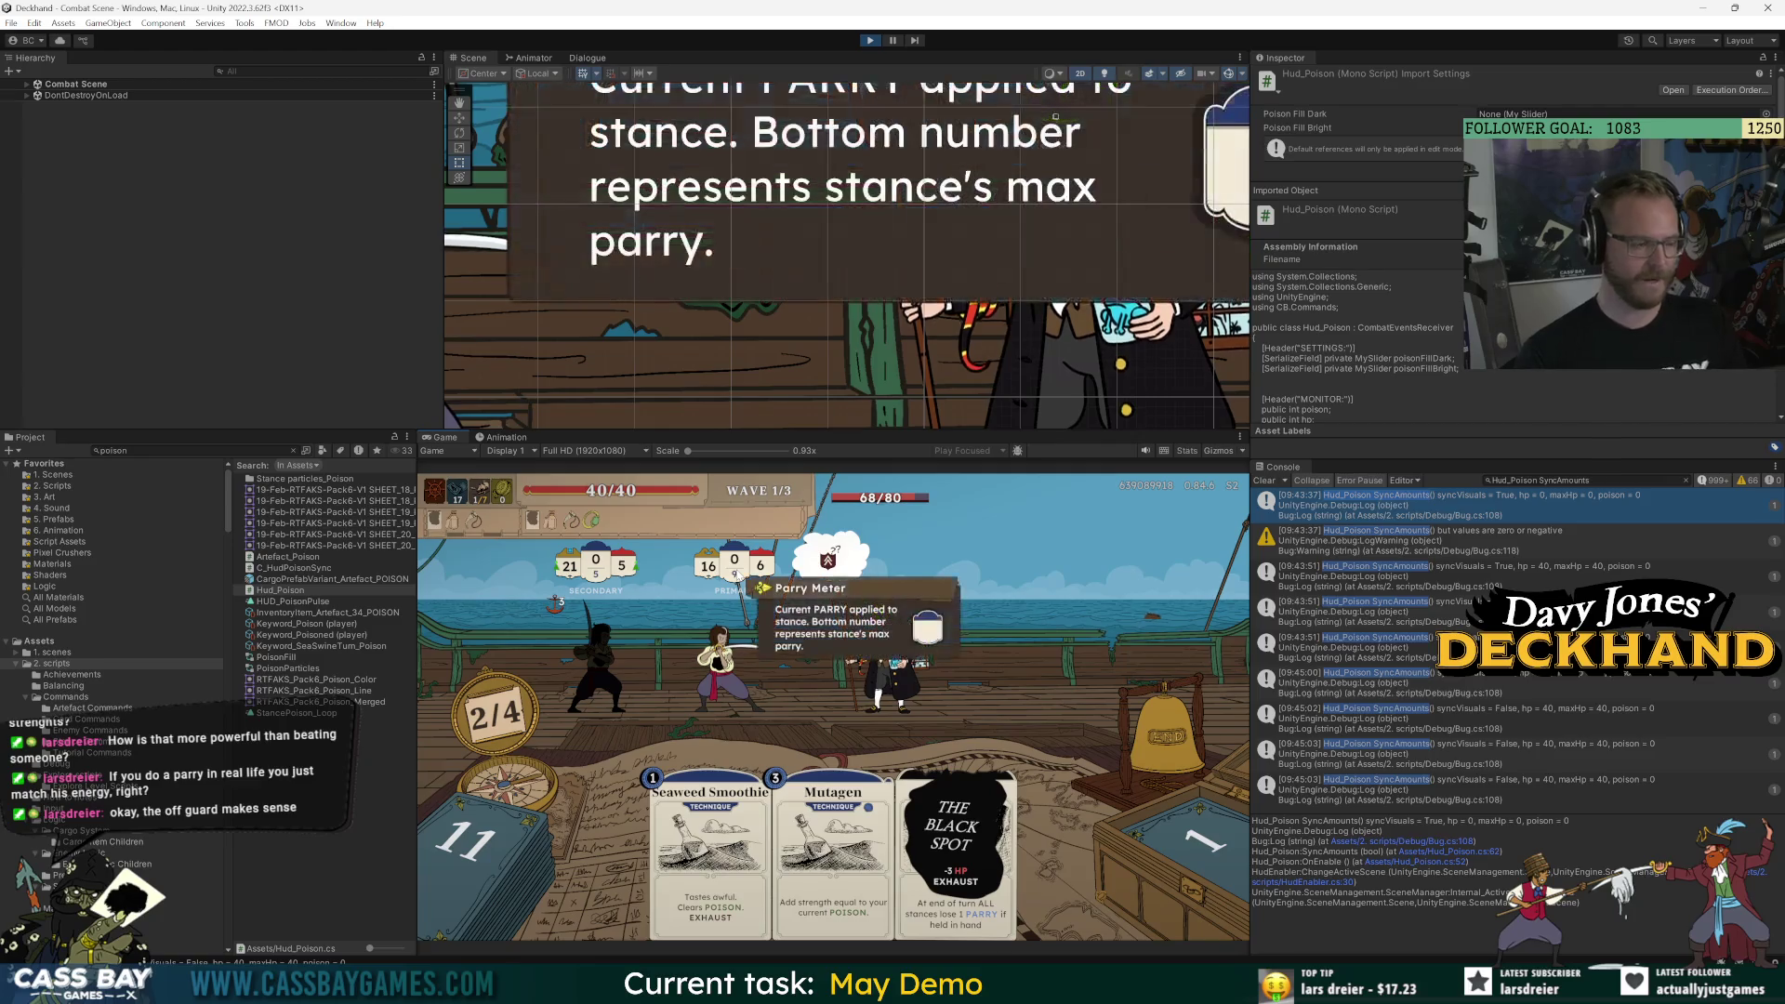
mouse_move(734, 569)
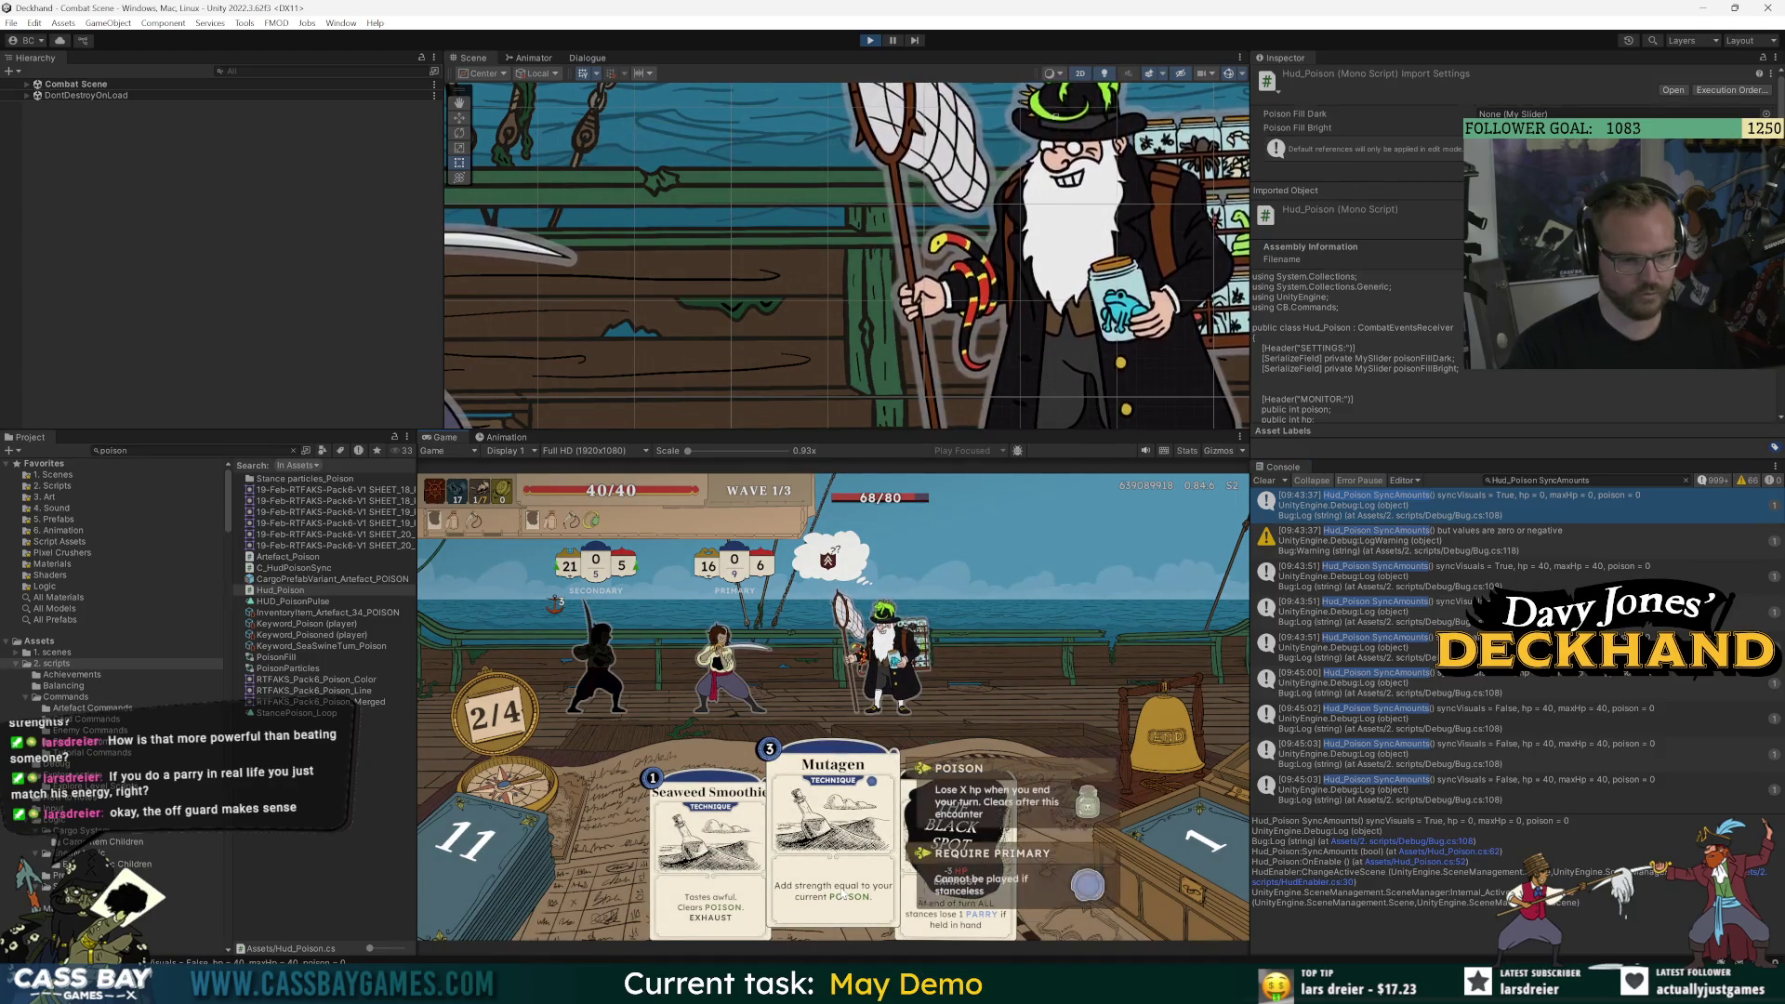
left_click(1540, 535)
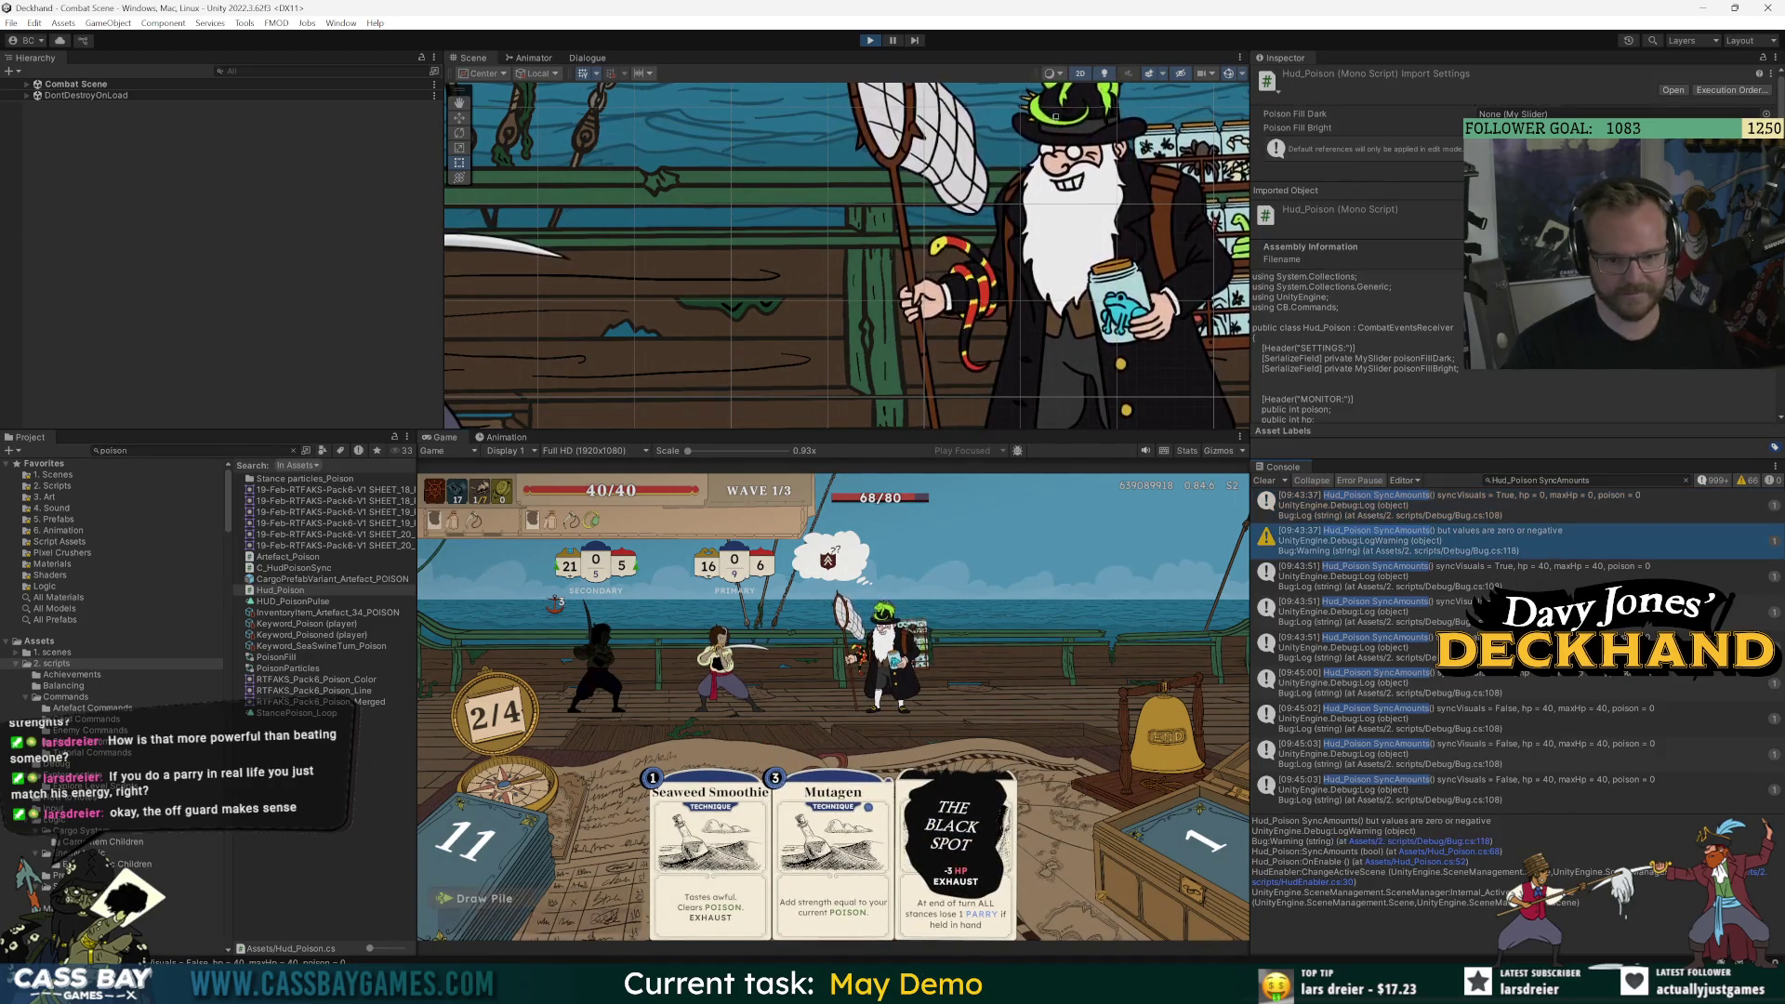
left_click(1581, 480)
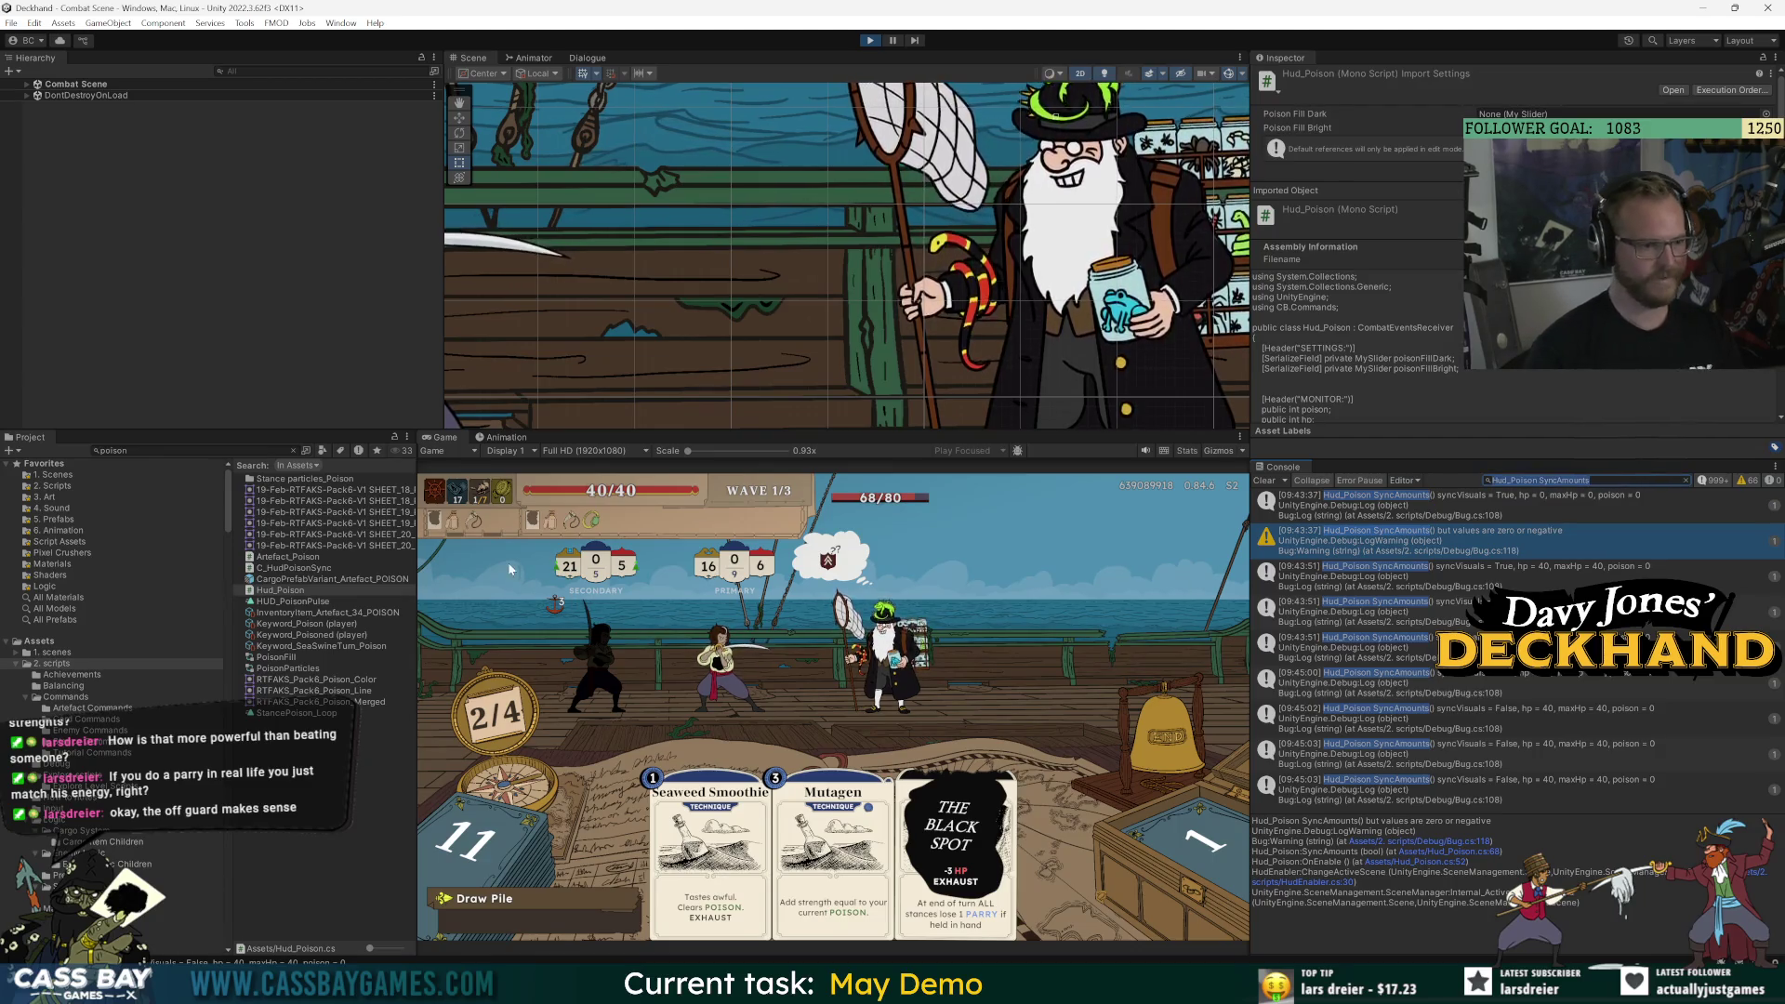
Open C_HudPoisonSync.cs in Visual Studio, pin its tab, and delete the blank lines above SyncAmounts.
double_click(278, 569)
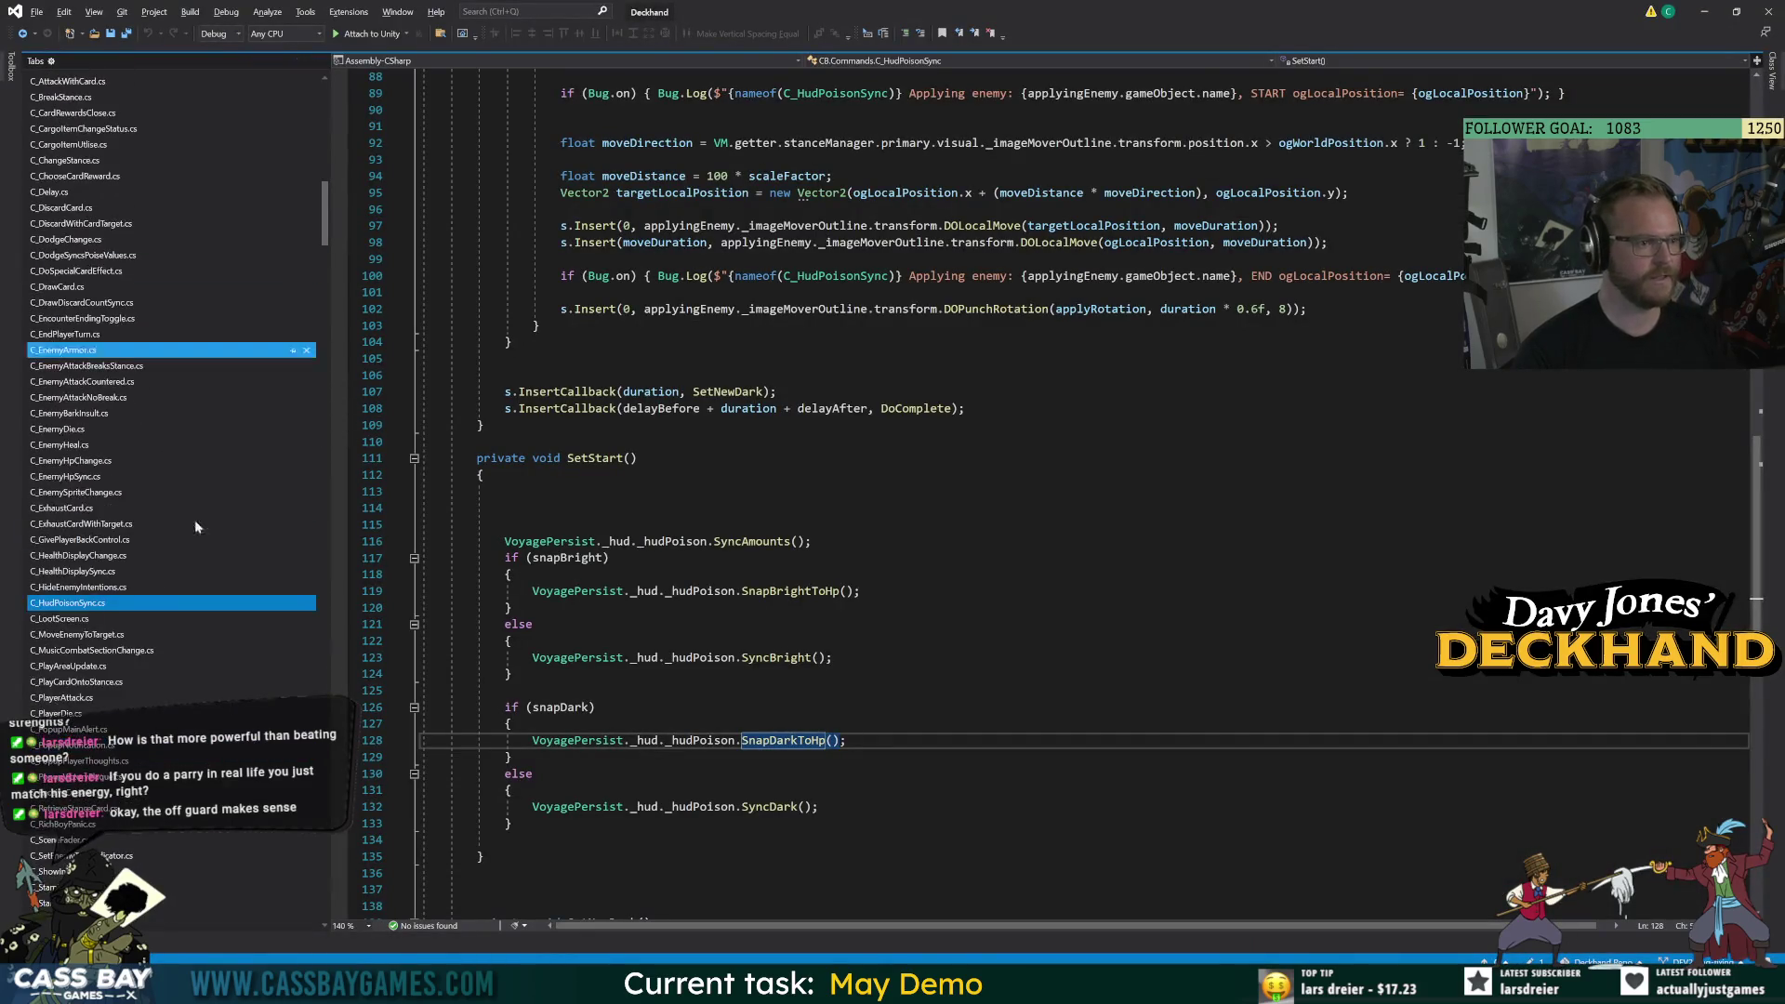
left_click(291, 606)
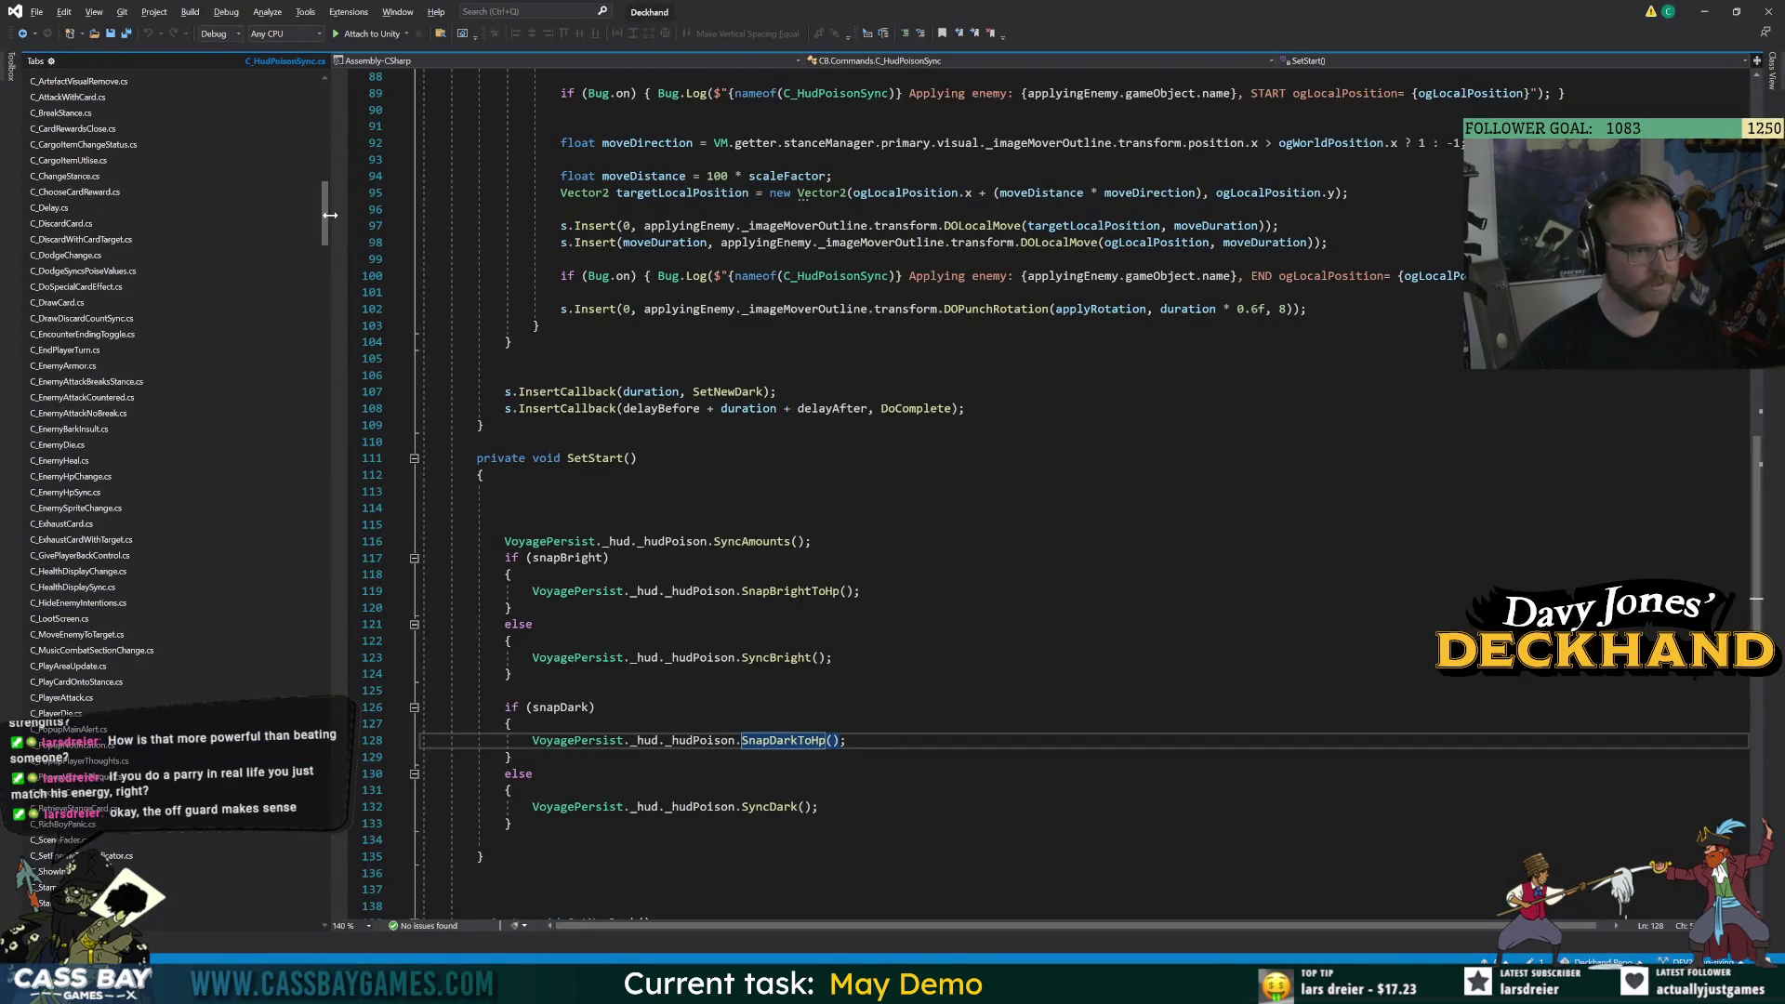
left_click_drag(331, 215, 325, 100)
left_click(423, 525)
key("shift+Up")
key("shift+Up")
key("Delete")
Select the C_HudPoisonSync class name on line 42 and return to Unity.
left_click(609, 524)
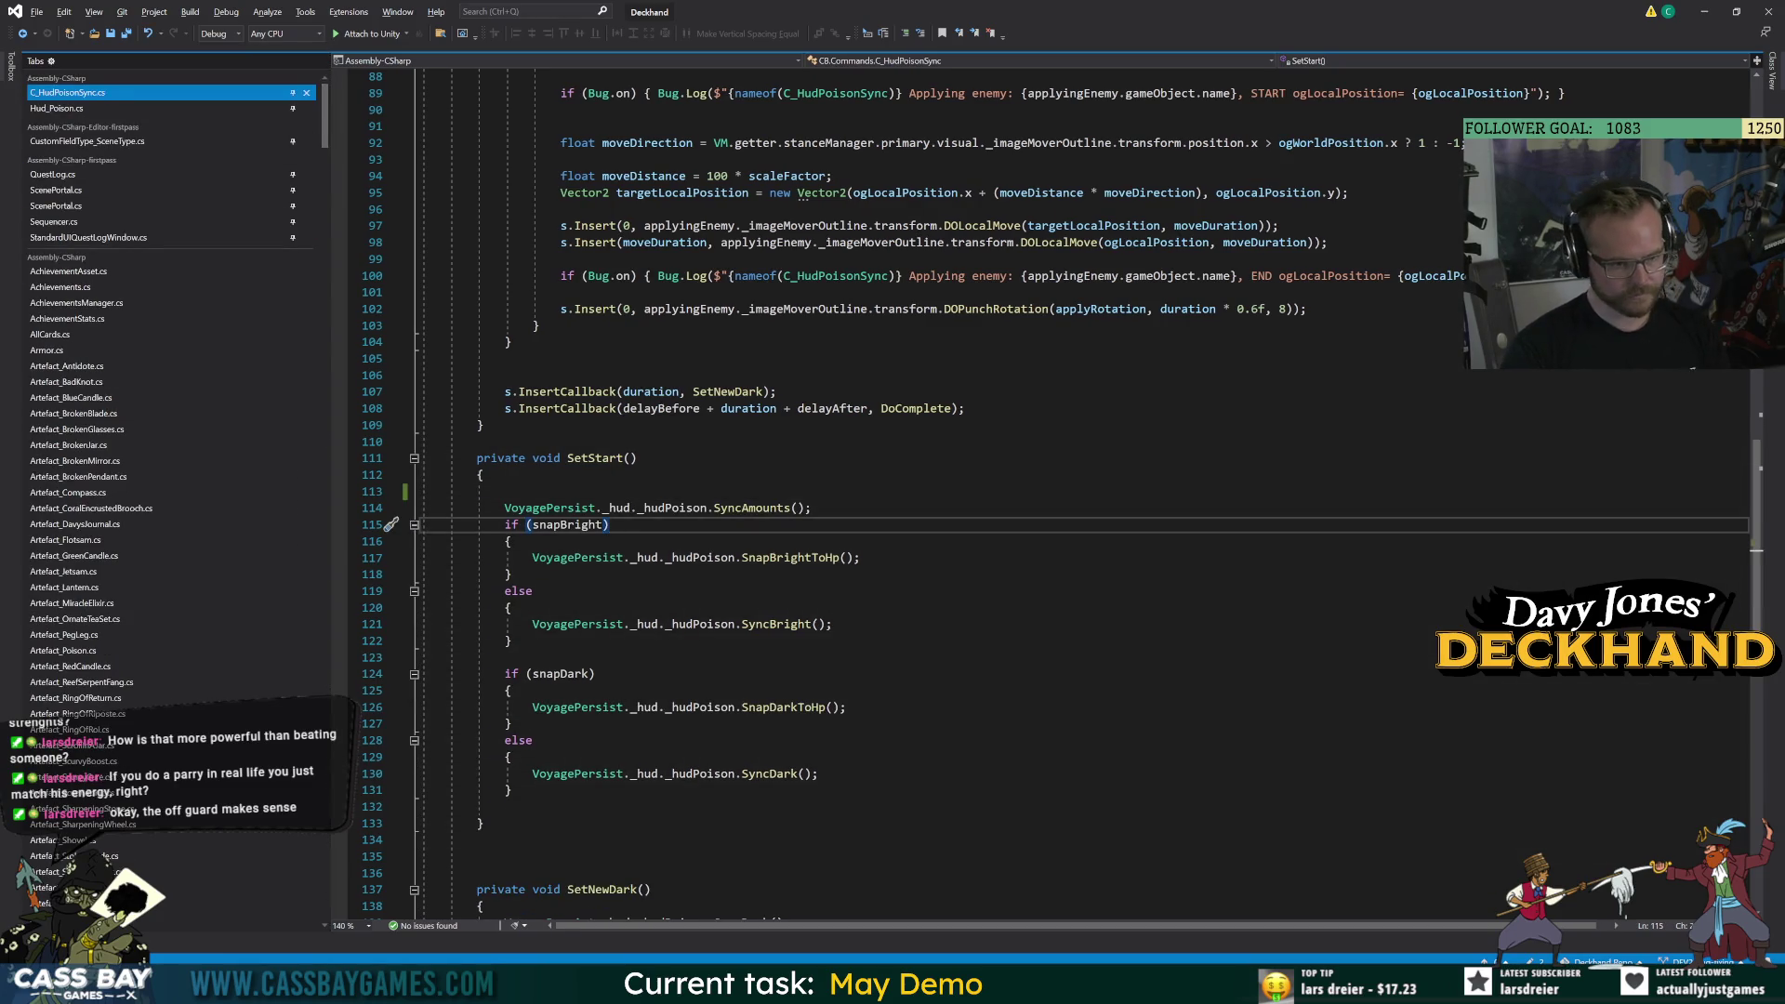
double_click(577, 526)
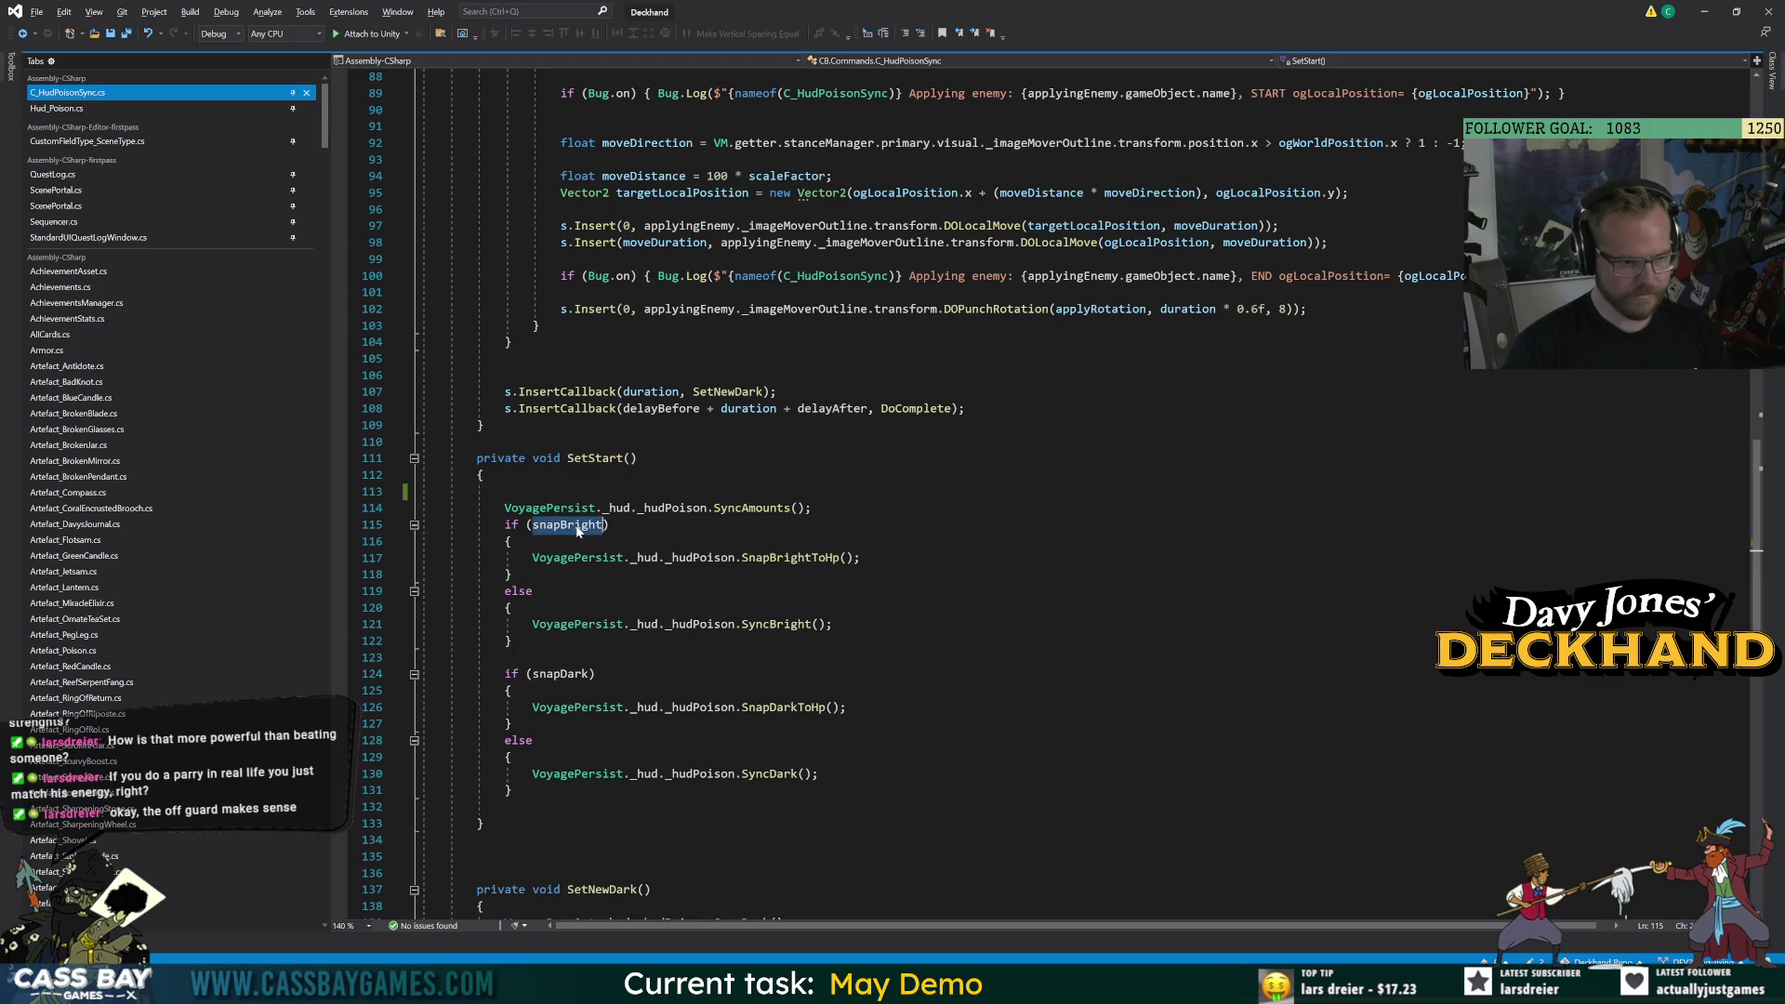
scroll(930, 492, "down", 7)
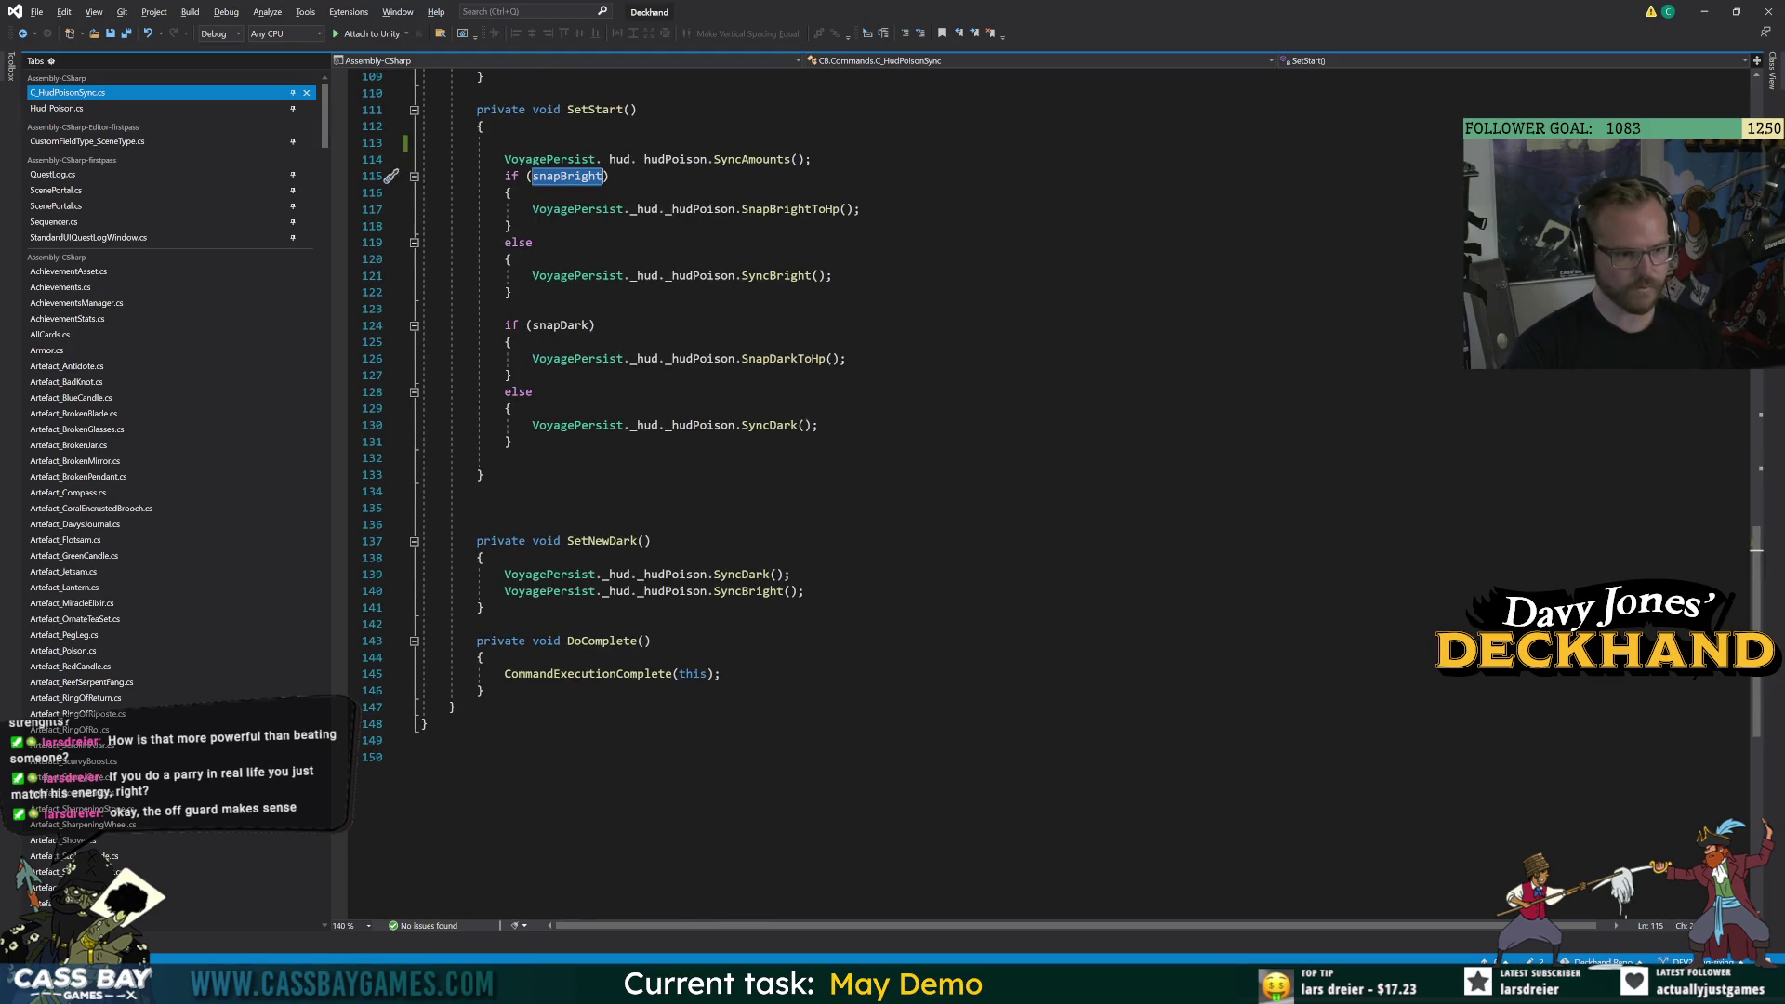
scroll(930, 493, "up", 5)
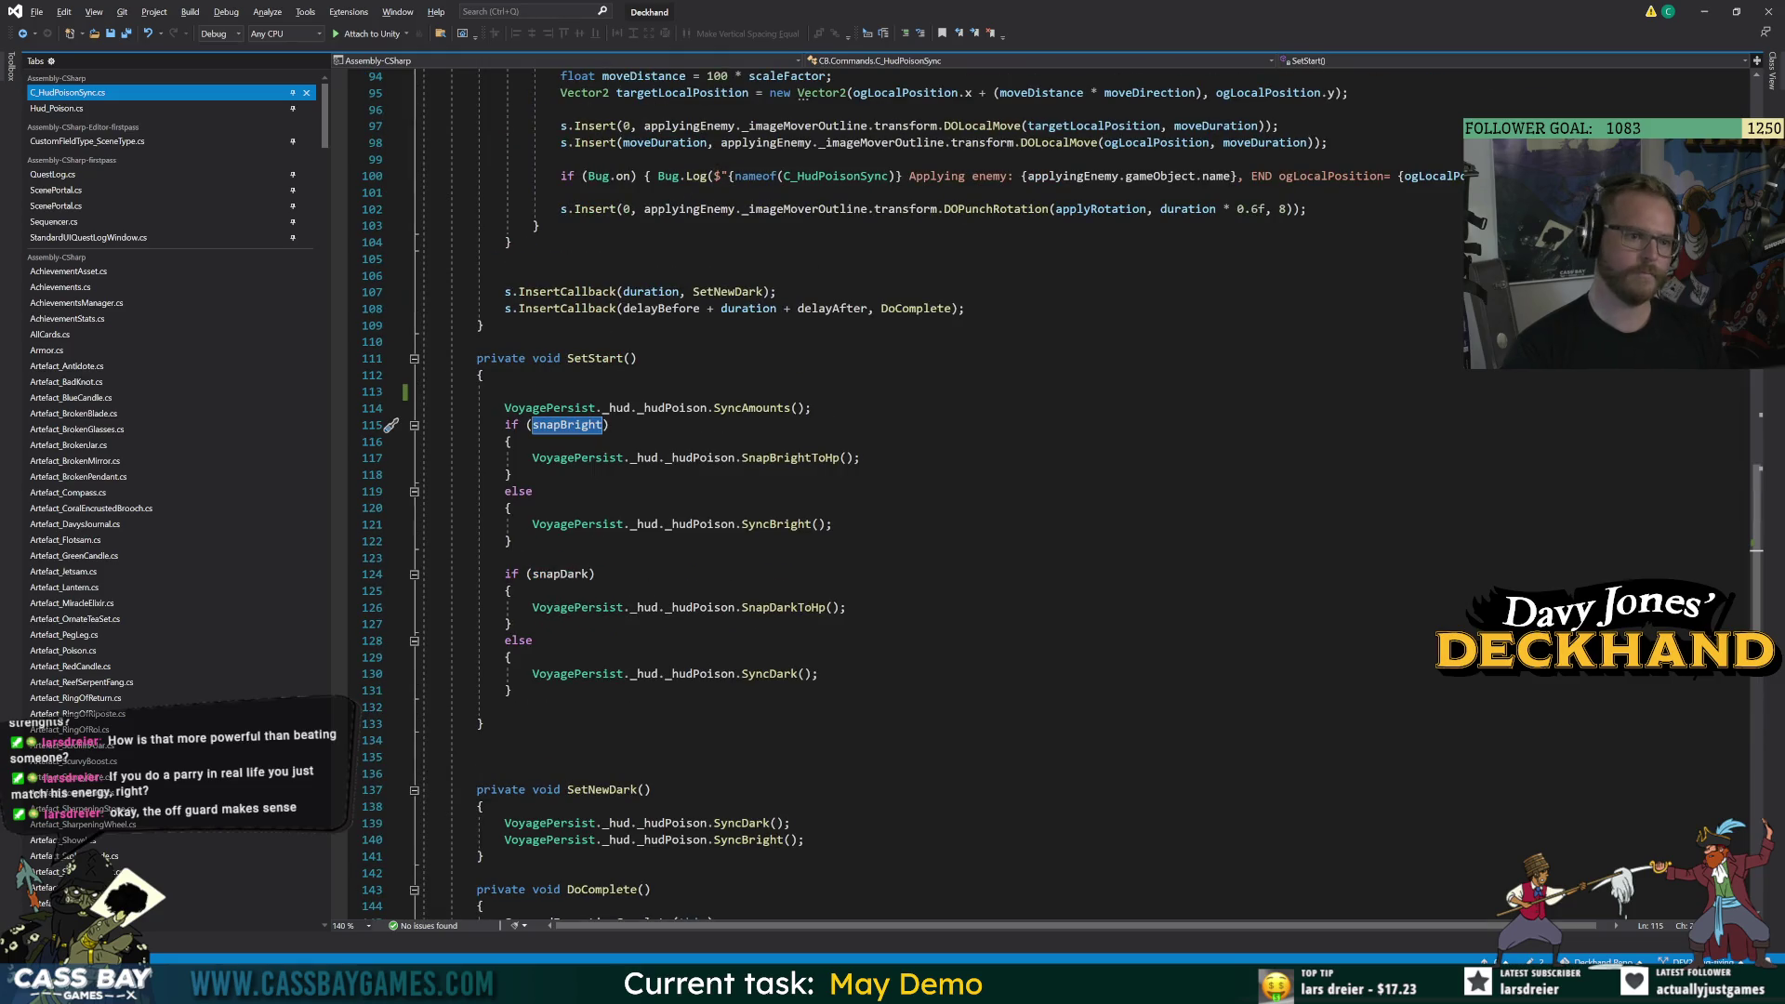
left_click(772, 474)
scroll(930, 474, "up", 20)
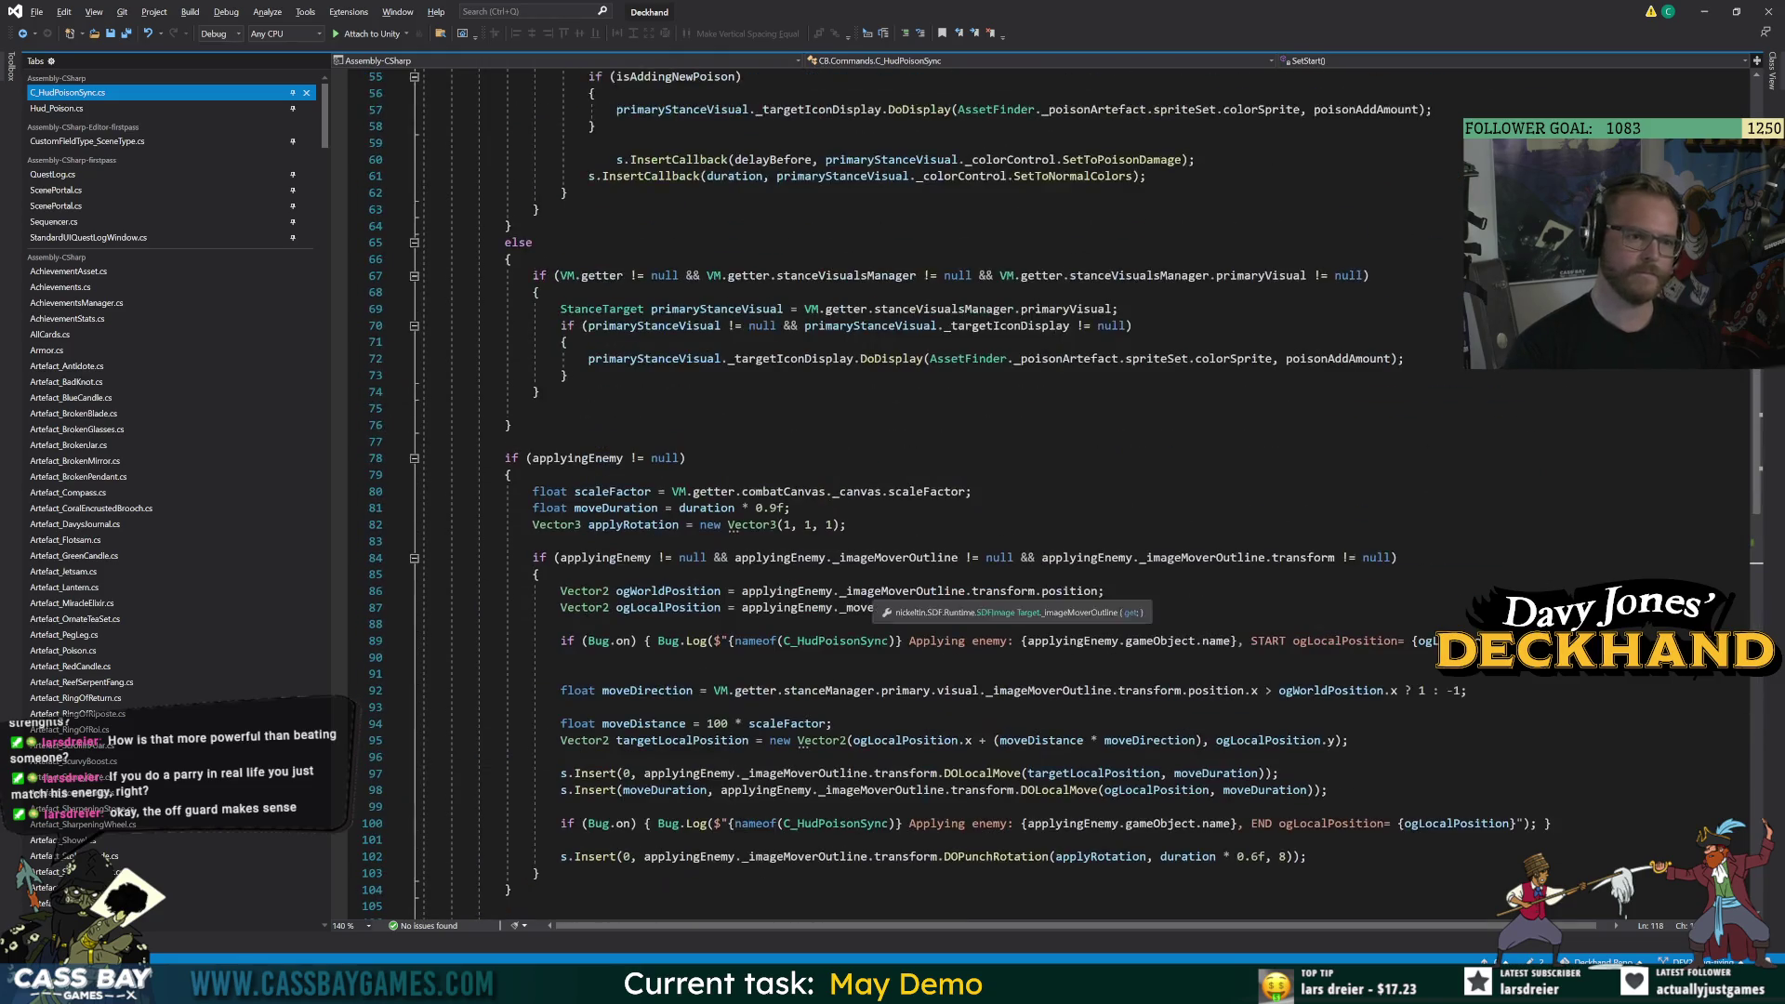
scroll(930, 493, "up", 8)
double_click(781, 657)
key("alt+Tab")
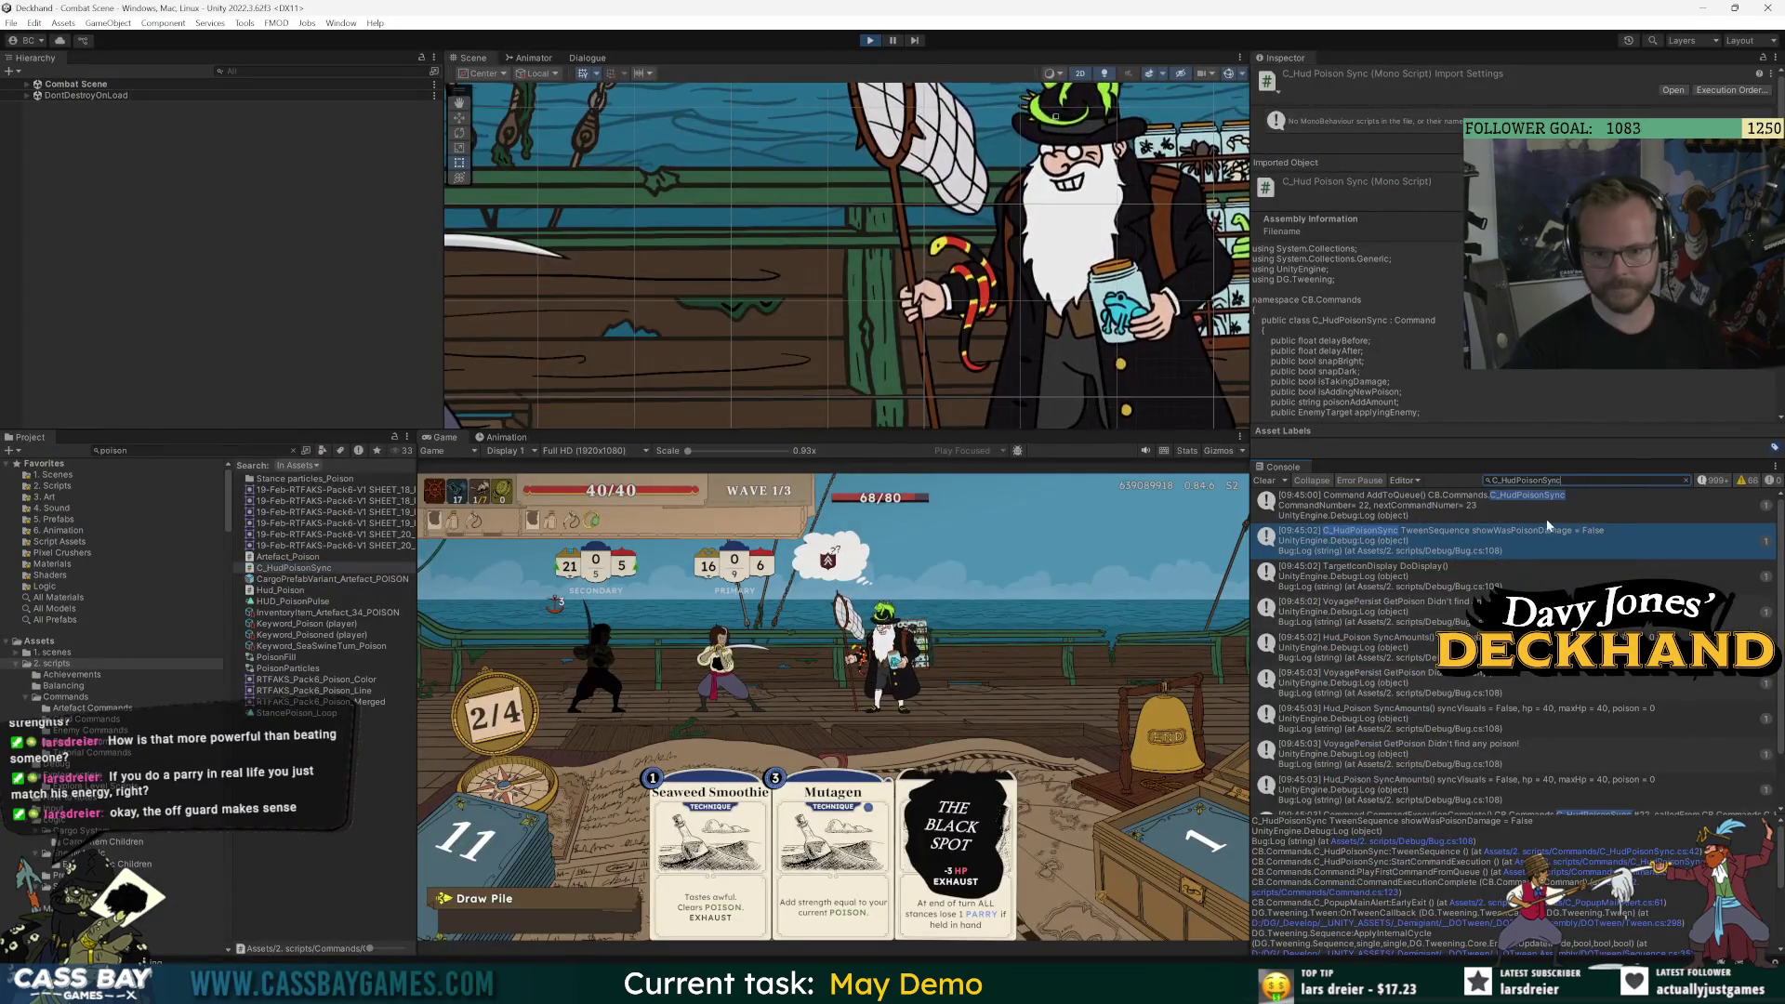
Append 'Twe' to the Console filter and enlarge the TweenSequence entry's stack-trace area.
key("alt+Tab")
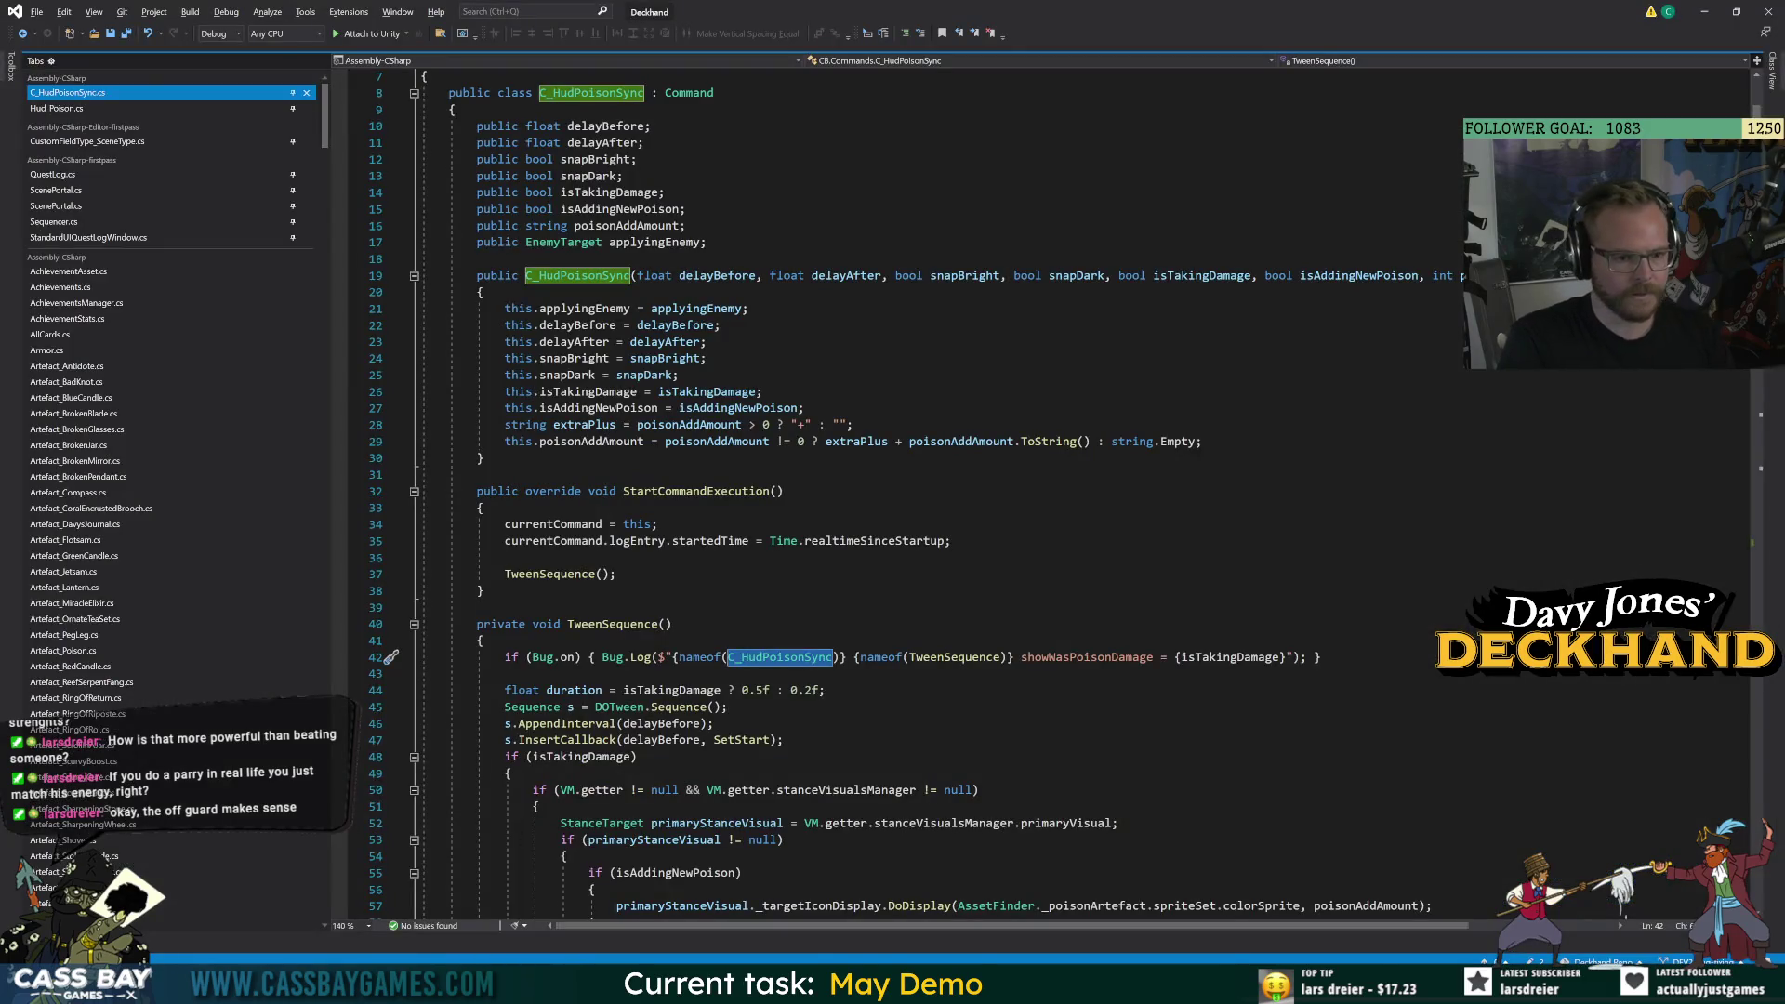
key("alt+Tab")
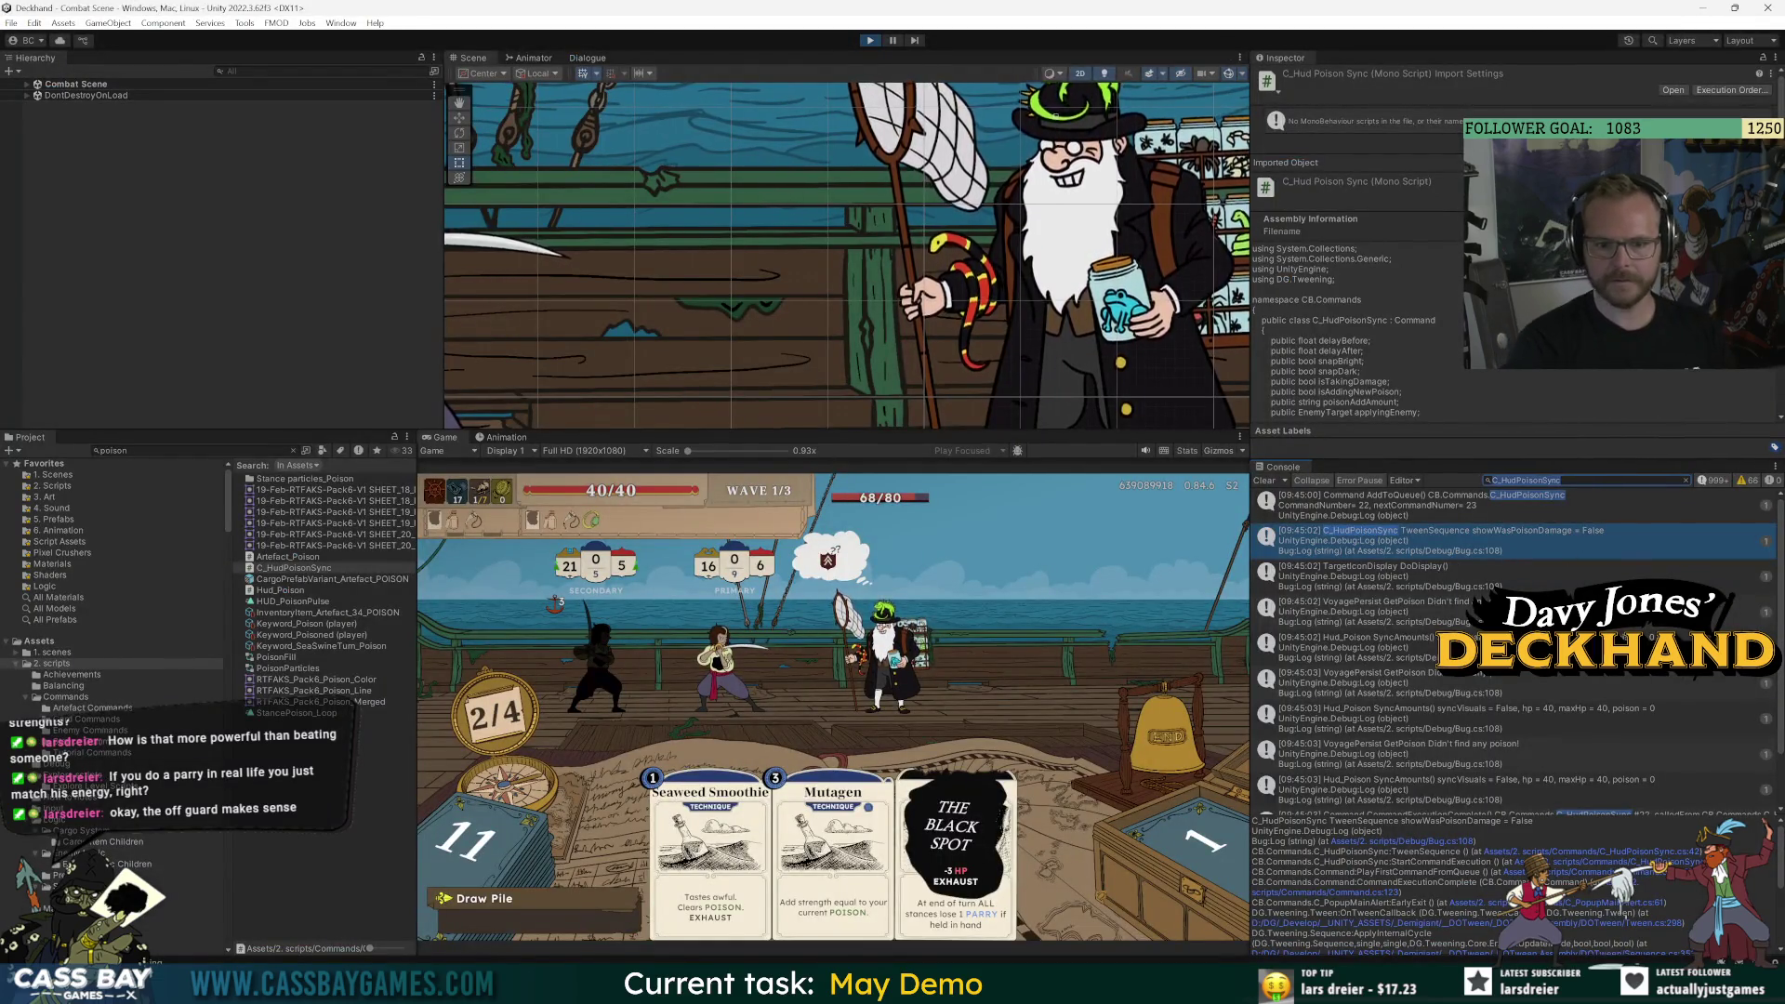
type(" TweenSequence")
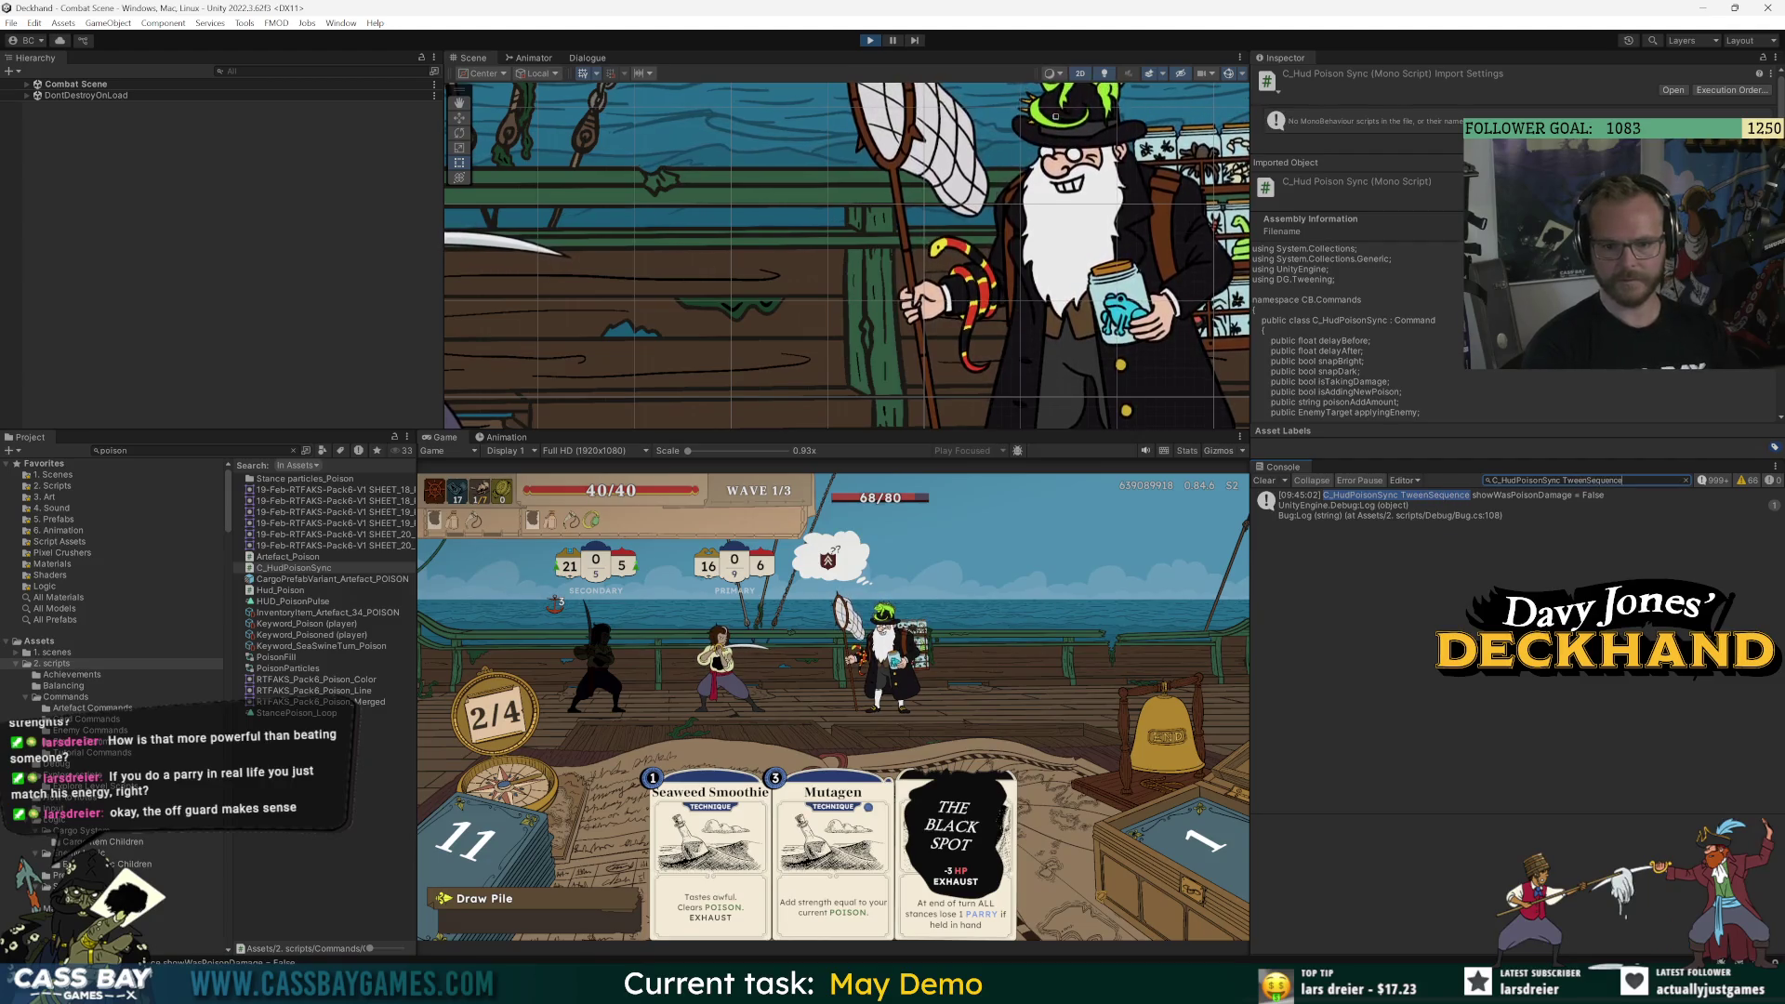
left_click(1468, 508)
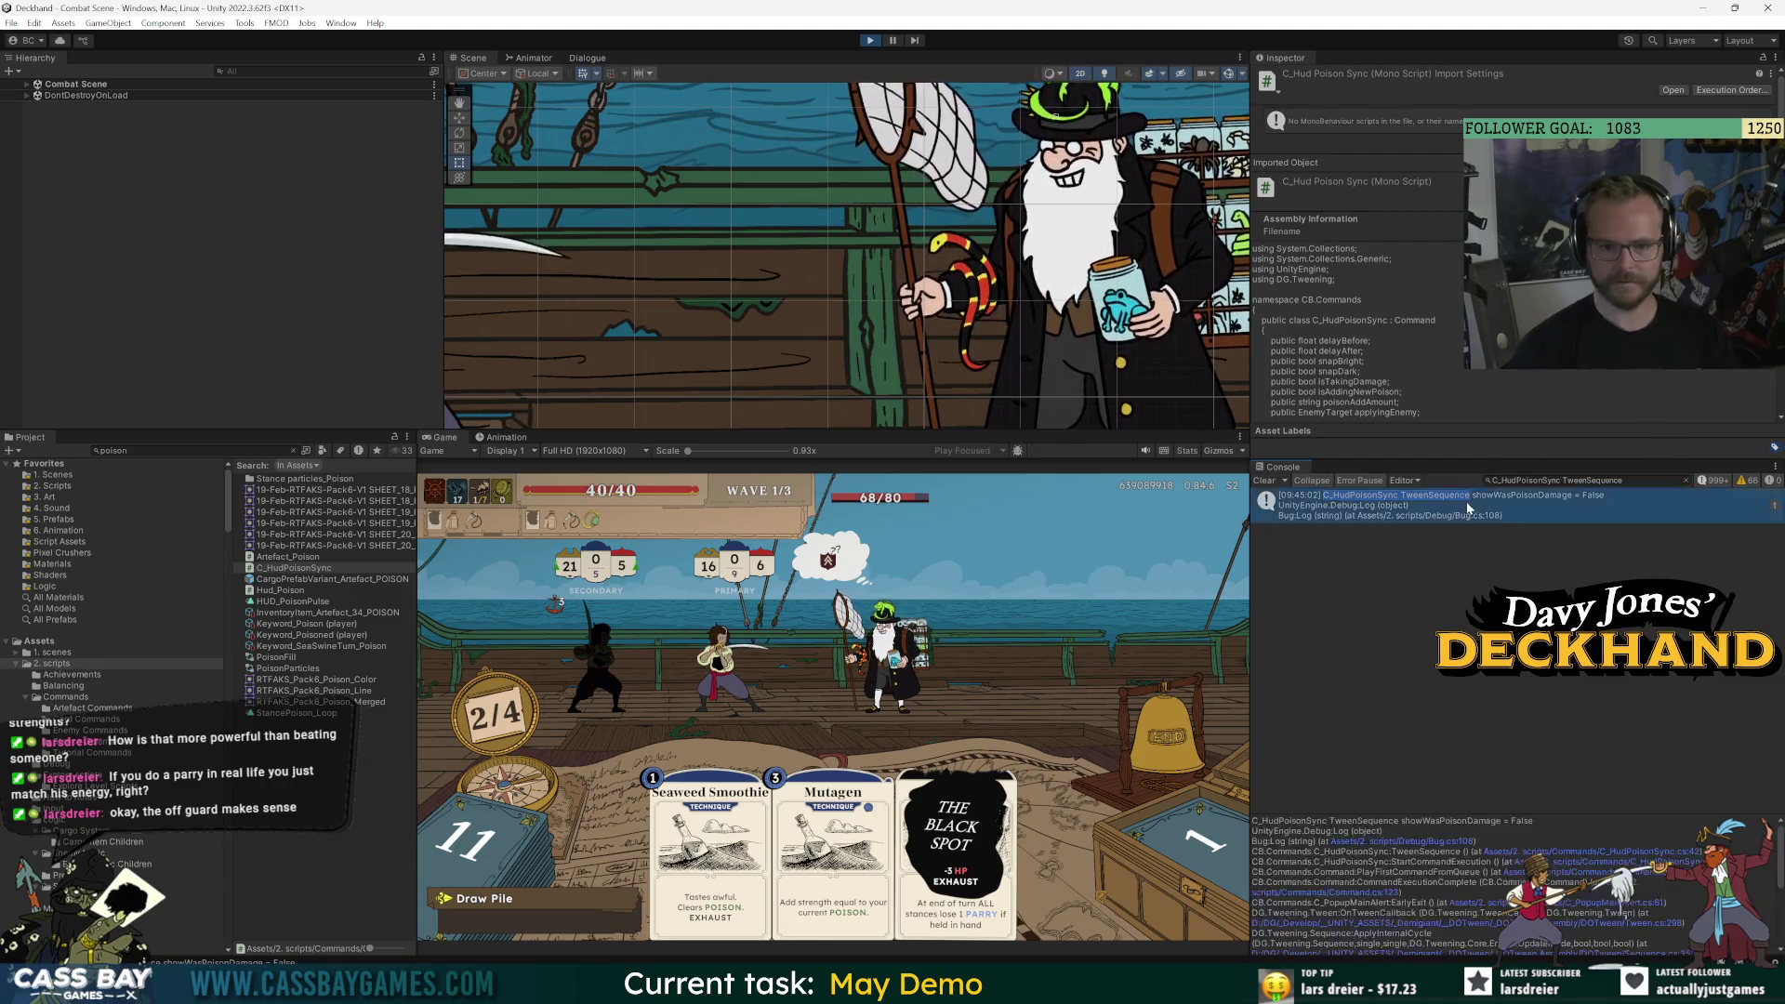
left_click_drag(1468, 814, 1476, 723)
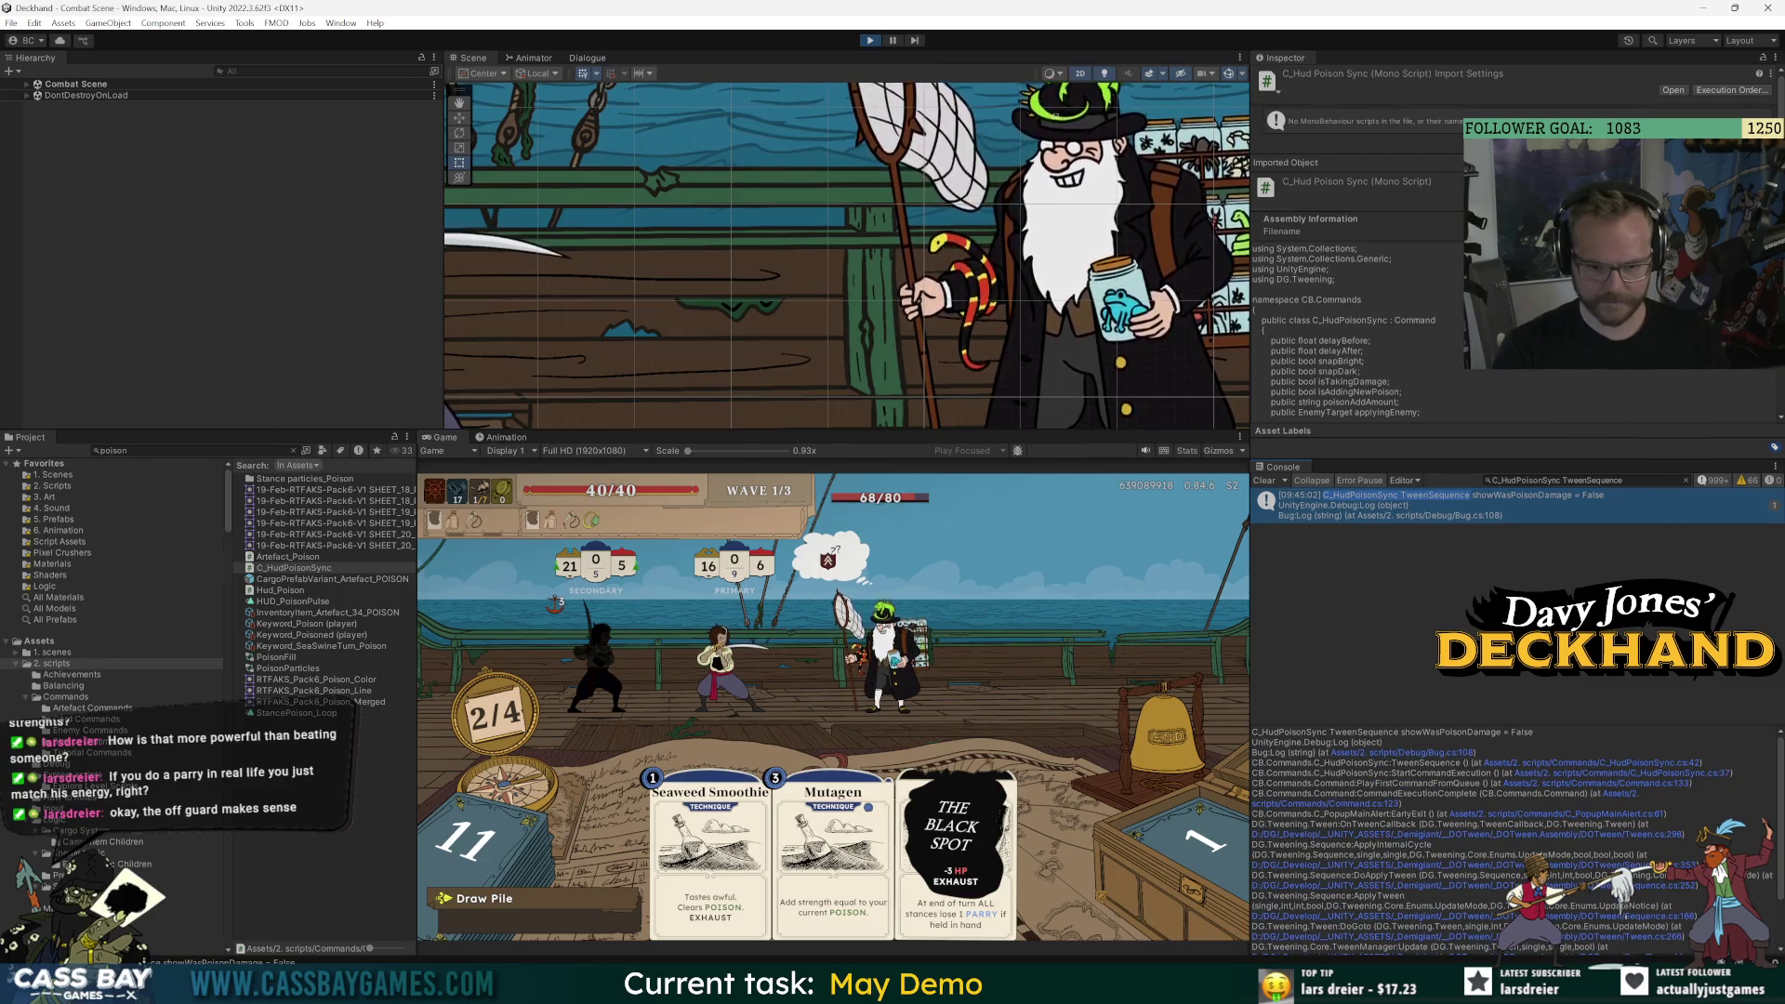
Remove TweenSequence from the log filter and open C_HudPoisonSync.cs from the log entry.
double_click(1590, 479)
key("BackSpace")
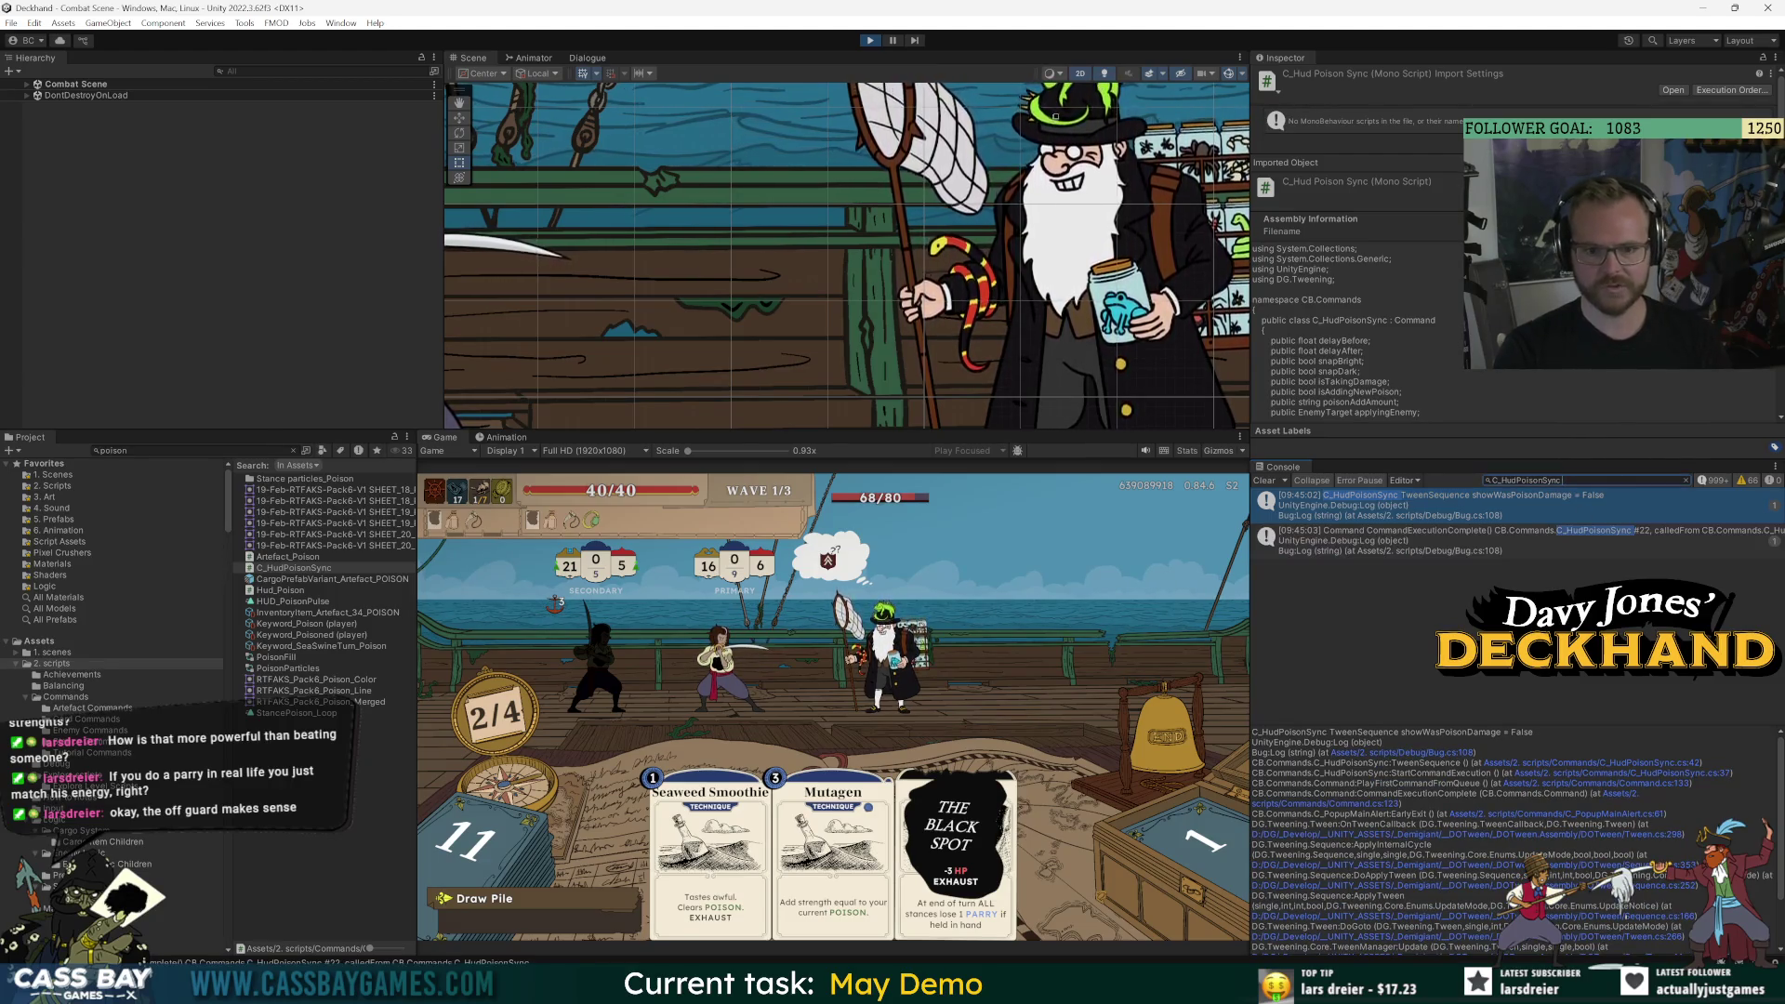
key("BackSpace")
left_click(1477, 500)
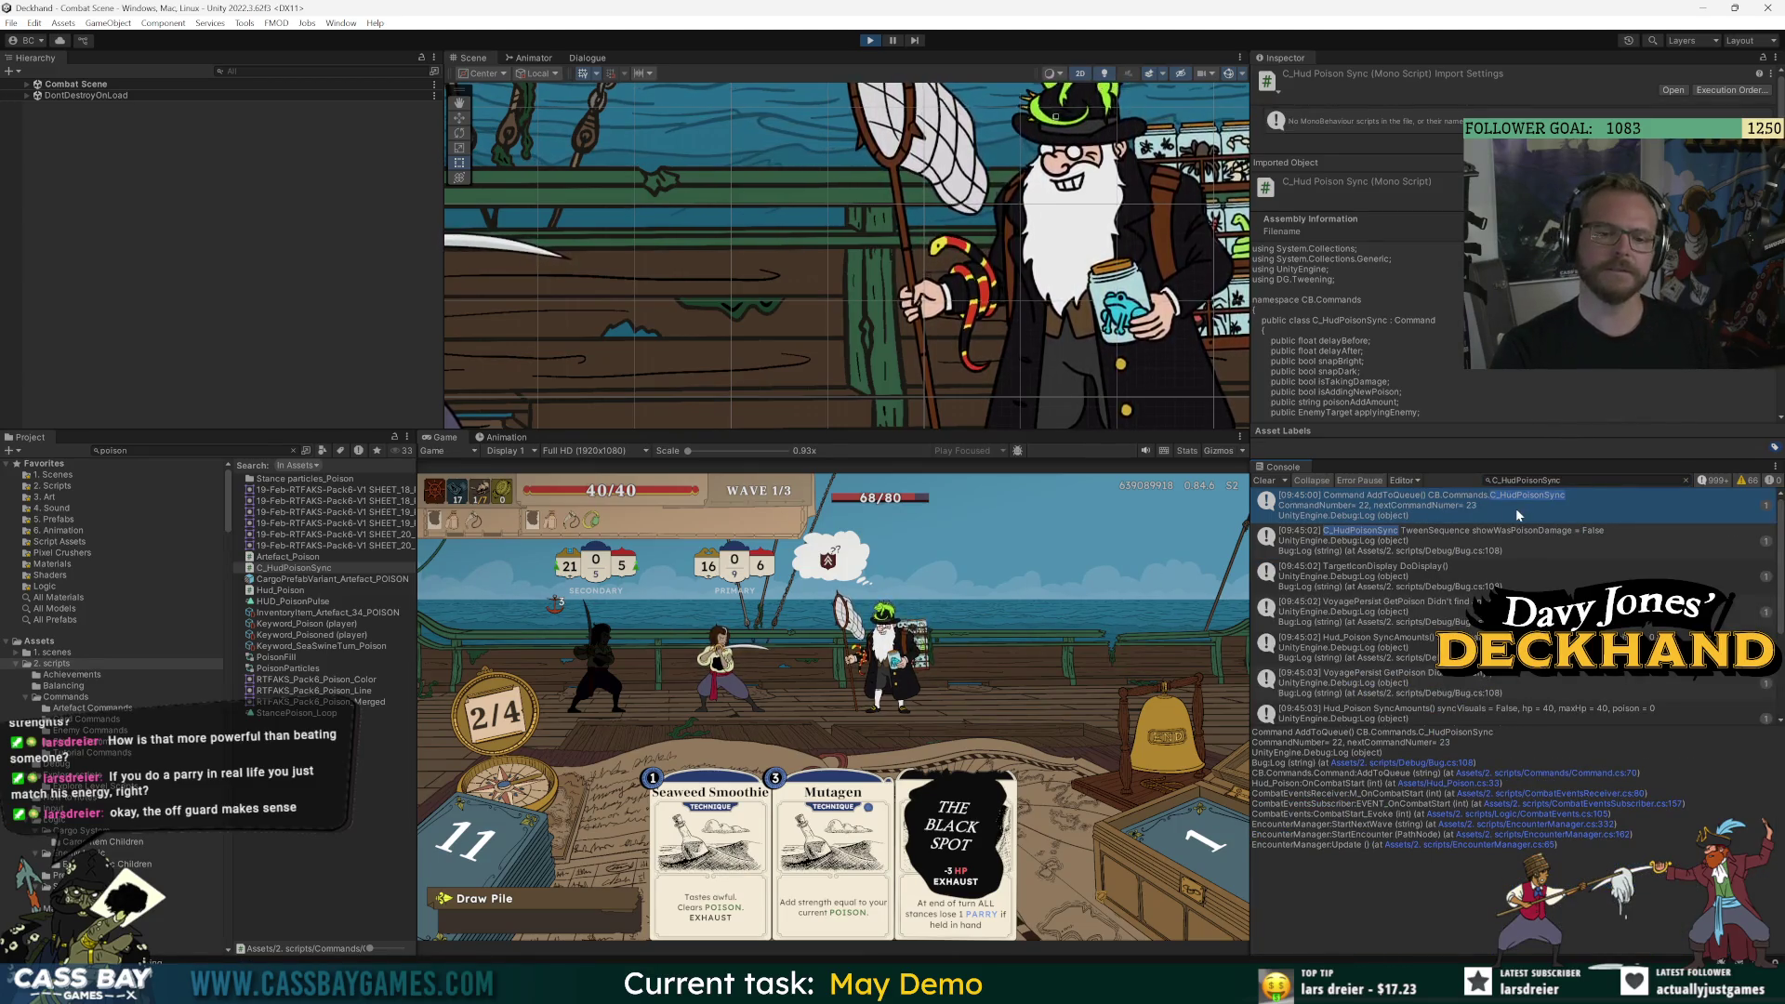
double_click(1533, 515)
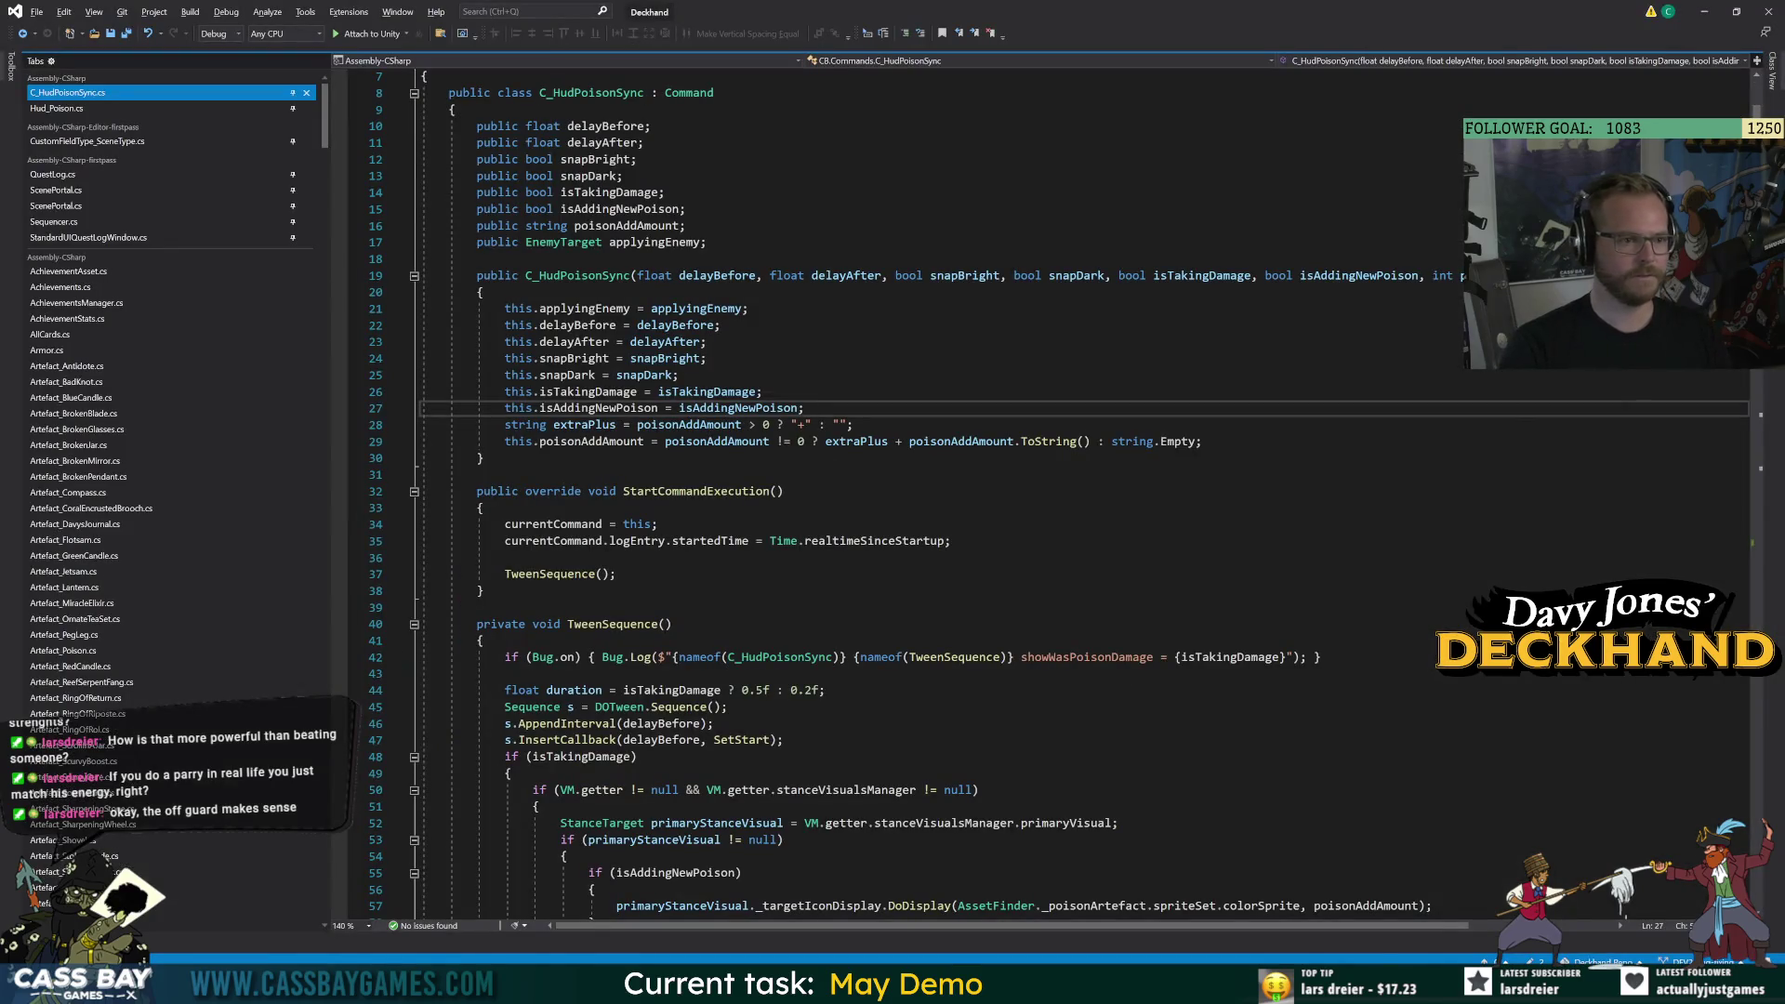
Copy the TweenSequence debug log line into a new line 30 in the constructor.
left_click(721, 324)
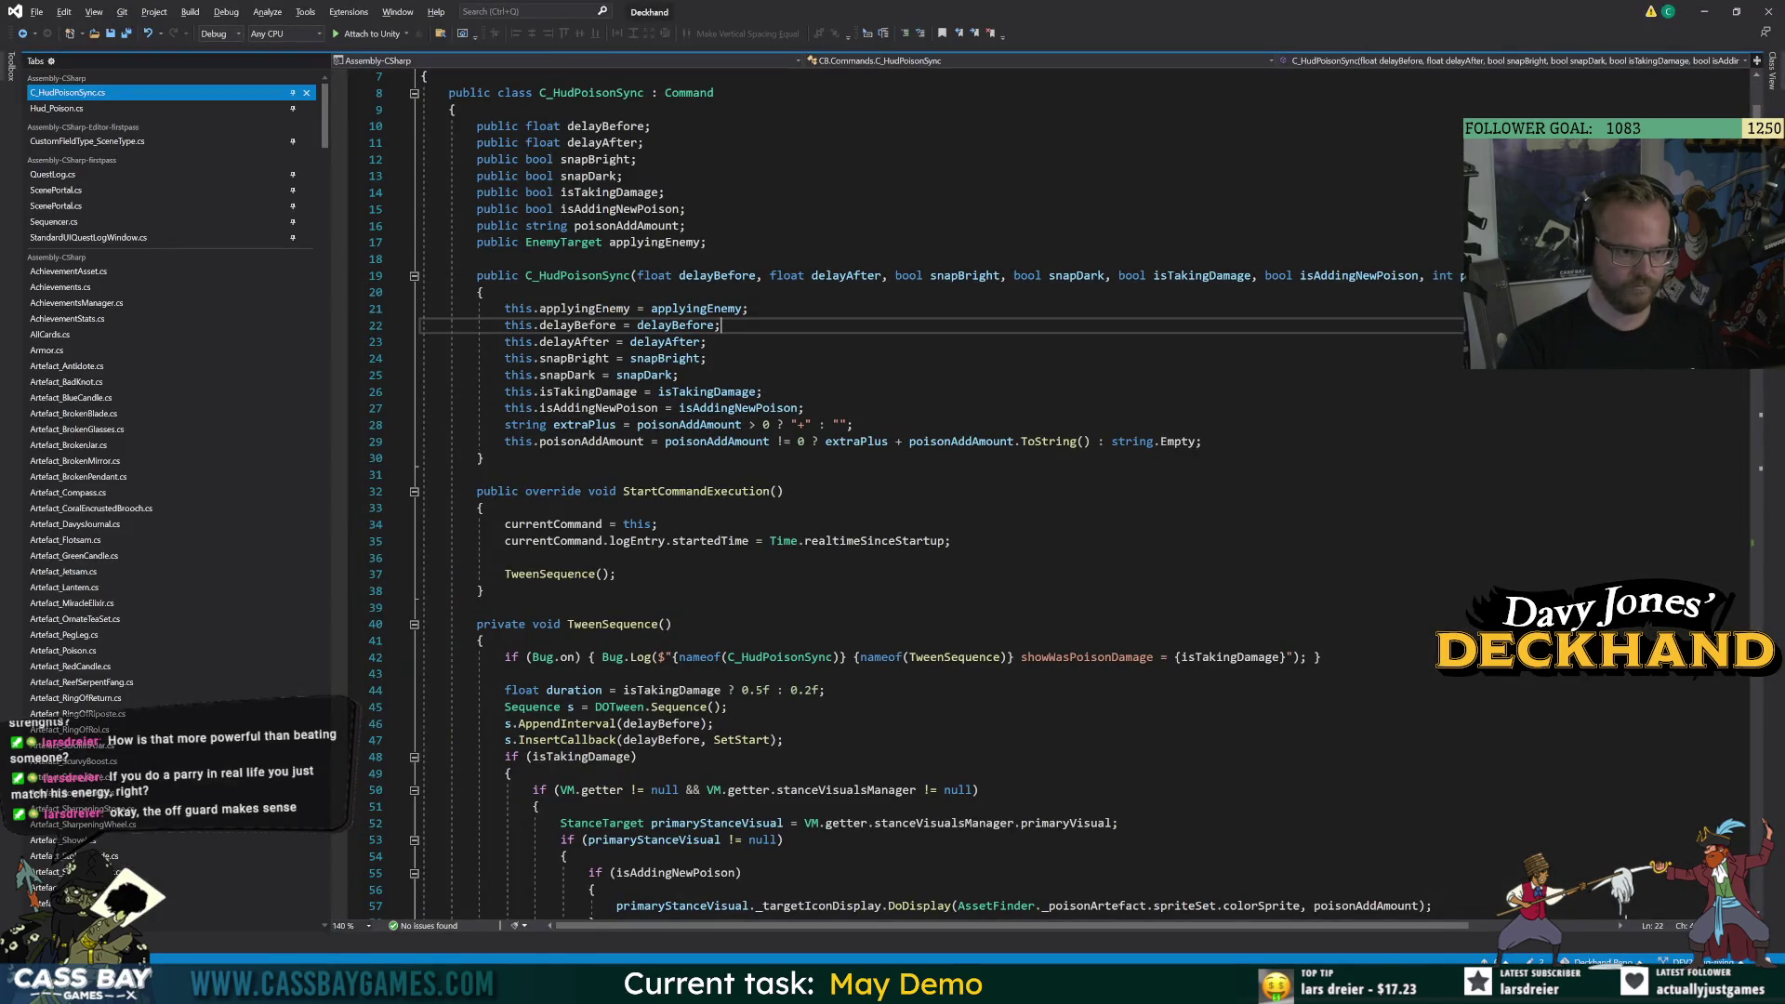
left_click(1203, 441)
key("Return")
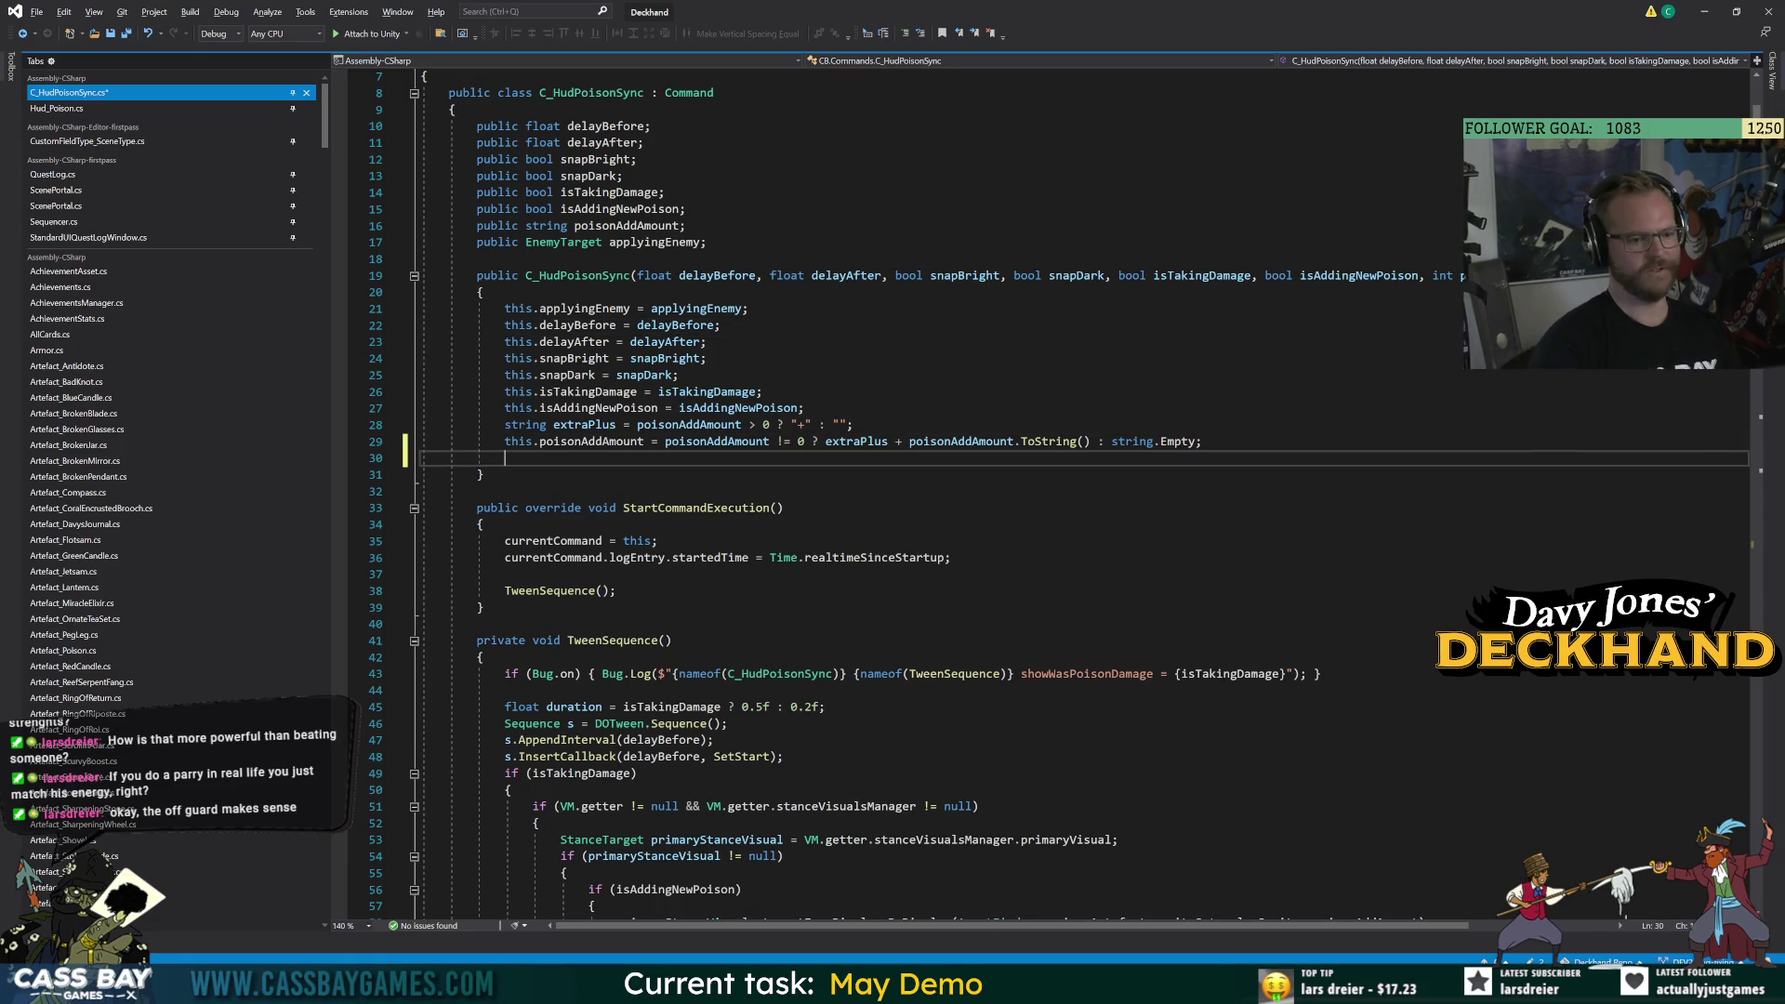
left_click_drag(1322, 674, 502, 674)
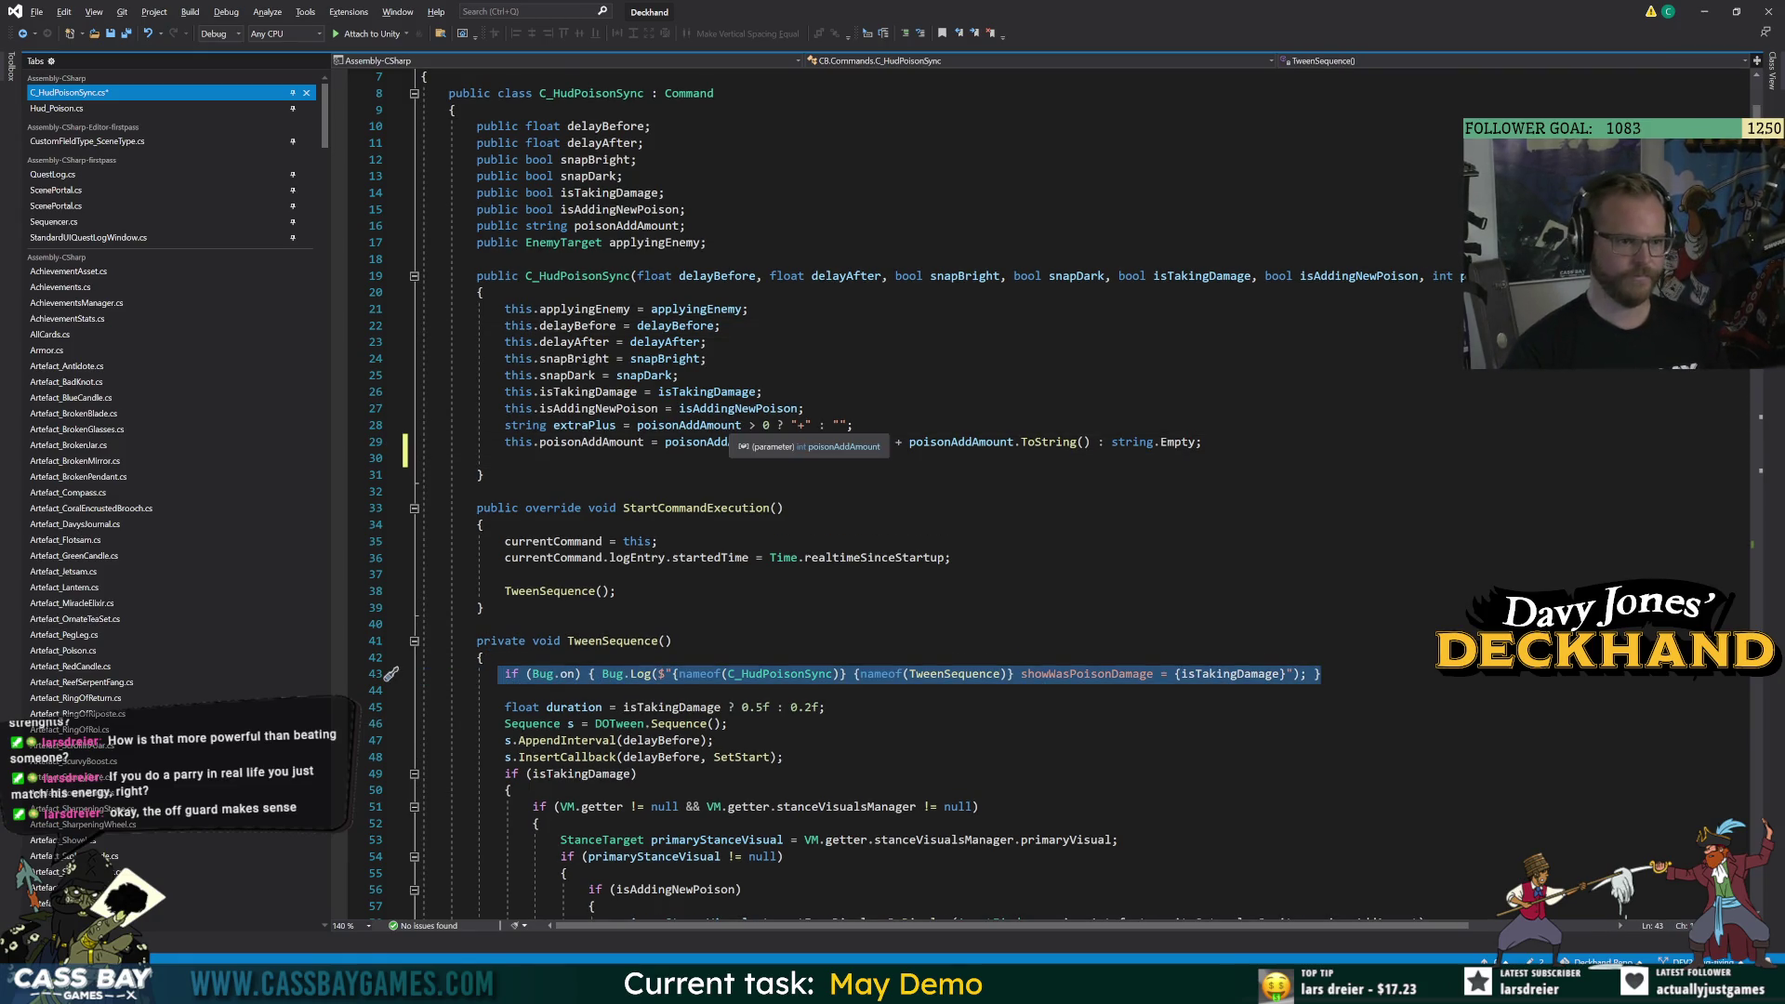
key("ctrl+c")
left_click(505, 458)
key("ctrl+v")
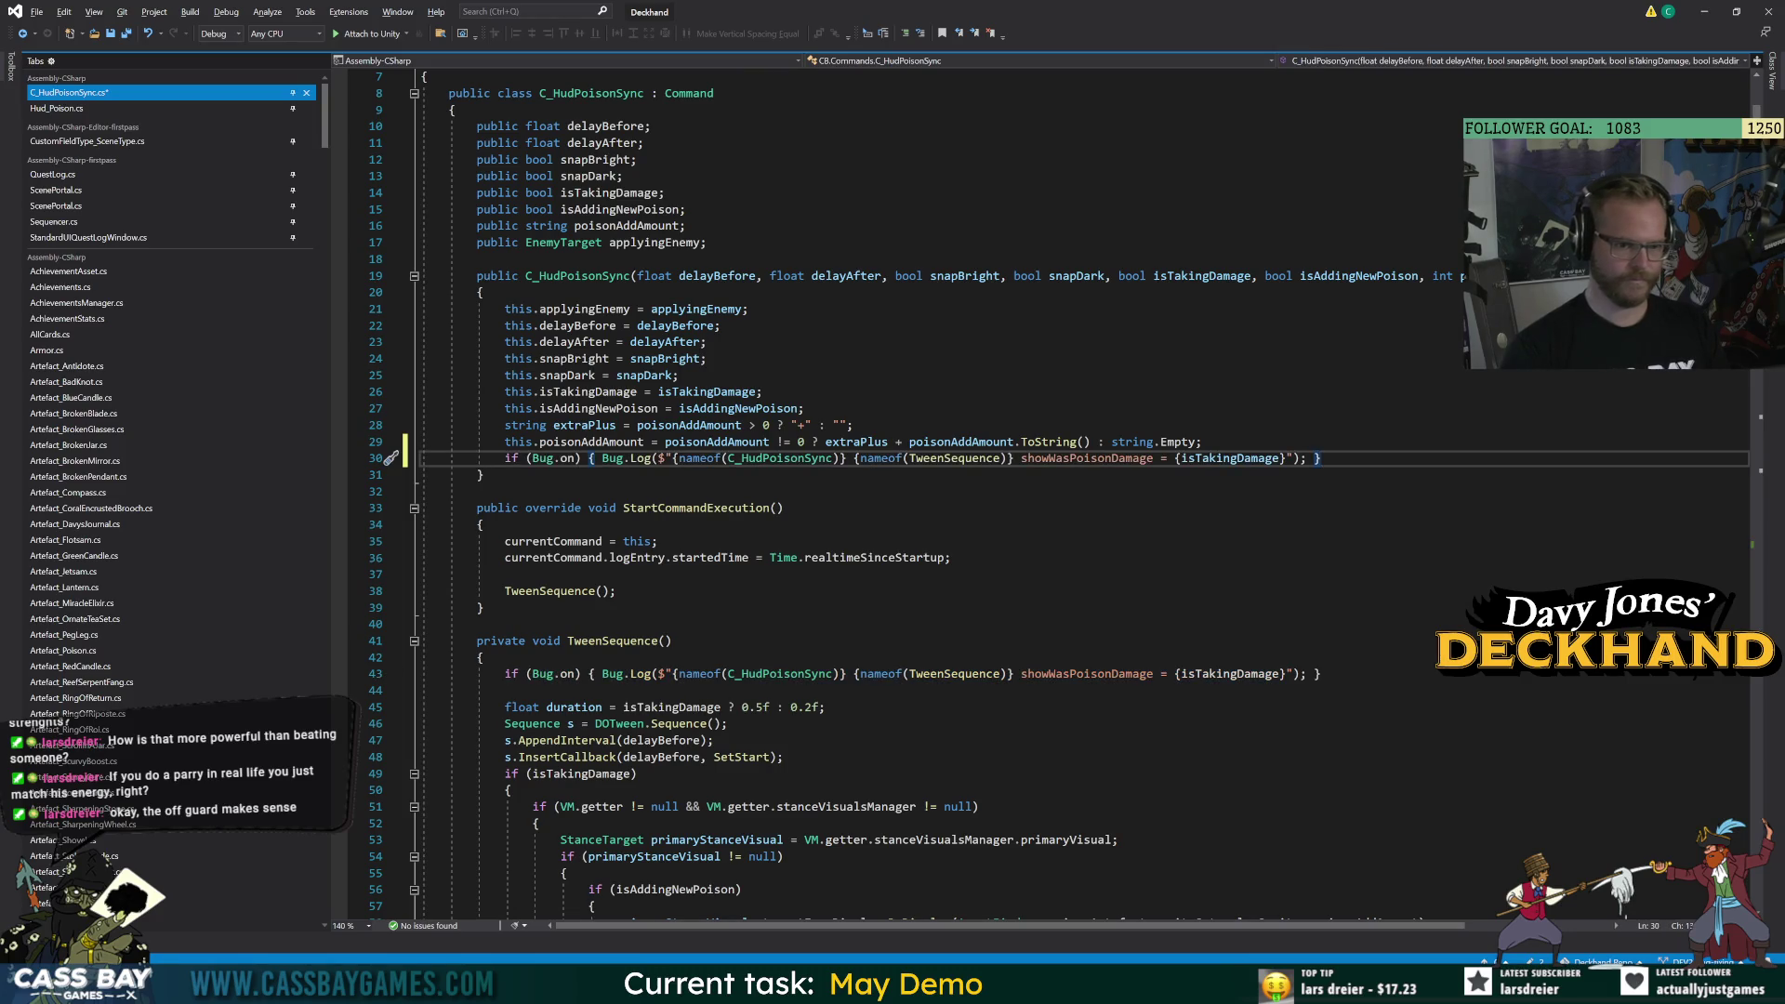
Change the copied message to say 'created' and add '. PoisonAddAmount'.
double_click(954, 458)
key("shift+Right")
key("shift+Right")
type("TweenS")
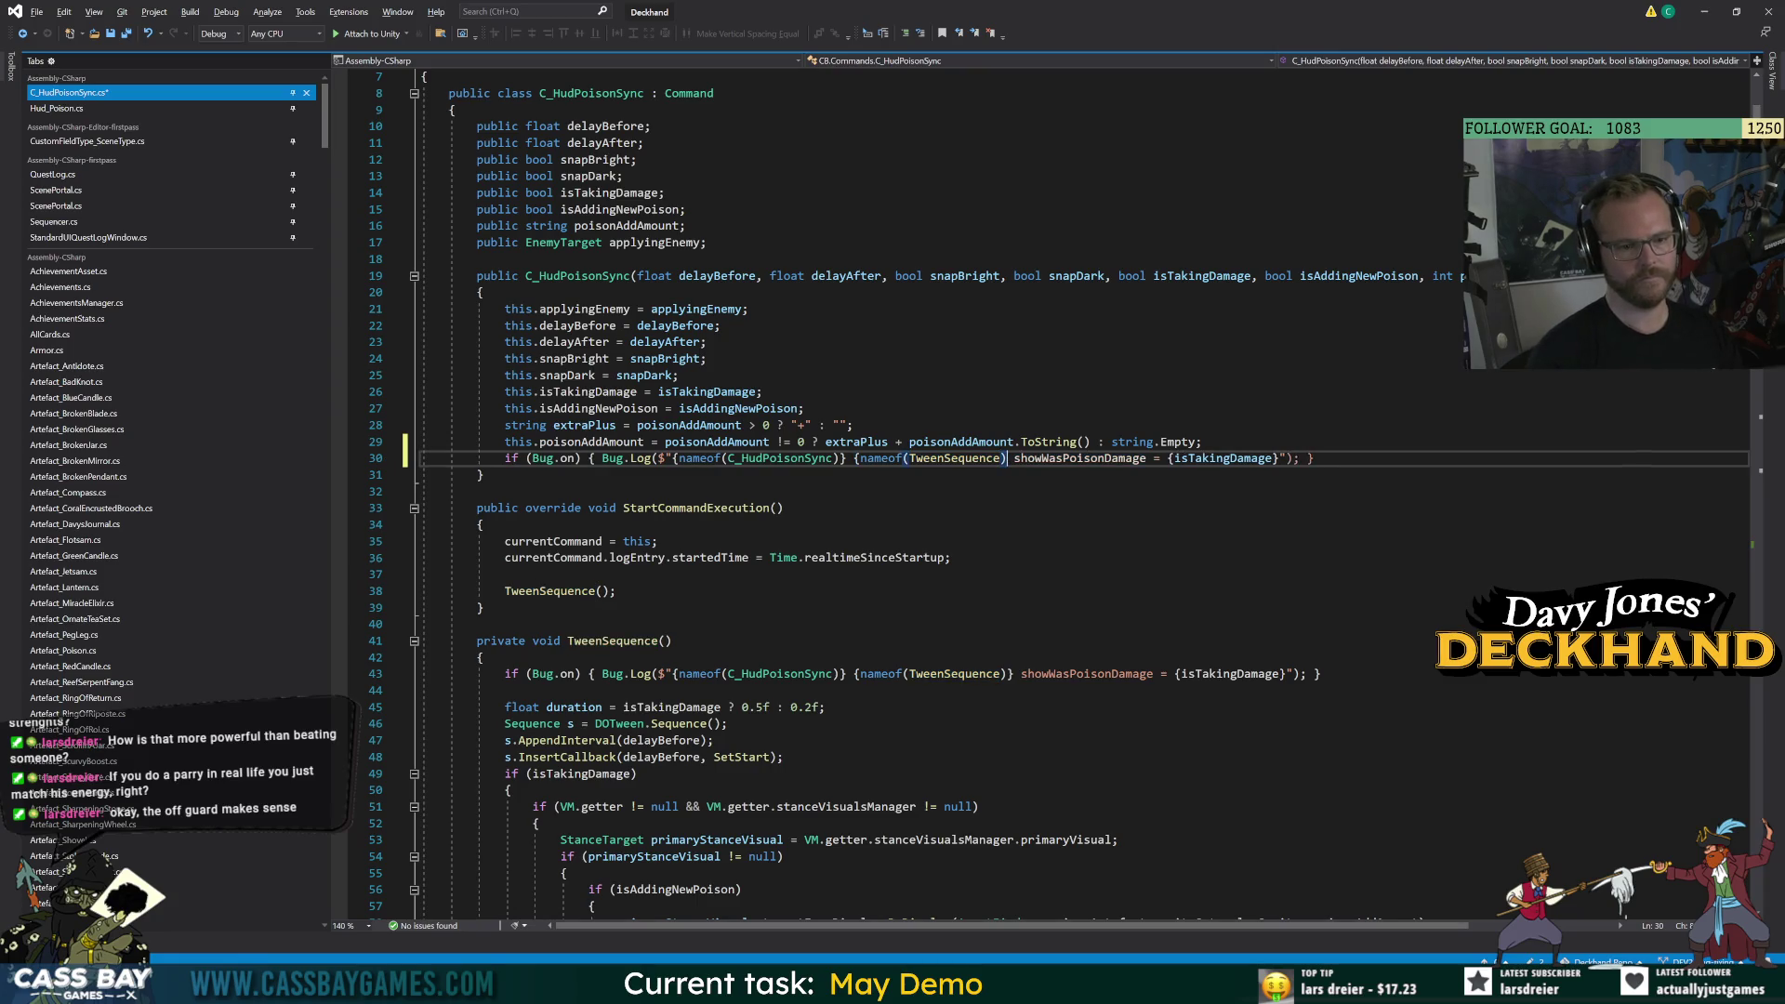
key("BackSpace")
key("BackSpace")
key("BackSpace")
type("created")
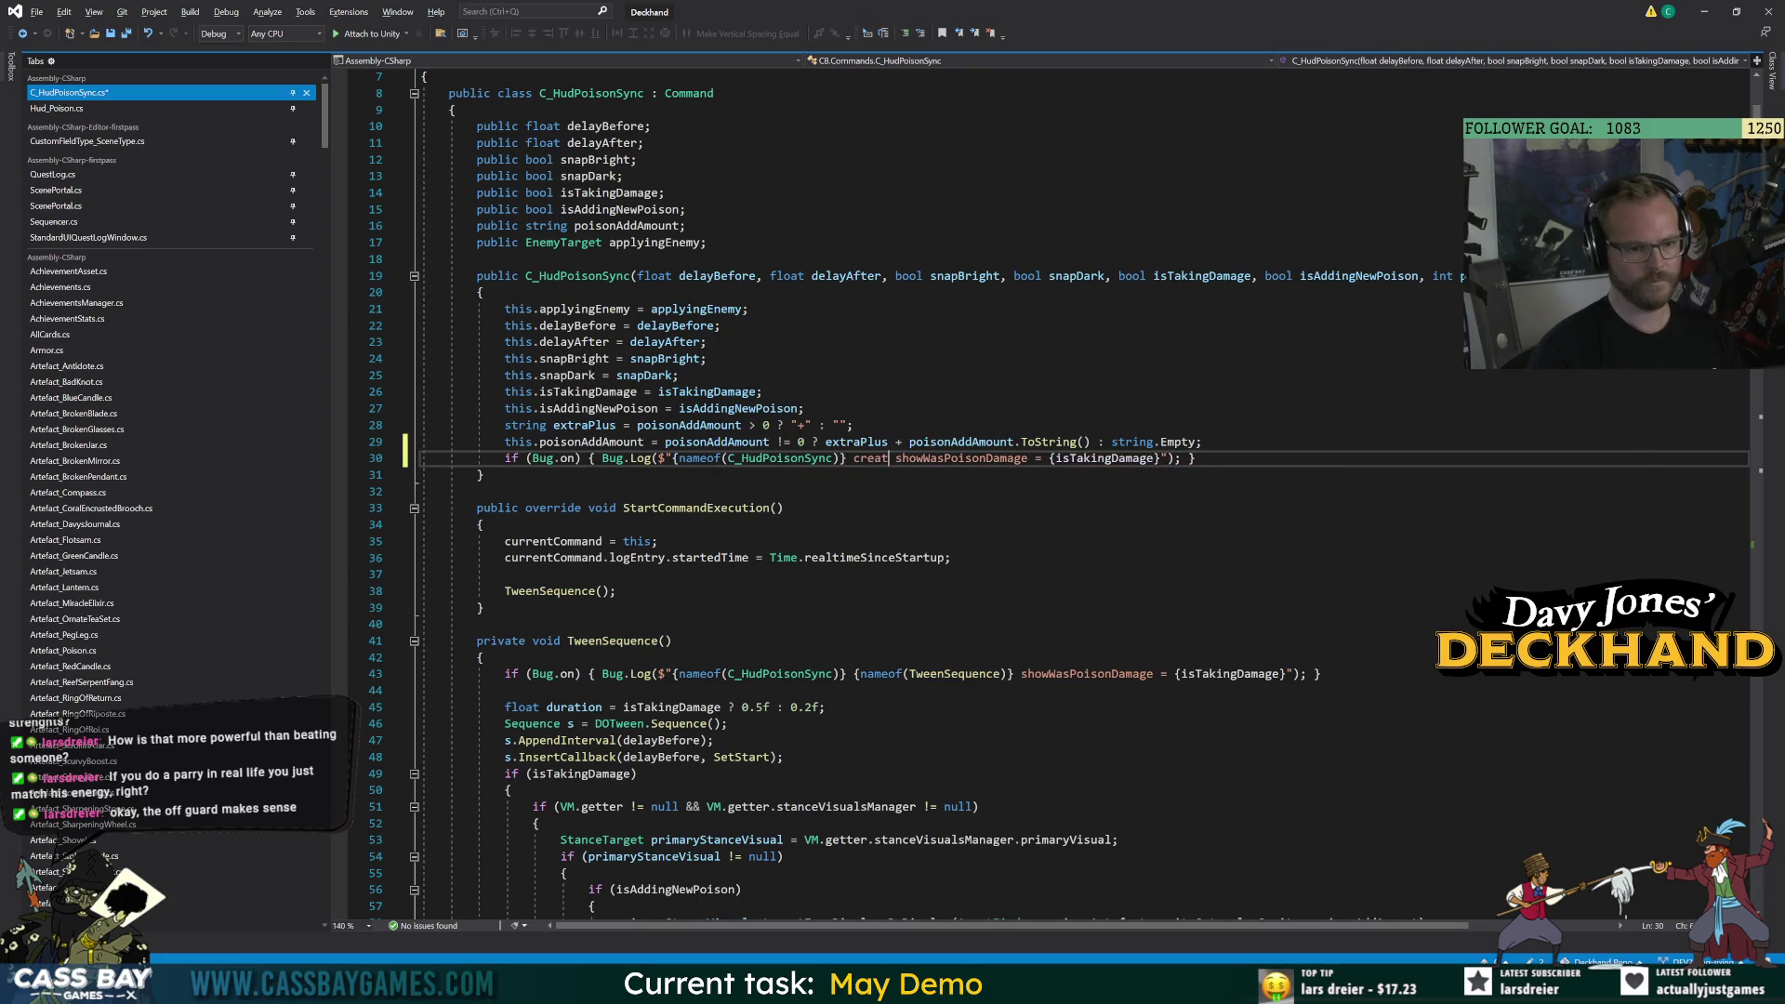
key("Delete")
key("Delete")
key("Delete")
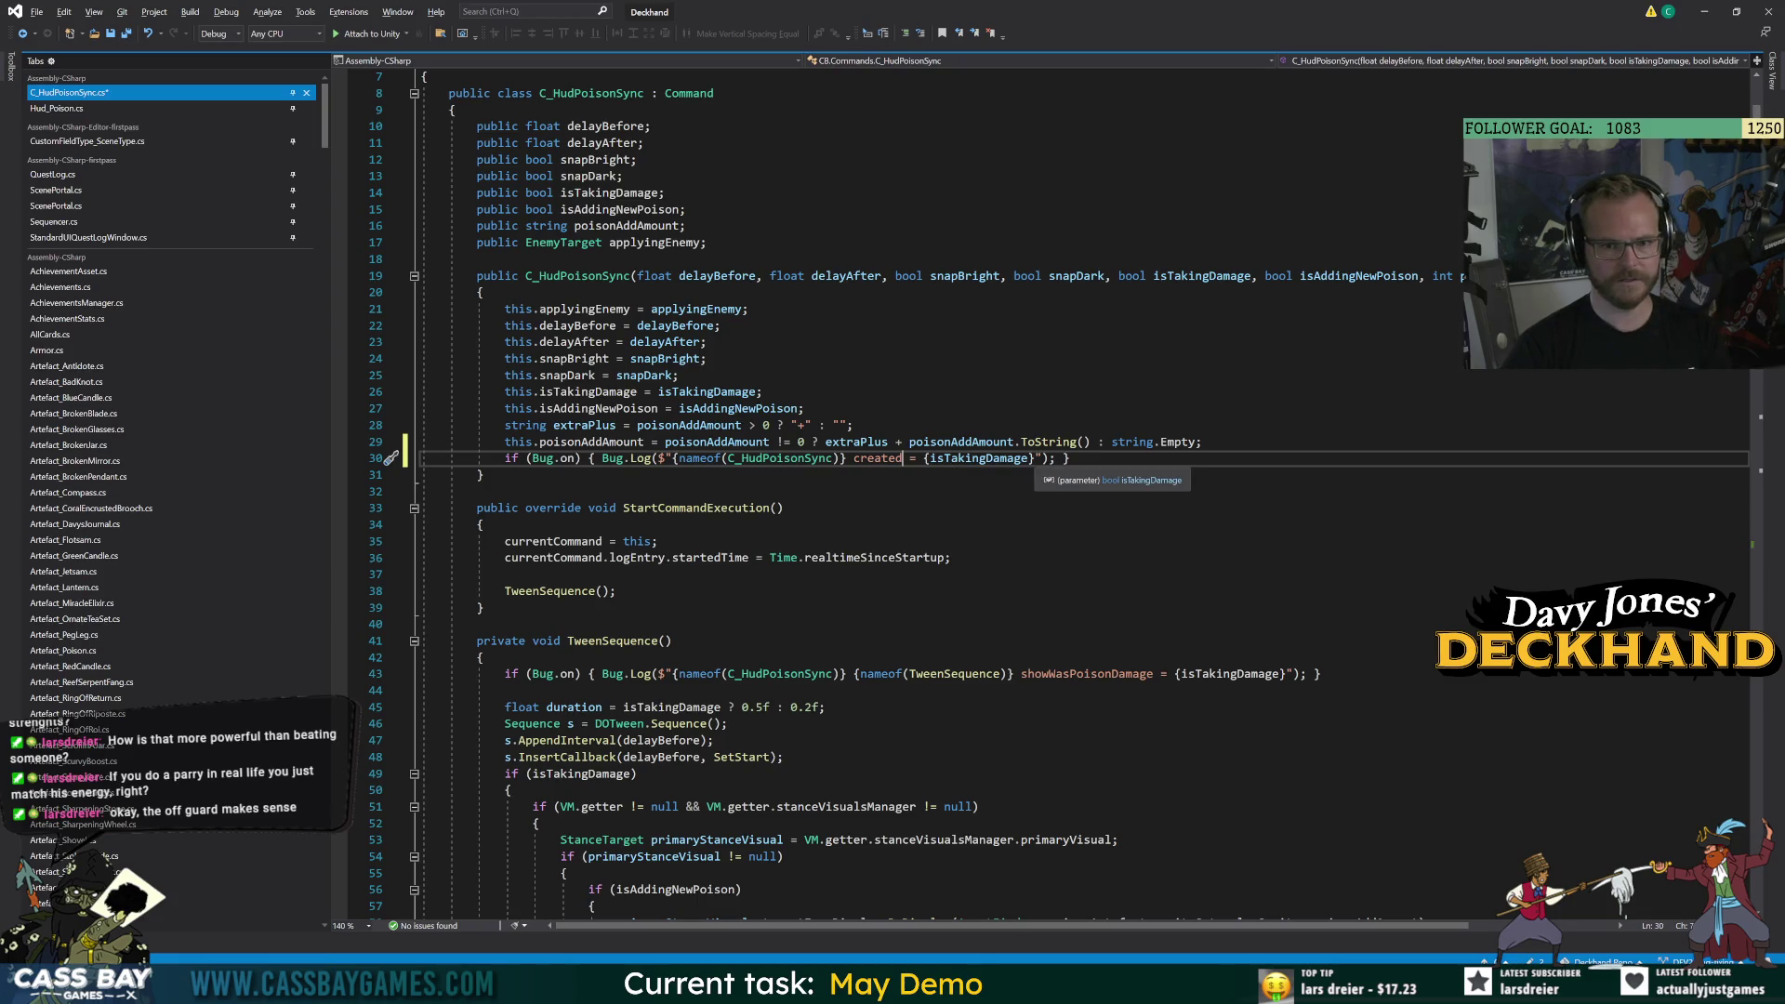
type(". PoisonAddAmo")
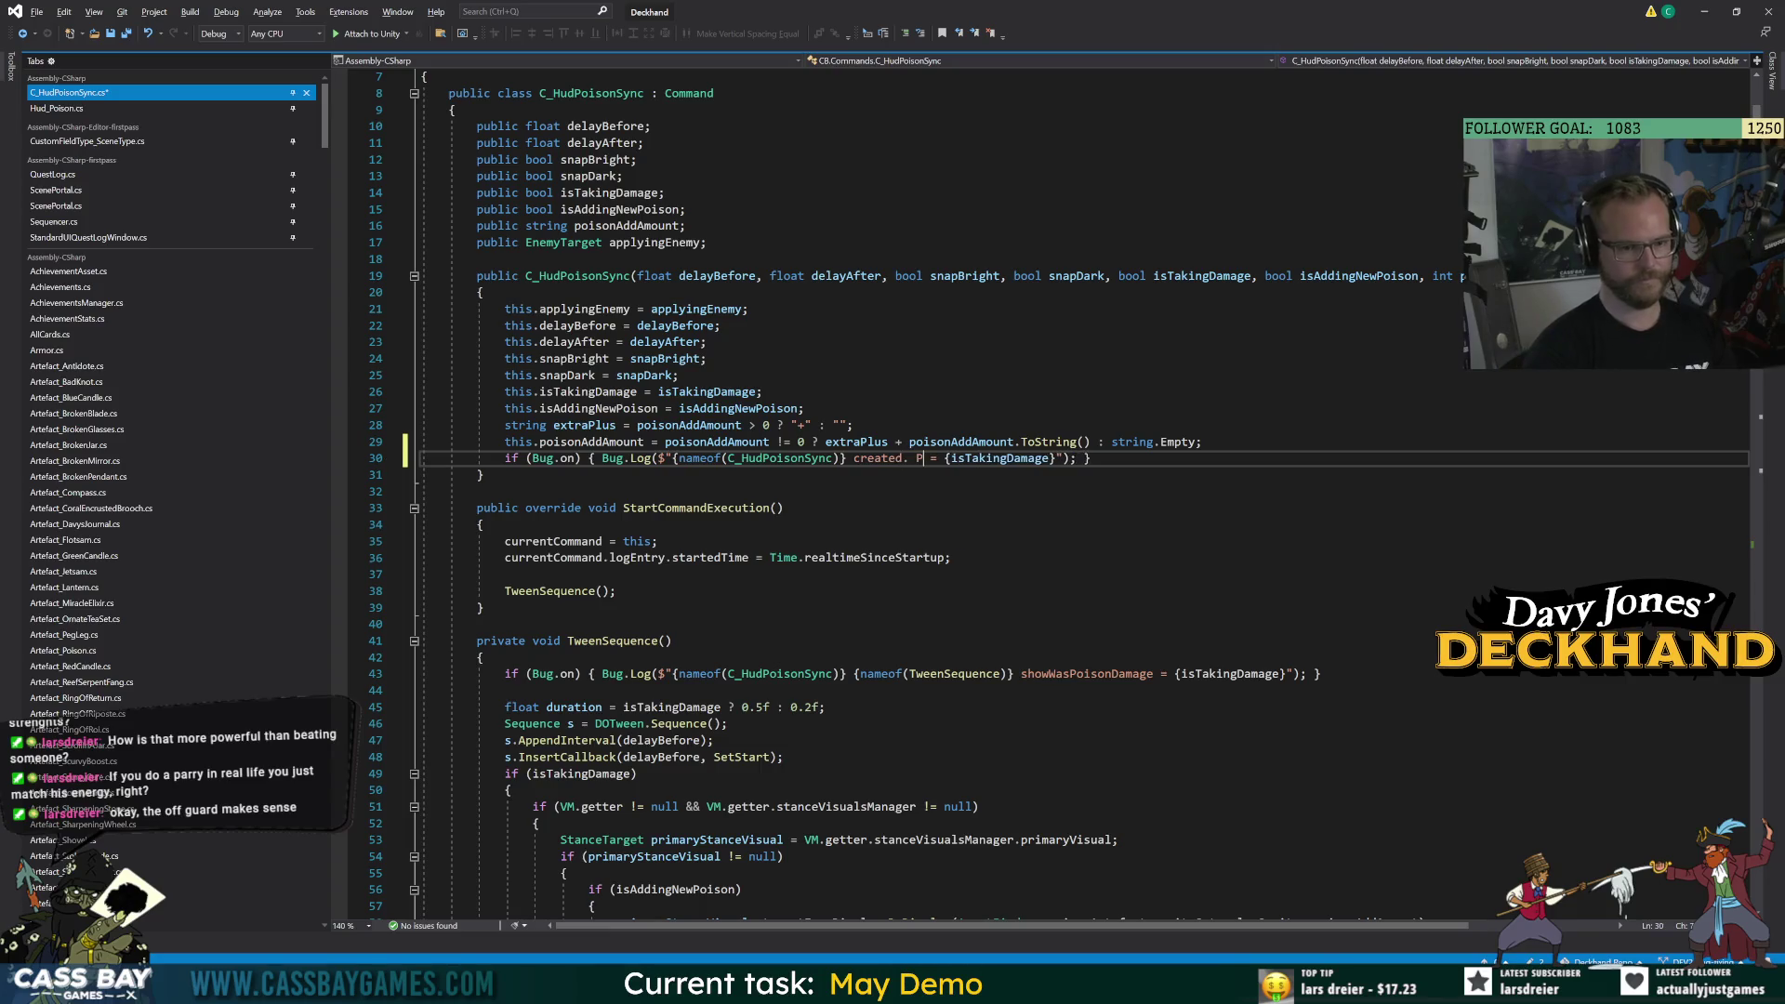
type("unt")
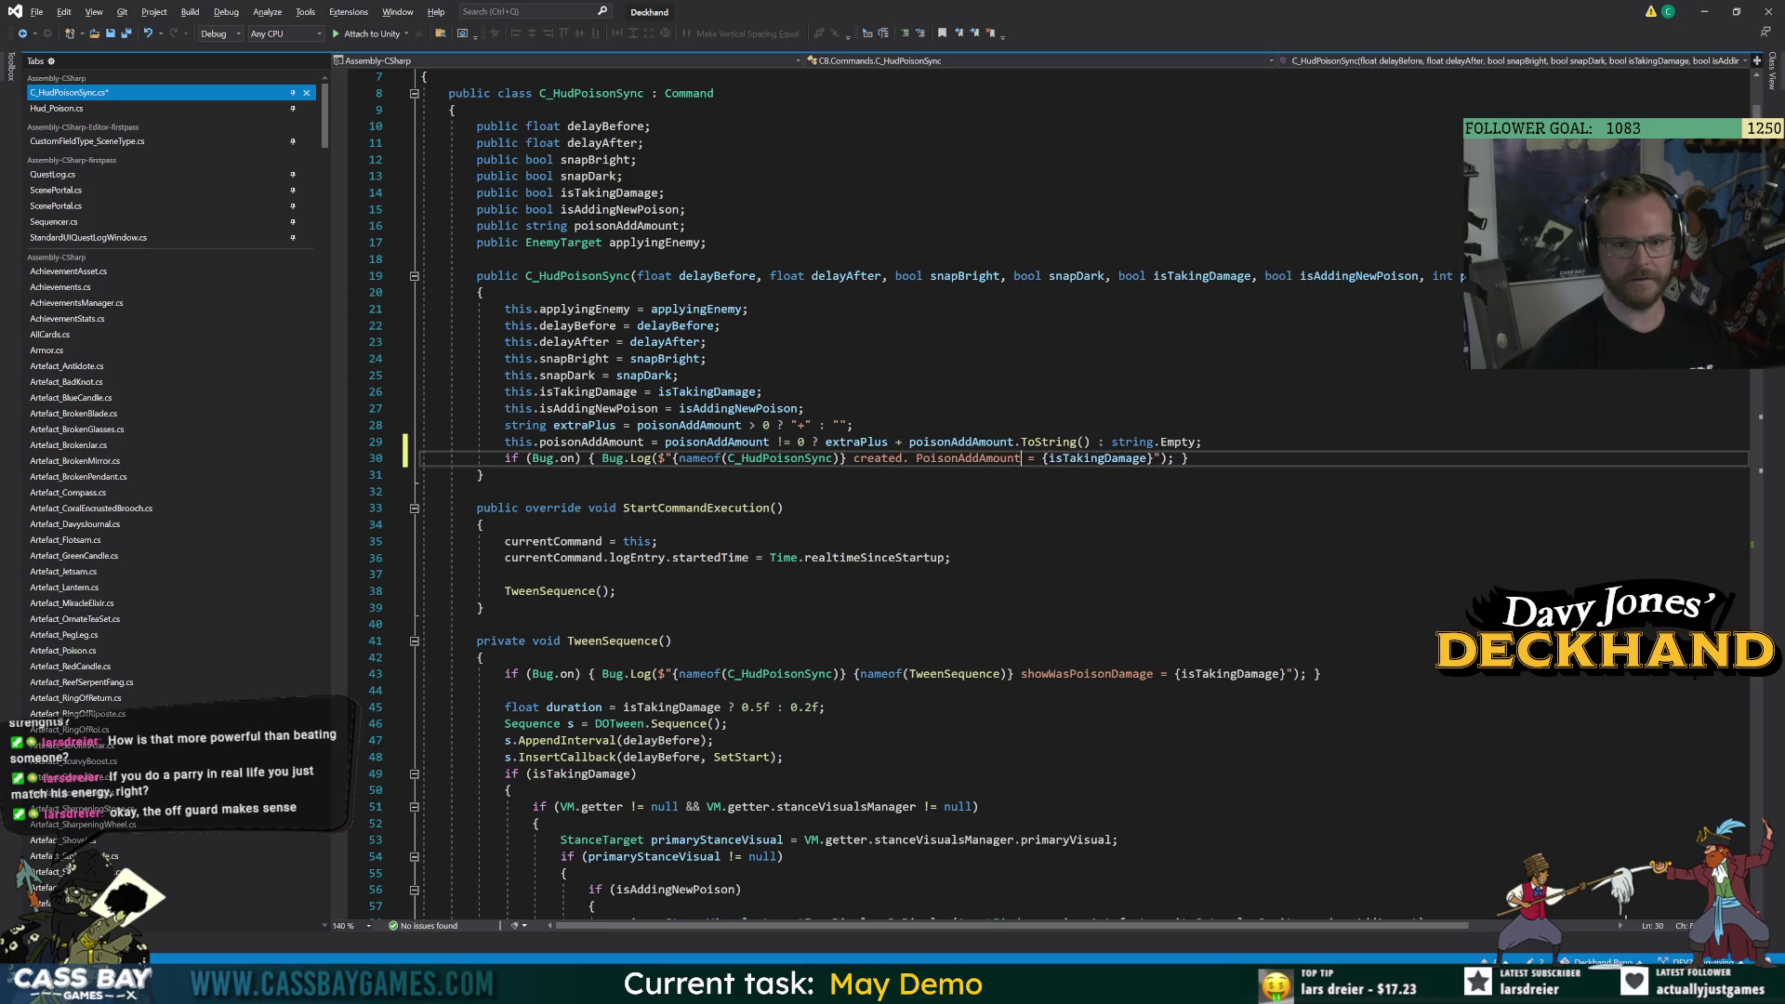
Finish the message with {poisonAddAmount} and IsAddingPoison = {isAddingNewPoison}, then stop Play mode in Unity.
double_click(1097, 457)
type("poisonAddAmount")
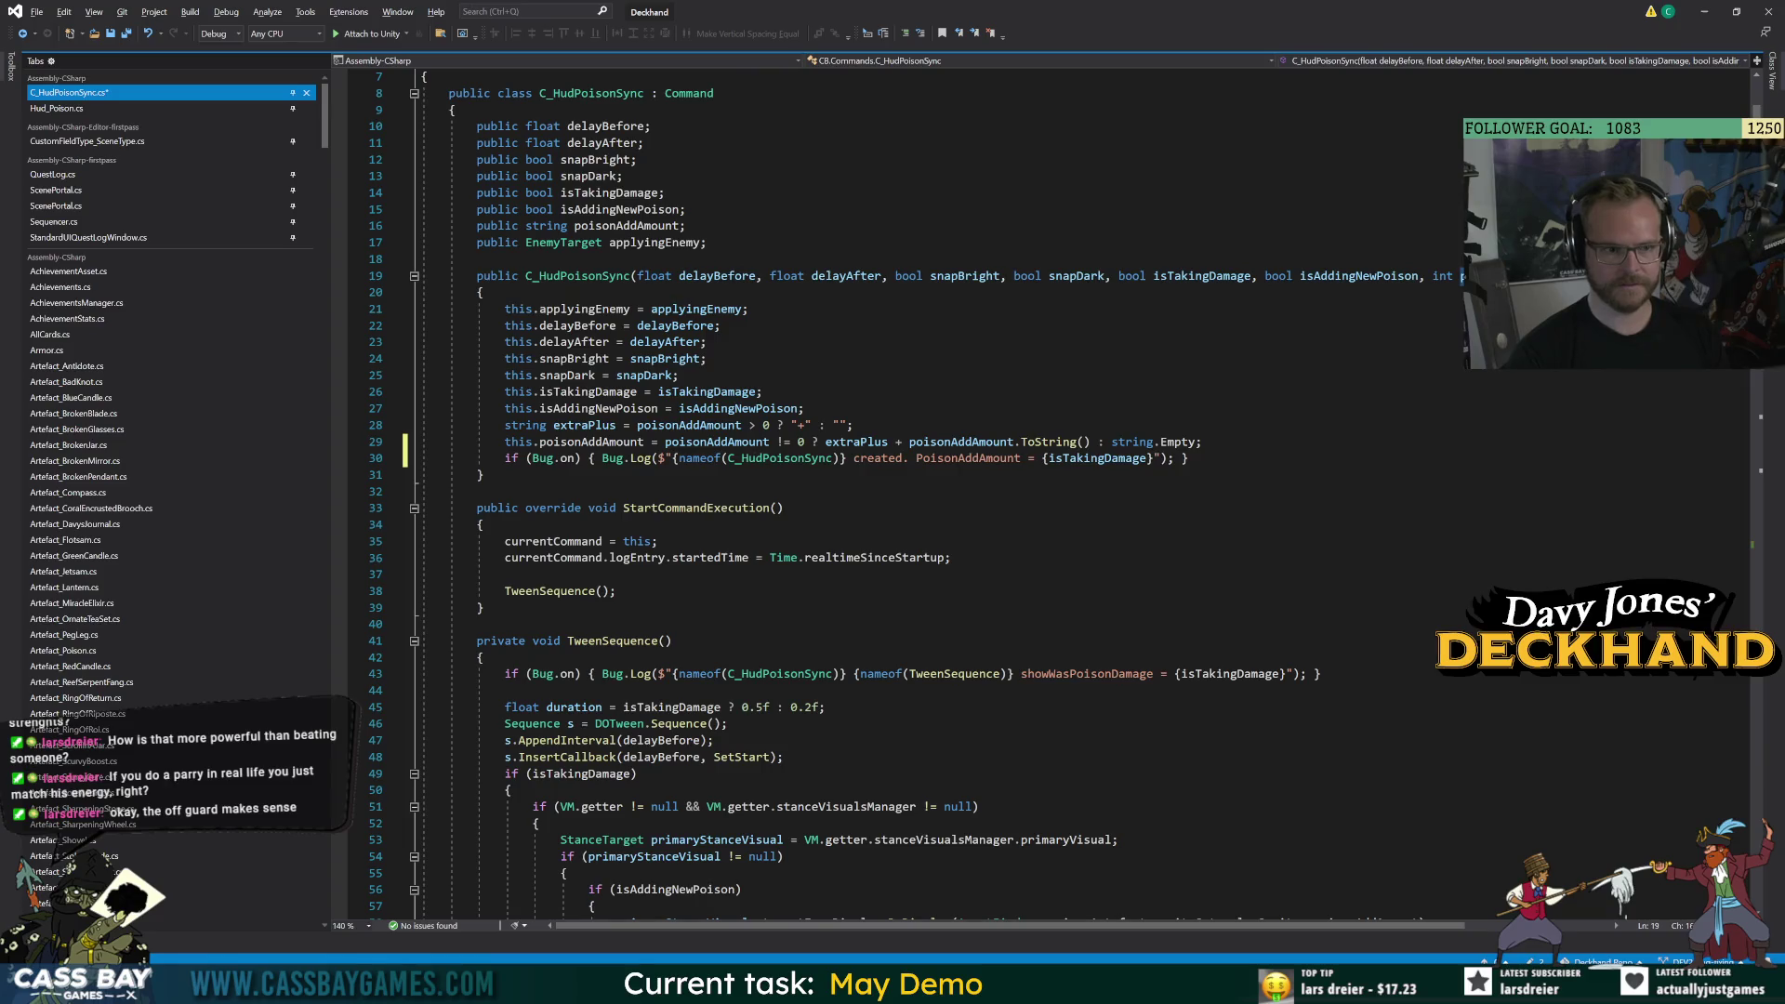
left_click(1158, 557)
left_click(1162, 457)
type(".")
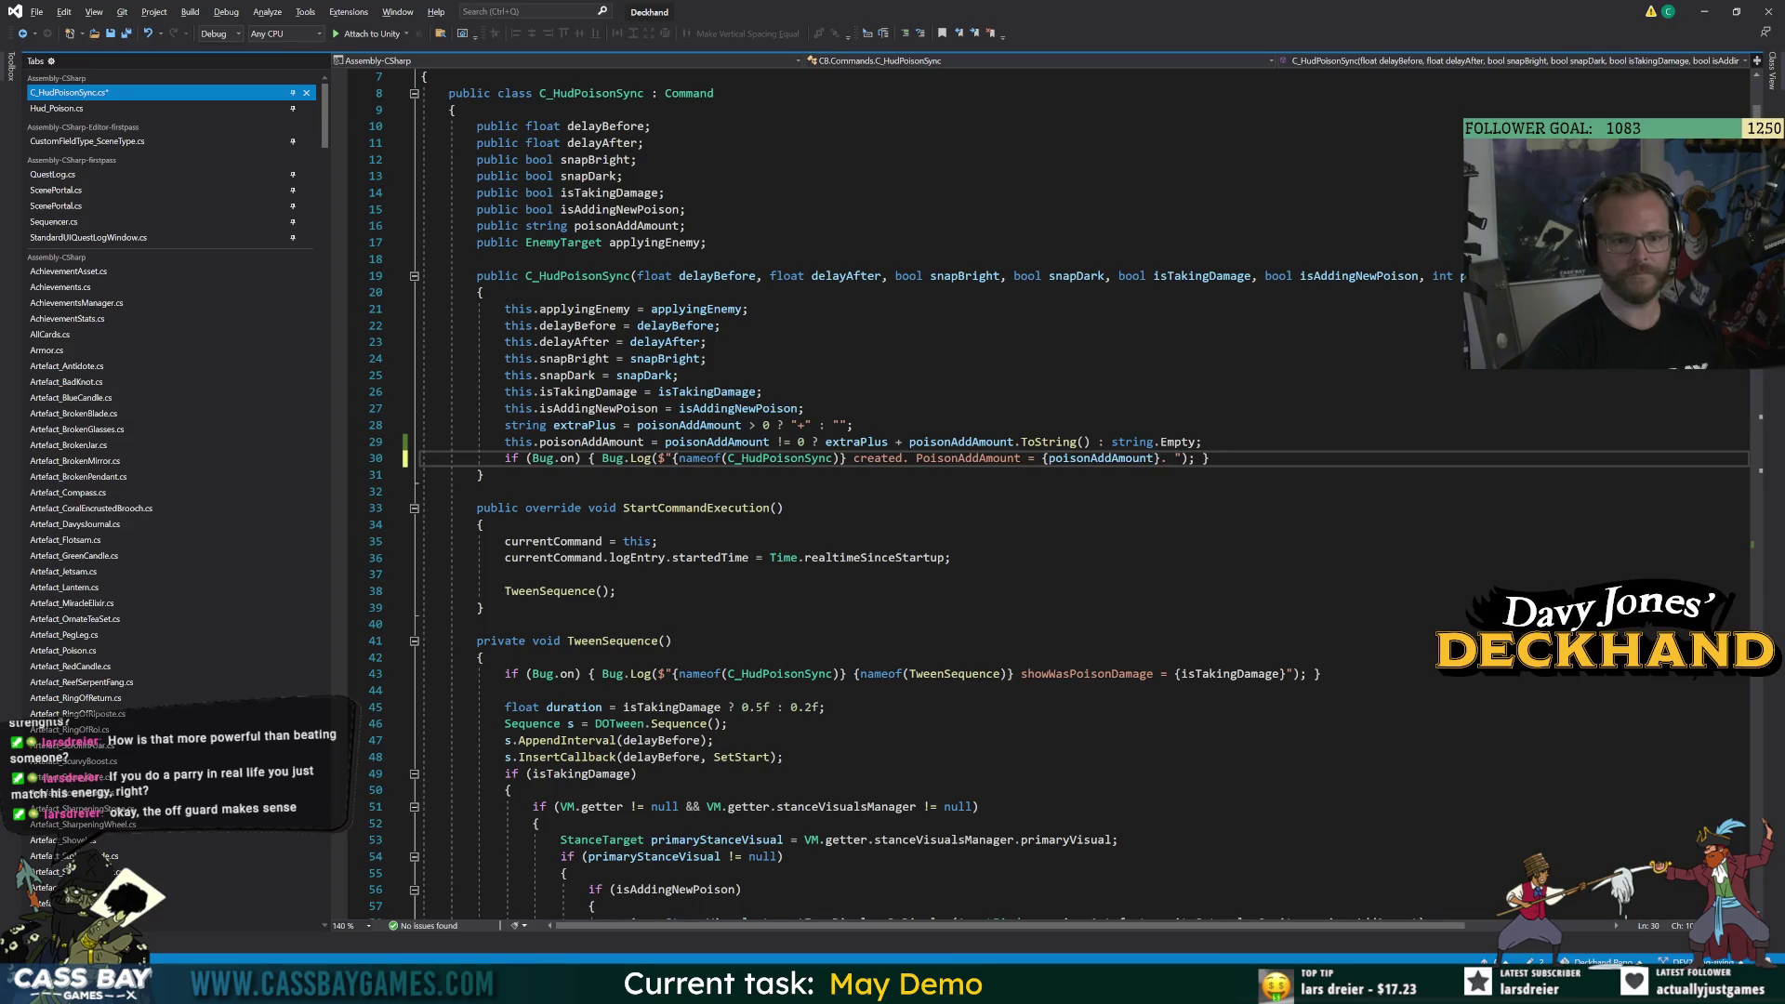
type("ngPoison ")
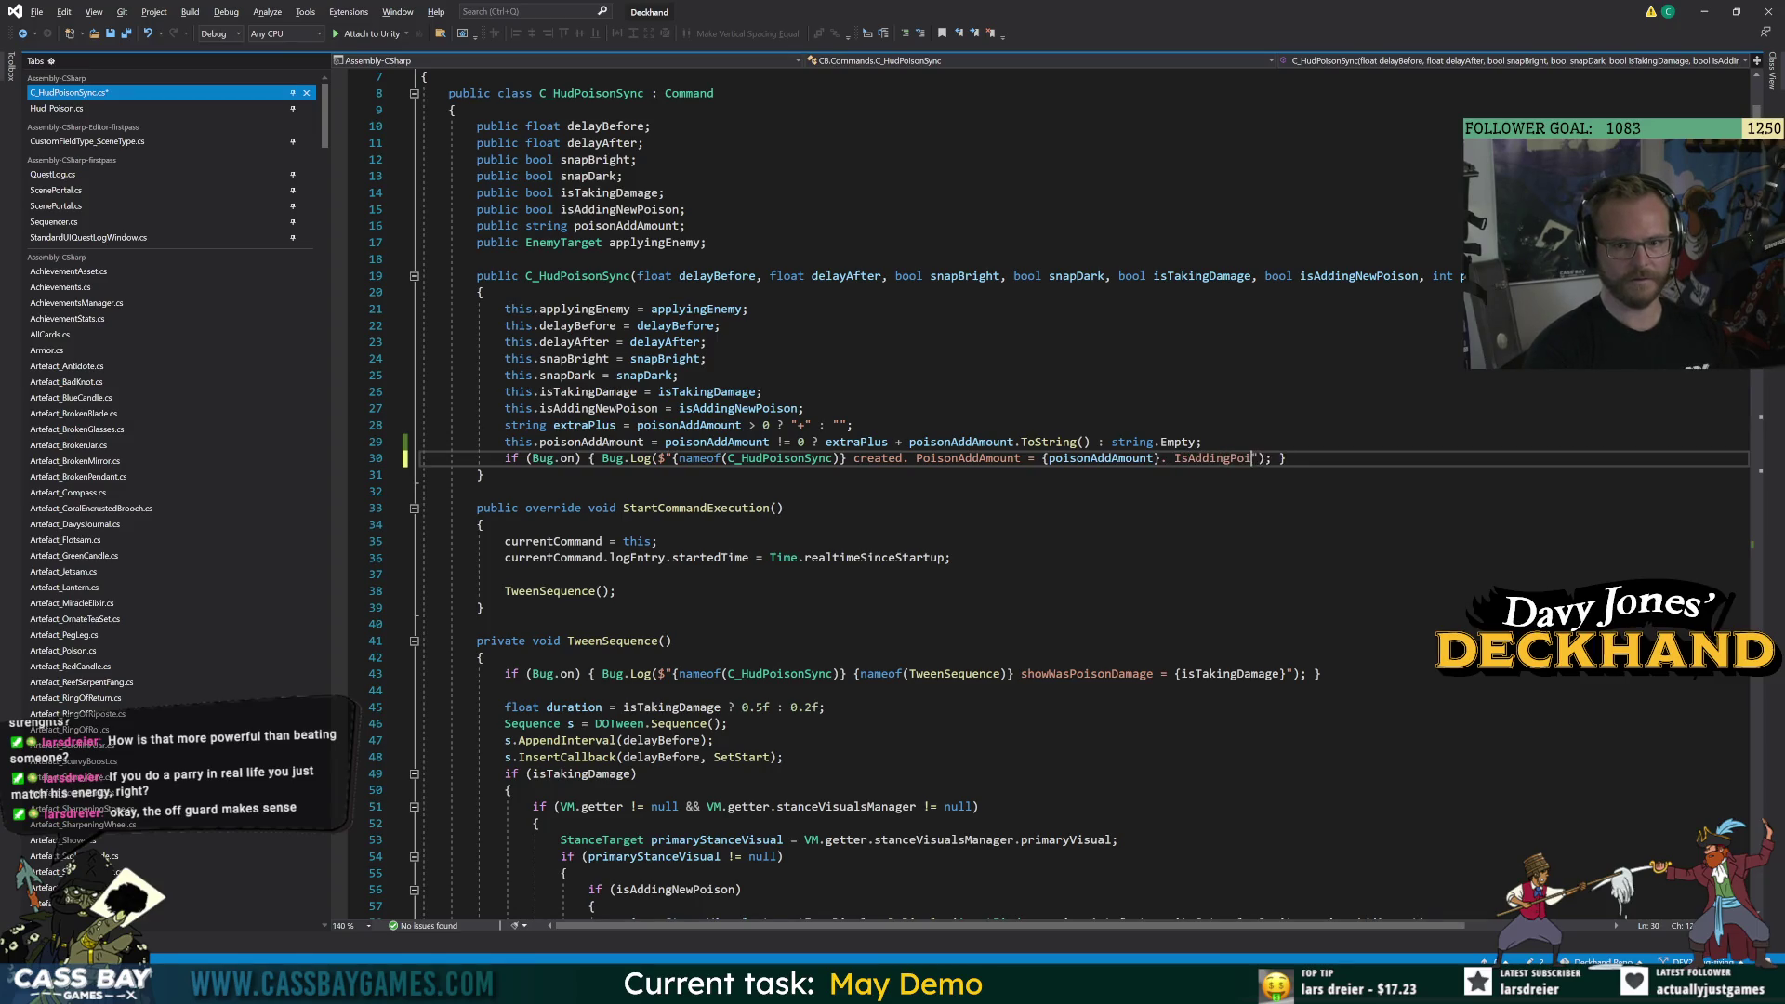
type("= {isAddingNewPoison")
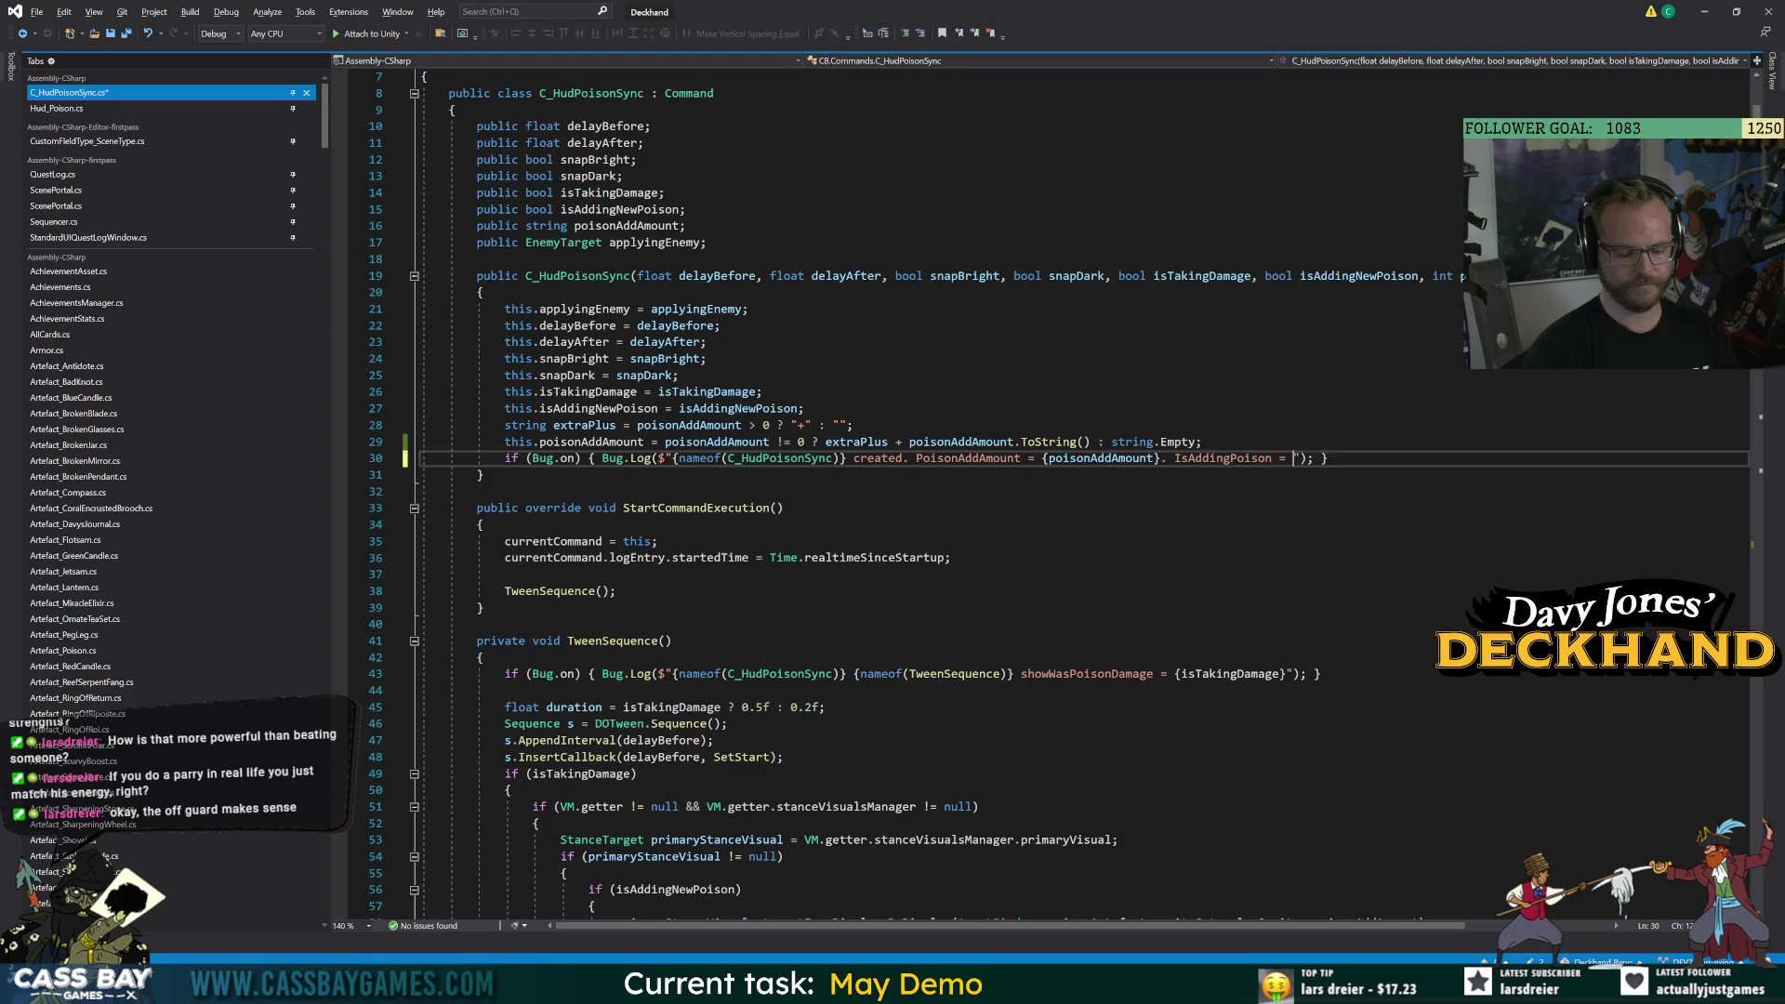
type("}.")
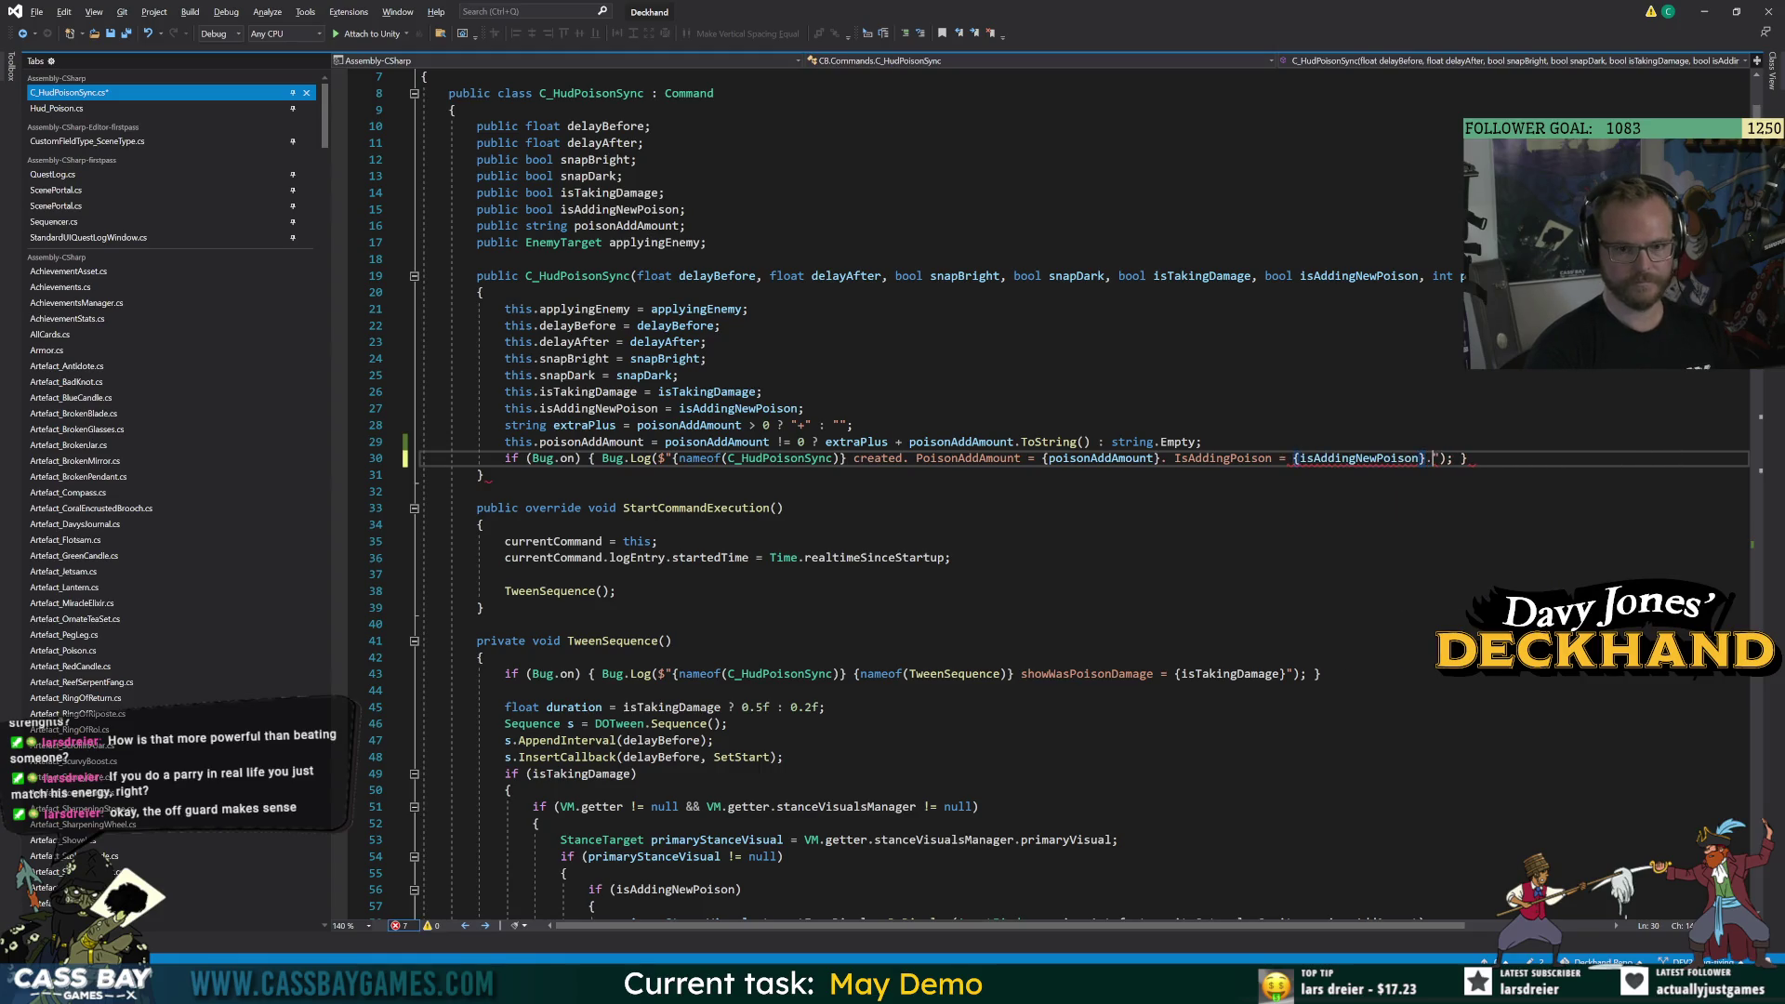
left_click(657, 541)
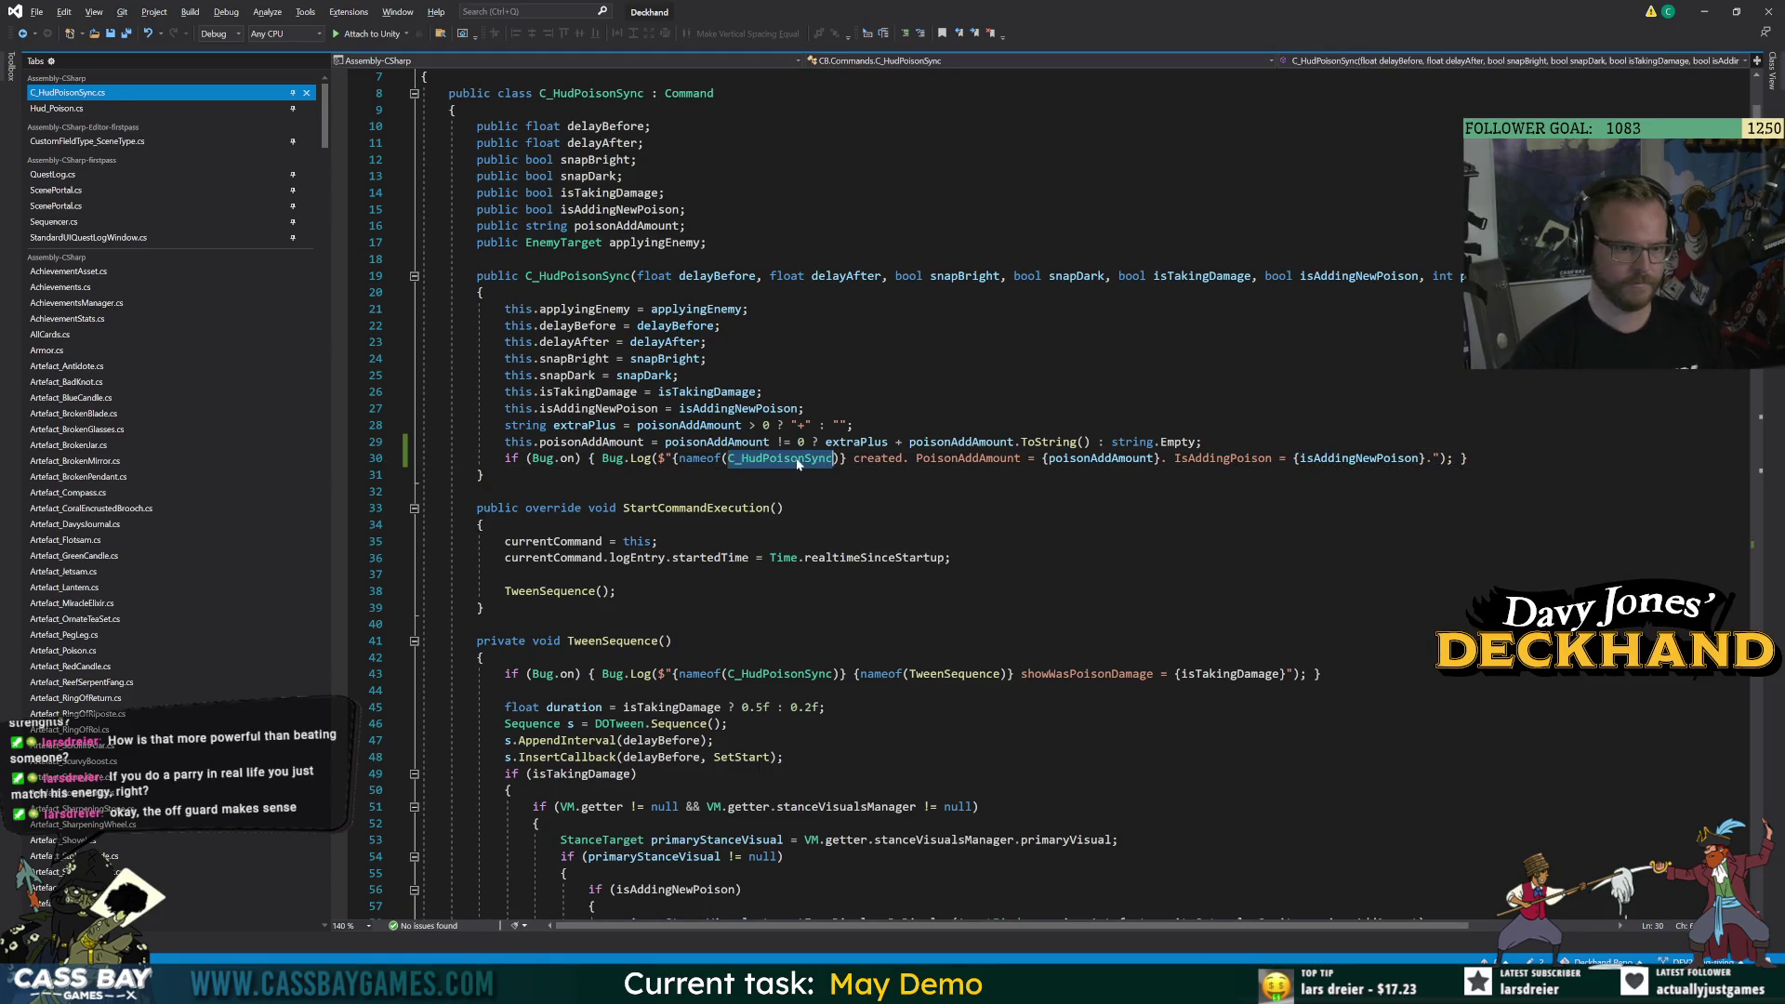
key("alt+Tab")
left_click(870, 40)
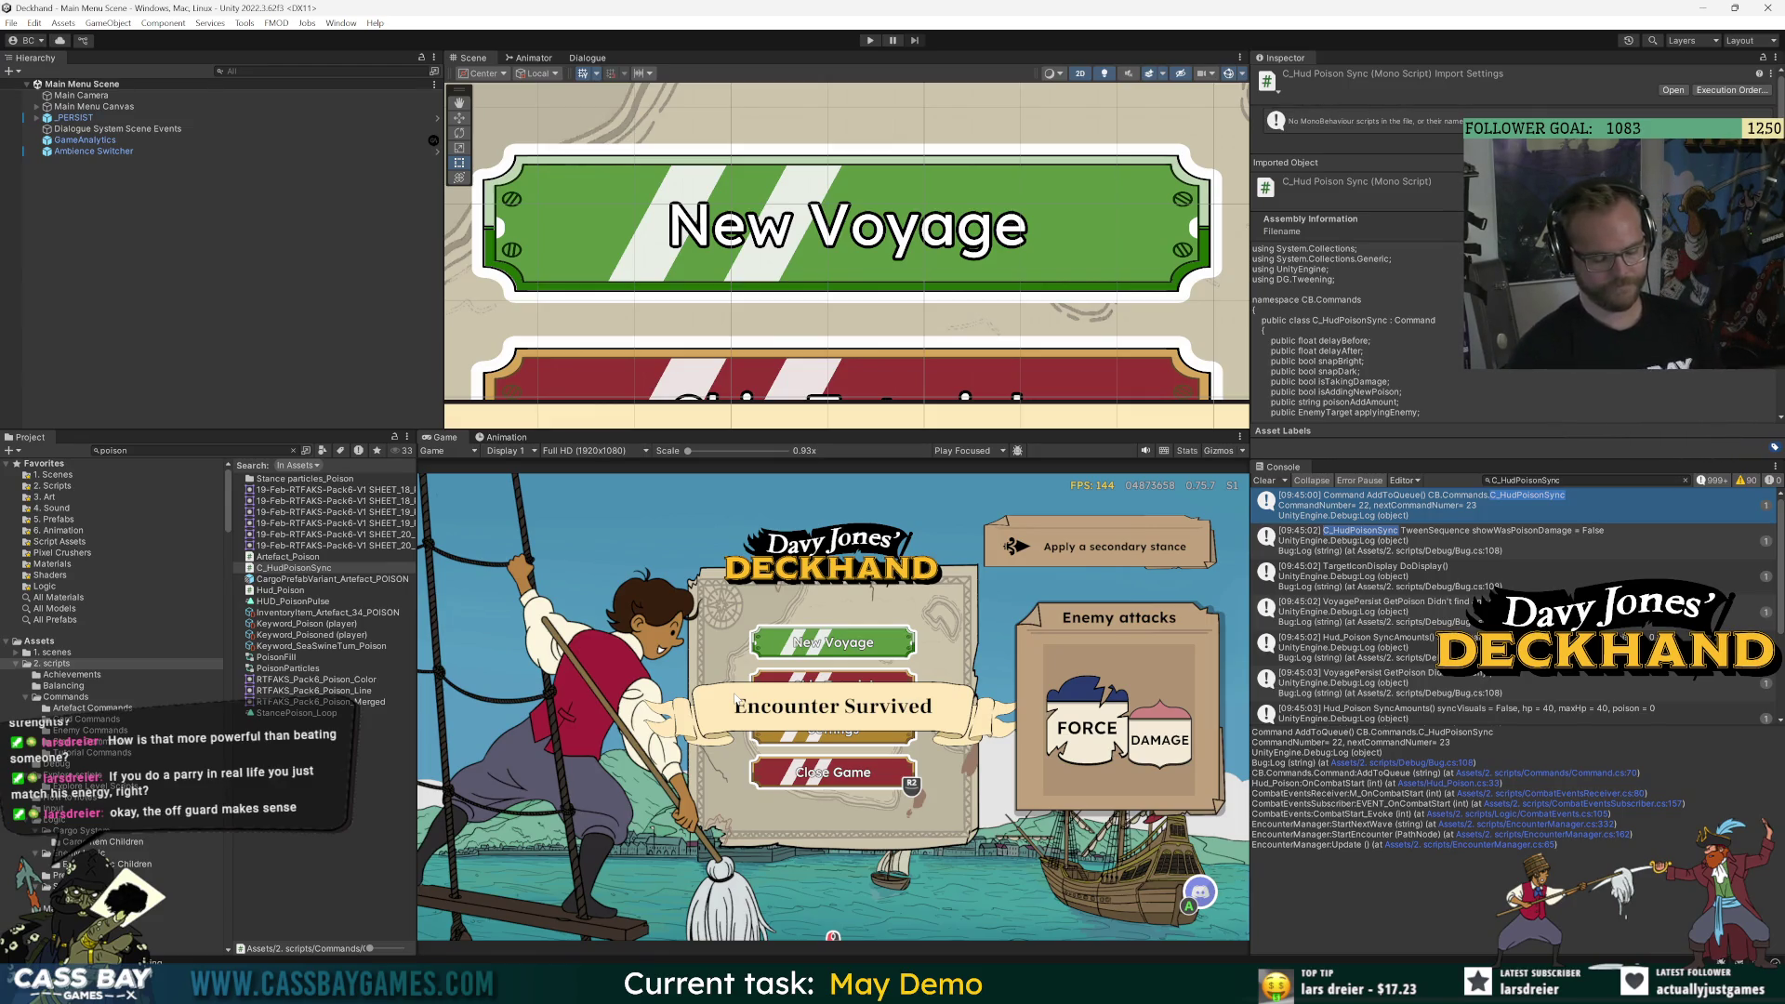
Play into combat, check the PoisonAddAmount = 0 log, and open Hud_Poison.cs from its stack trace.
left_click(869, 40)
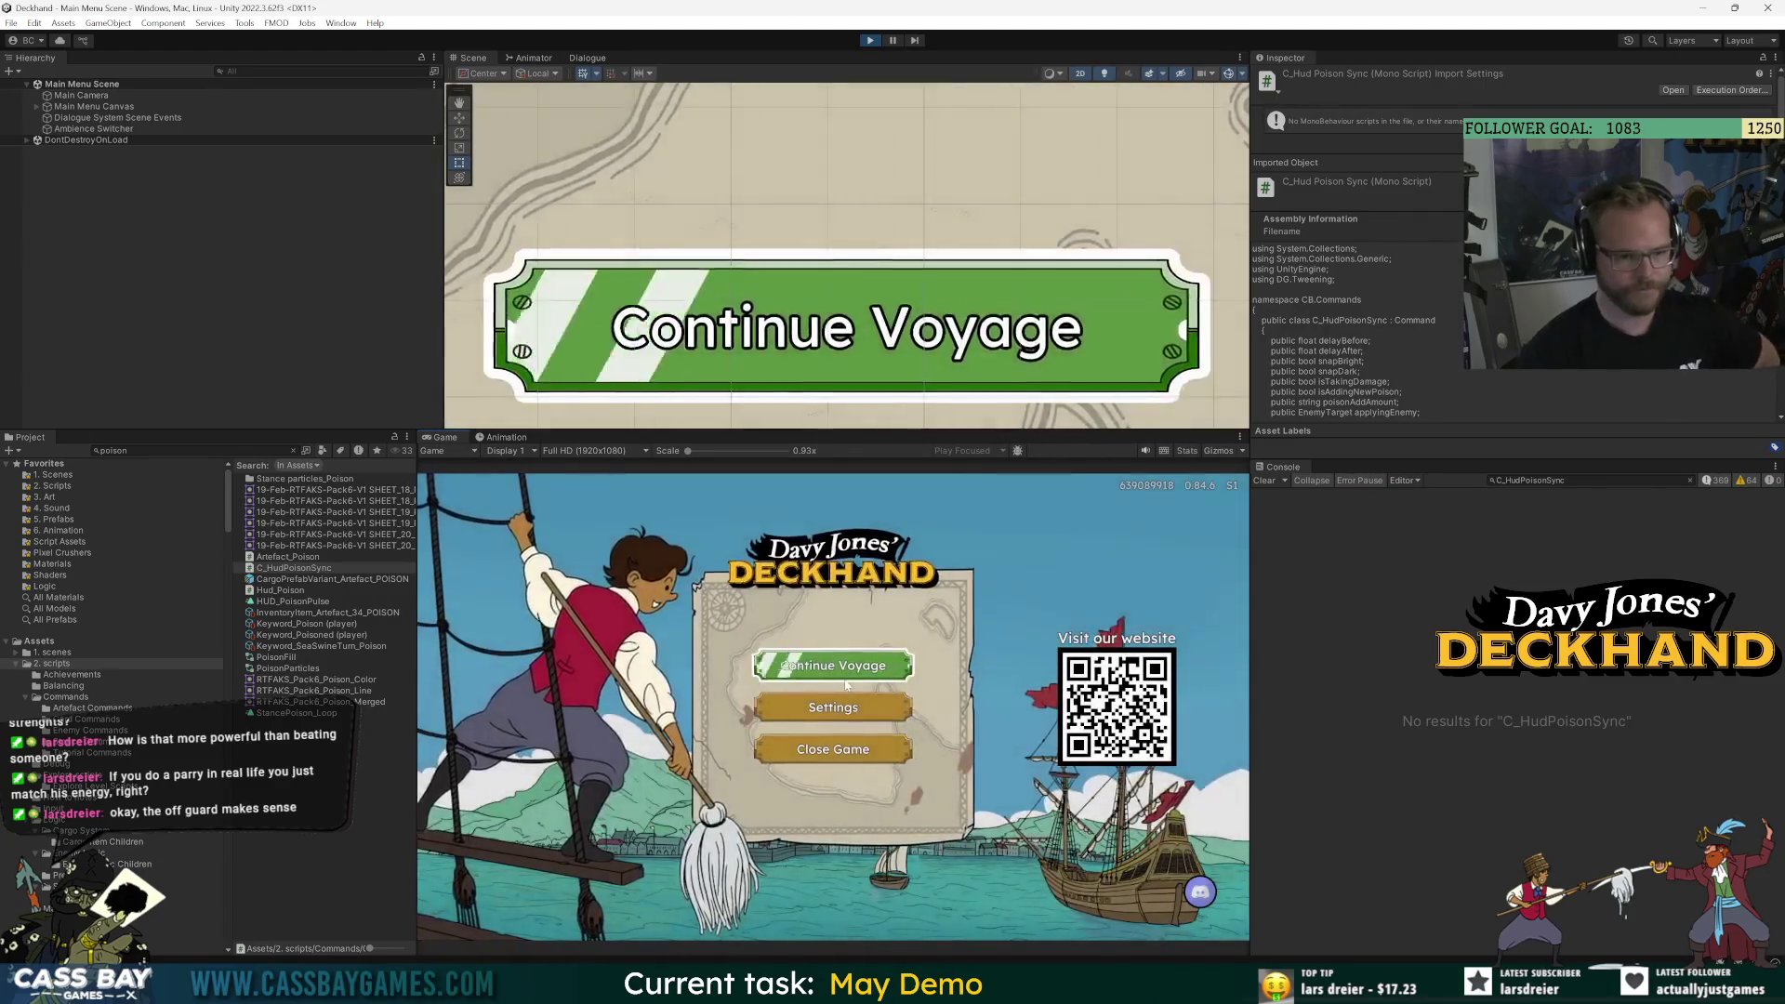
left_click(834, 667)
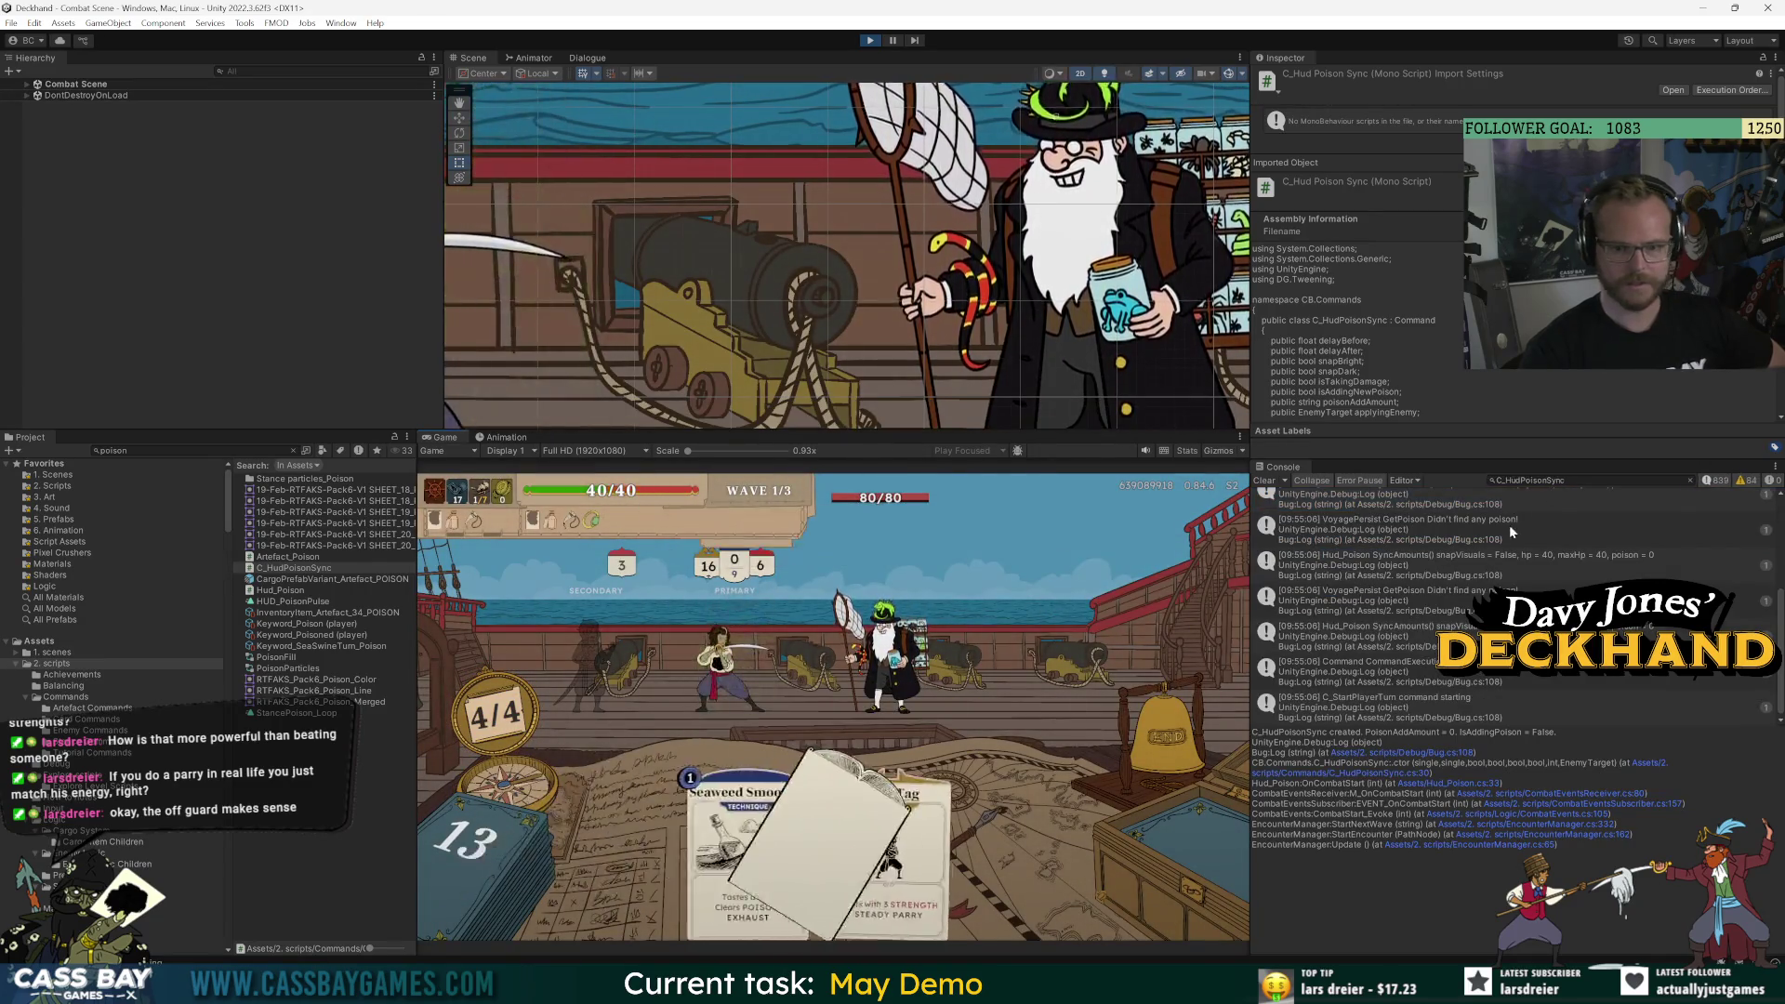
scroll(1436, 493, "up", 5)
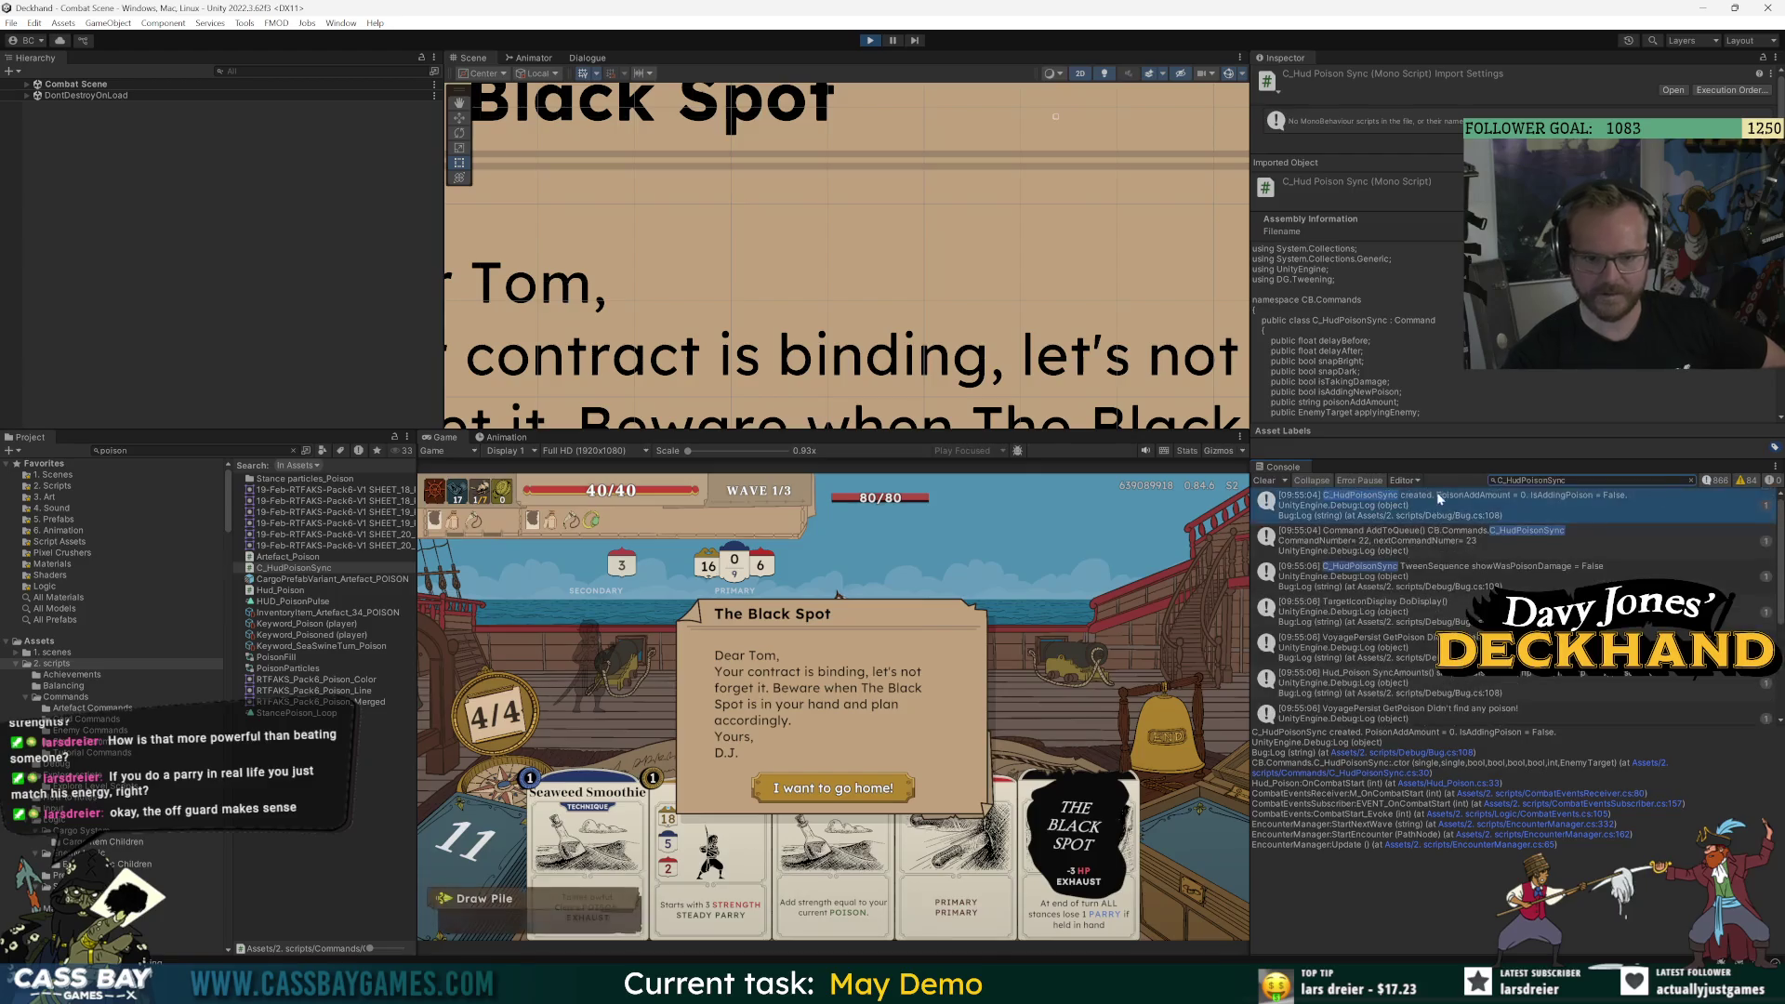
left_click_drag(1322, 793, 1364, 793)
left_click(1364, 793)
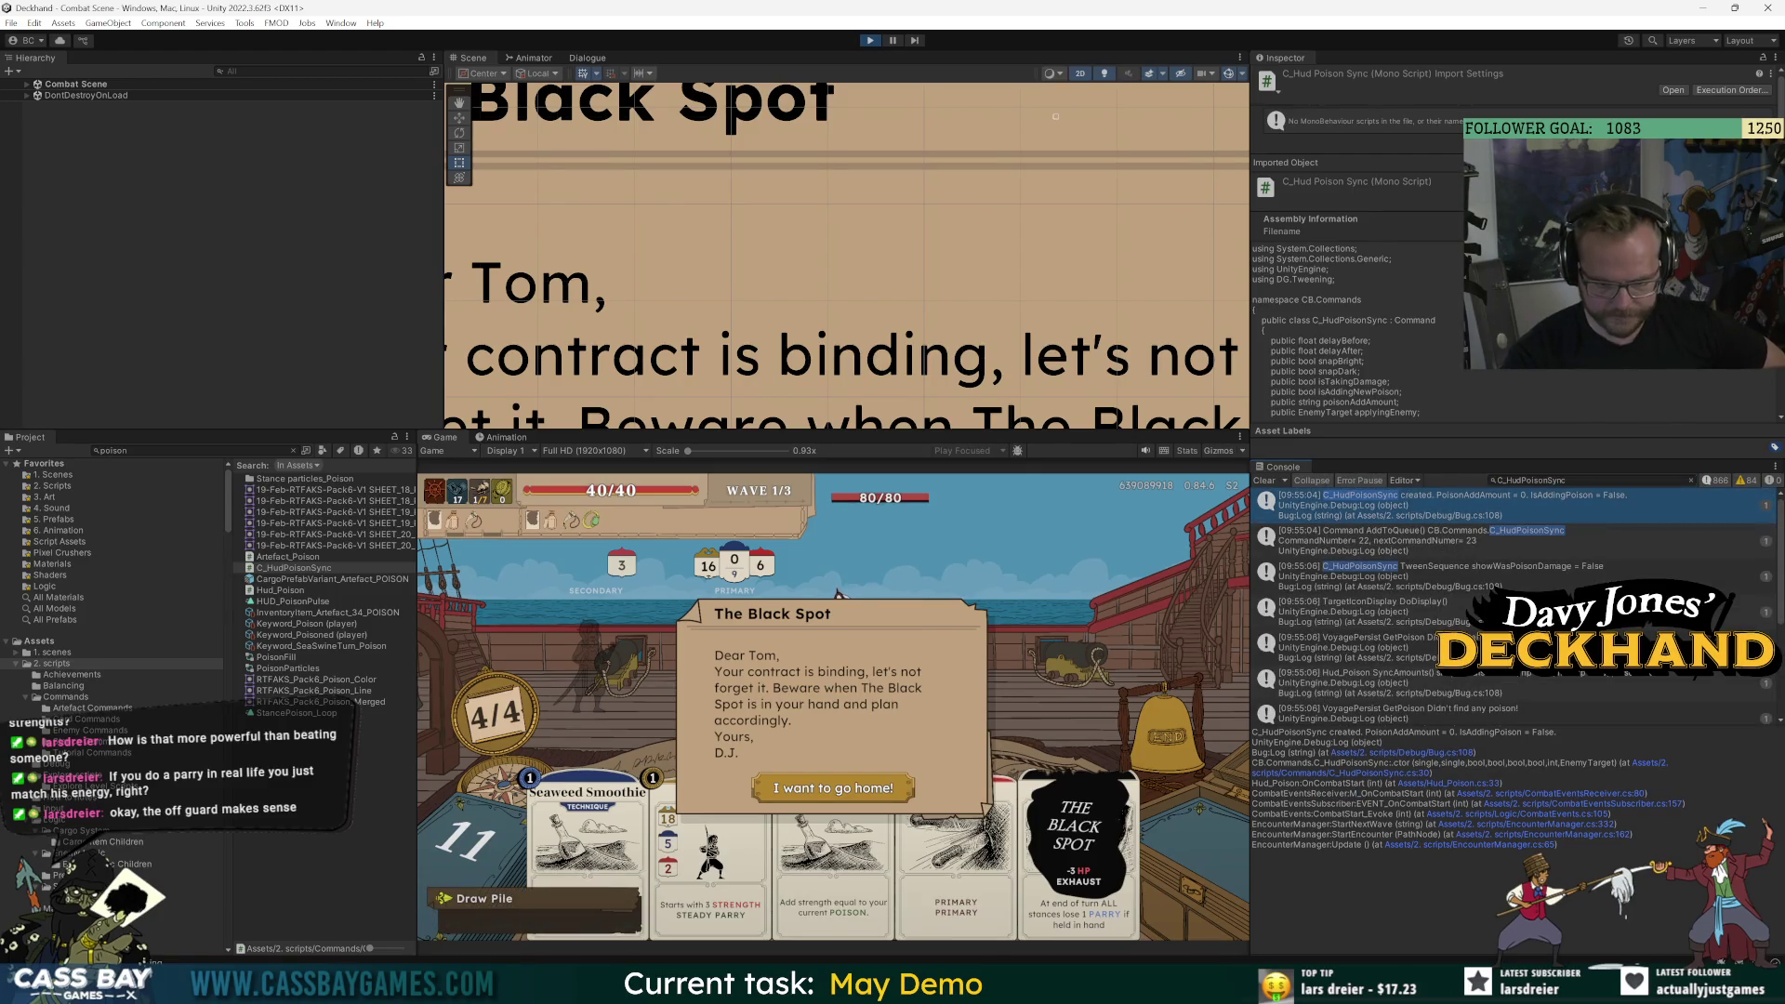
left_click(1481, 786)
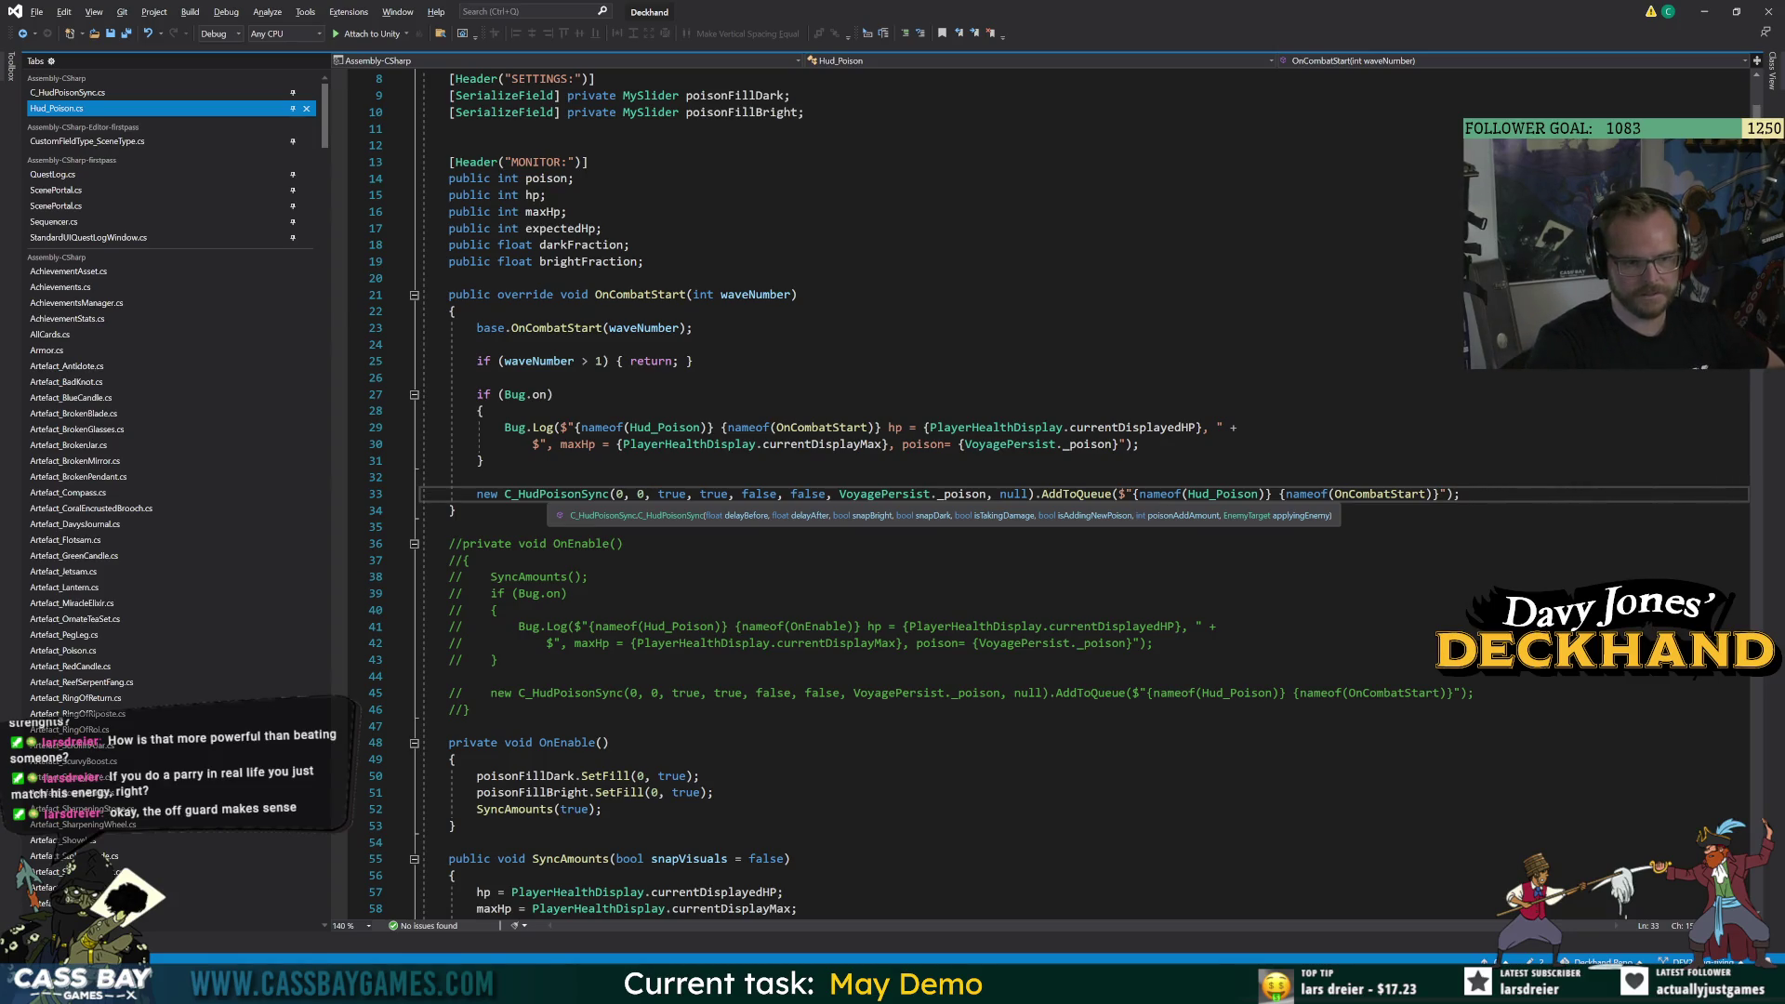
Wrap the C_HudPoisonSync statement in a new if (VoyagePersist._poison > 0) block.
key("Escape")
left_click(477, 477)
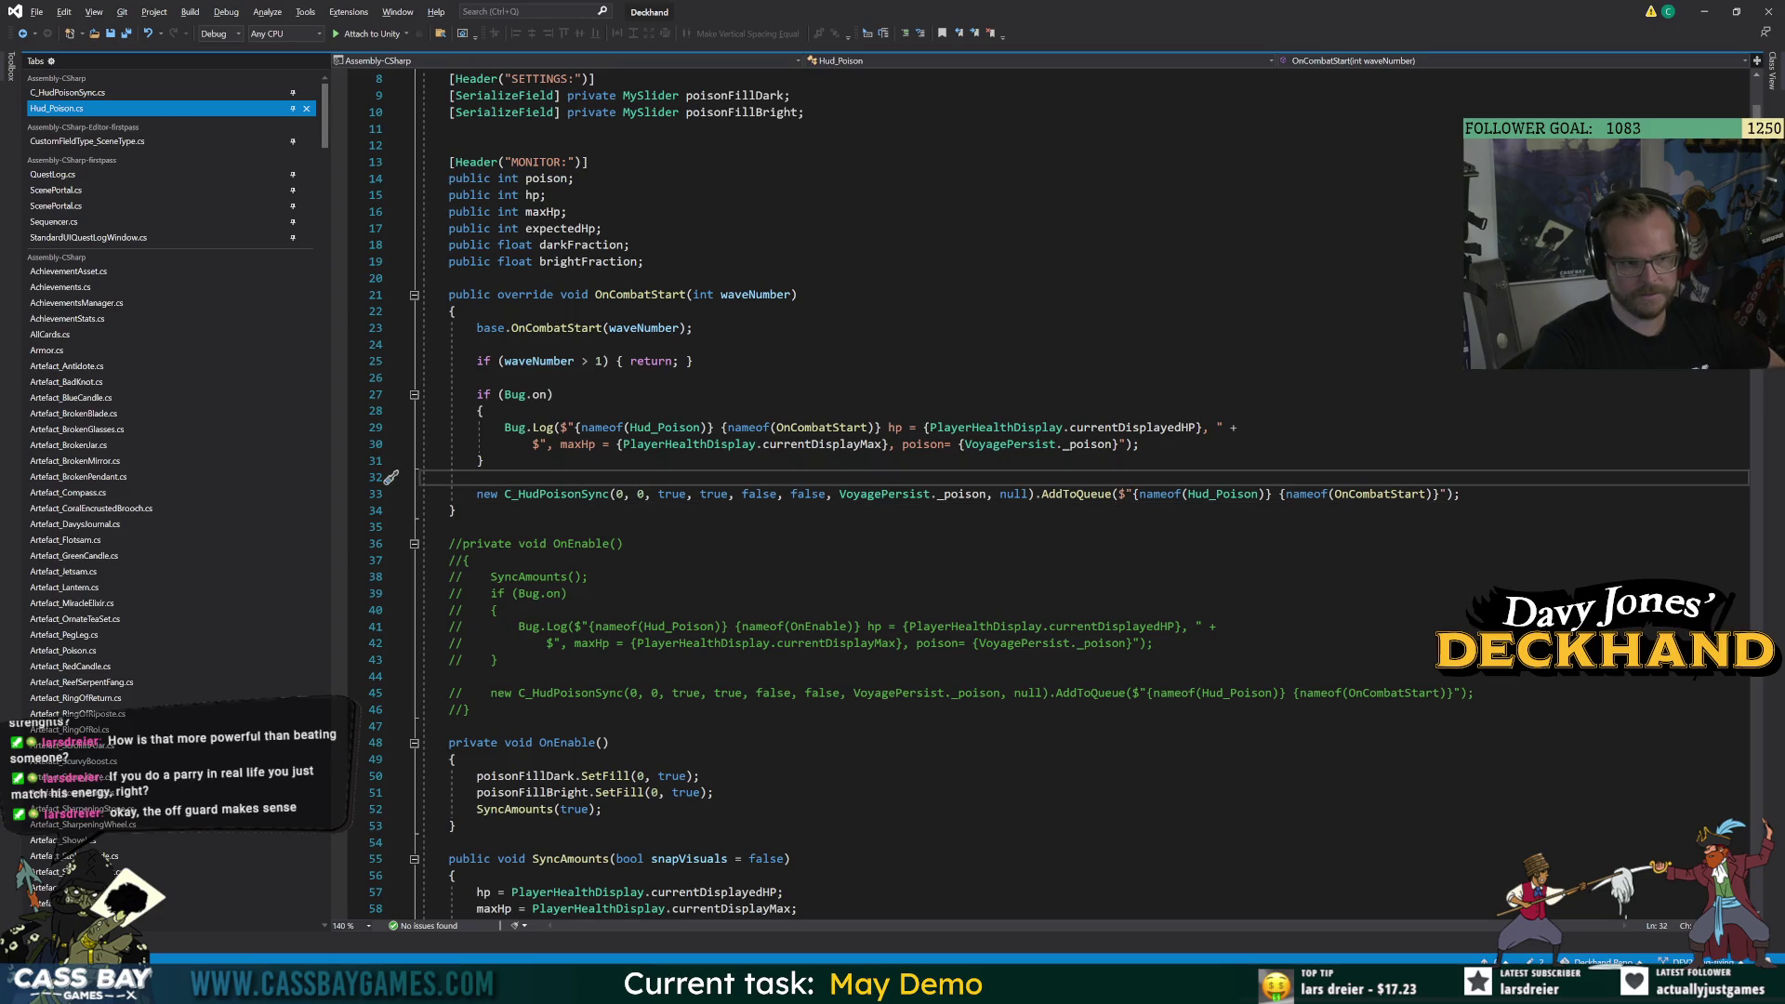
key("Return")
type("if (")
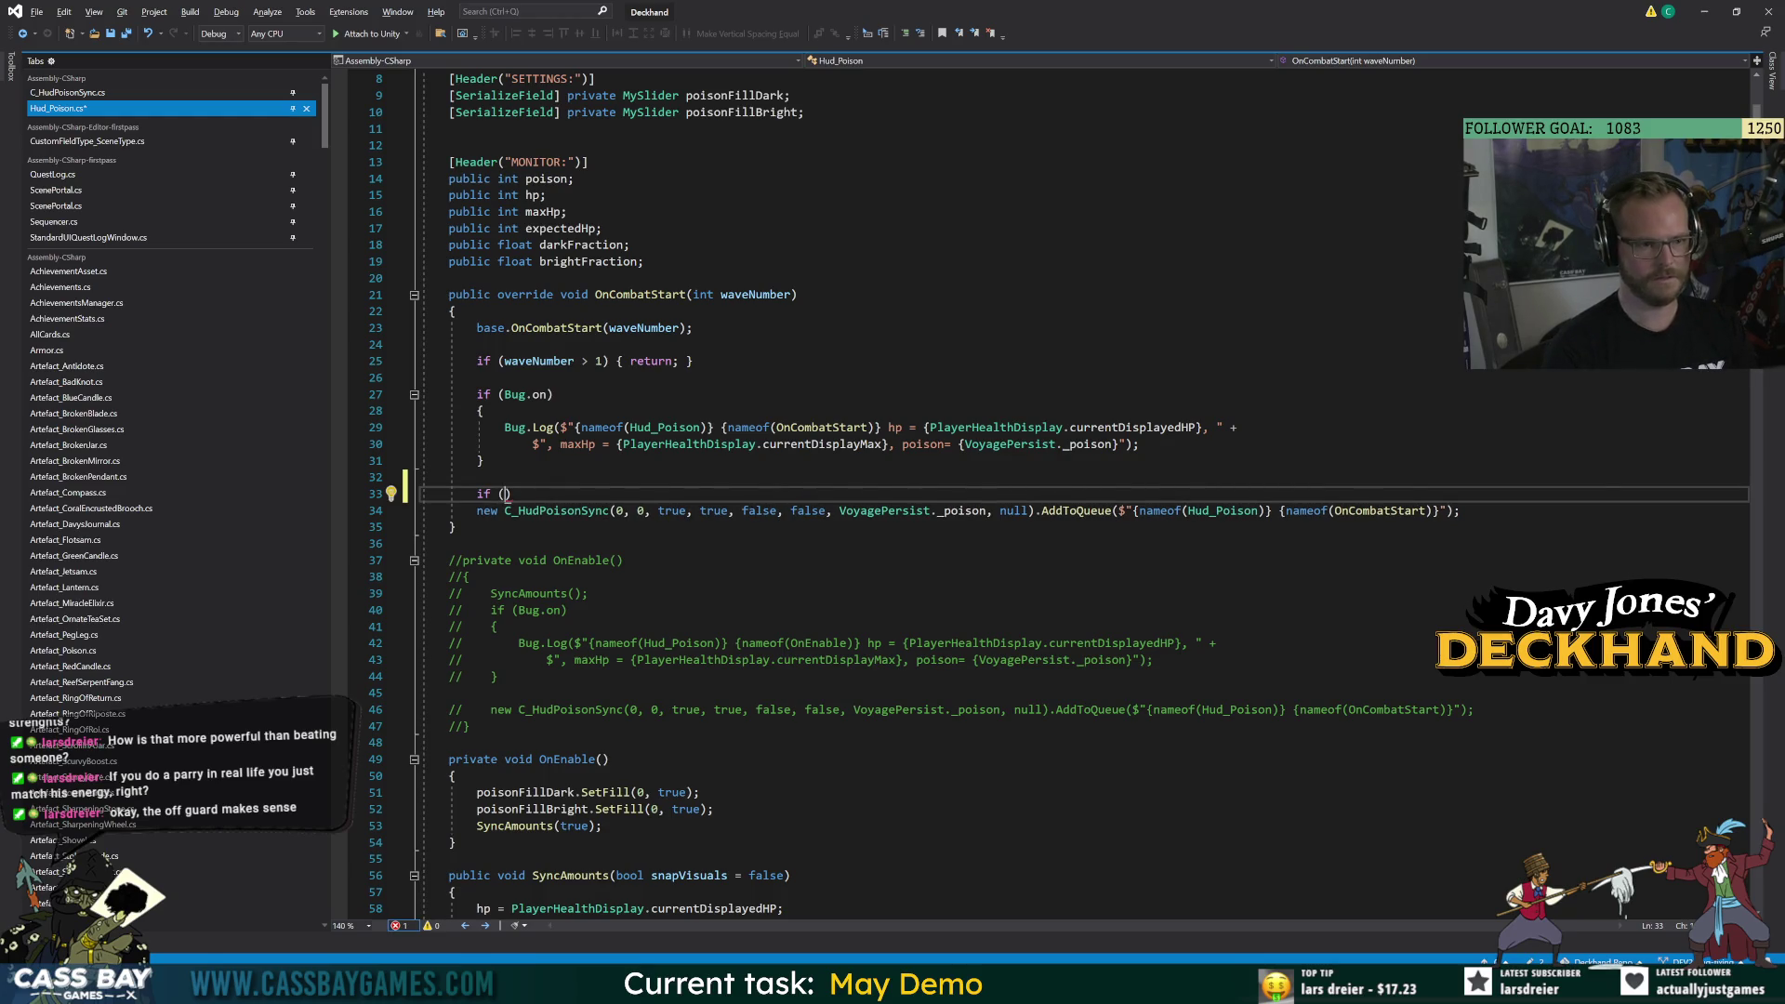
type("Voyage")
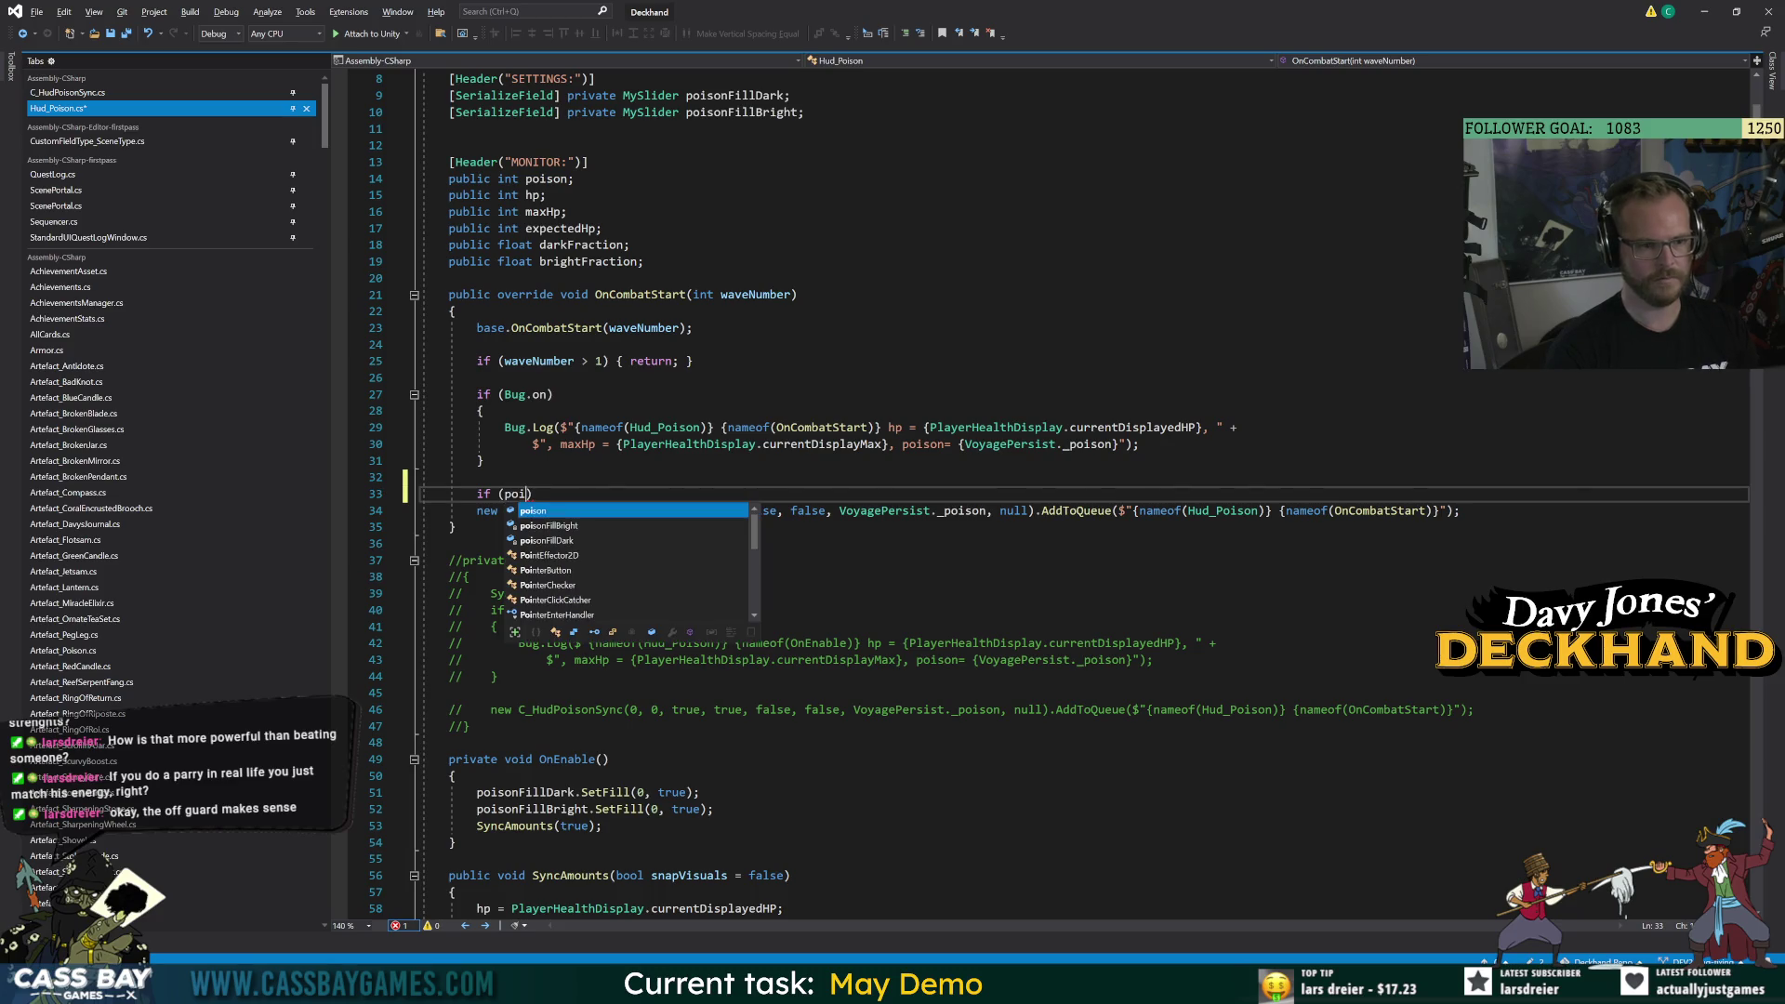
type("Persist._poison ")
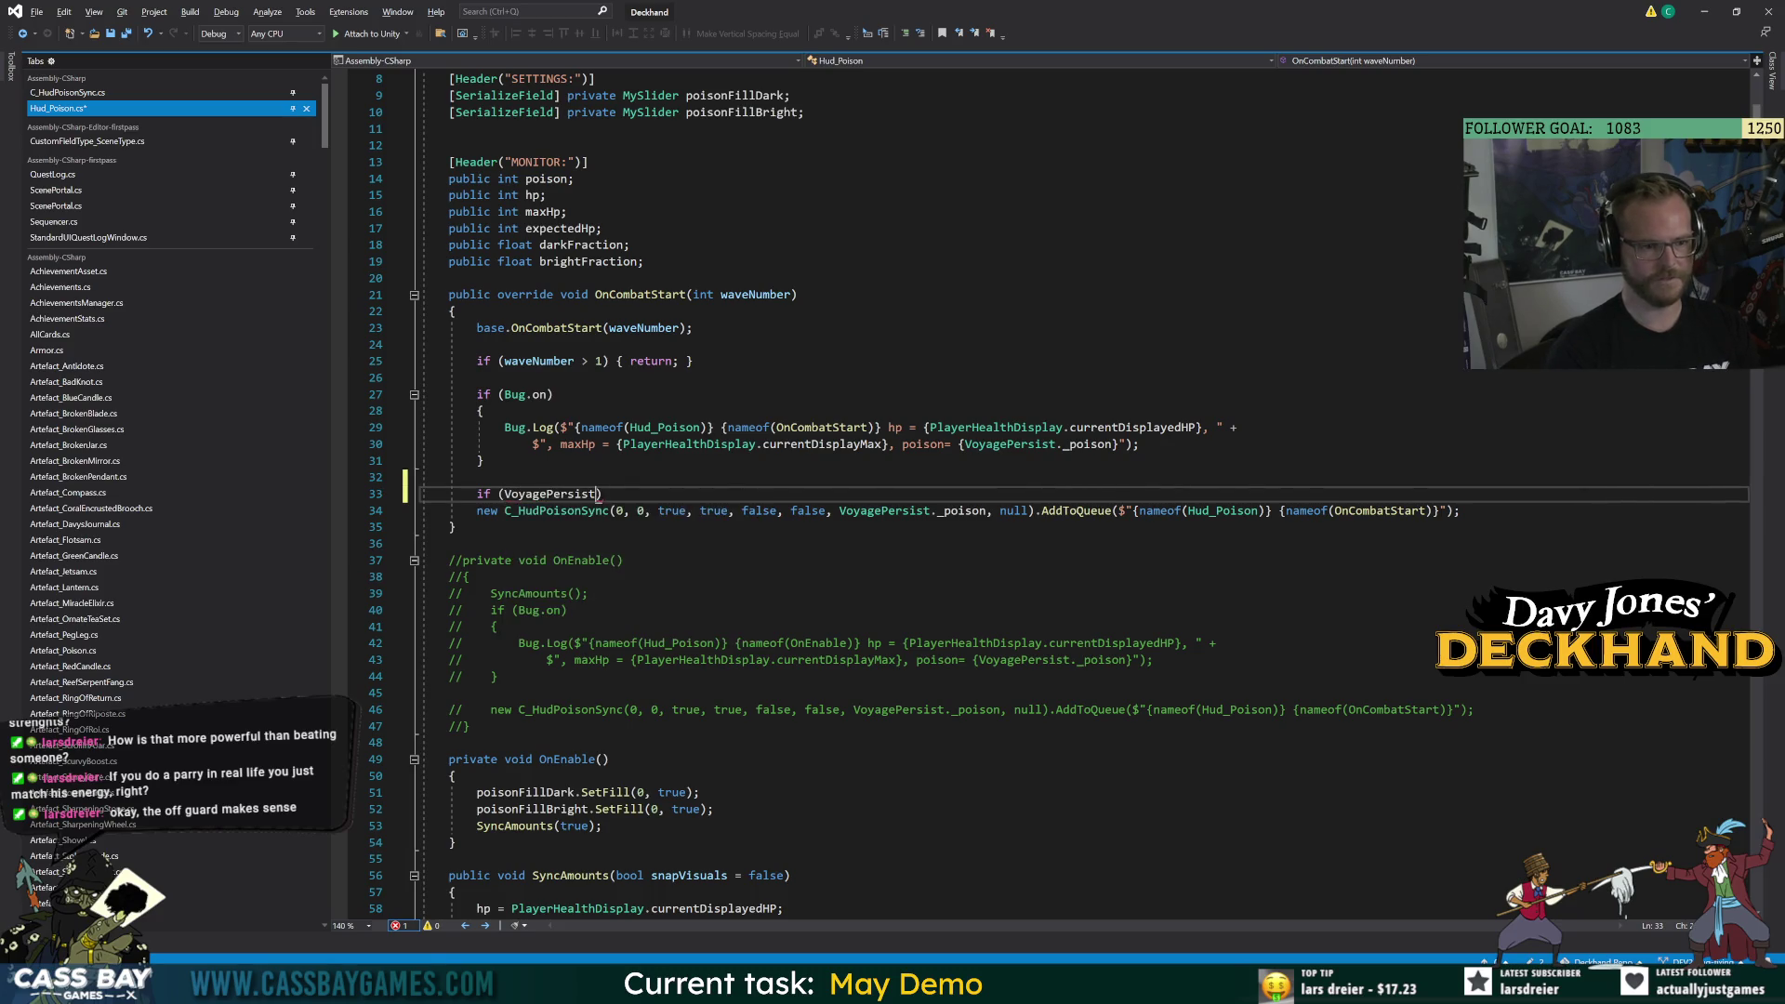
type("> 0)")
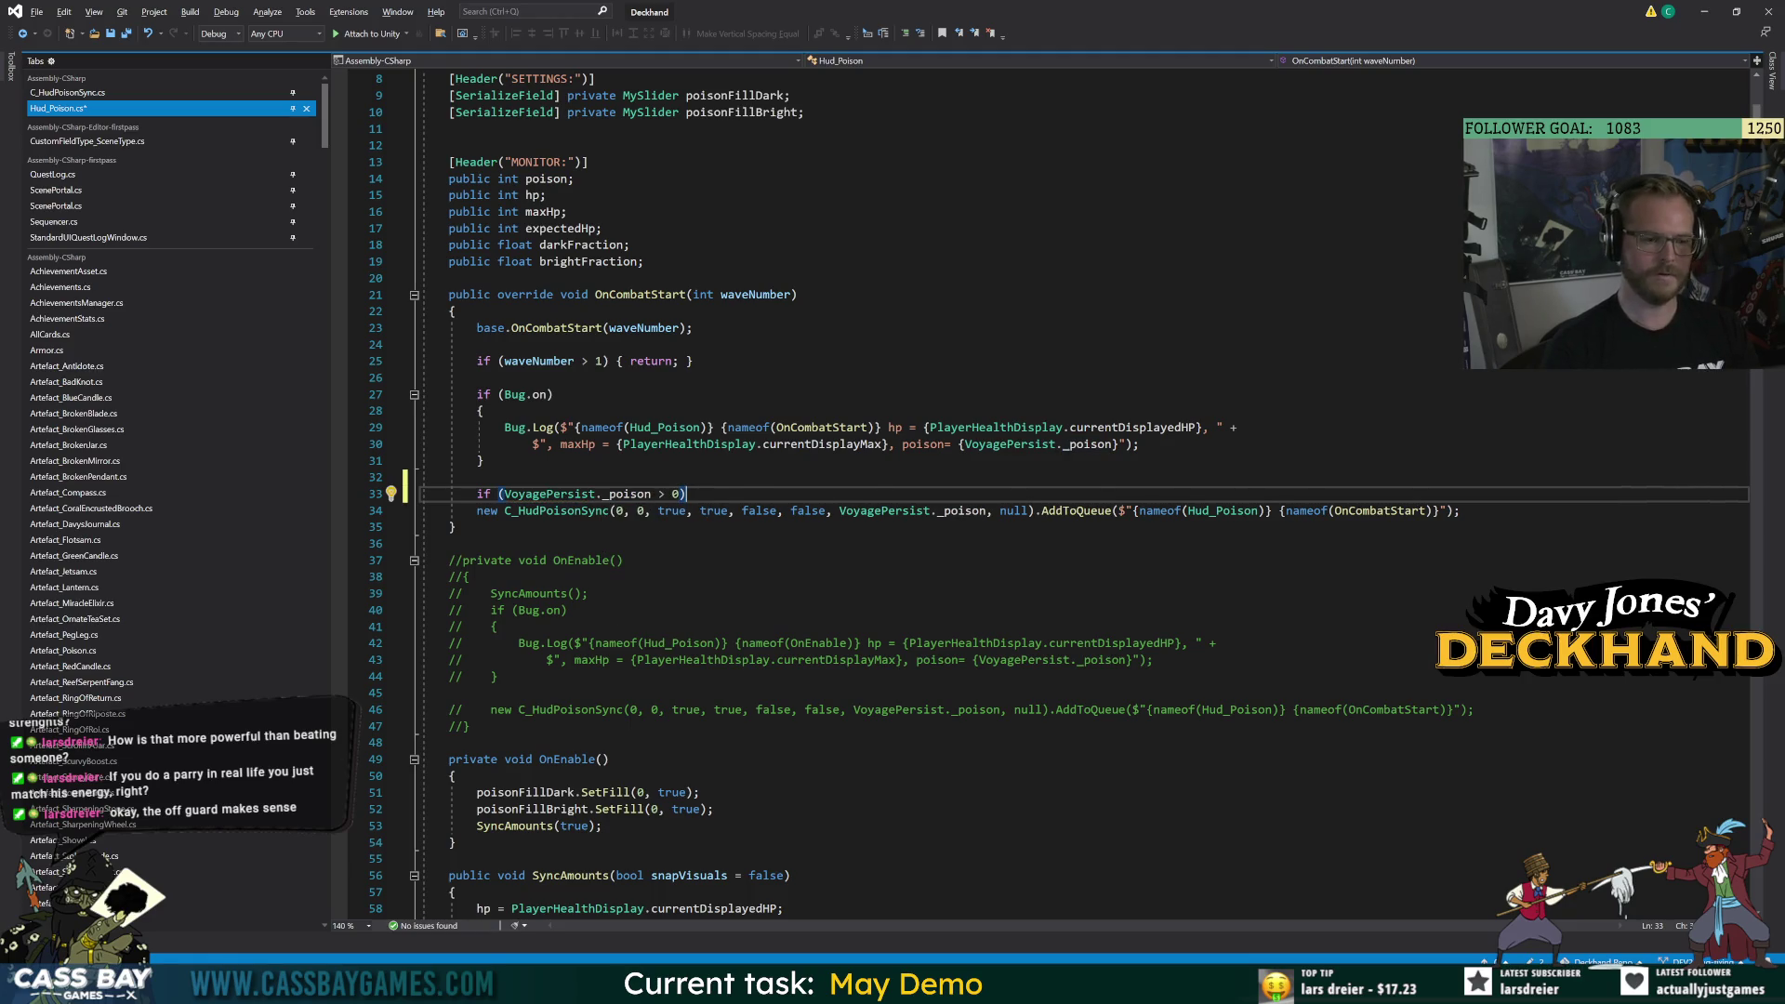
key("Return")
type("{")
key("Return")
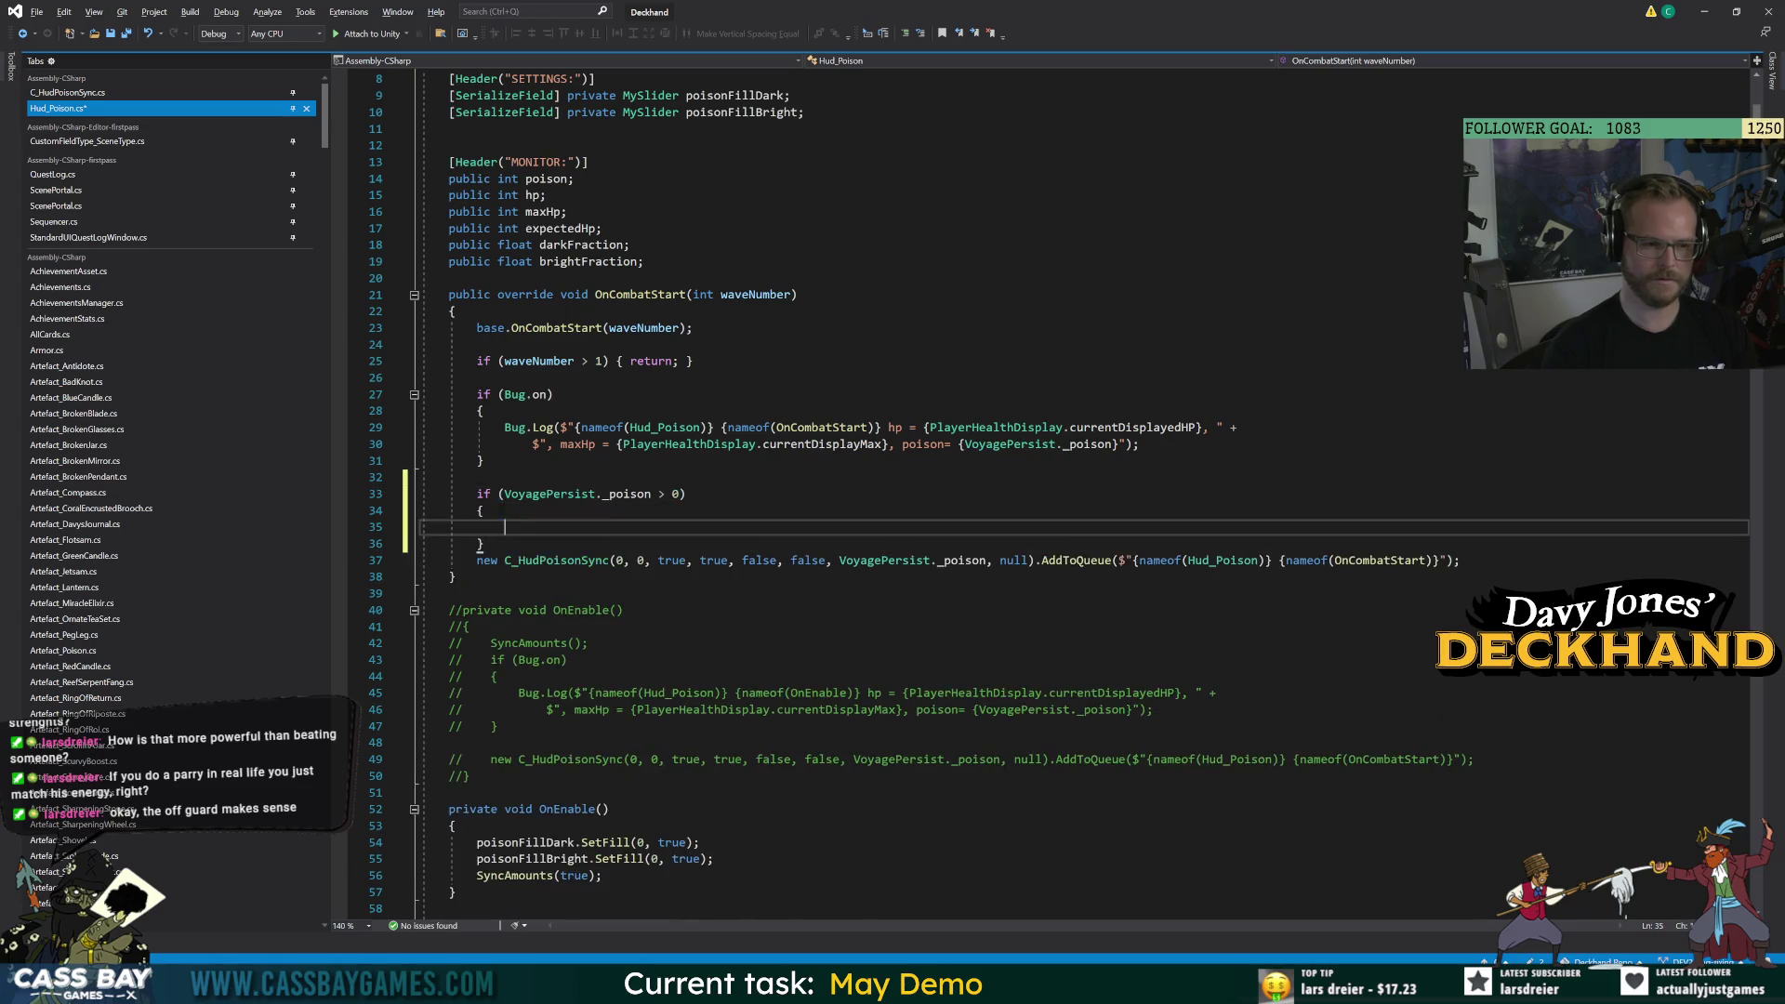
key("Down")
key("Down")
key("shift+End")
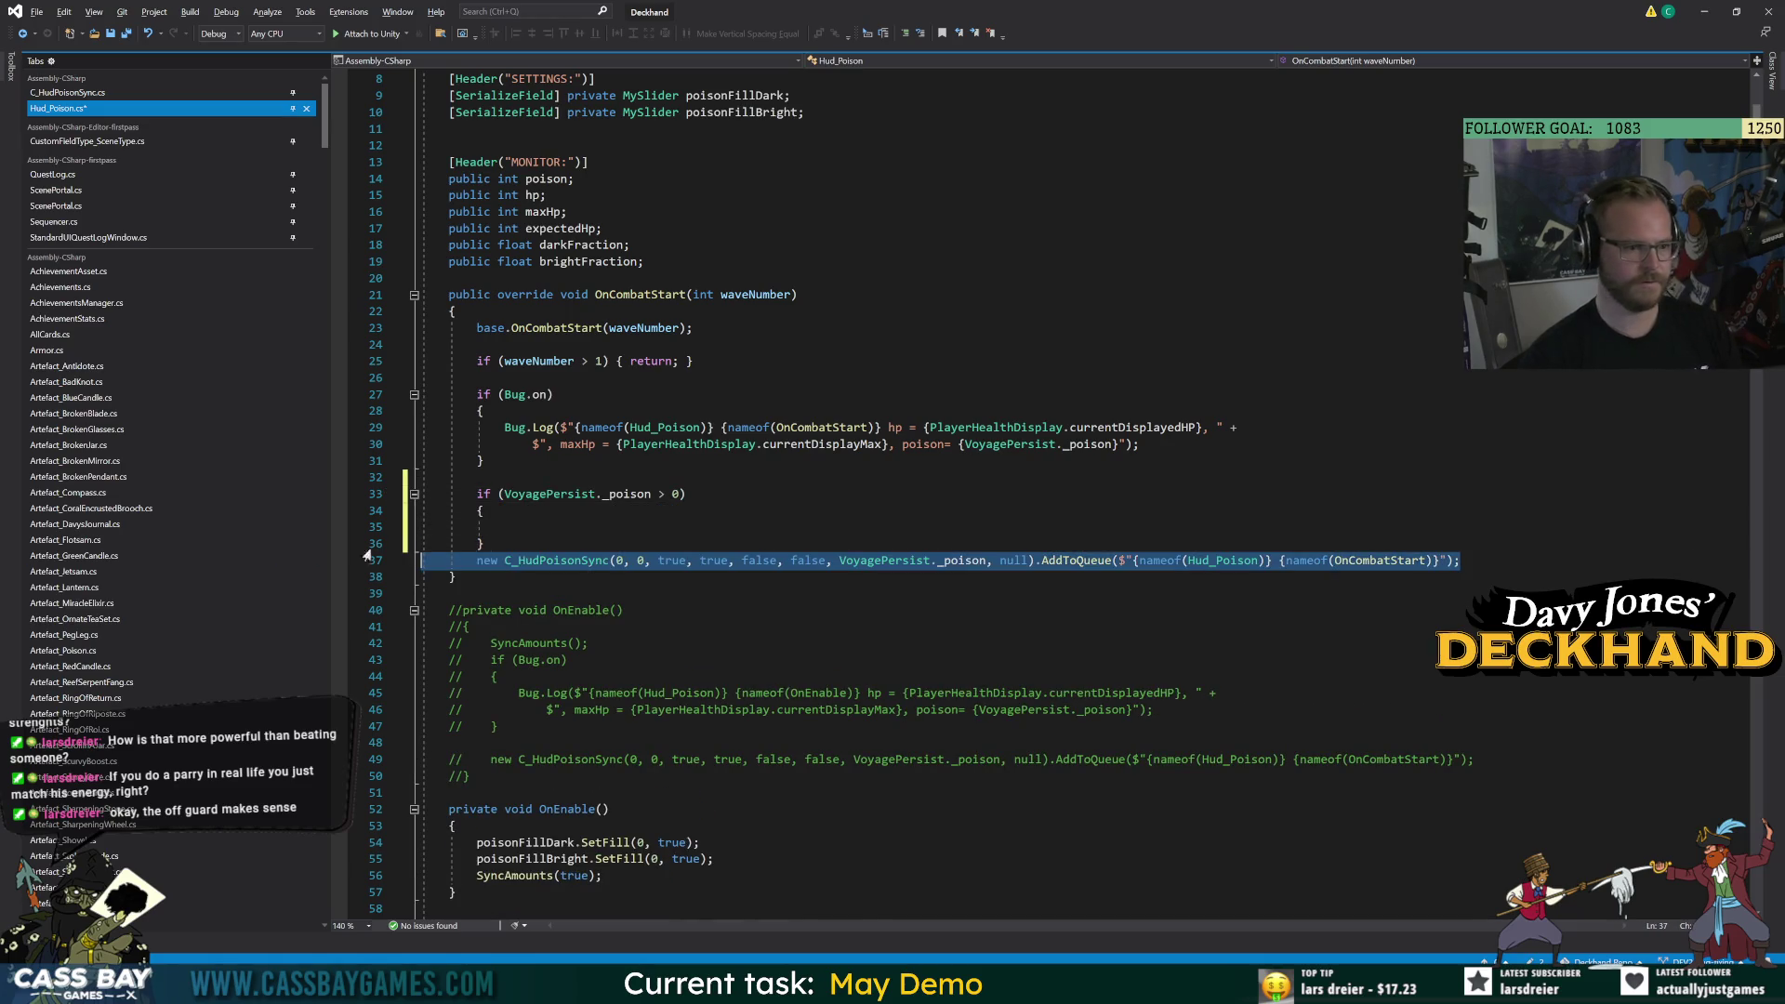
key("ctrl+x")
key("Up")
key("Up")
key("ctrl+v")
key("Down")
key("Down")
key("Down")
Change the condition to poison != VoyagePersist._poison and return to the Unity editor.
left_click(679, 494)
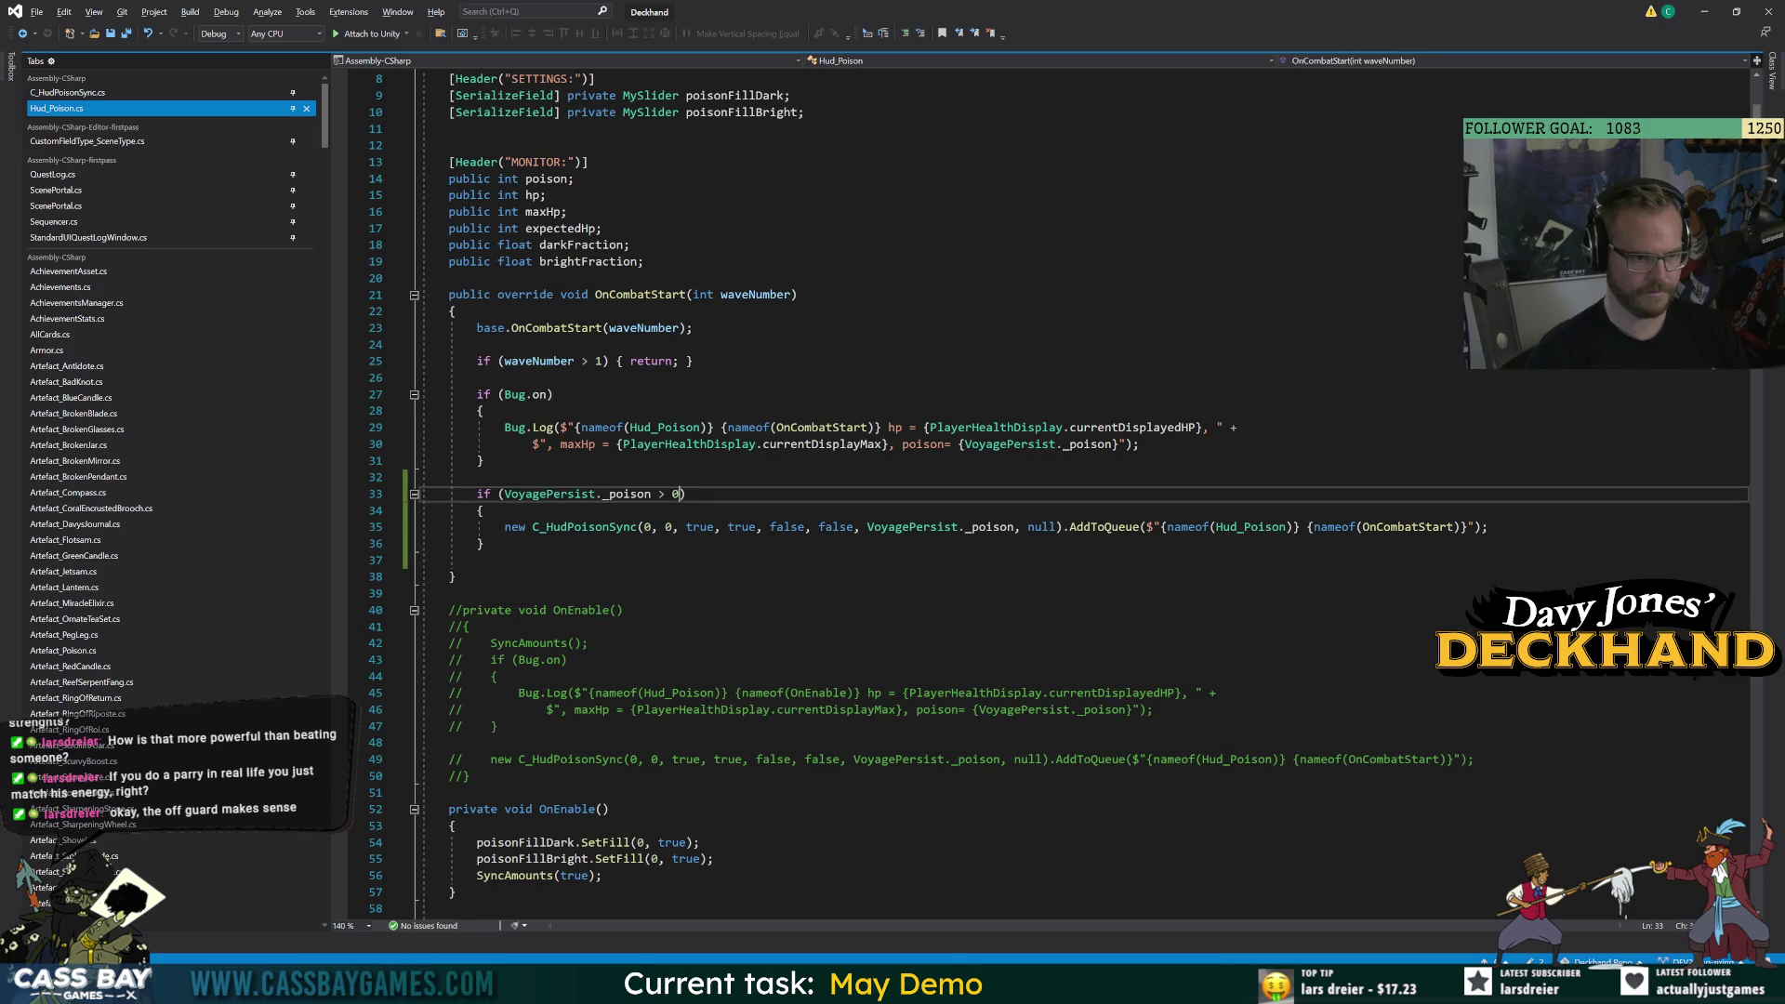
type("&& ")
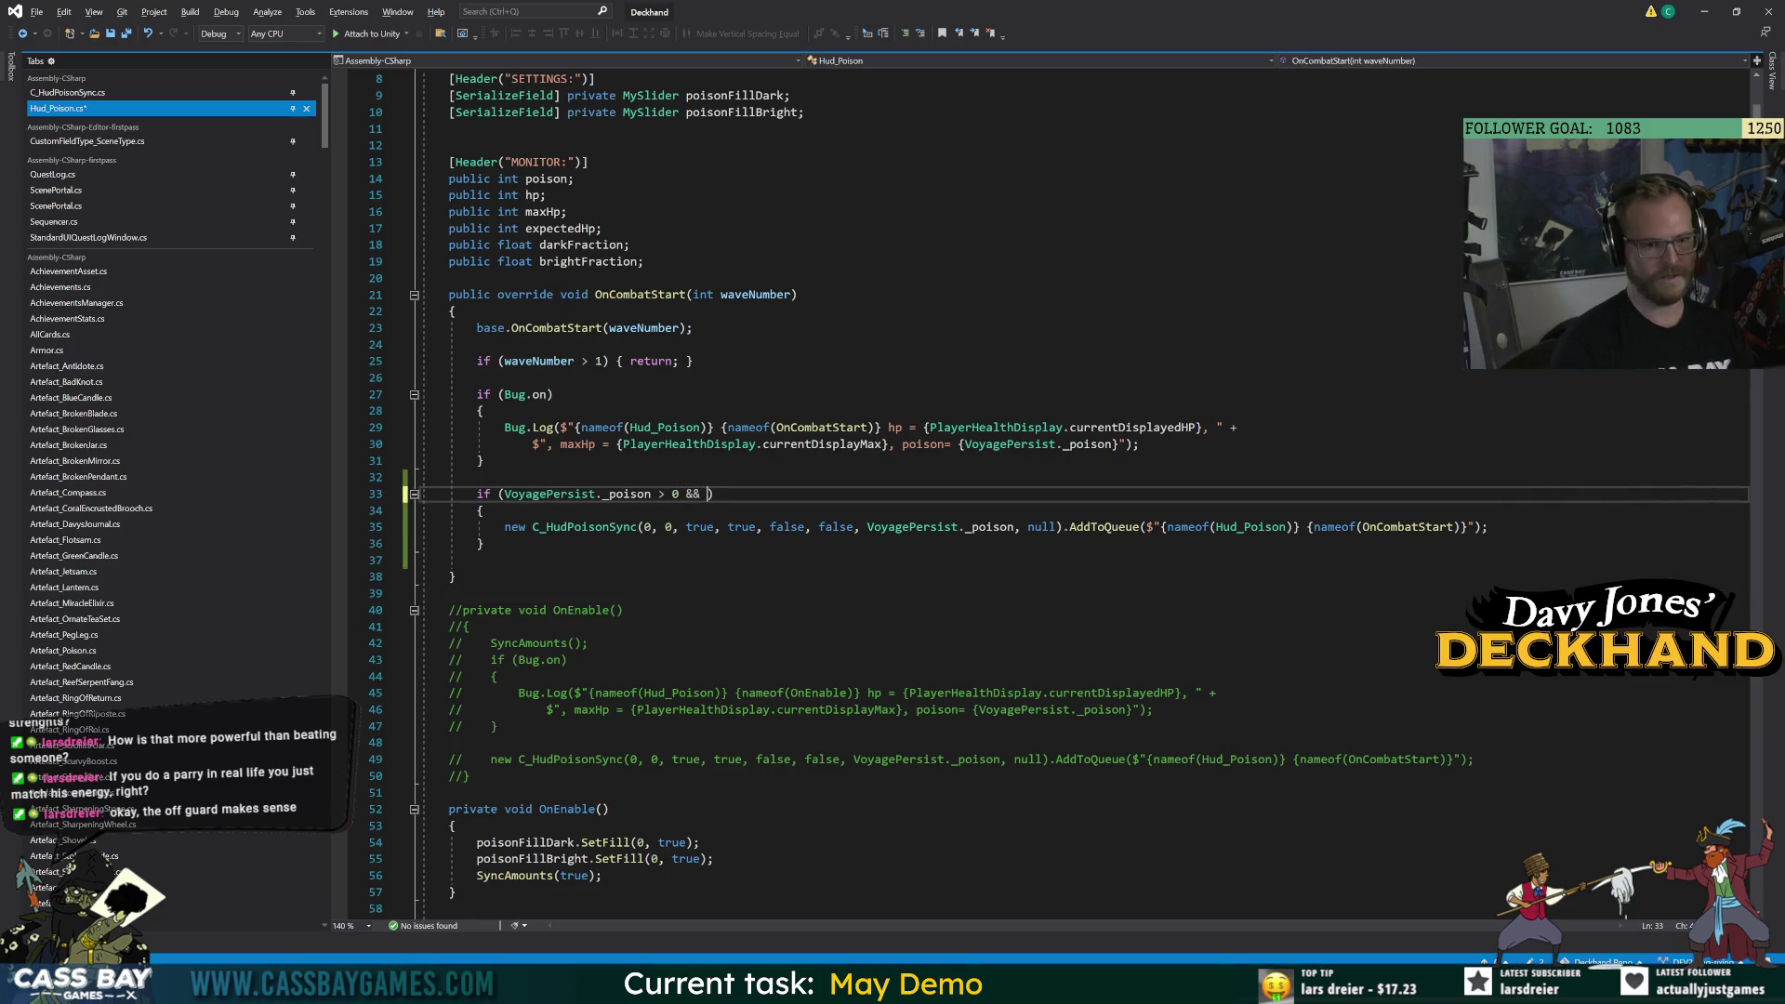
type("Hu")
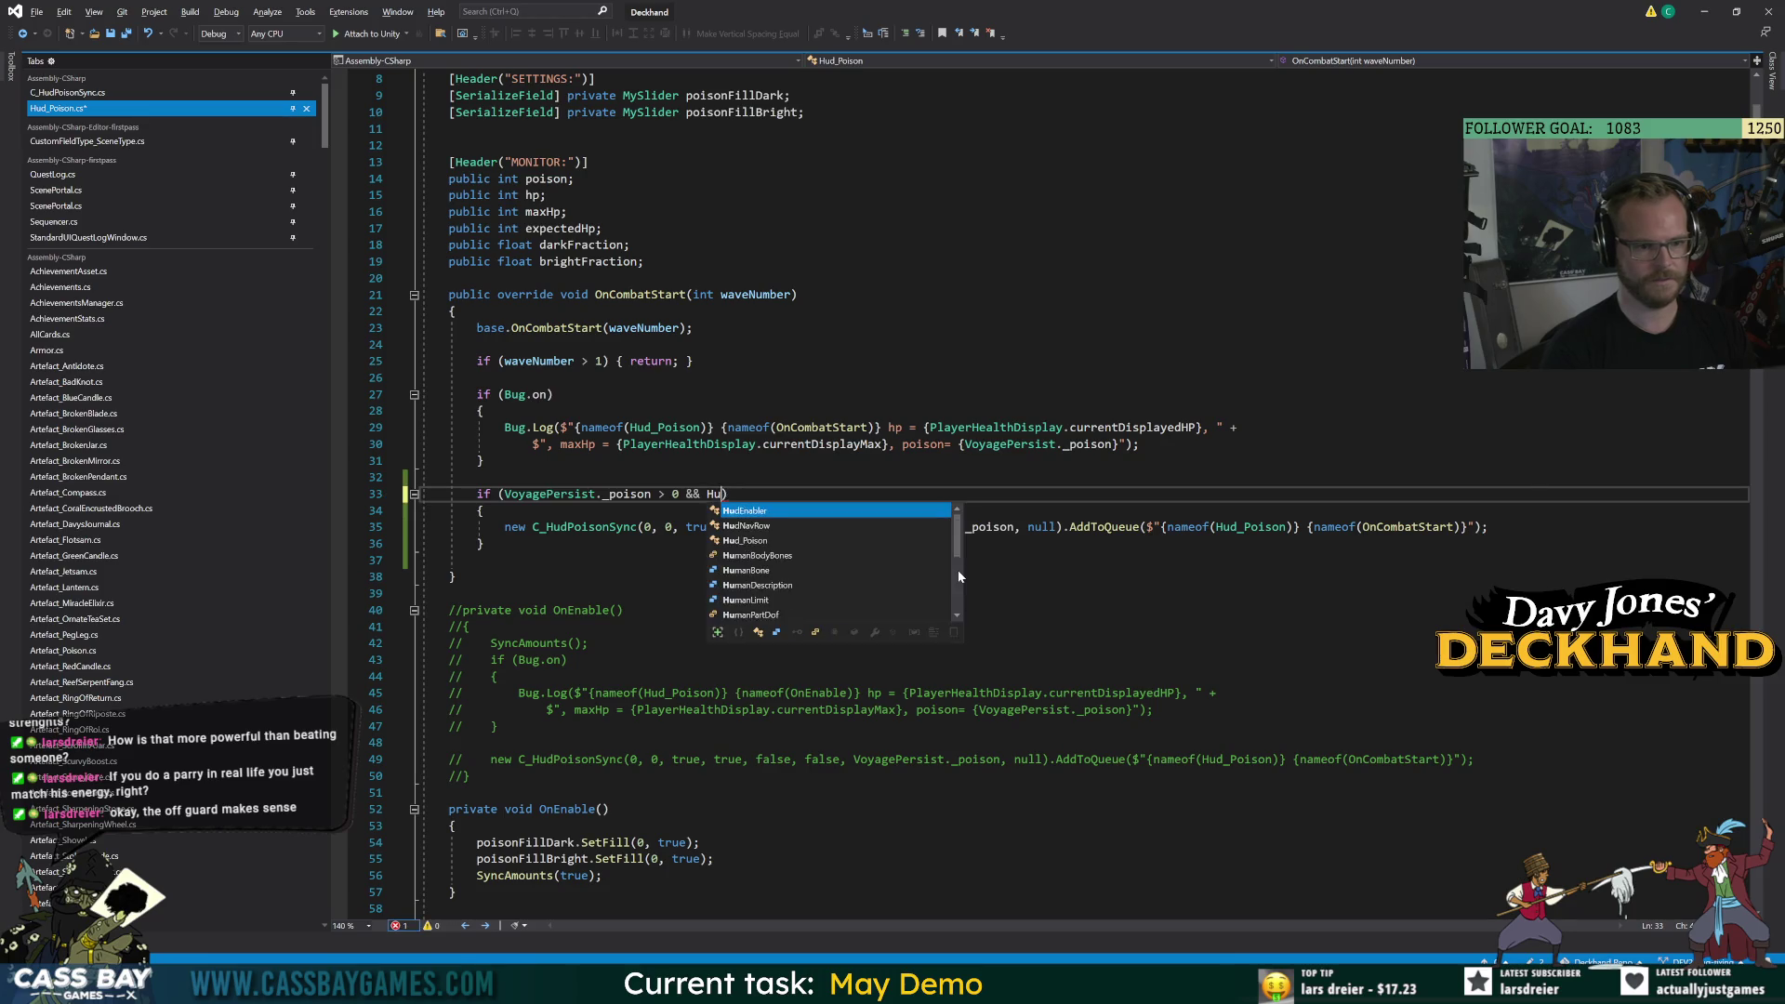
key("BackSpace")
key("BackSpace")
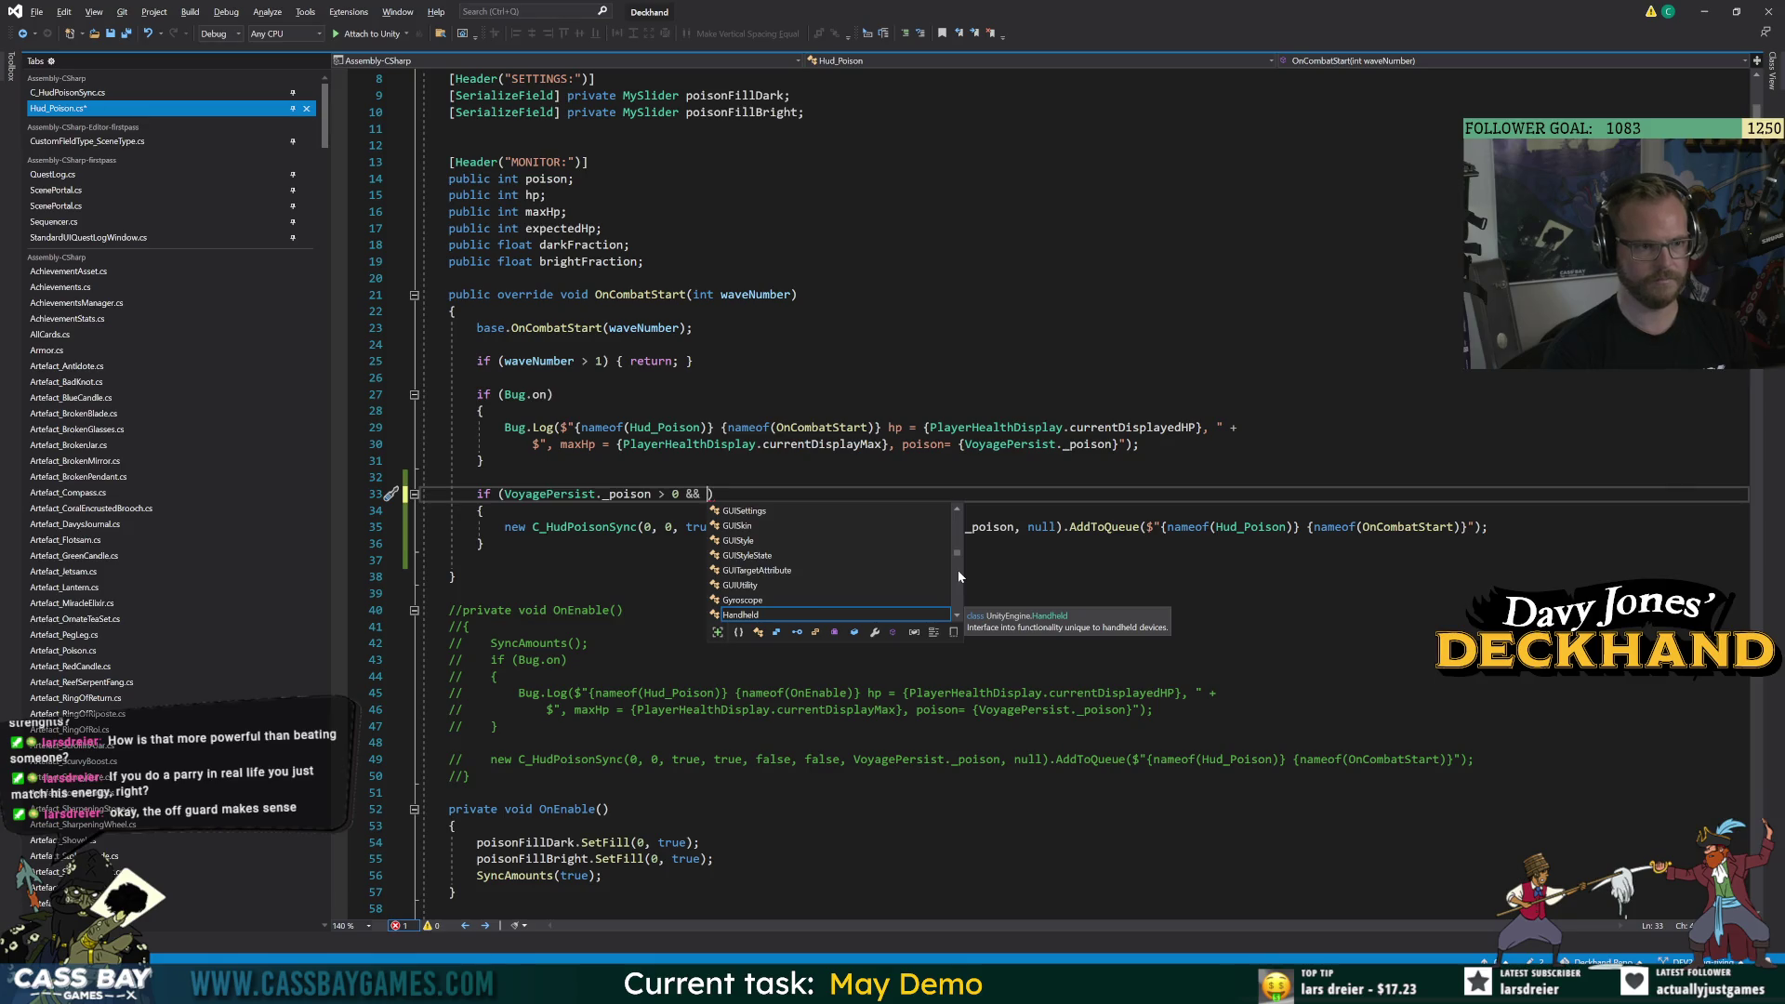
type("poison")
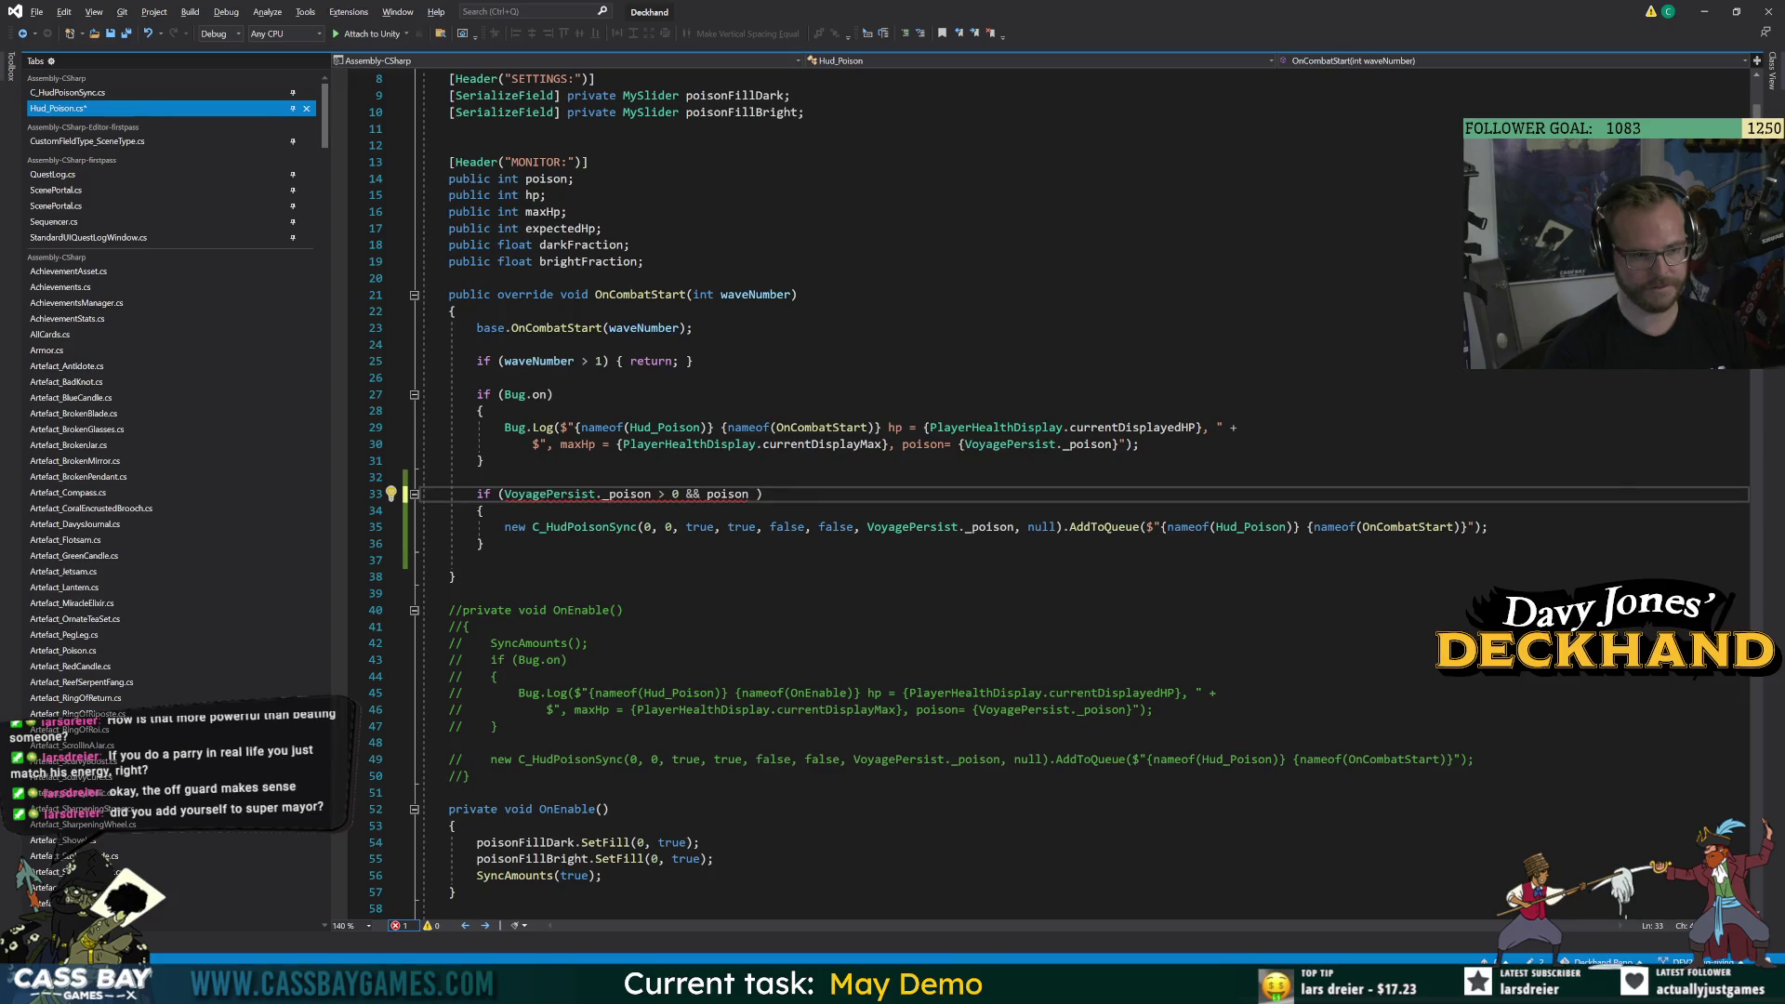
left_click(499, 494)
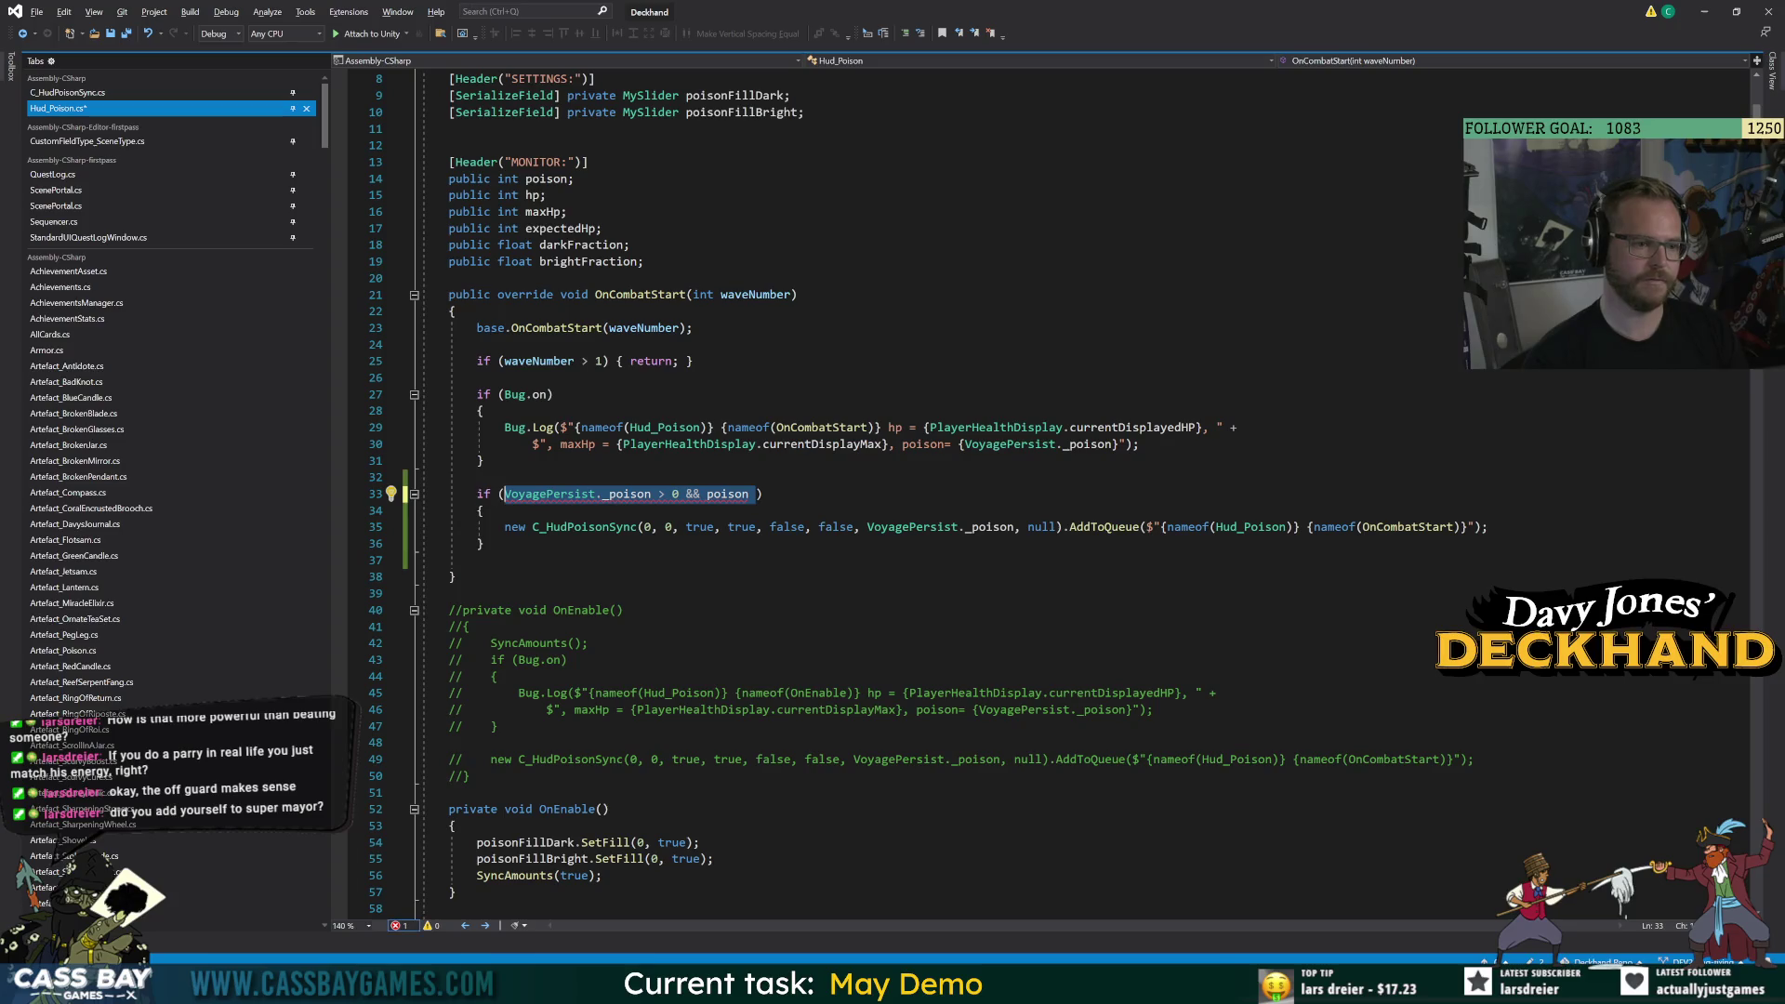
type("poison !")
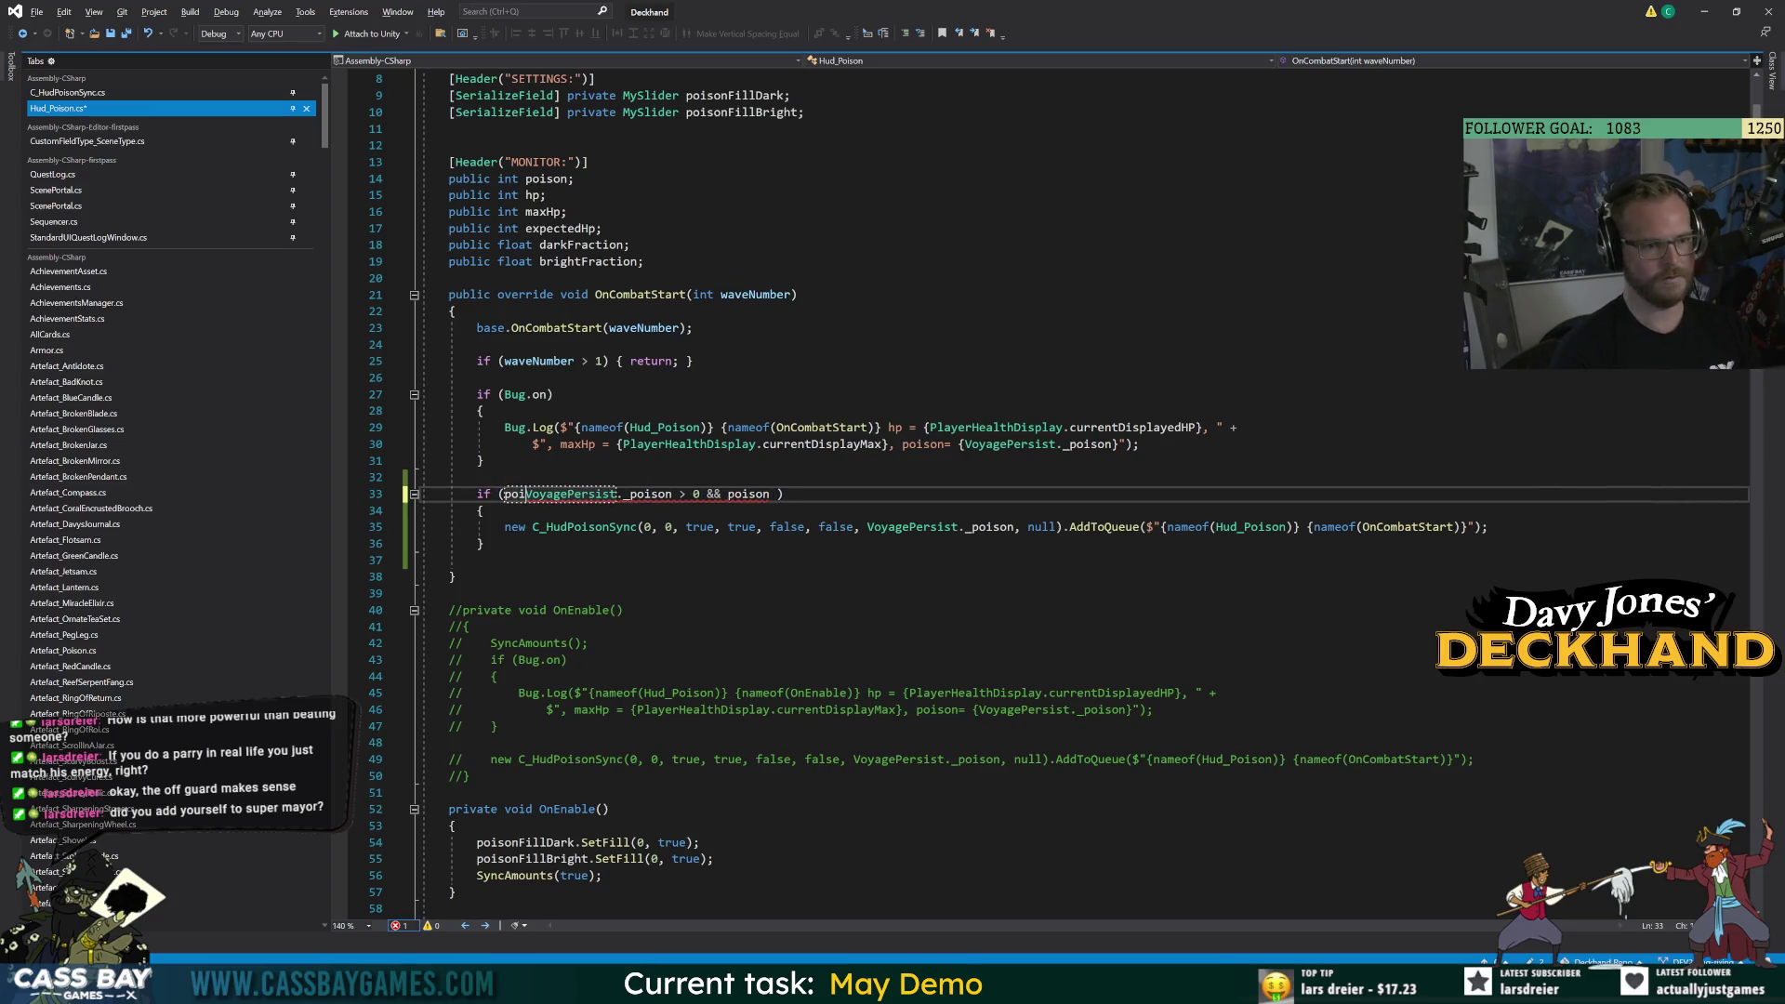
type("=")
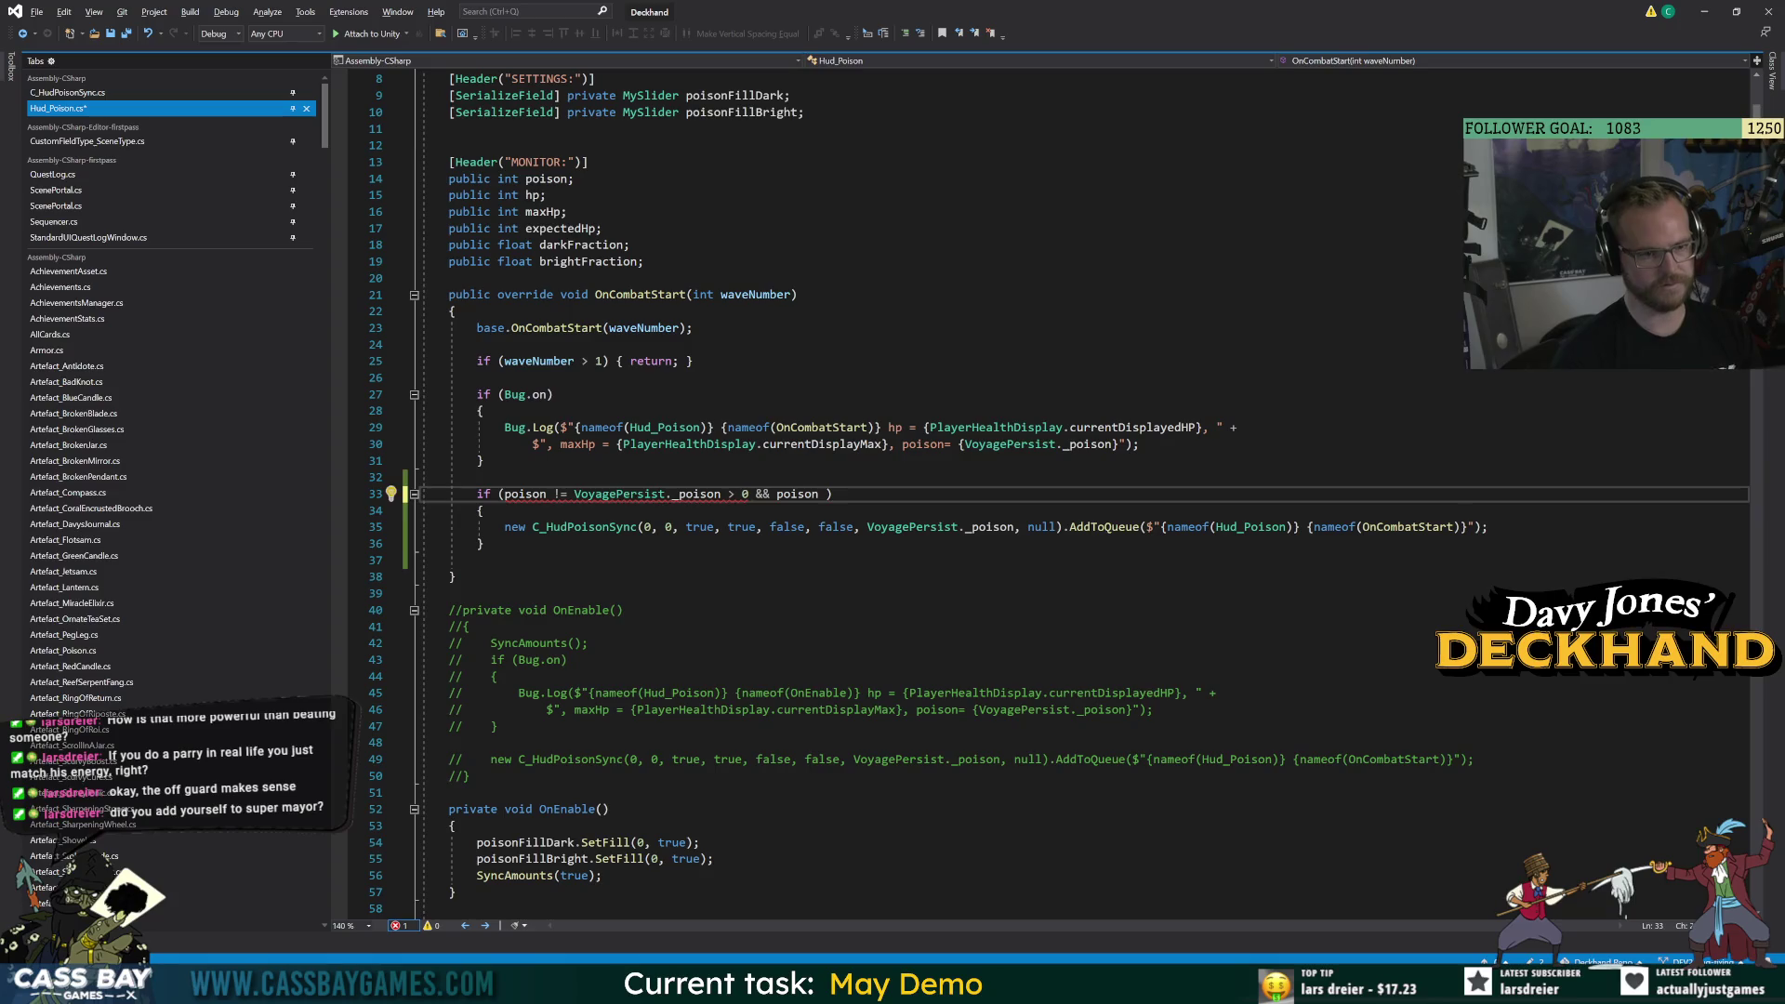
left_click_drag(826, 494, 728, 494)
key("BackSpace")
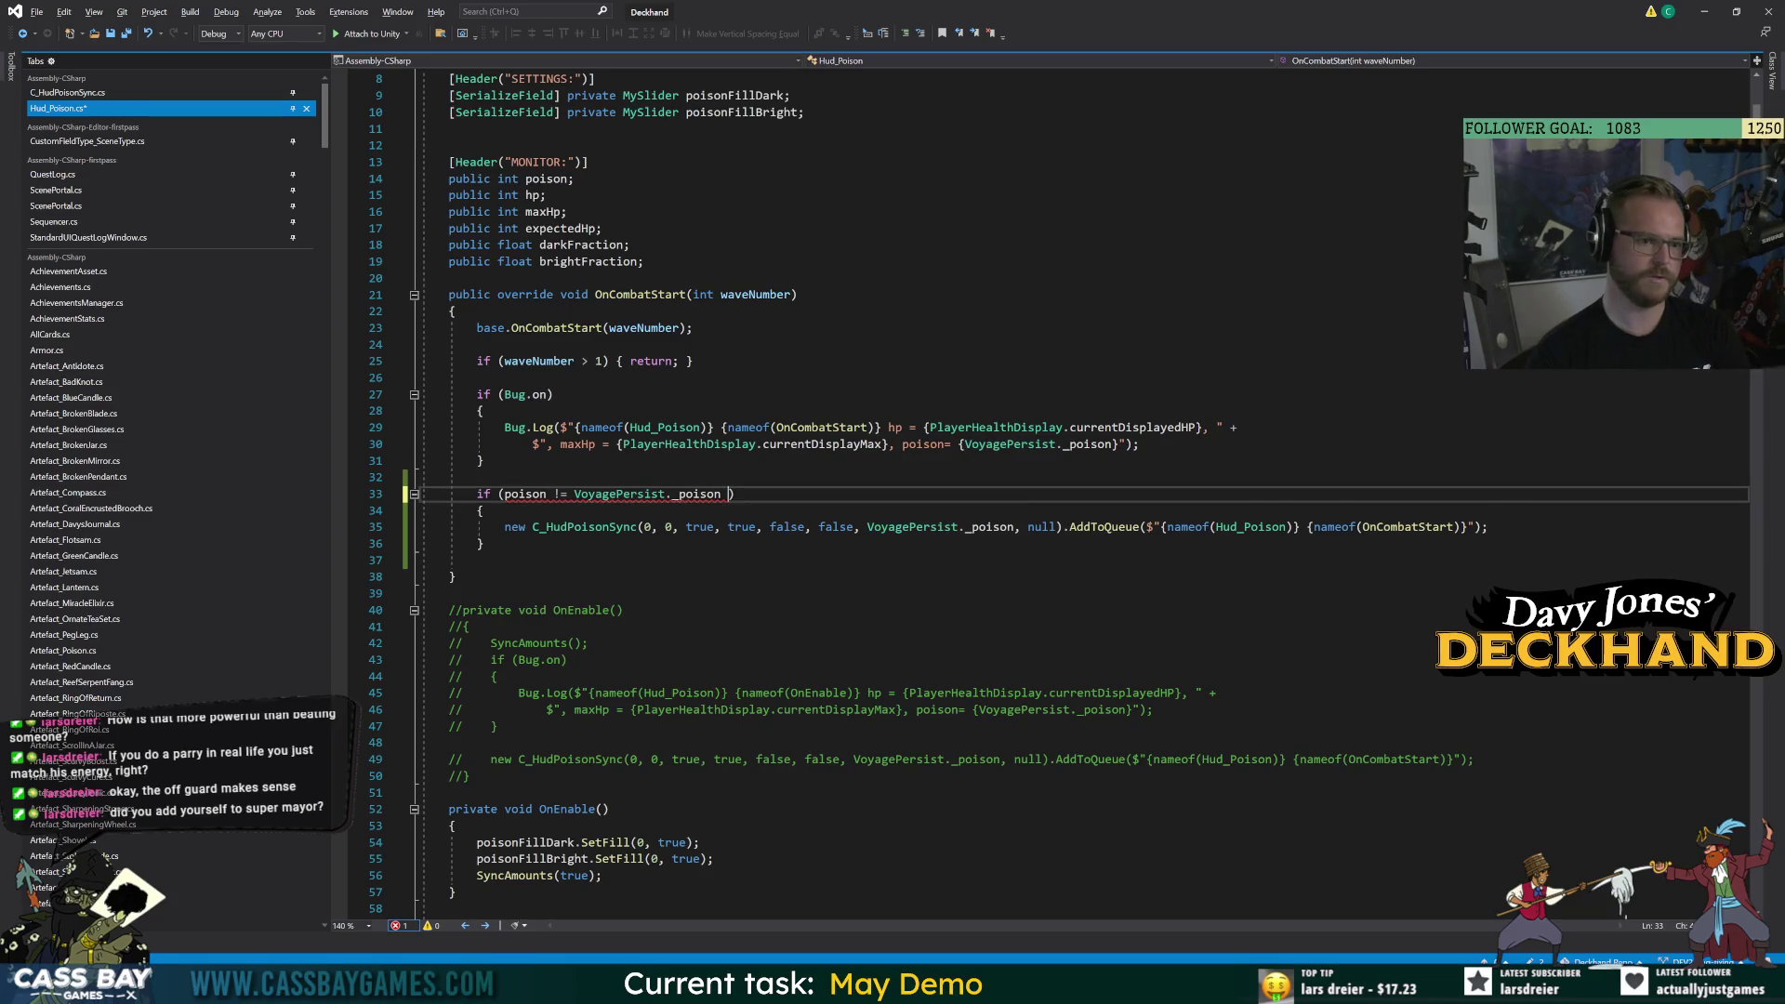
left_click(623, 610)
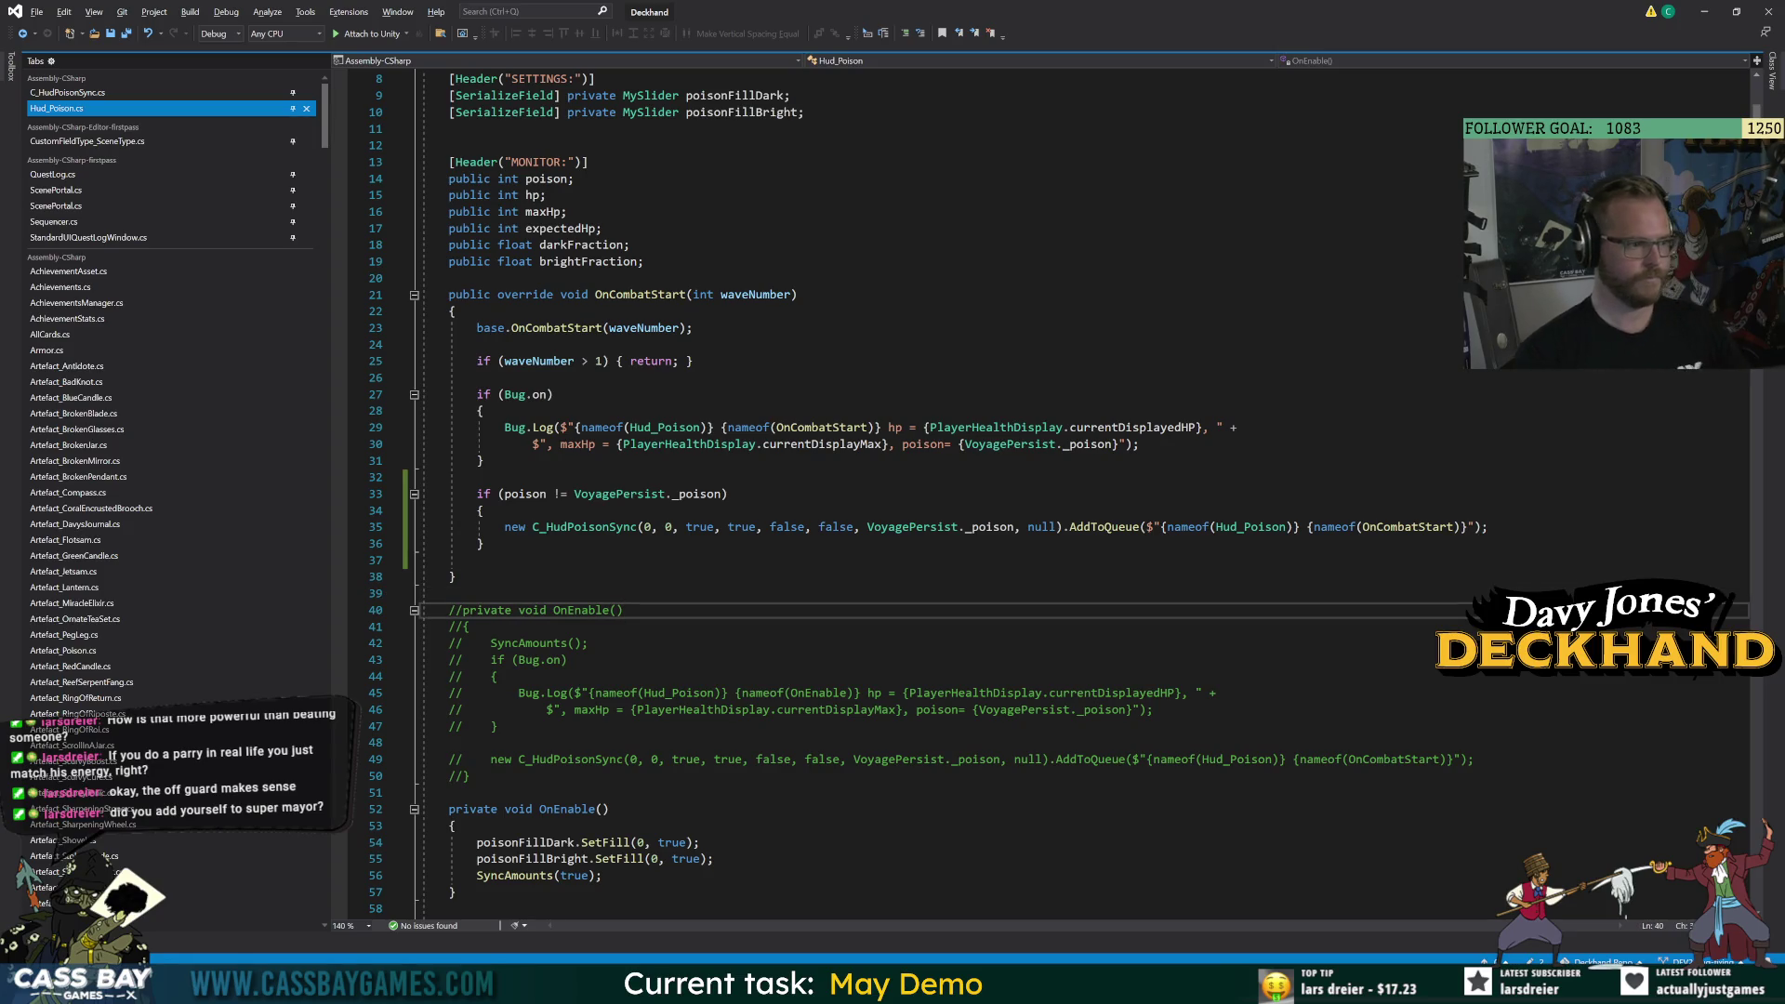
key("Up")
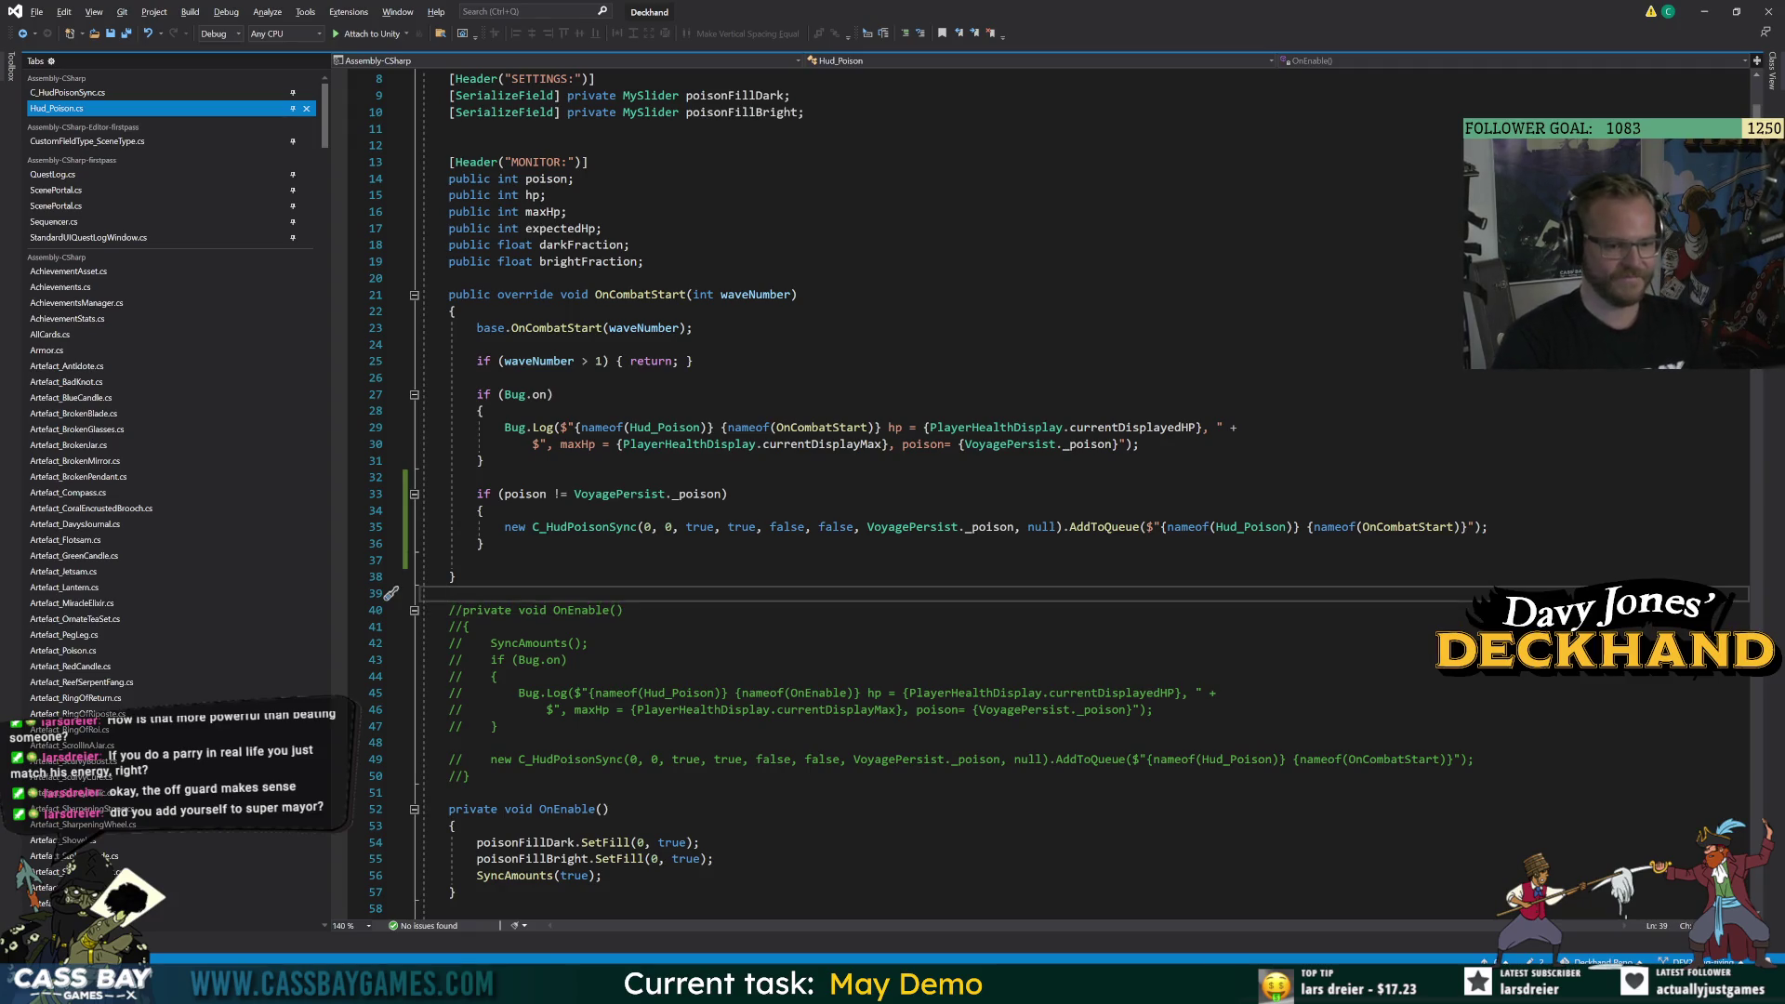
left_click(1201, 985)
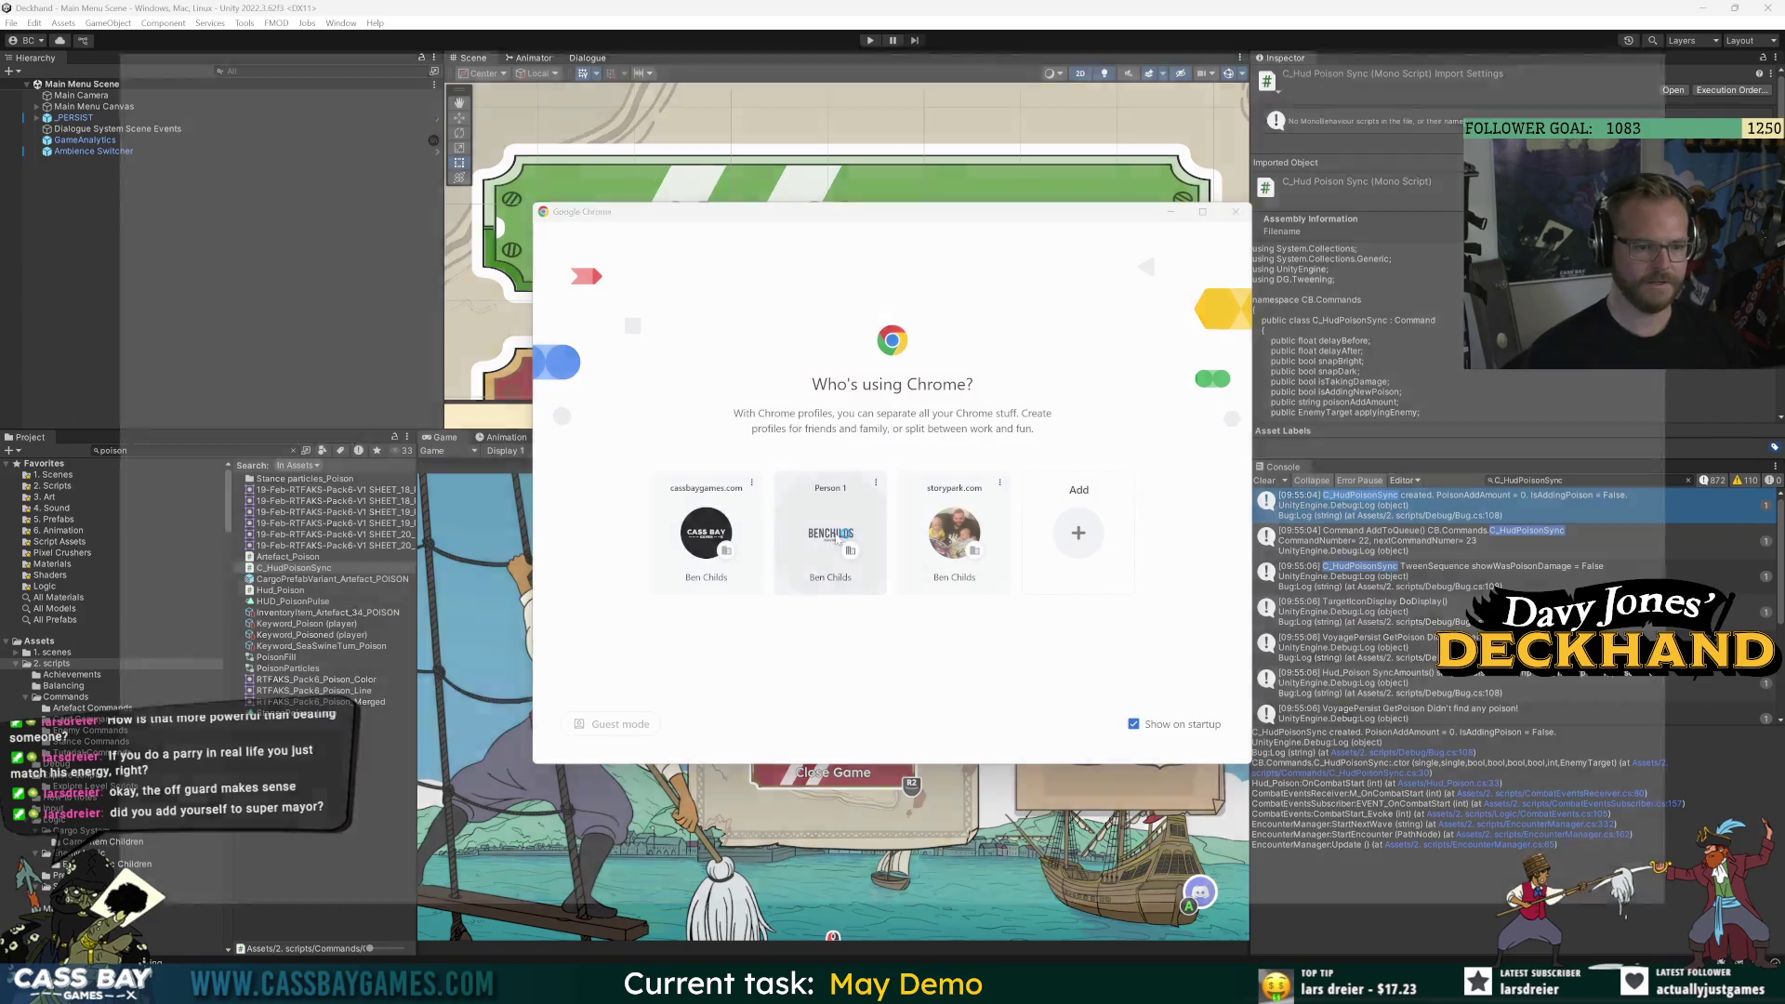
left_click(836, 540)
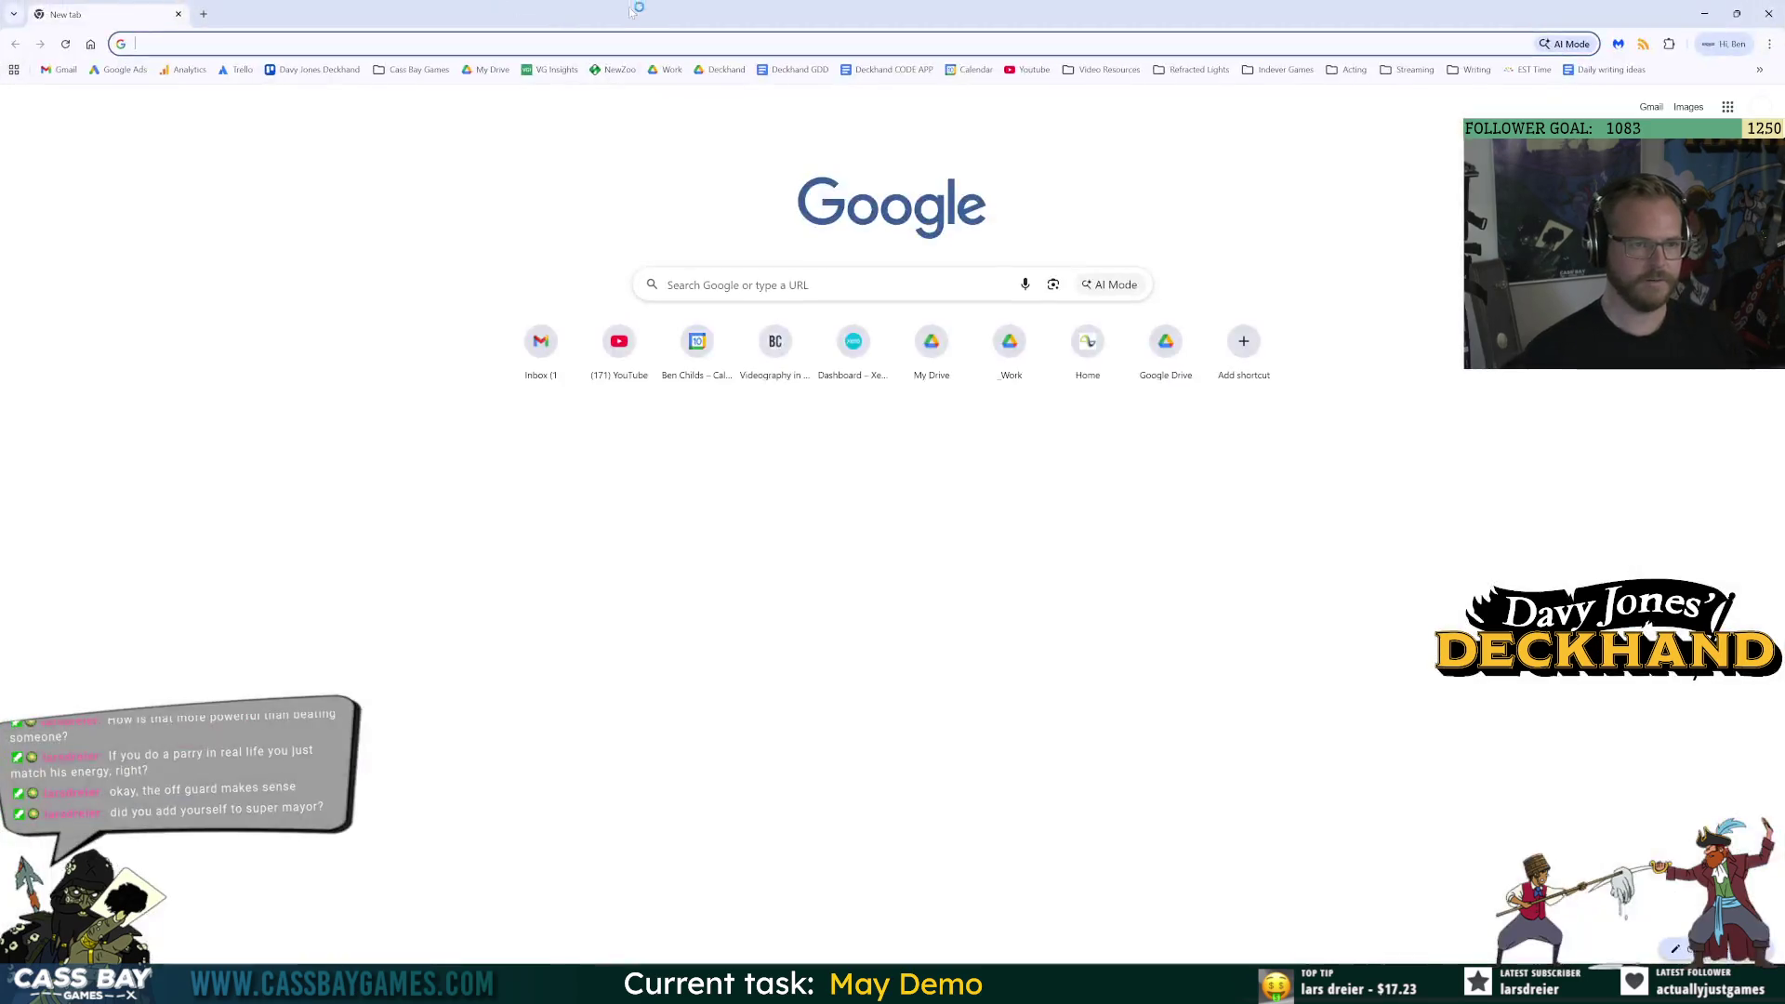
key("alt+Tab")
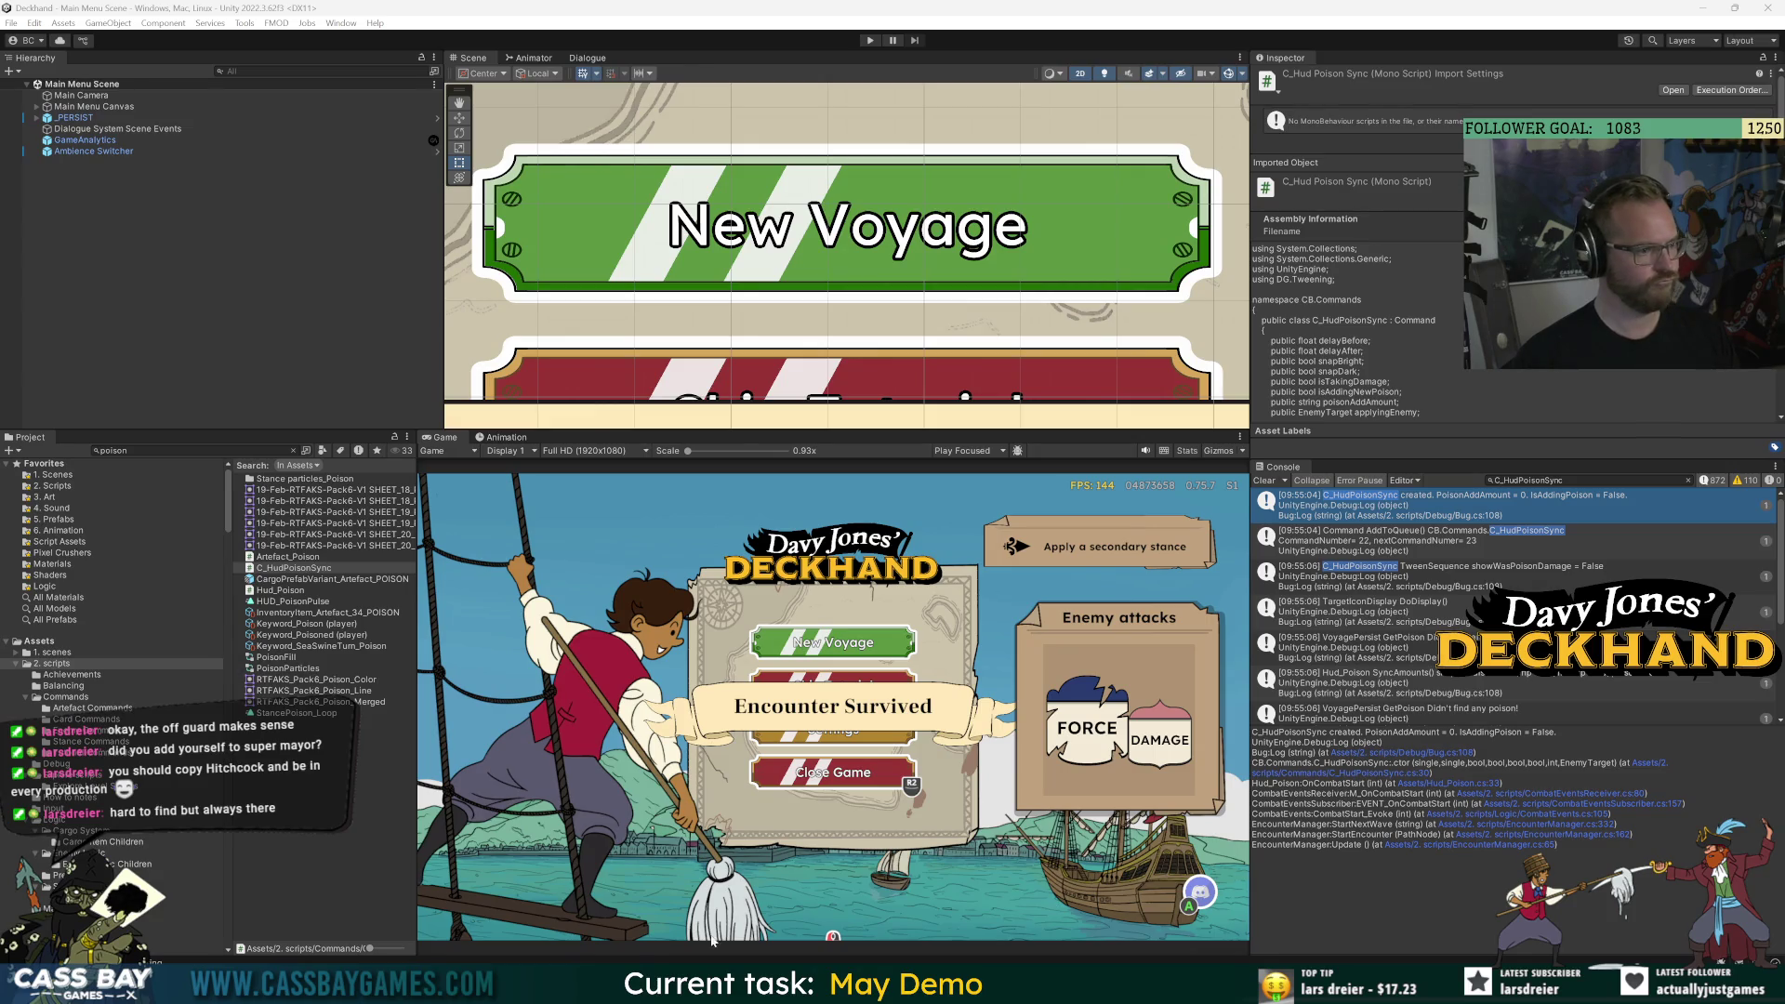
left_click(870, 40)
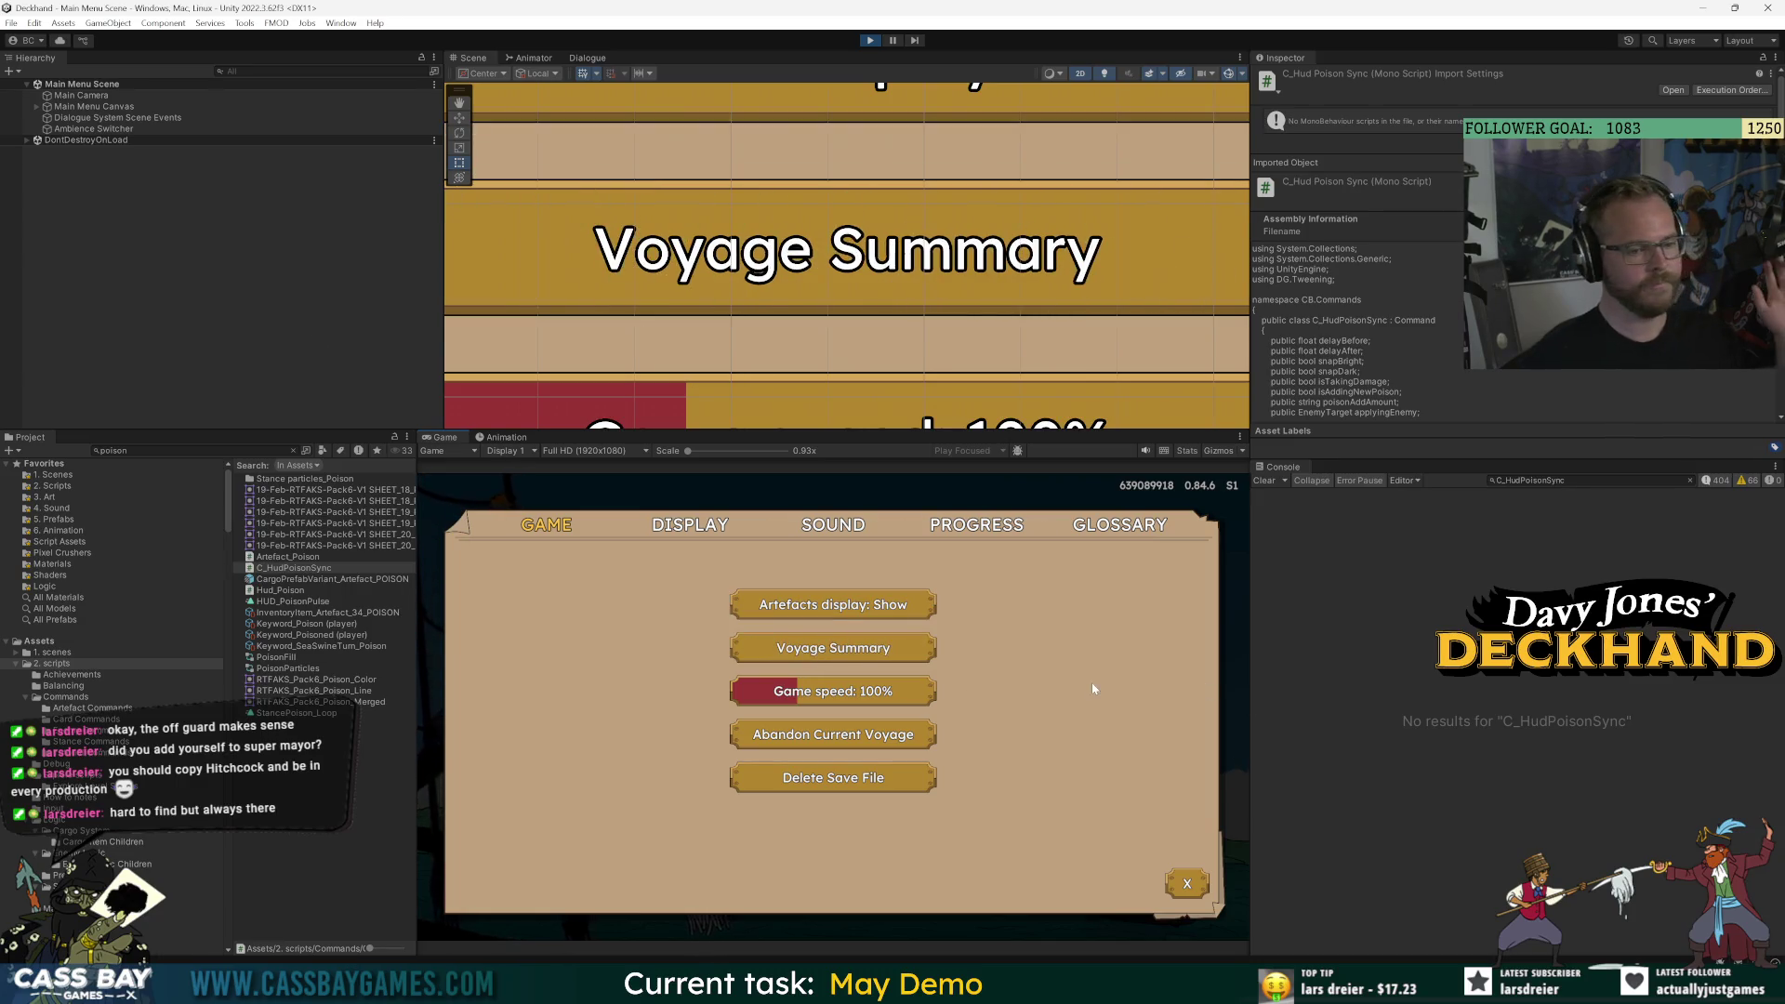
Close the in-game Settings panel and continue the saved voyage into combat.
left_click(1188, 884)
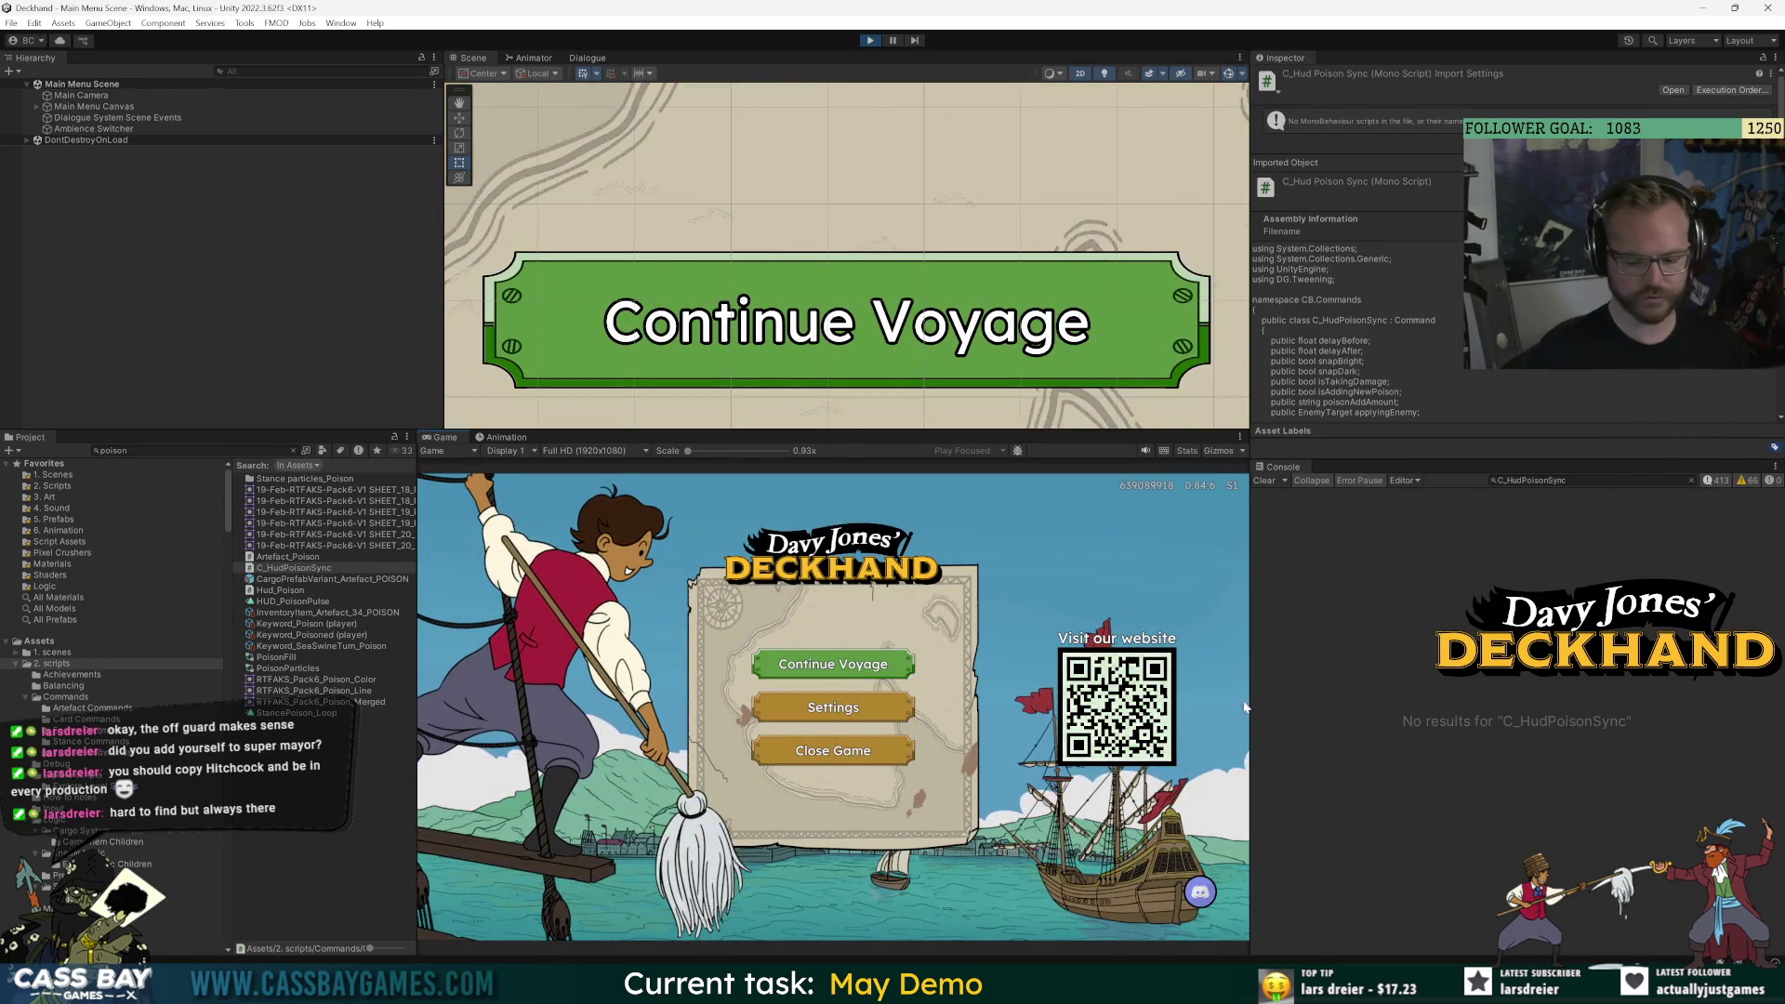
left_click(818, 662)
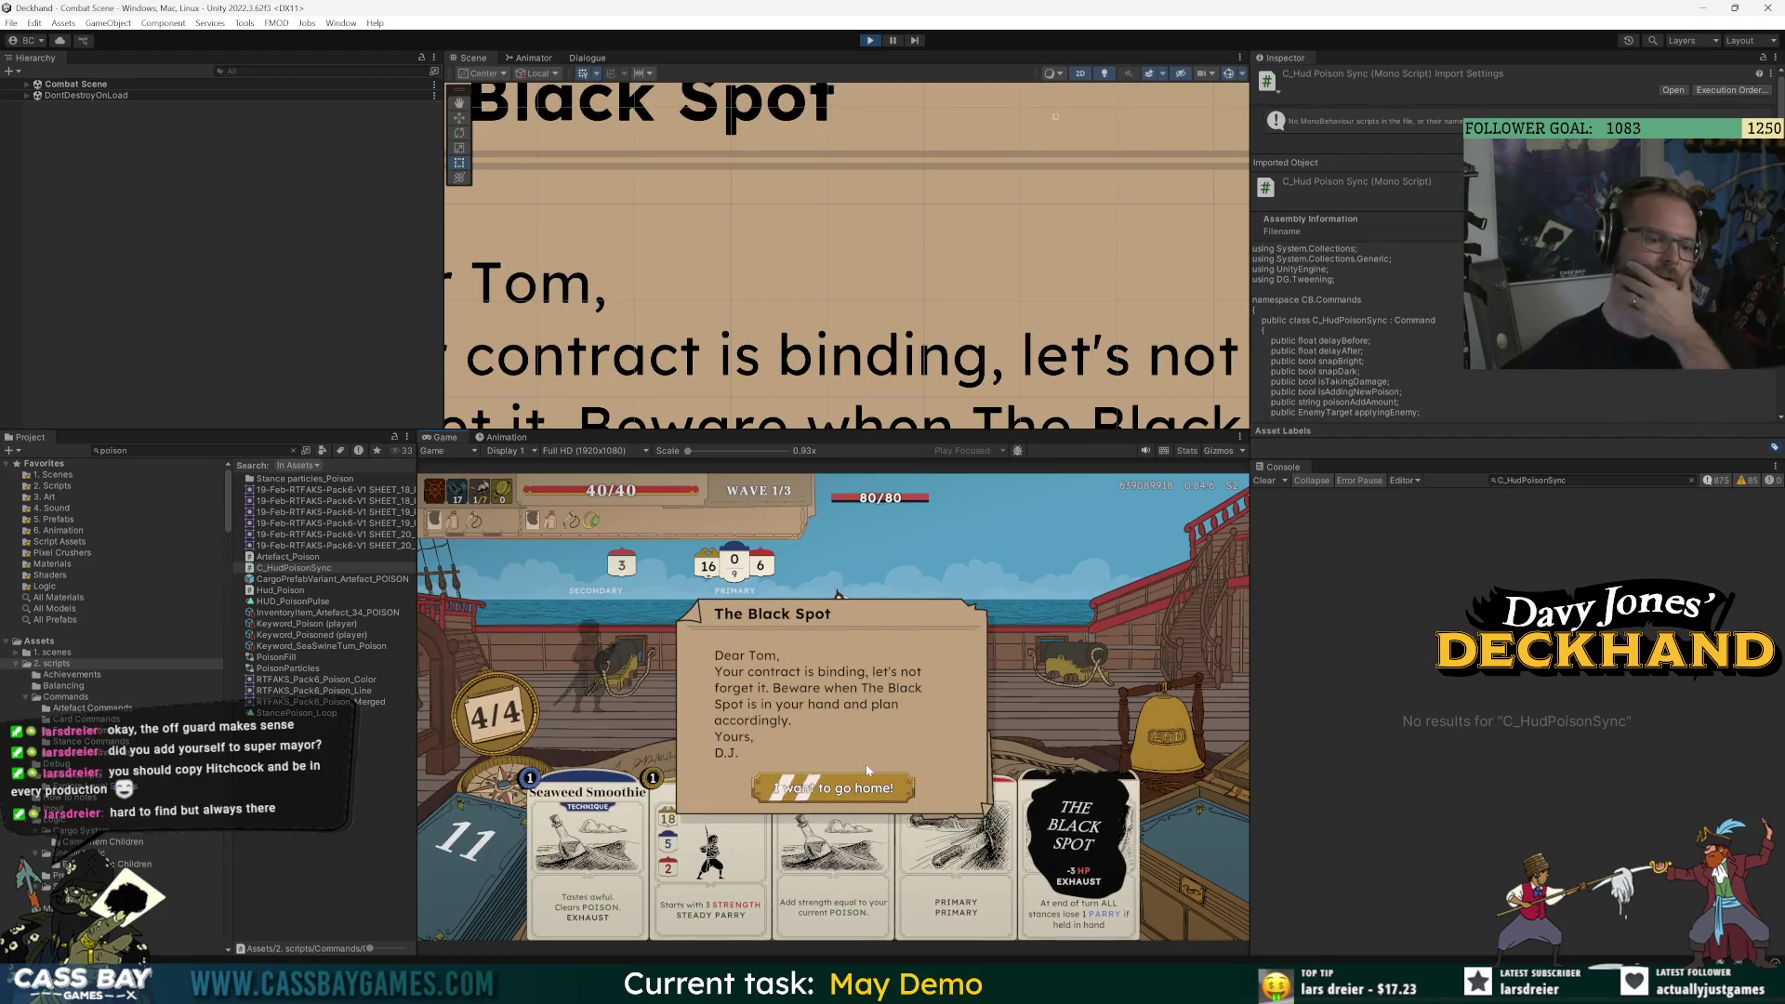
Dismiss The Black Spot letter, play Vom Tag, Guard and Parry machine, then end the turn.
left_click(870, 792)
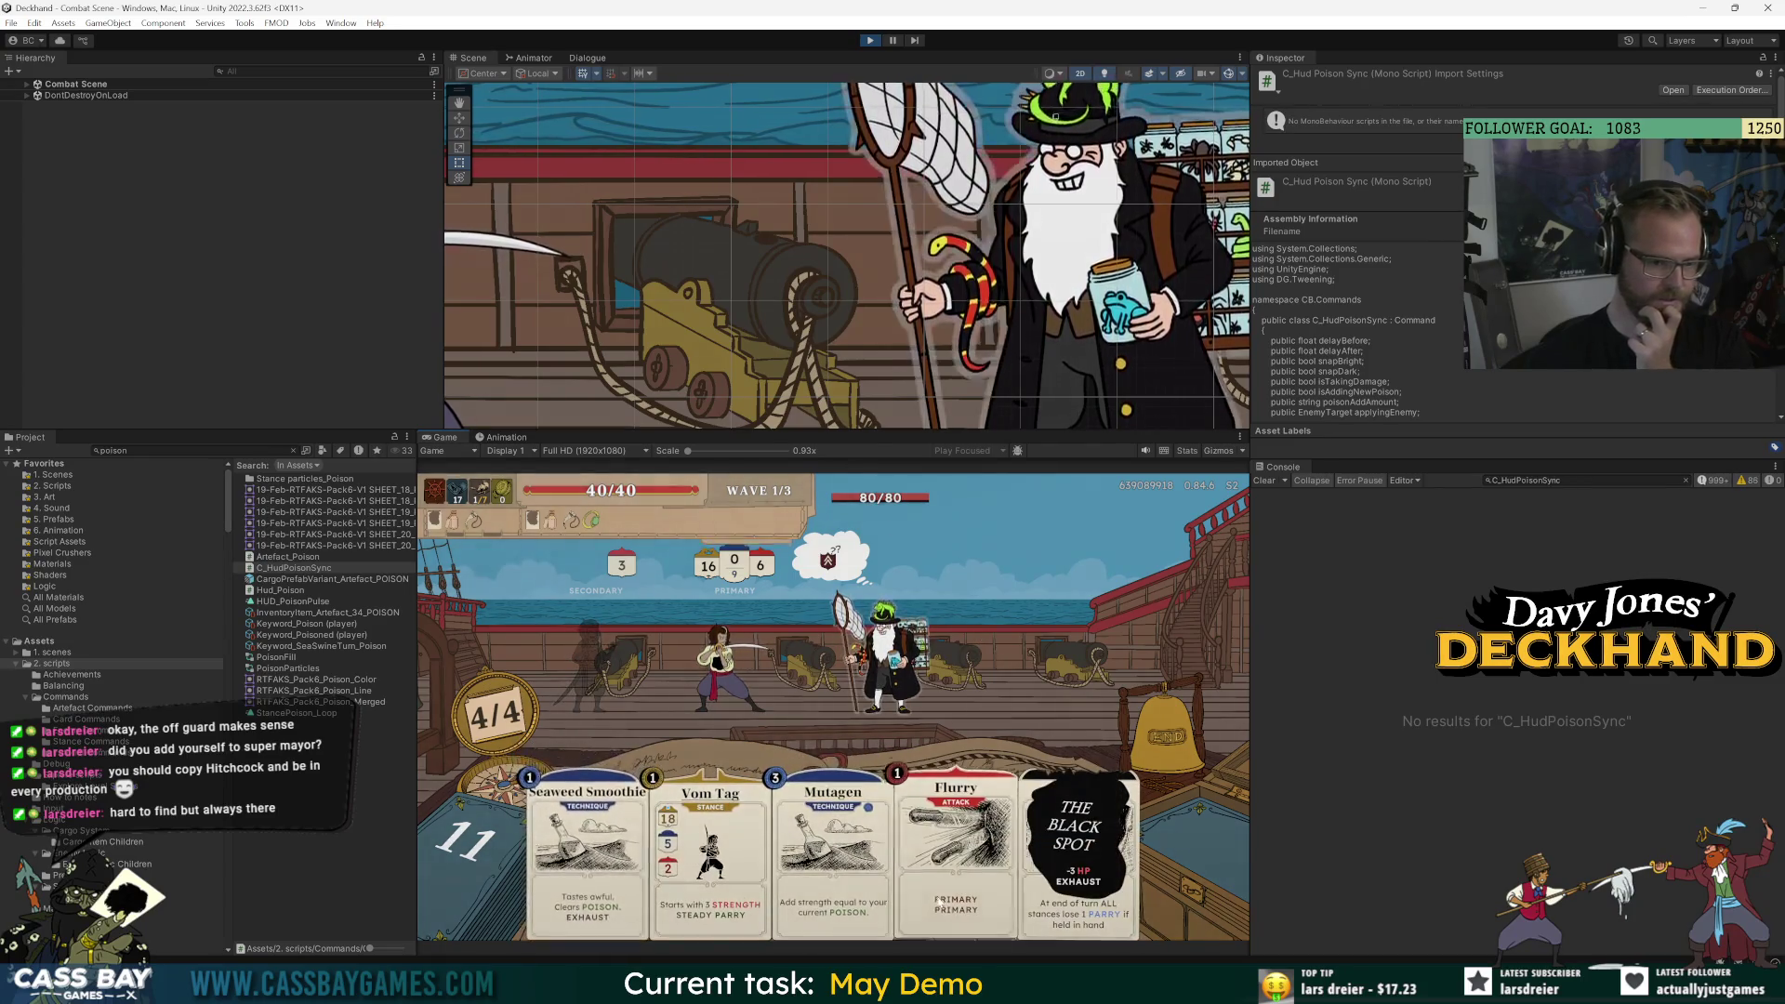
left_click(762, 879)
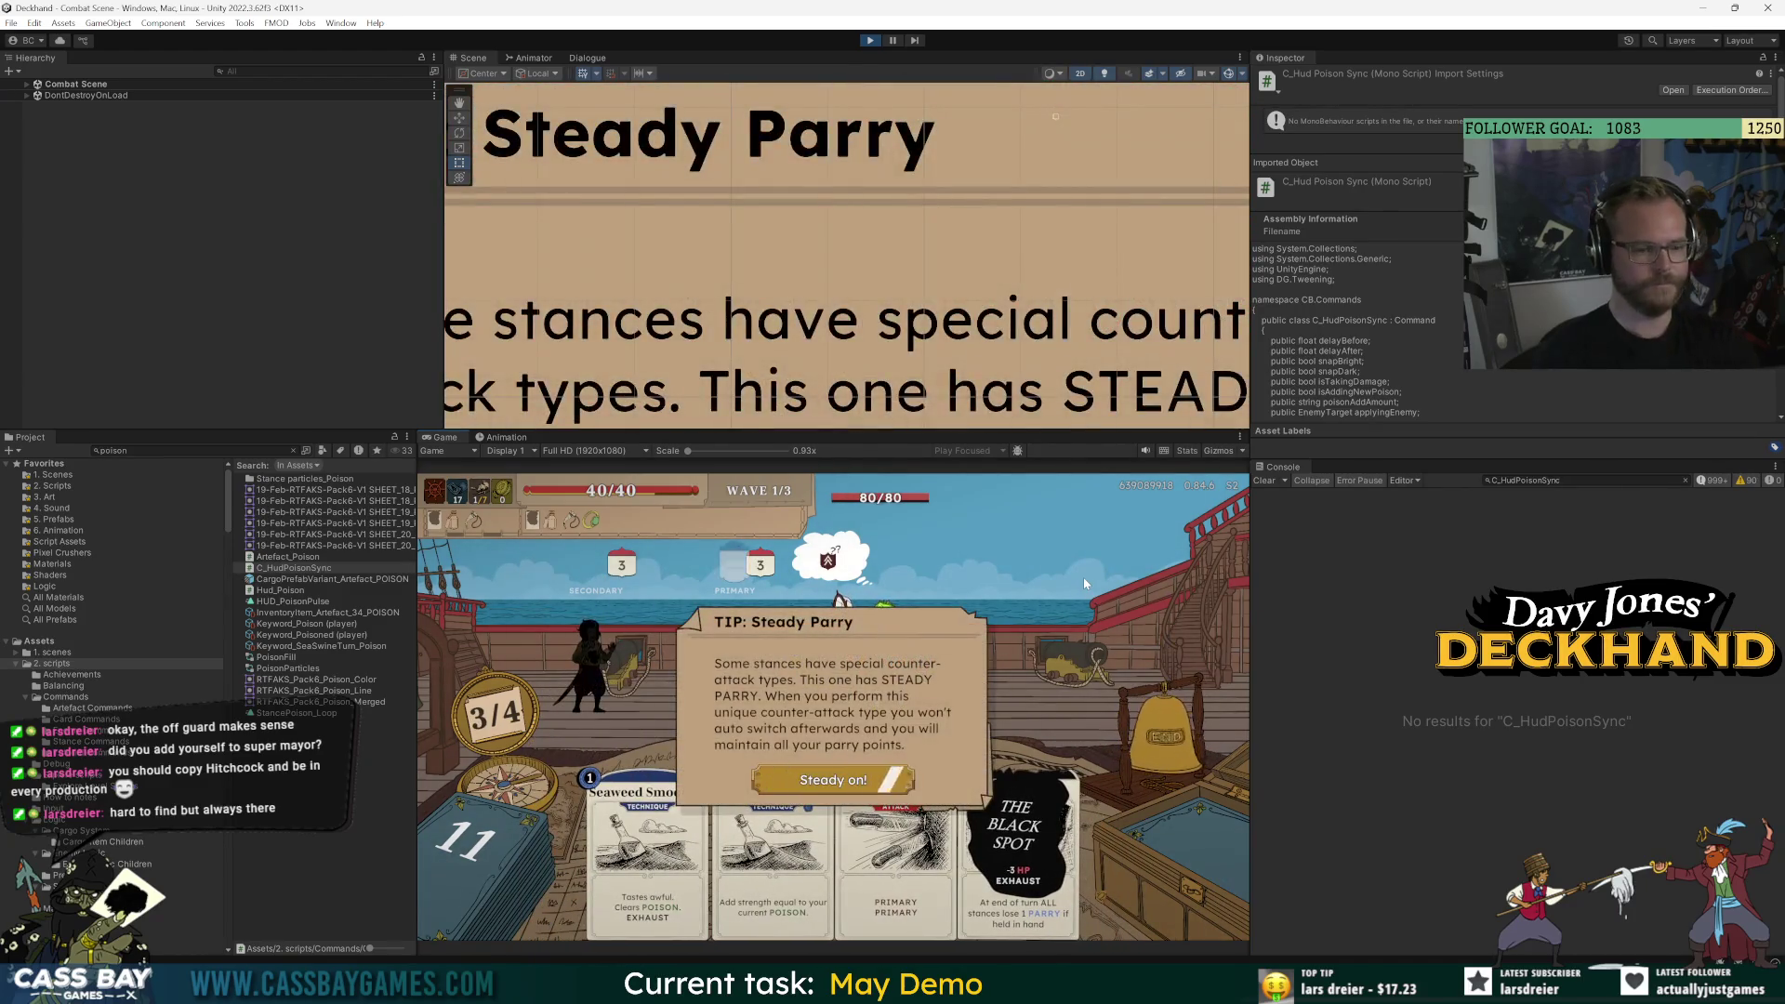
left_click(861, 774)
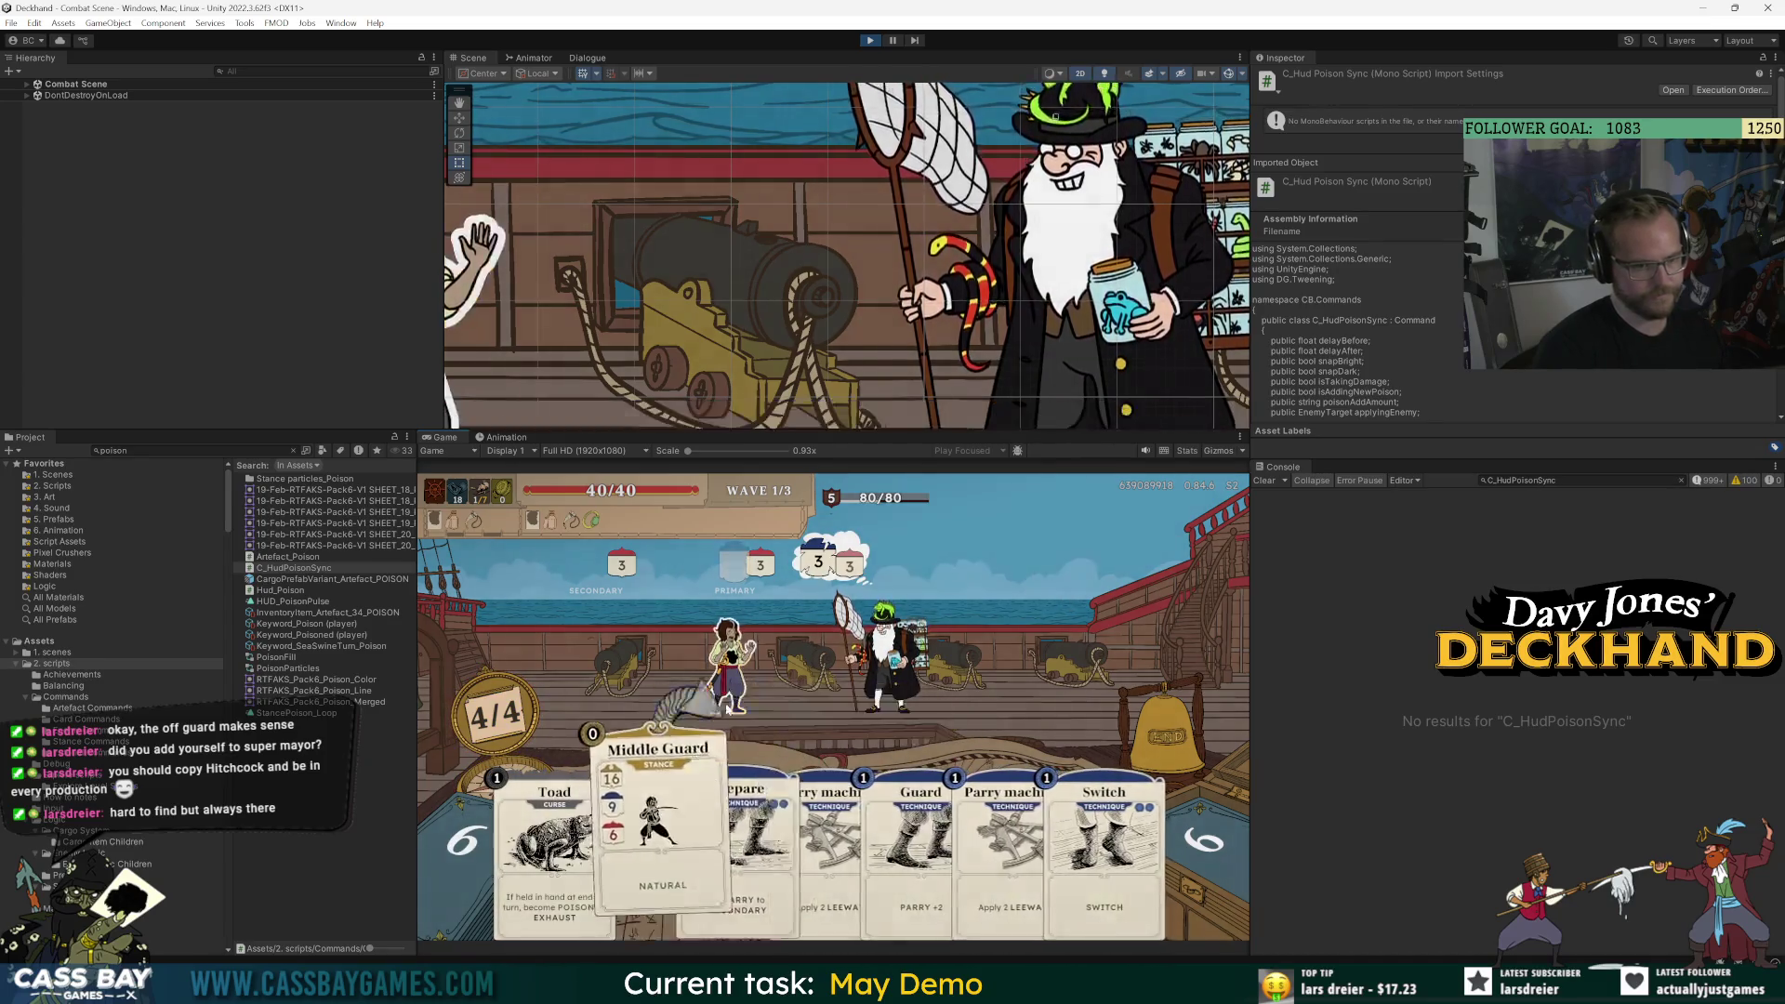
left_click(895, 836)
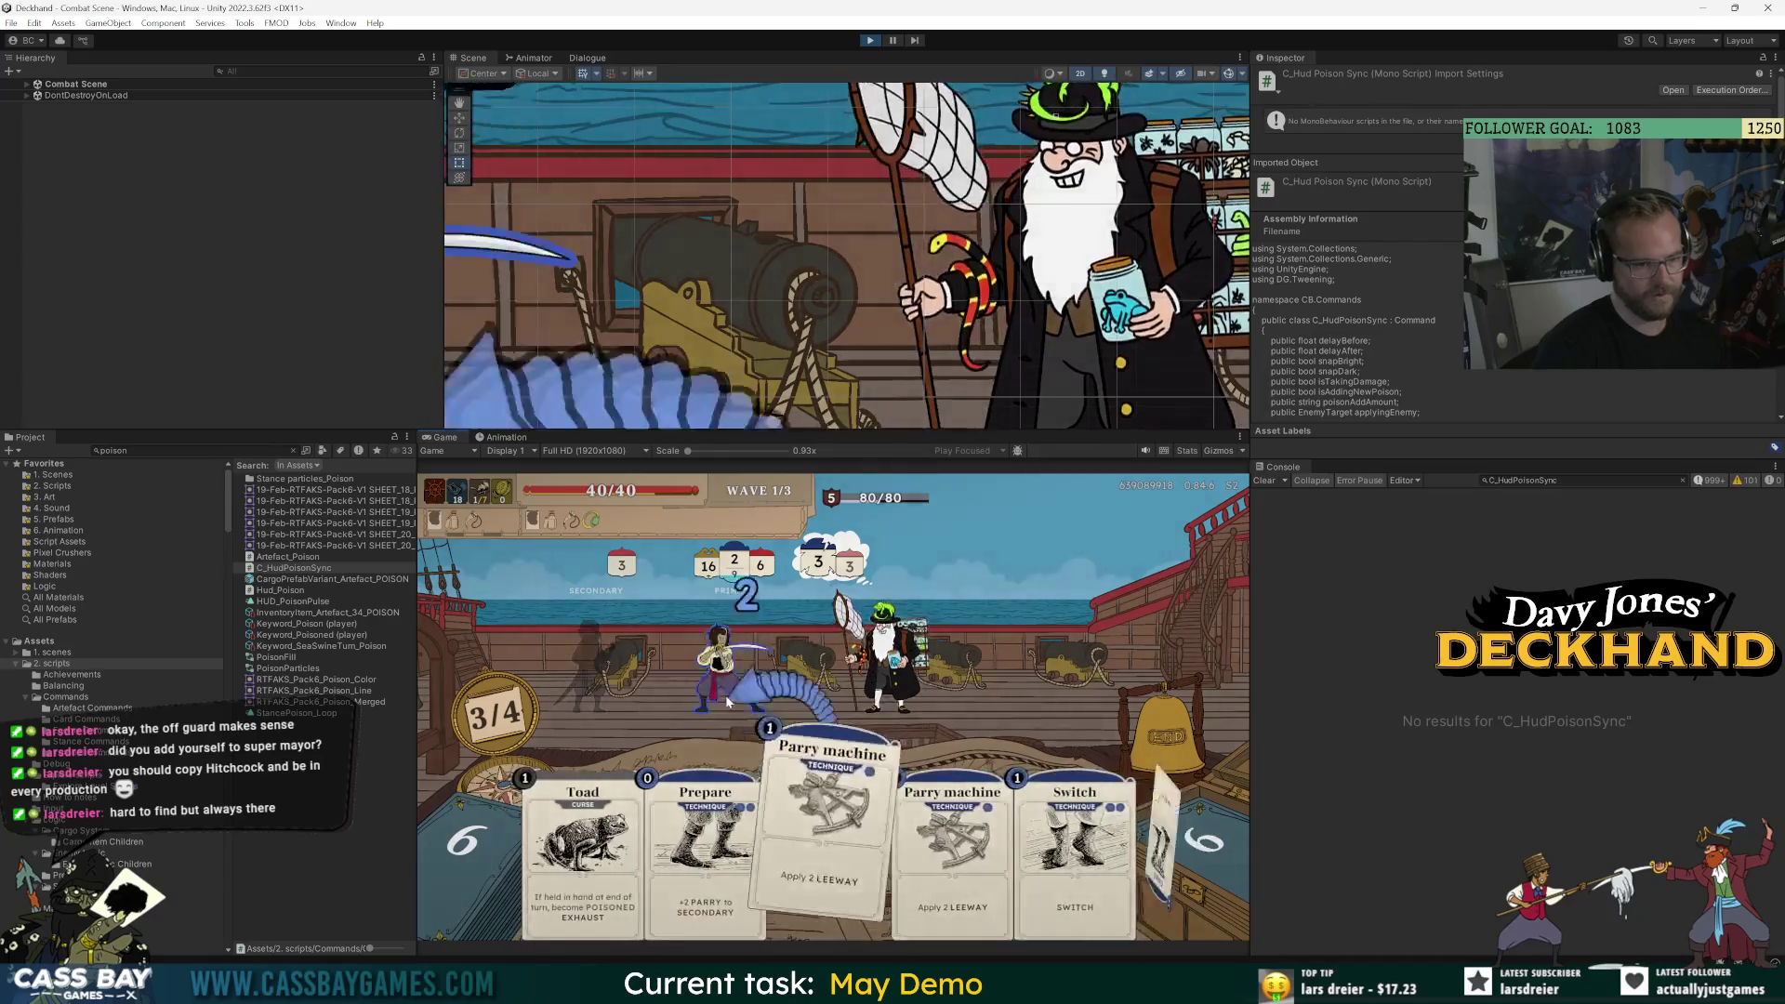
left_click(911, 855)
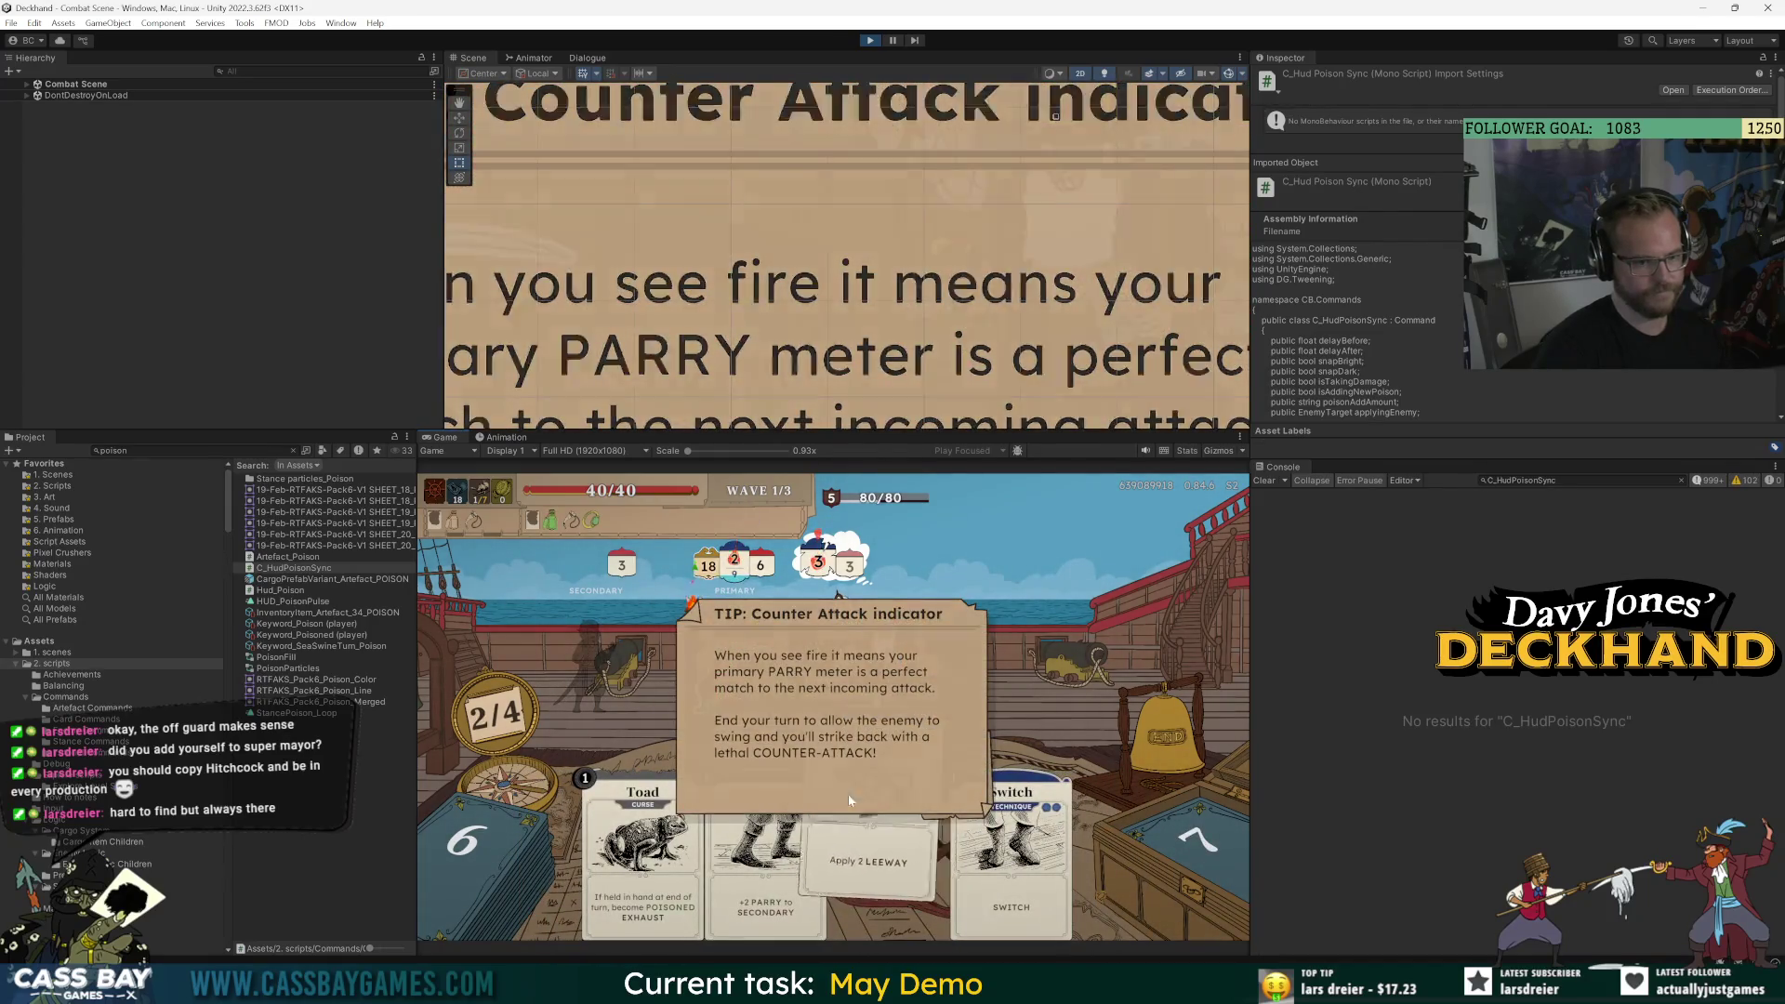
left_click(755, 667)
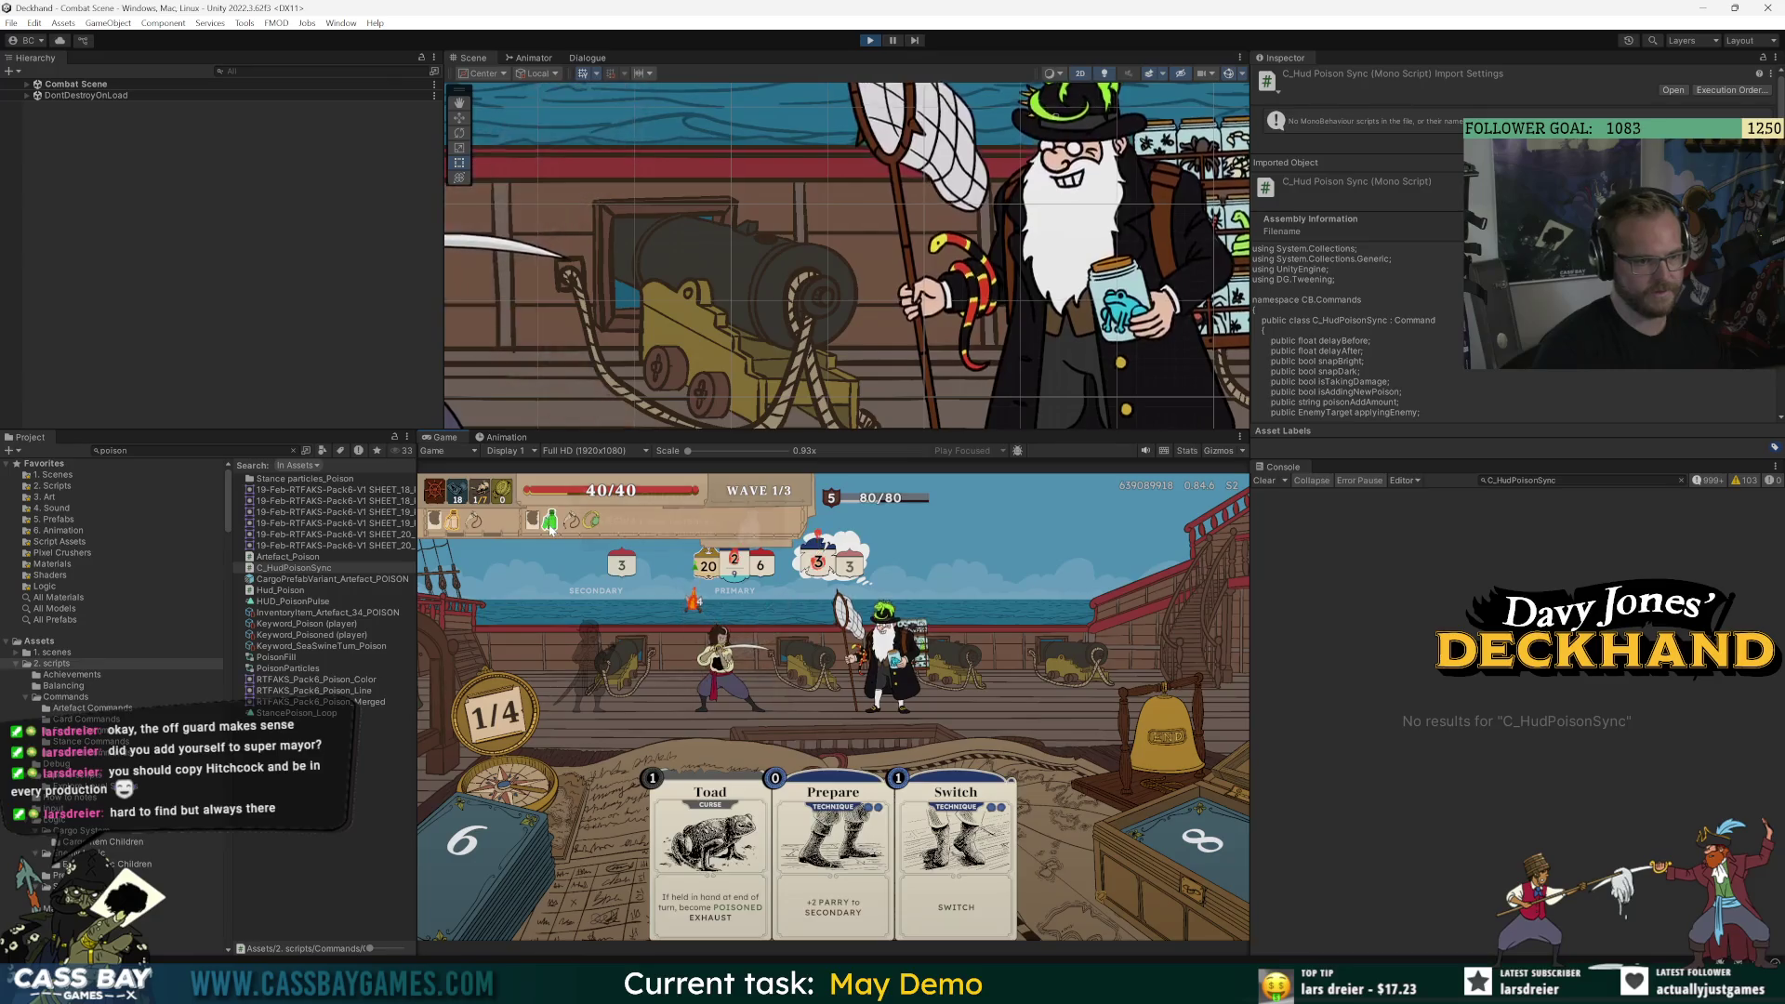
mouse_move(552, 525)
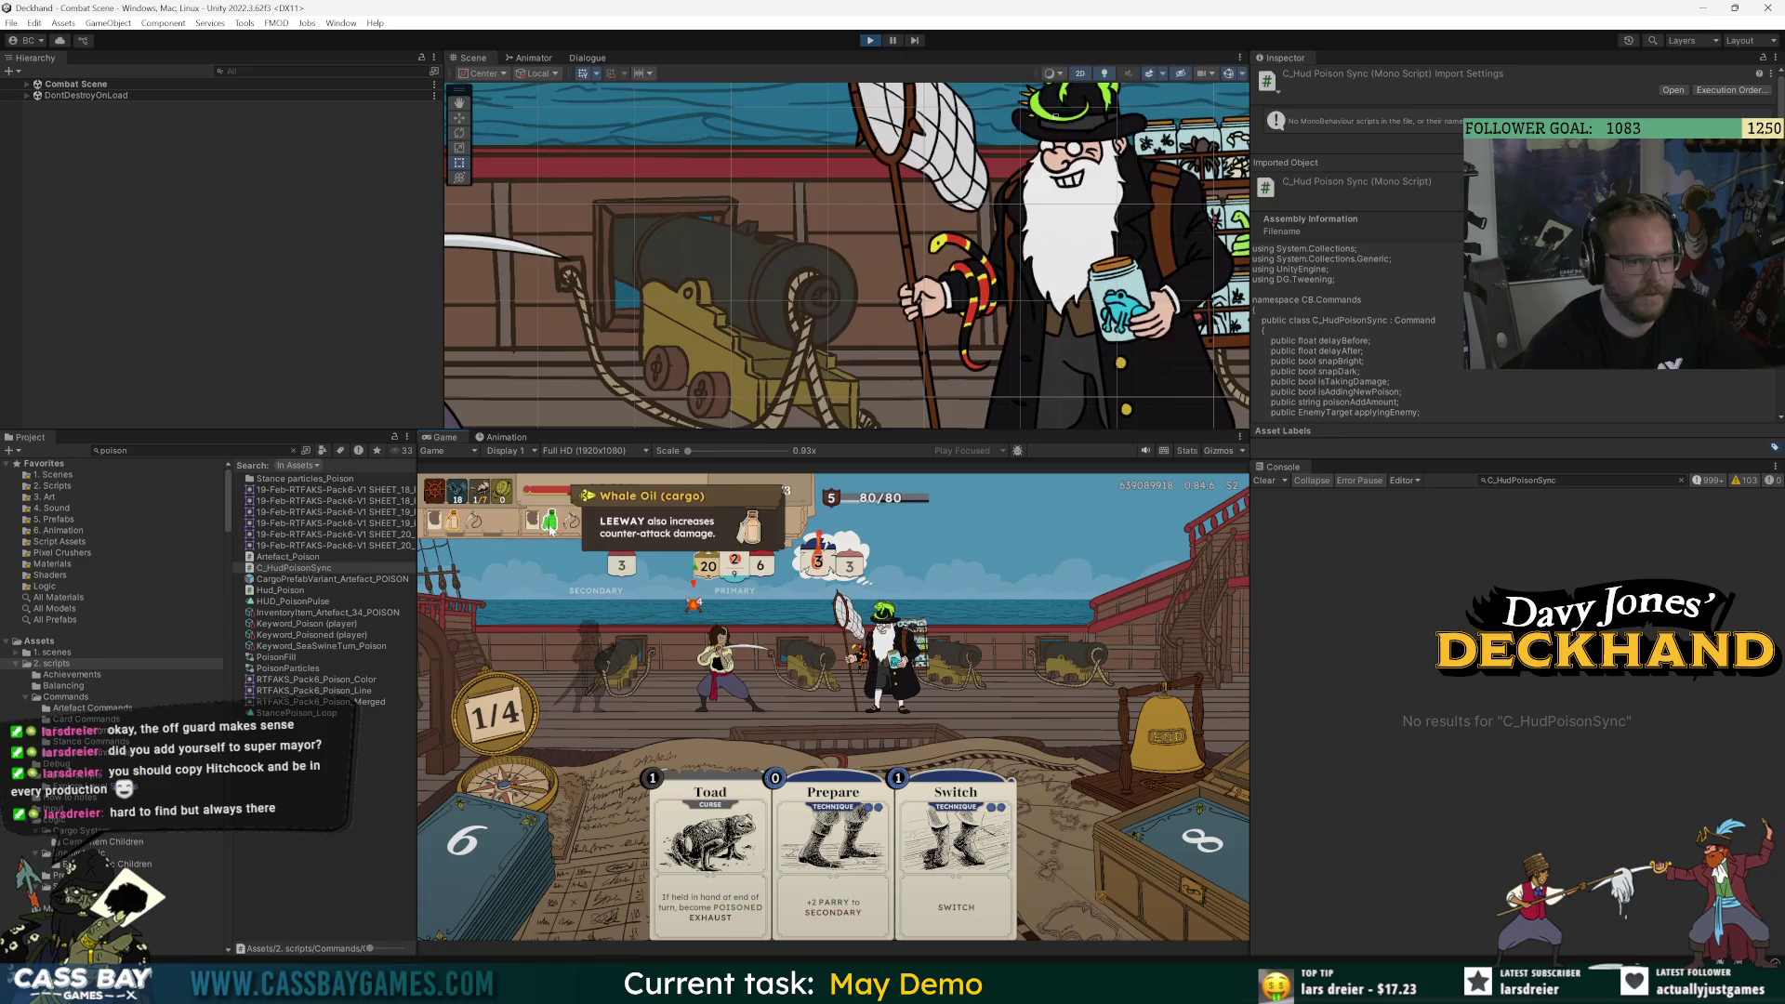
left_click(1160, 749)
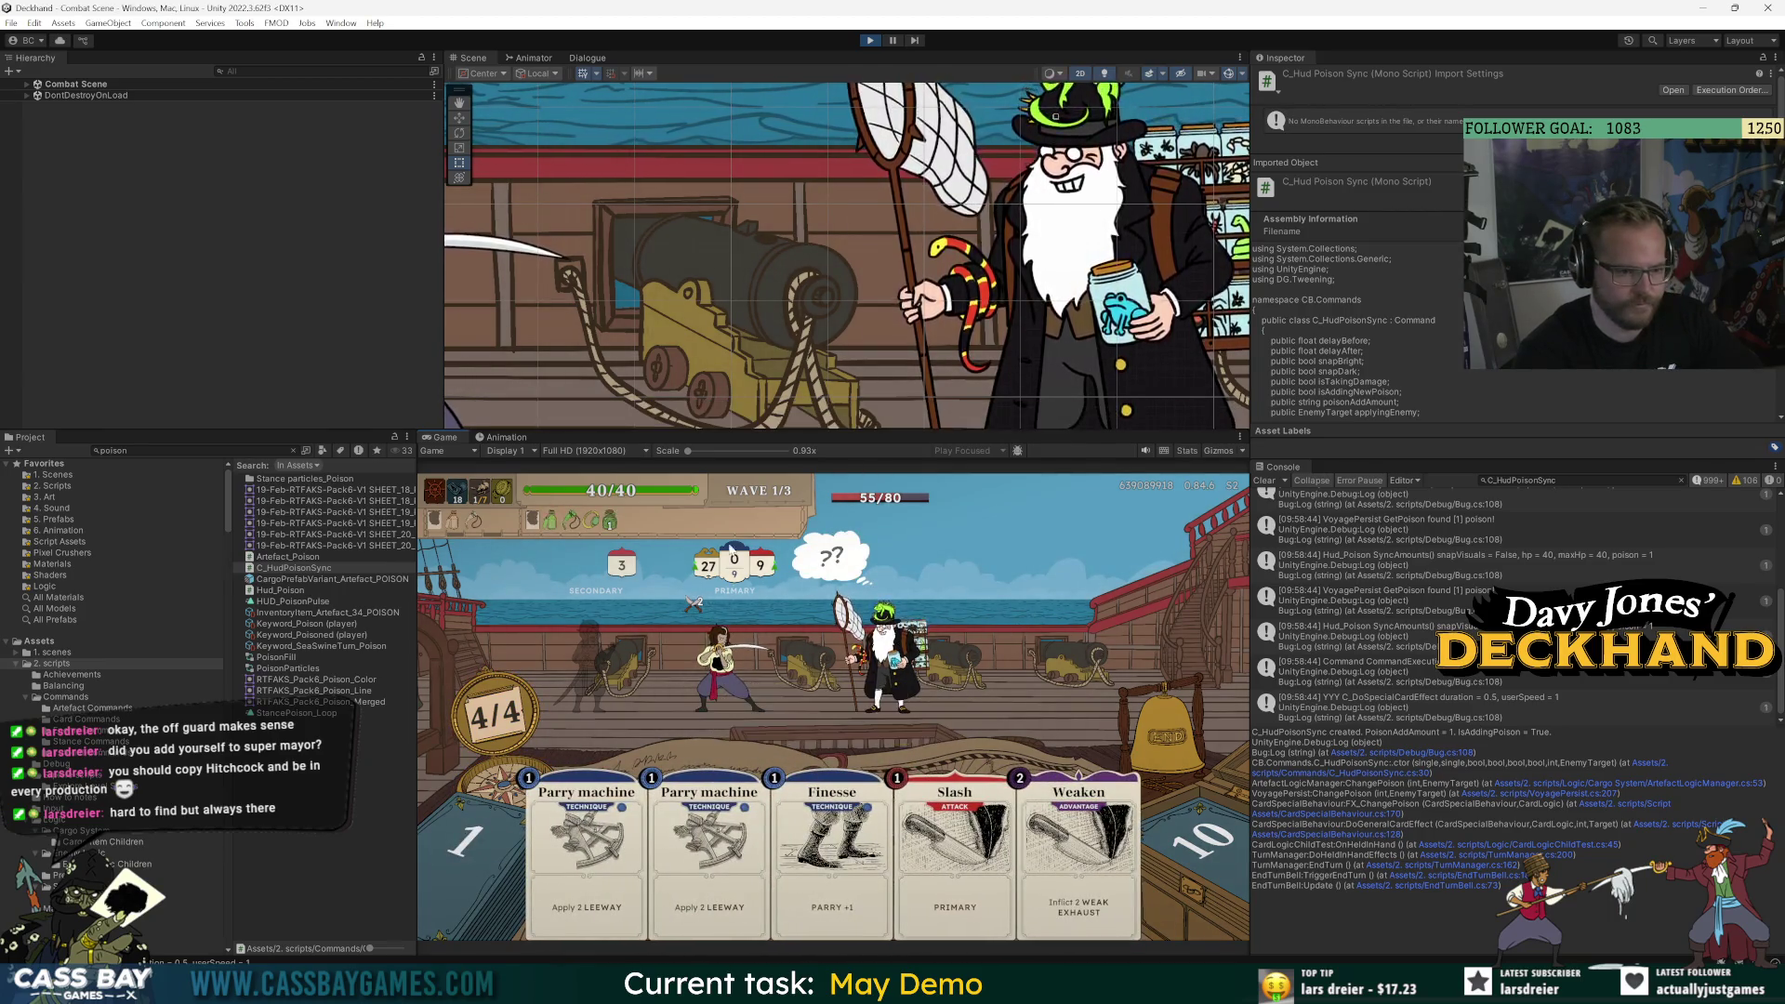
Run the 'win wave' debug command, take Power up as the reward, and stop the game.
mouse_move(932, 618)
type("win wave")
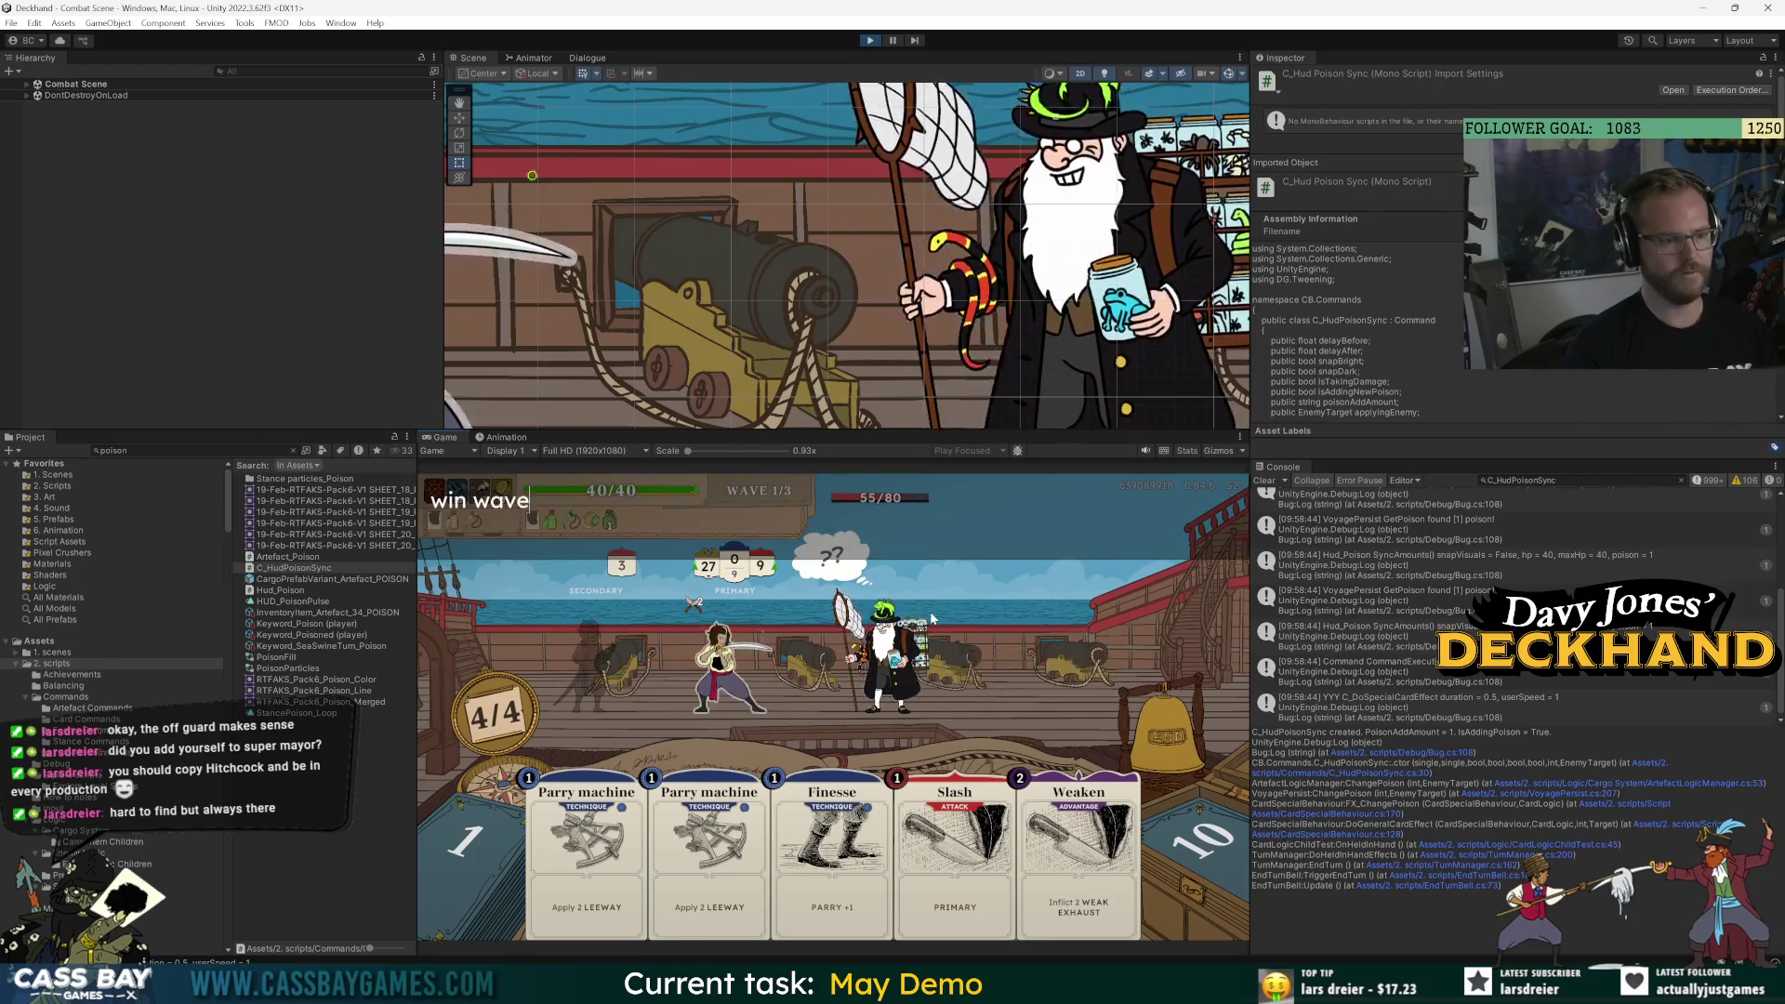
key("Return")
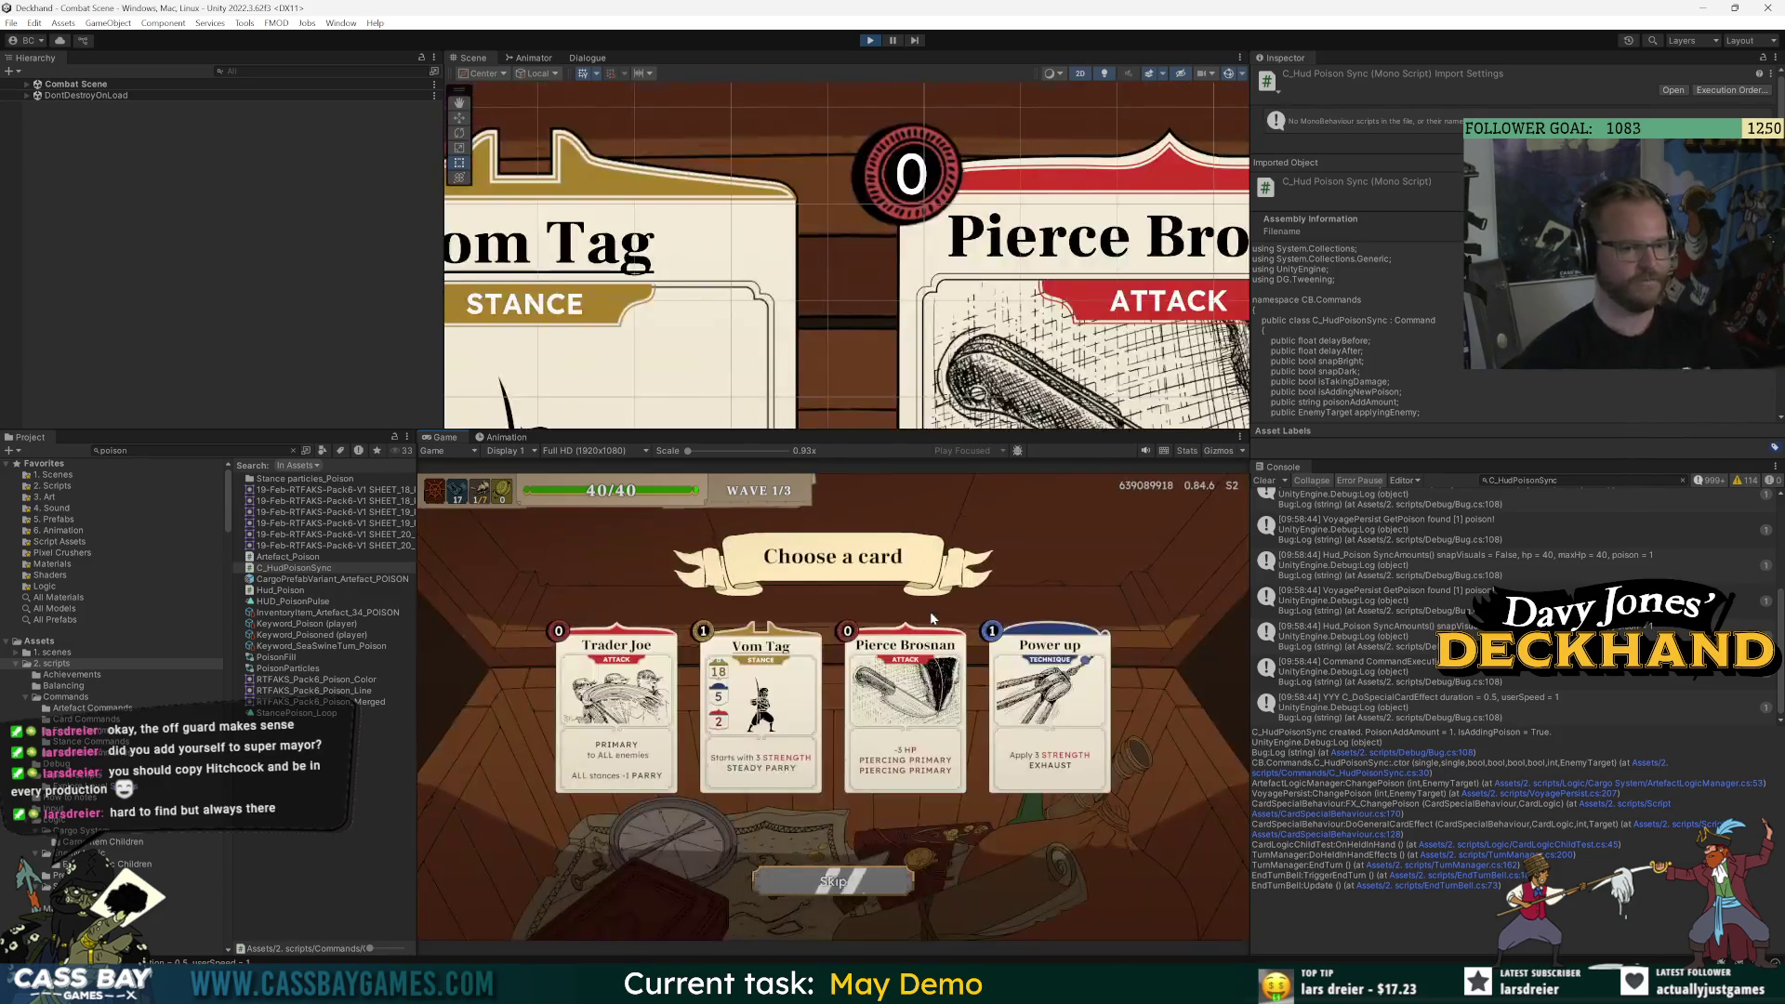
left_click(1057, 616)
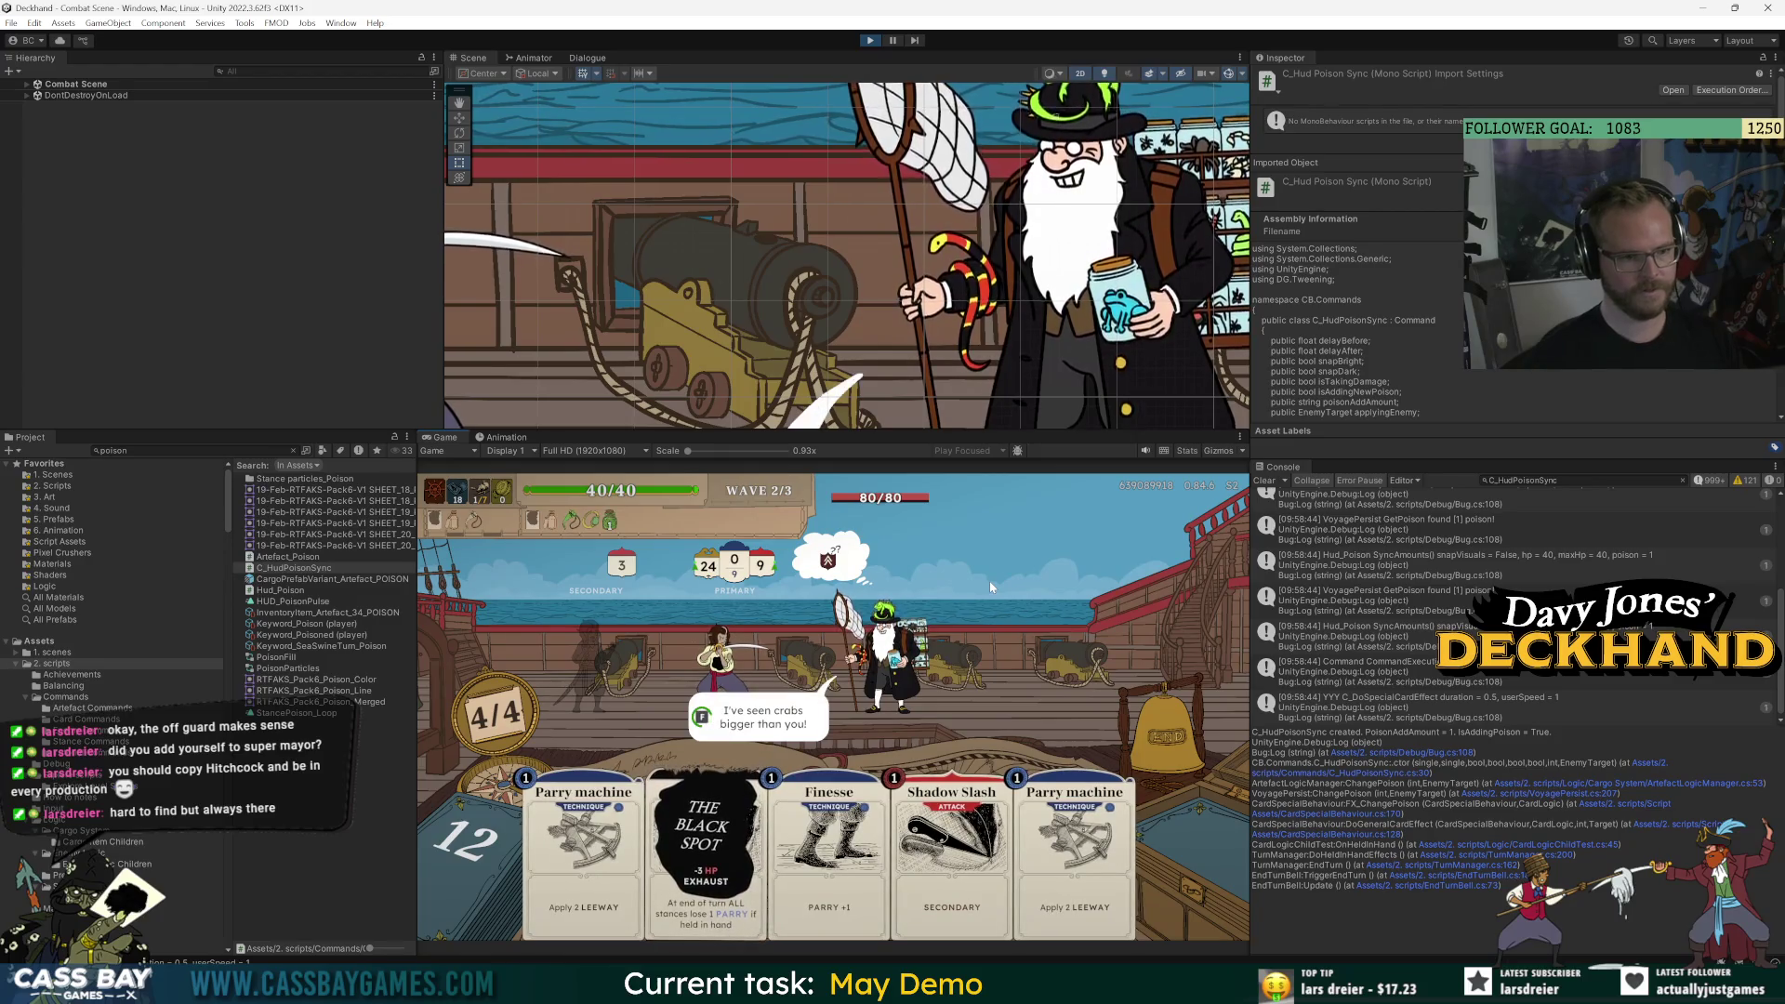
left_click(864, 40)
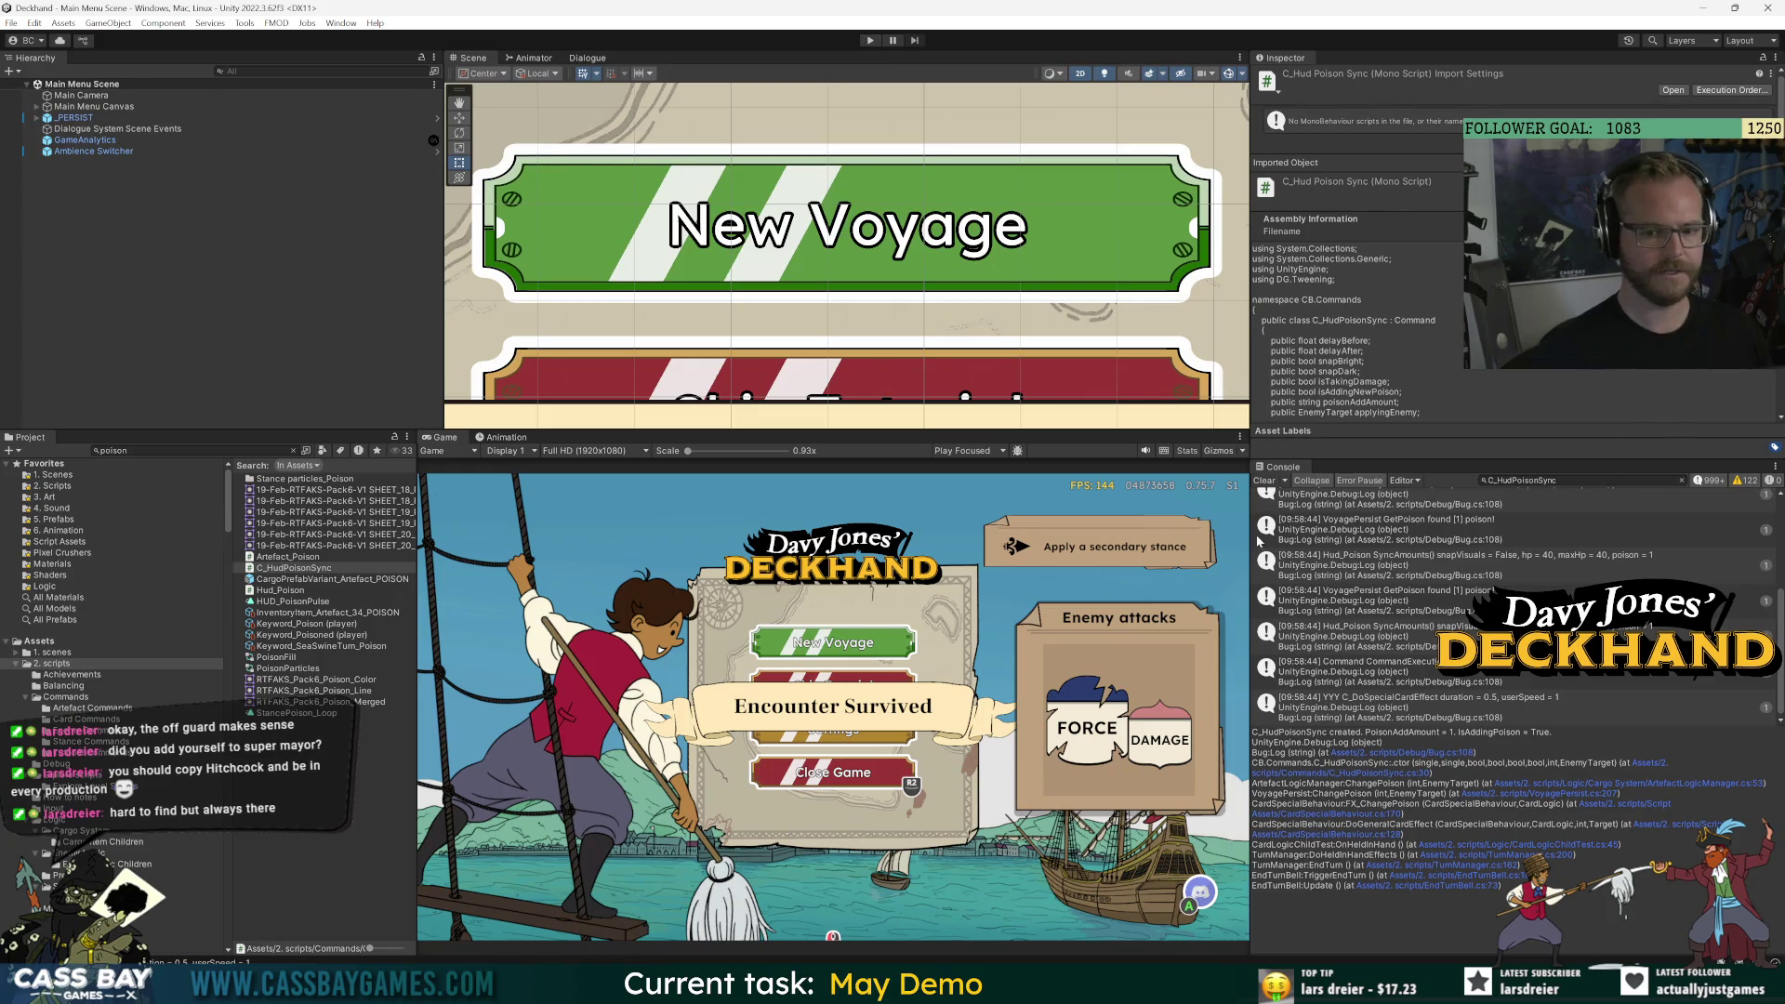
Clear the Console, continue the voyage, and open the poison log's calling code at the newPoison declaration.
left_click(1281, 480)
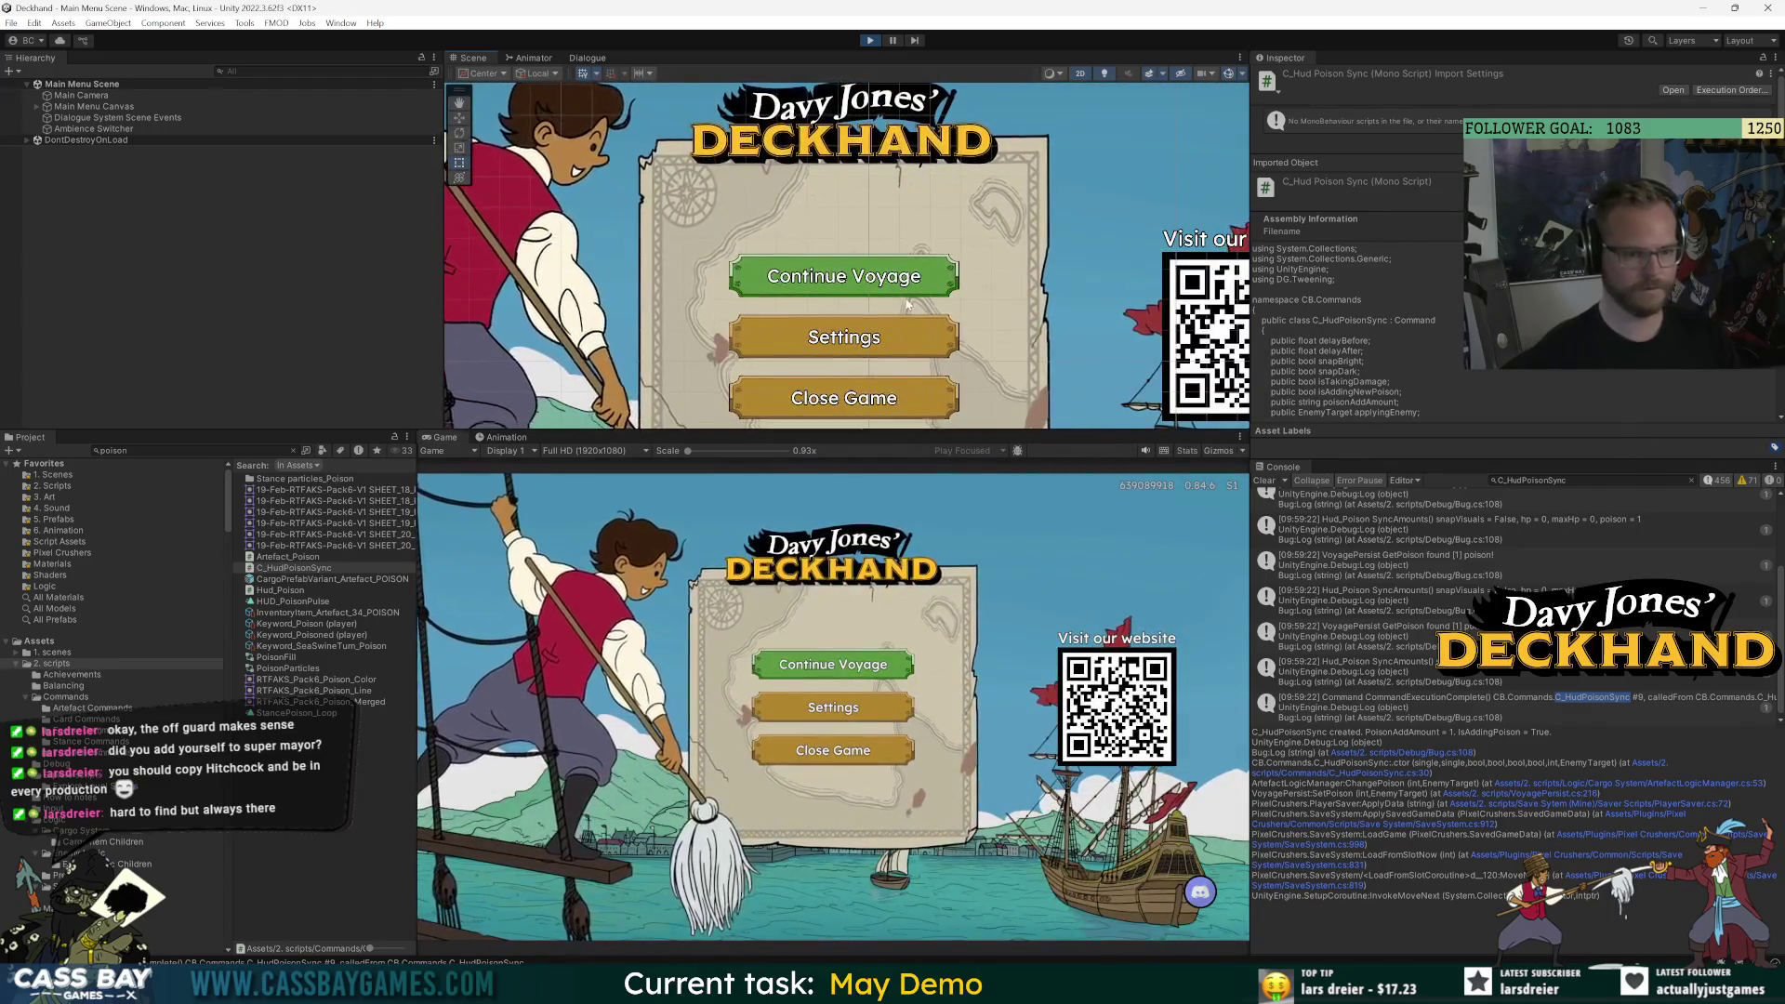
left_click(833, 664)
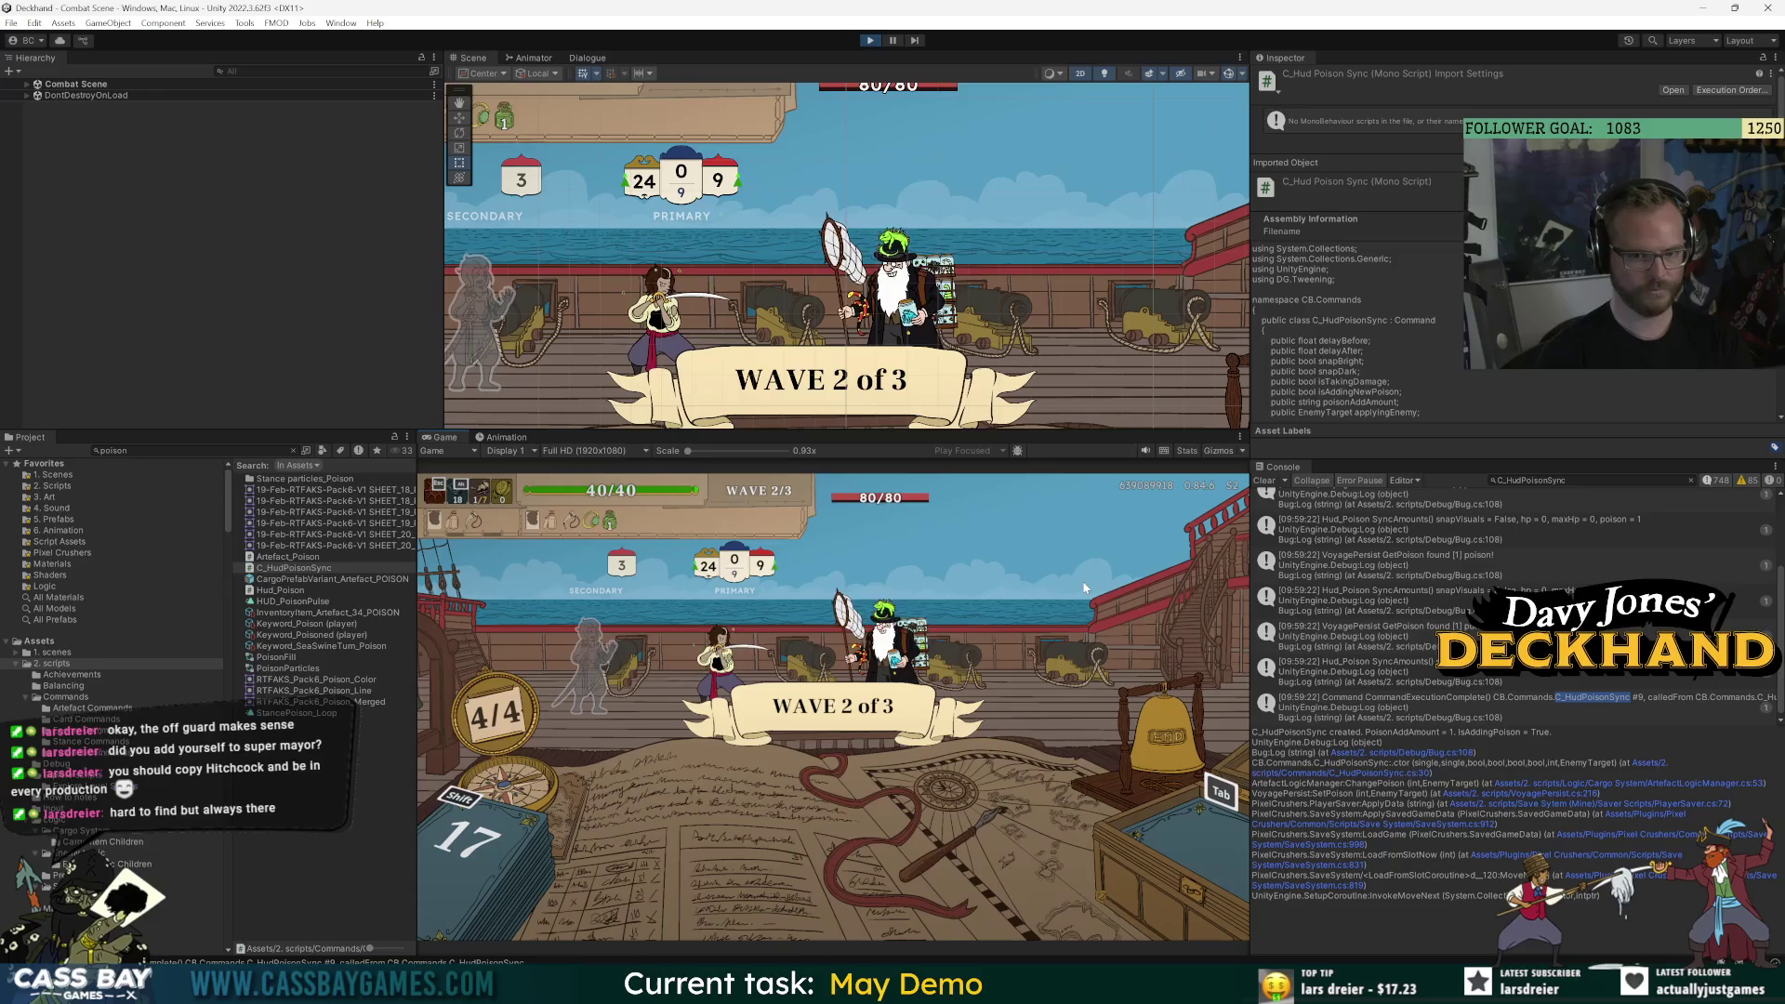
scroll(1543, 504, "up", 3)
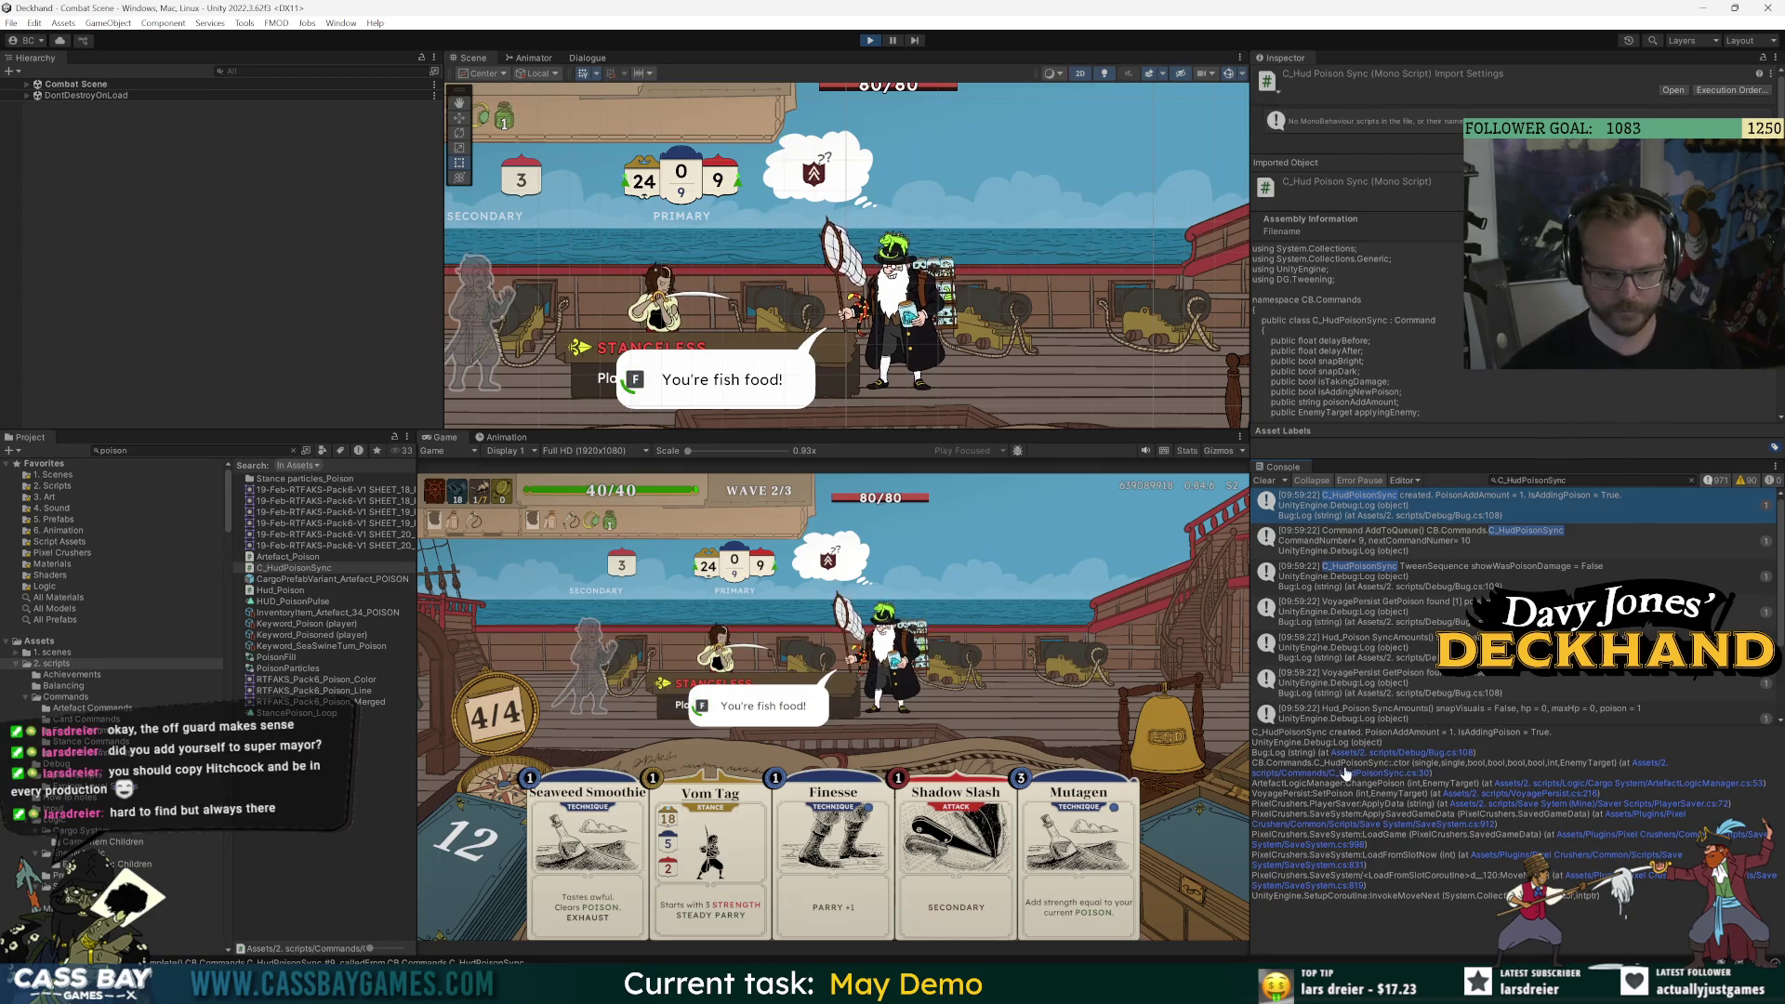
left_click(1430, 572)
left_click(1428, 518)
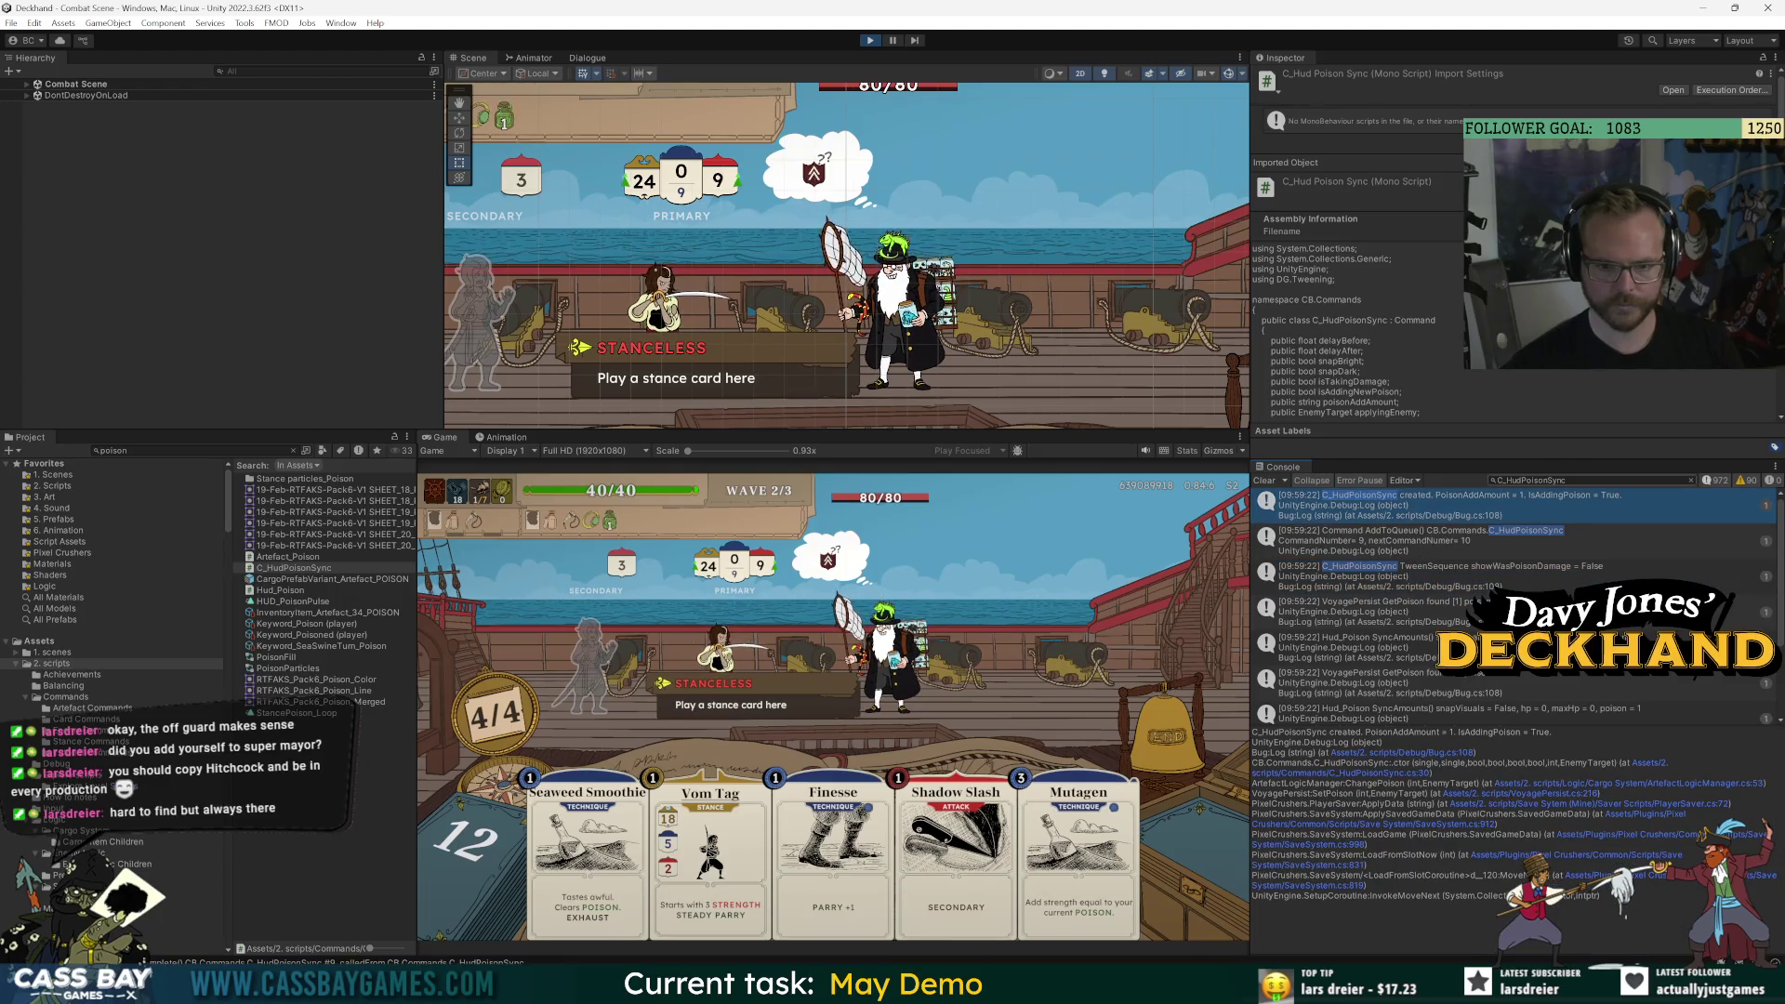
type(" created")
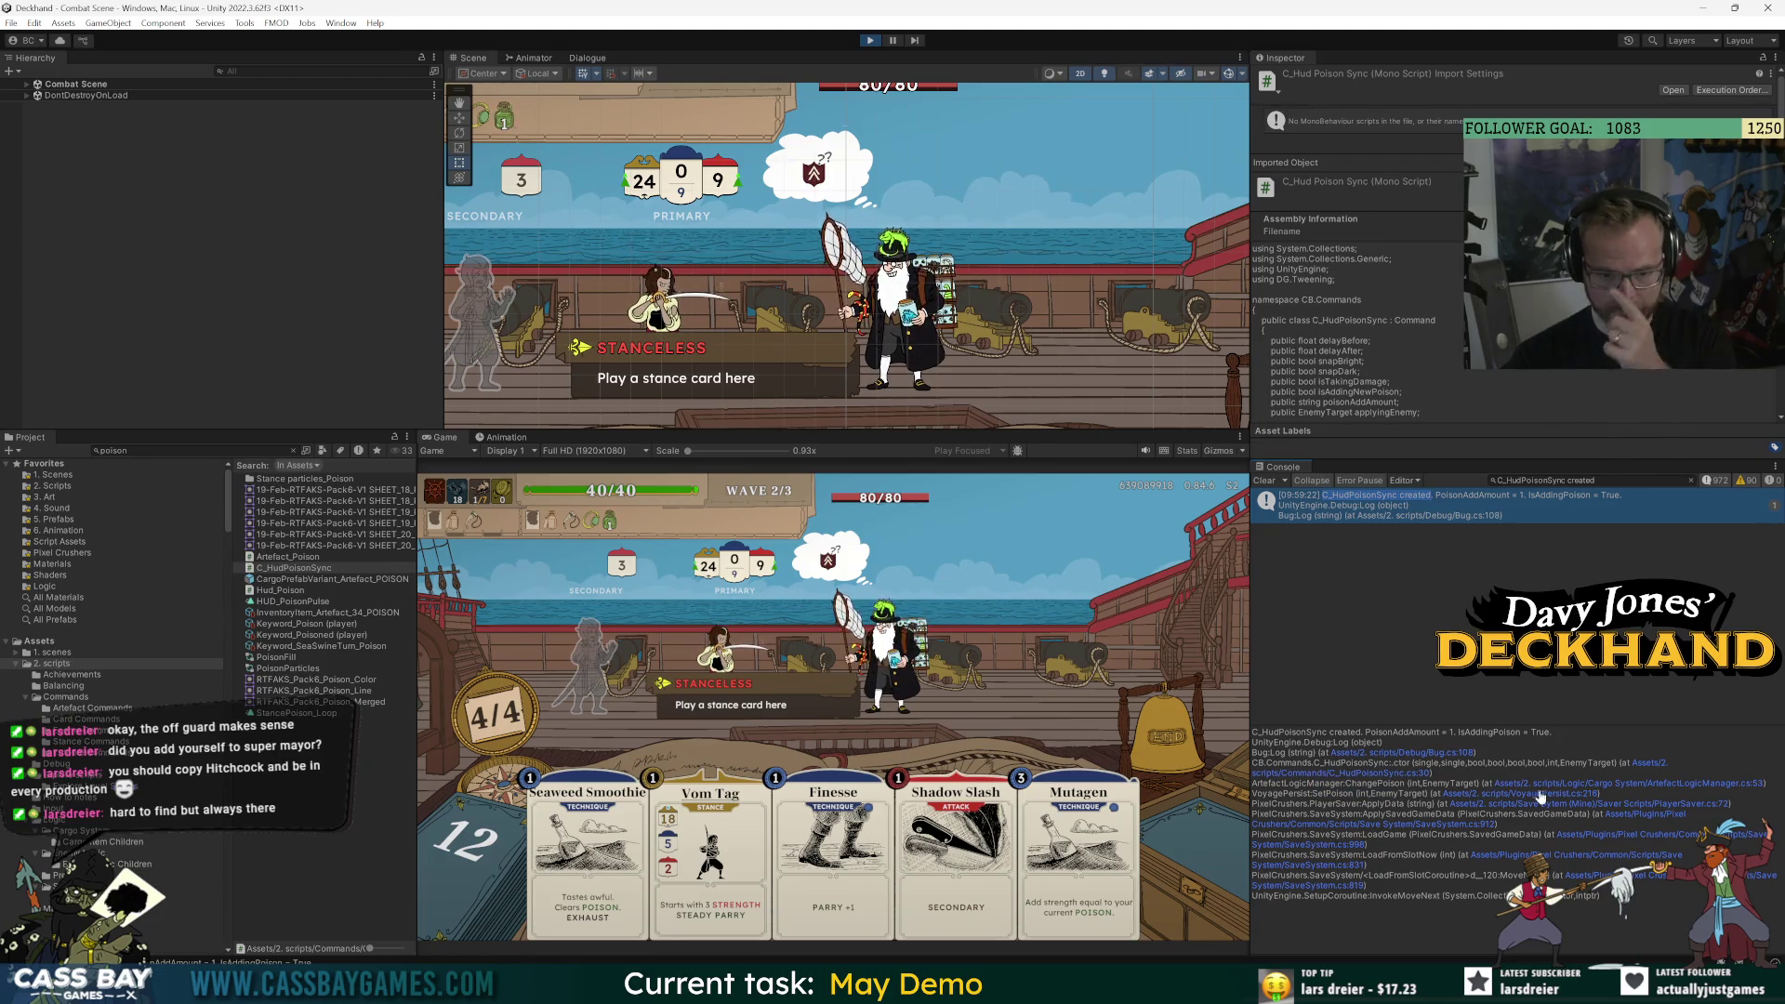
left_click(1686, 785)
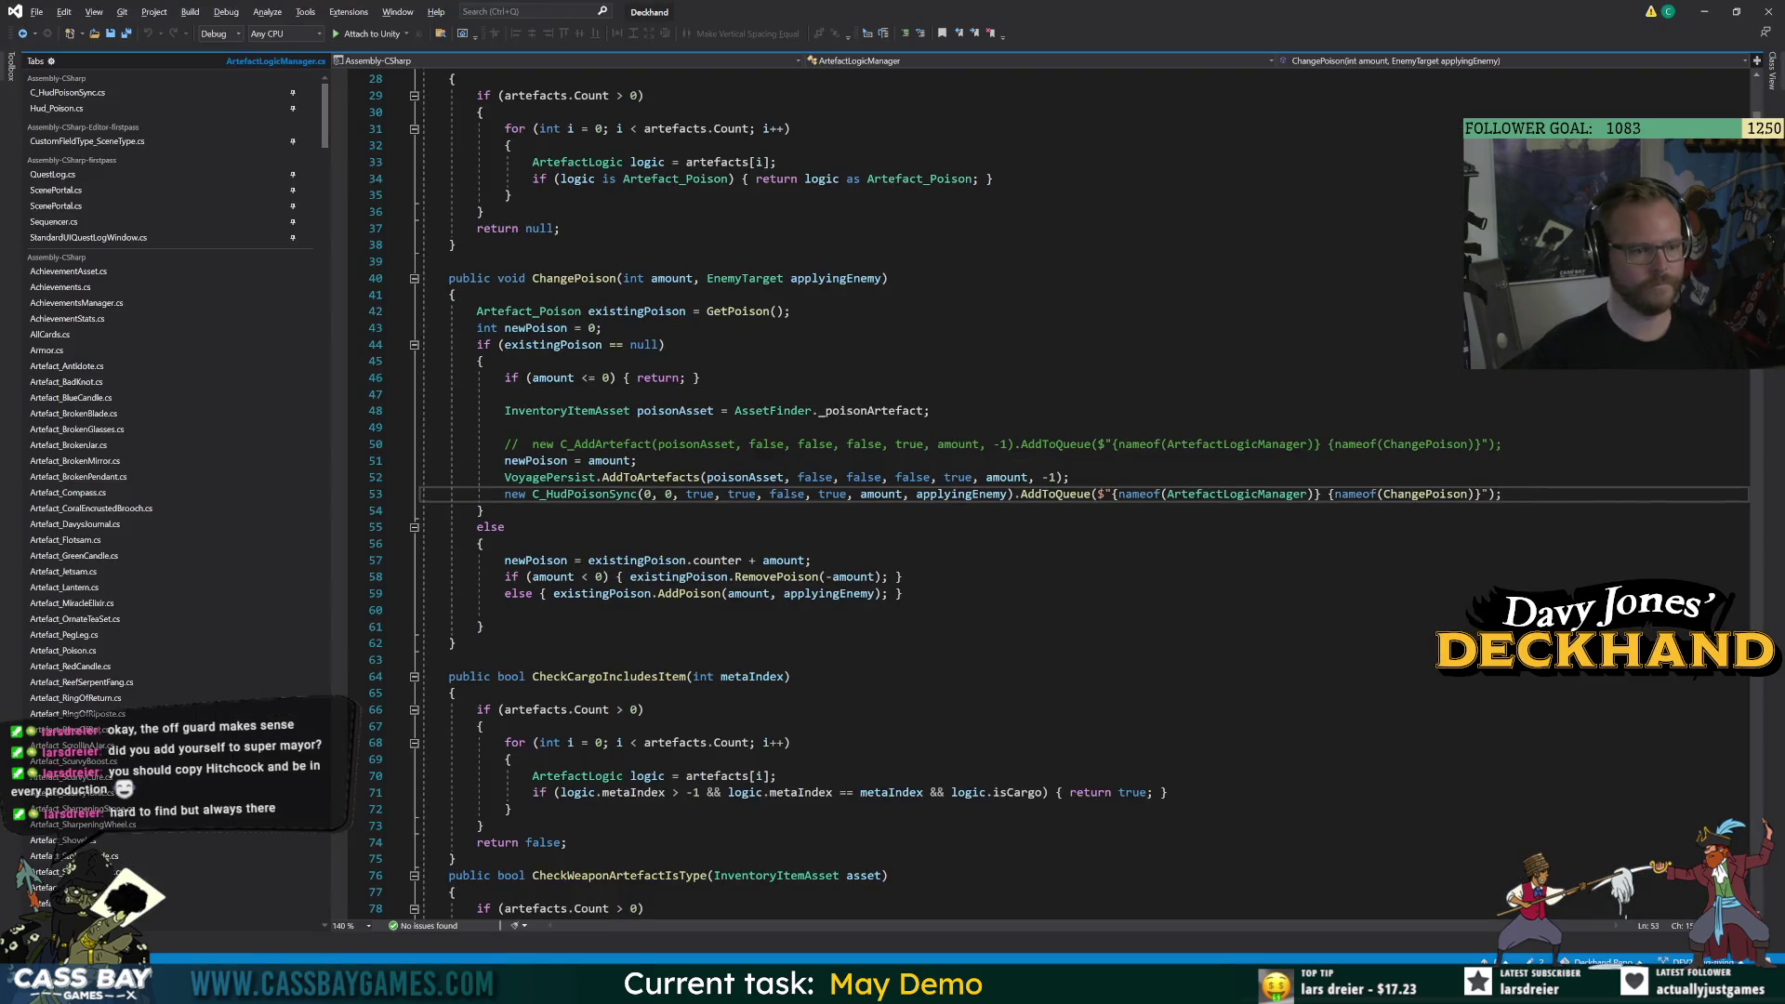
left_click(602, 327)
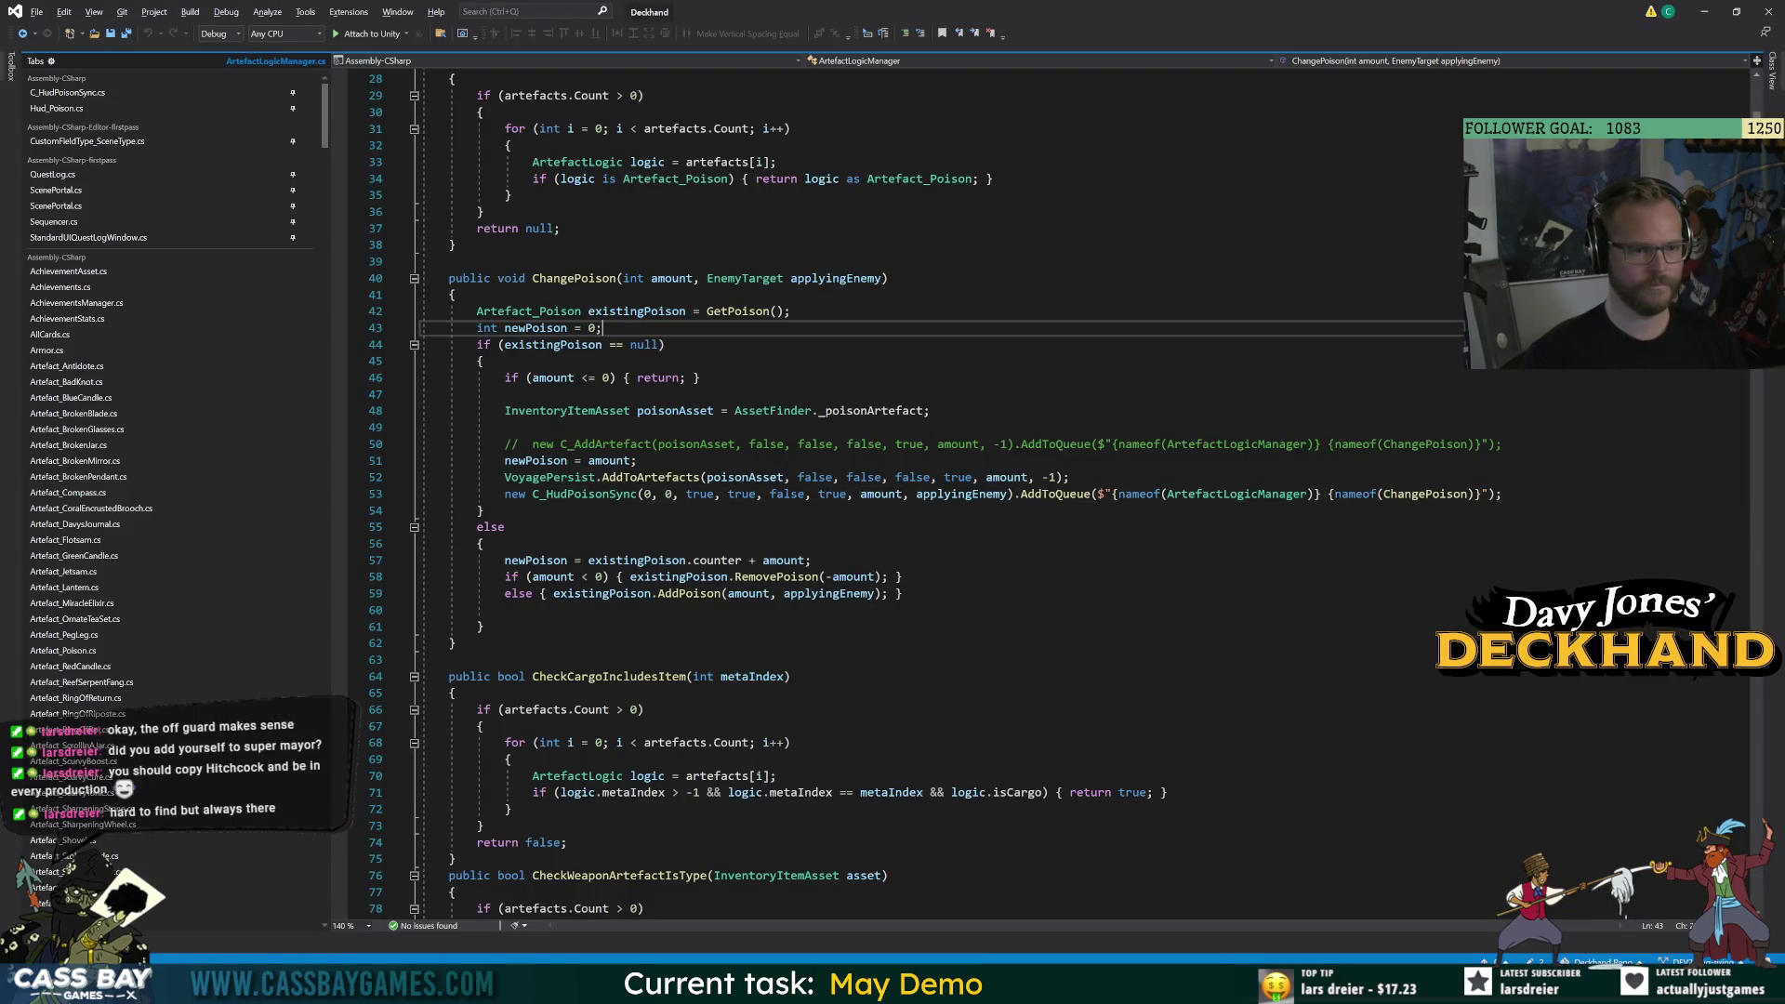
key("alt+Tab")
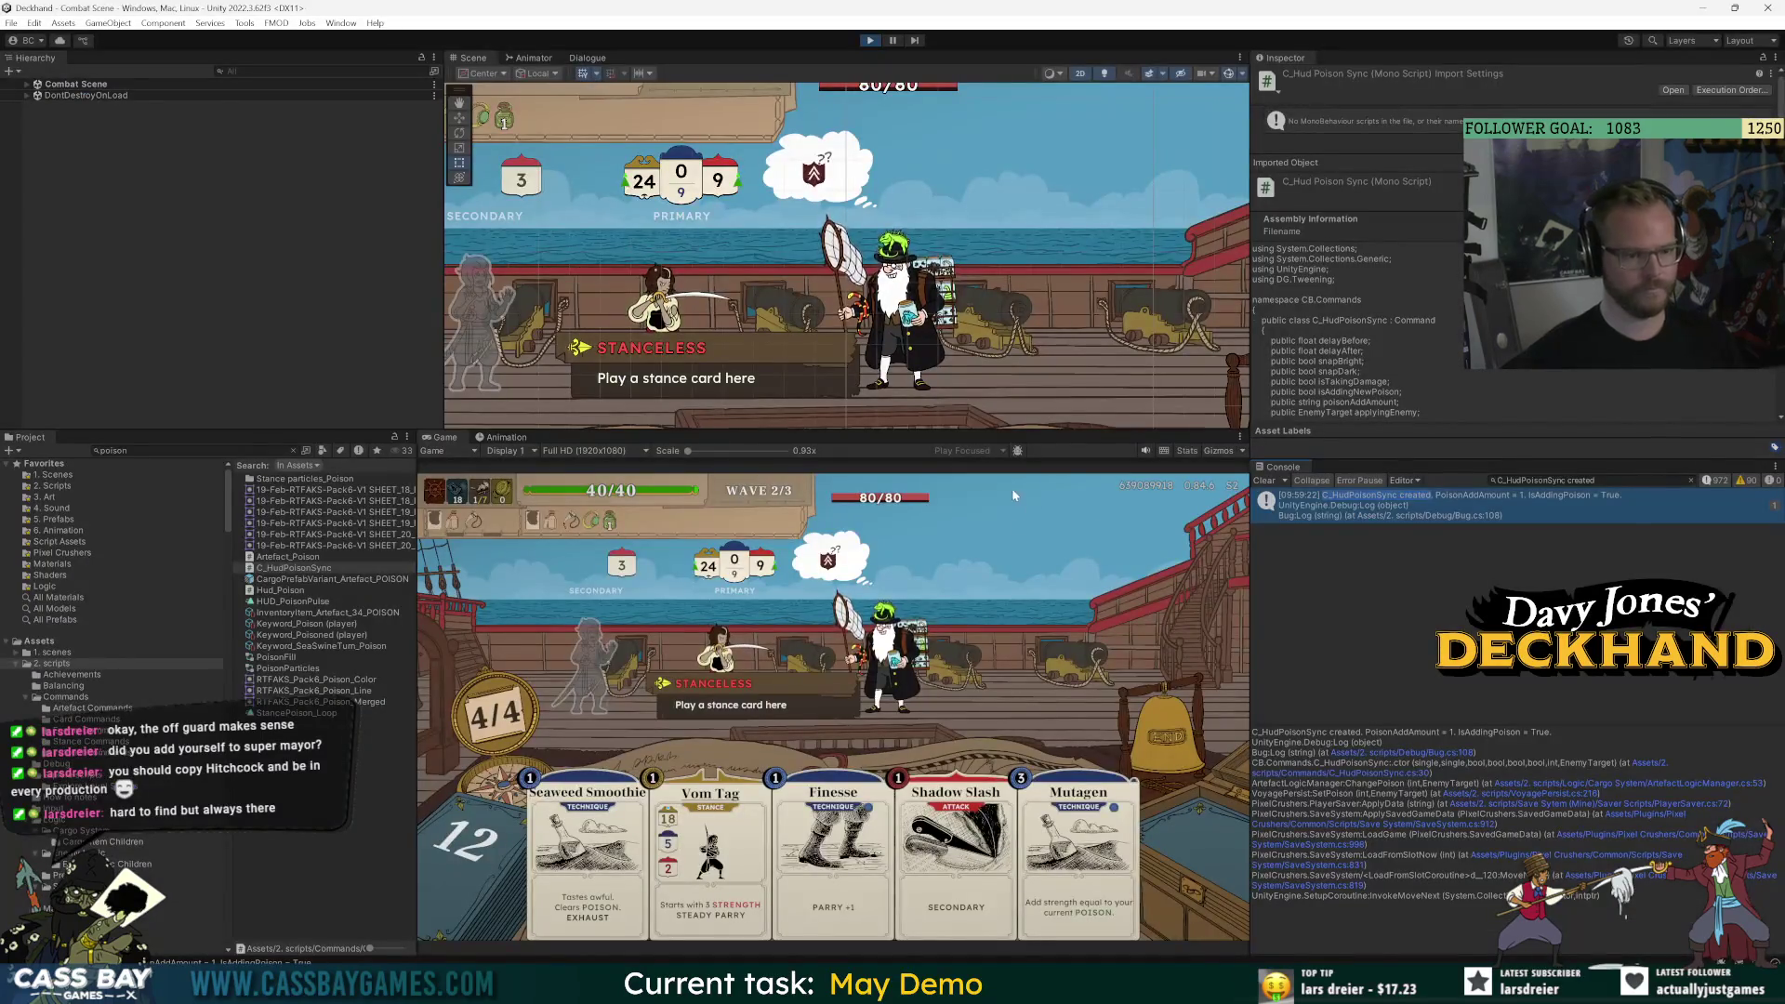
Play Vom Tag and Finesse, end the turn, then play The Black Spot and Power up.
mouse_move(607, 528)
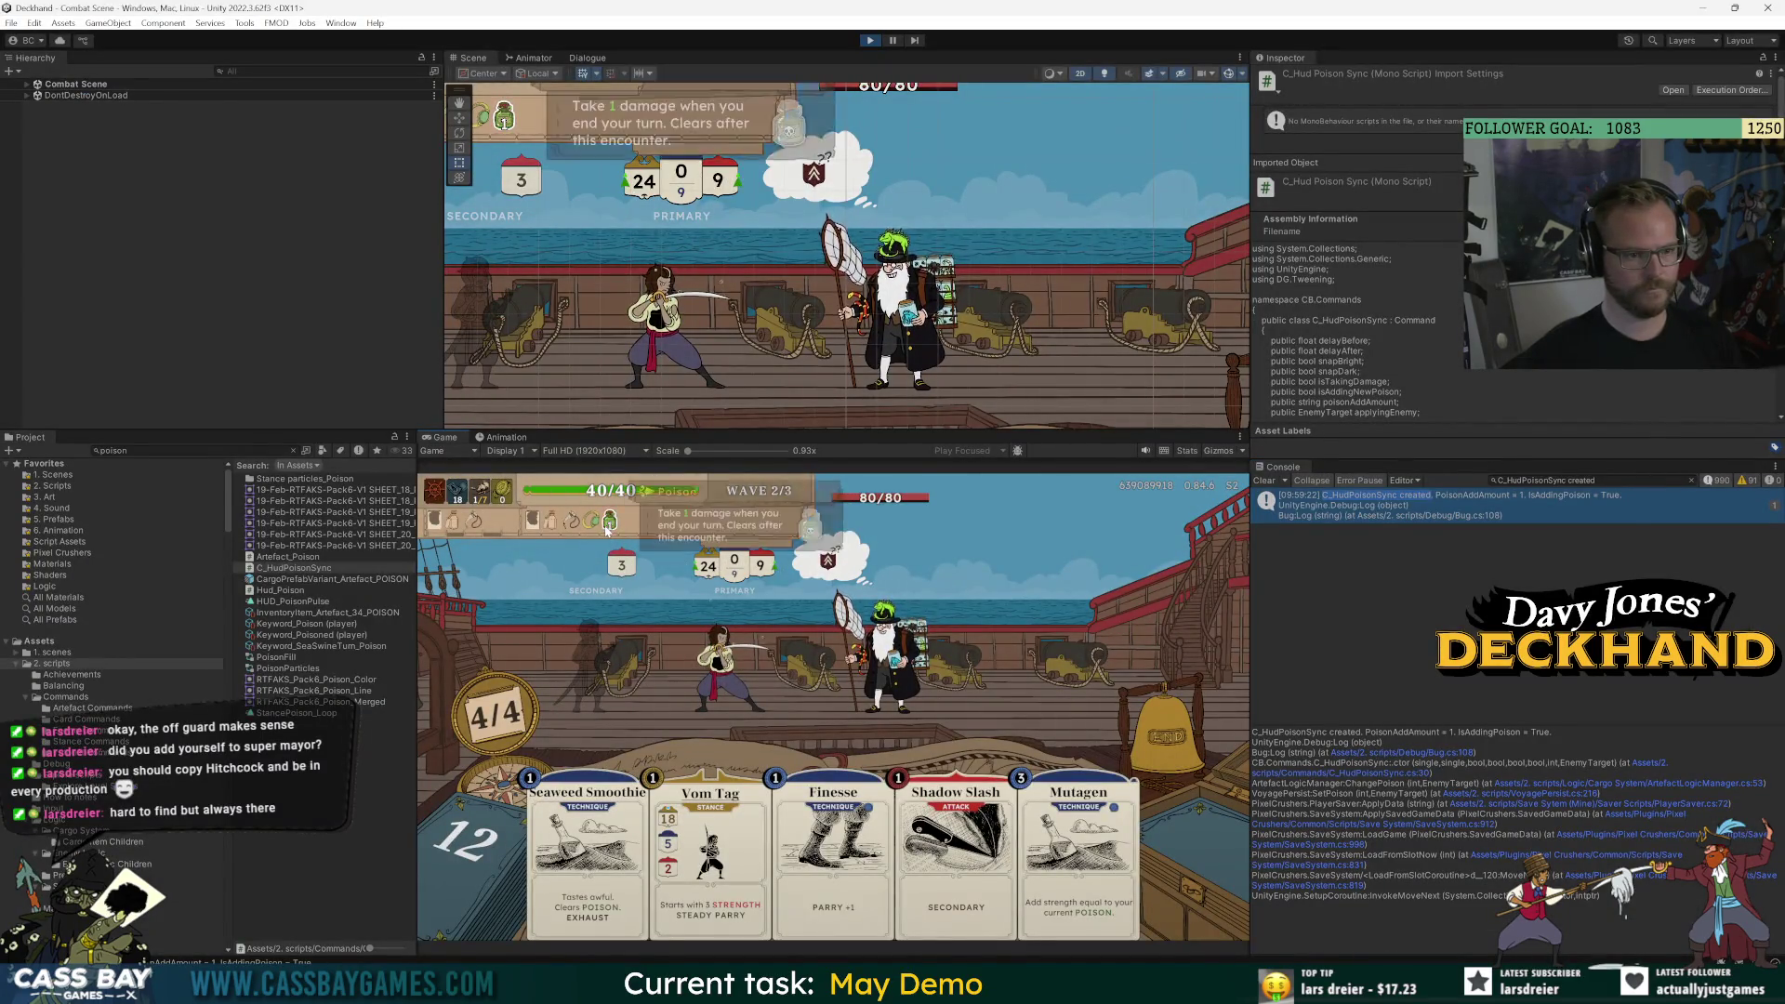
mouse_move(768, 797)
left_mouse_down()
mouse_move(560, 647)
mouse_move(571, 602)
left_mouse_up()
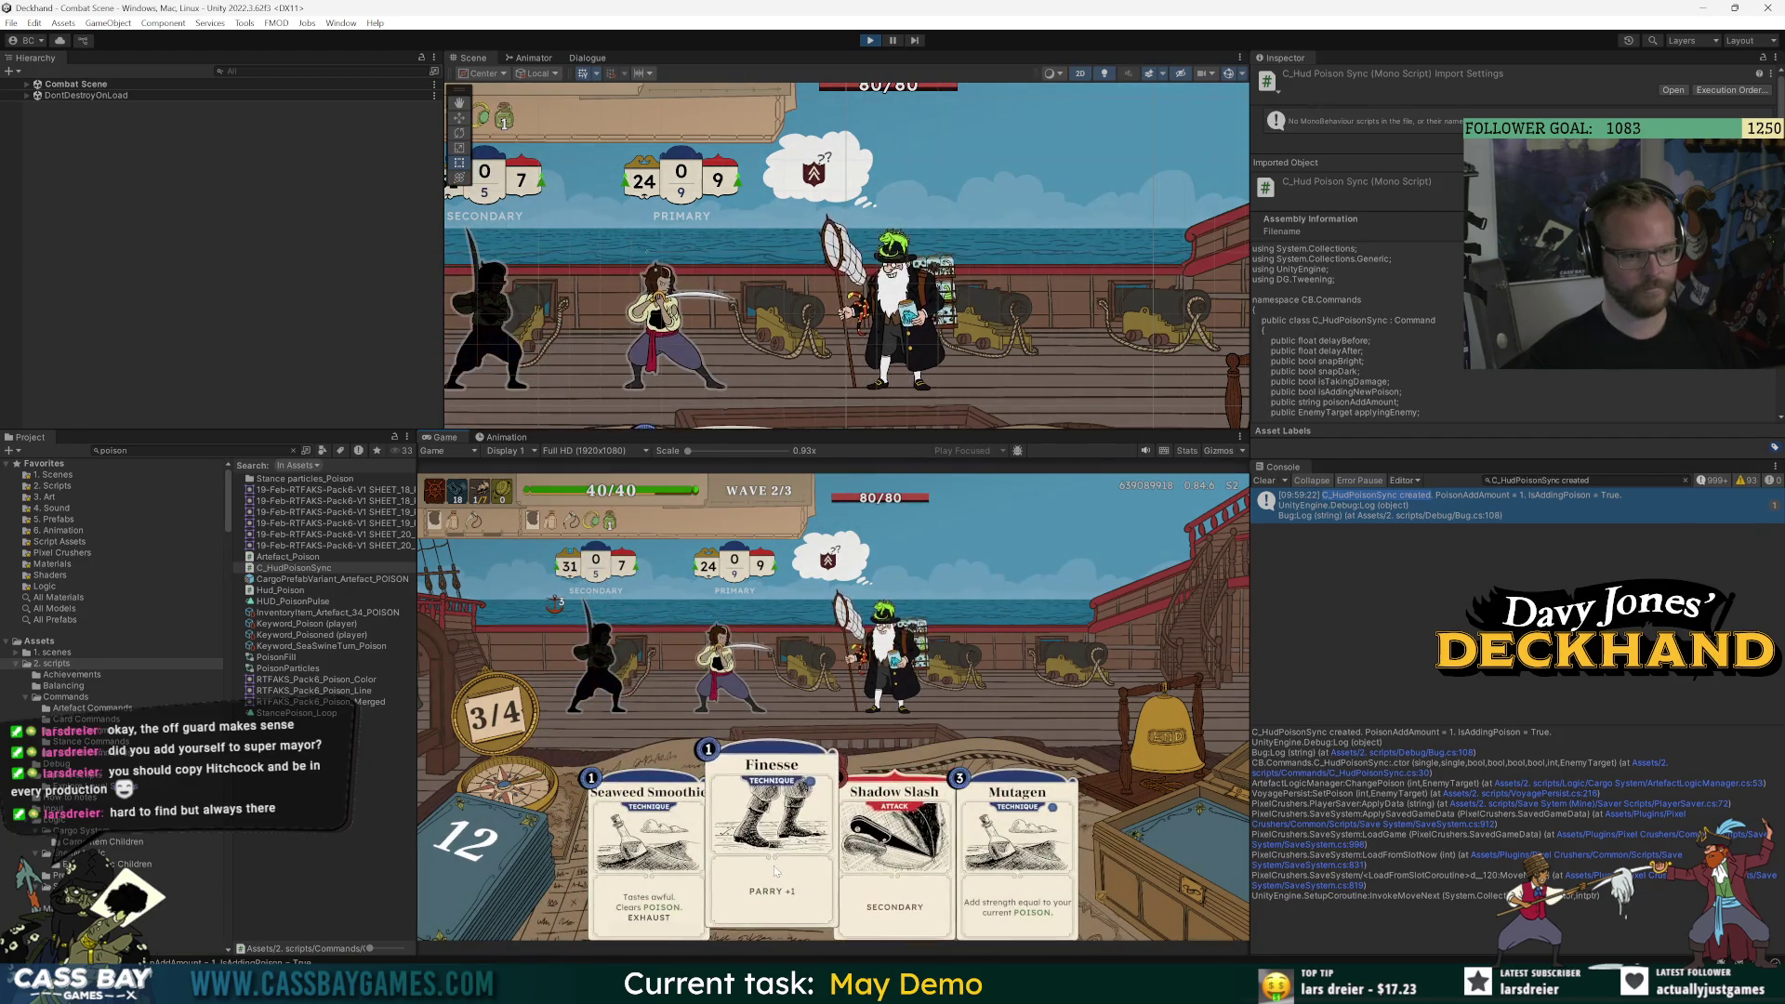
left_click(771, 837)
left_click(1177, 734)
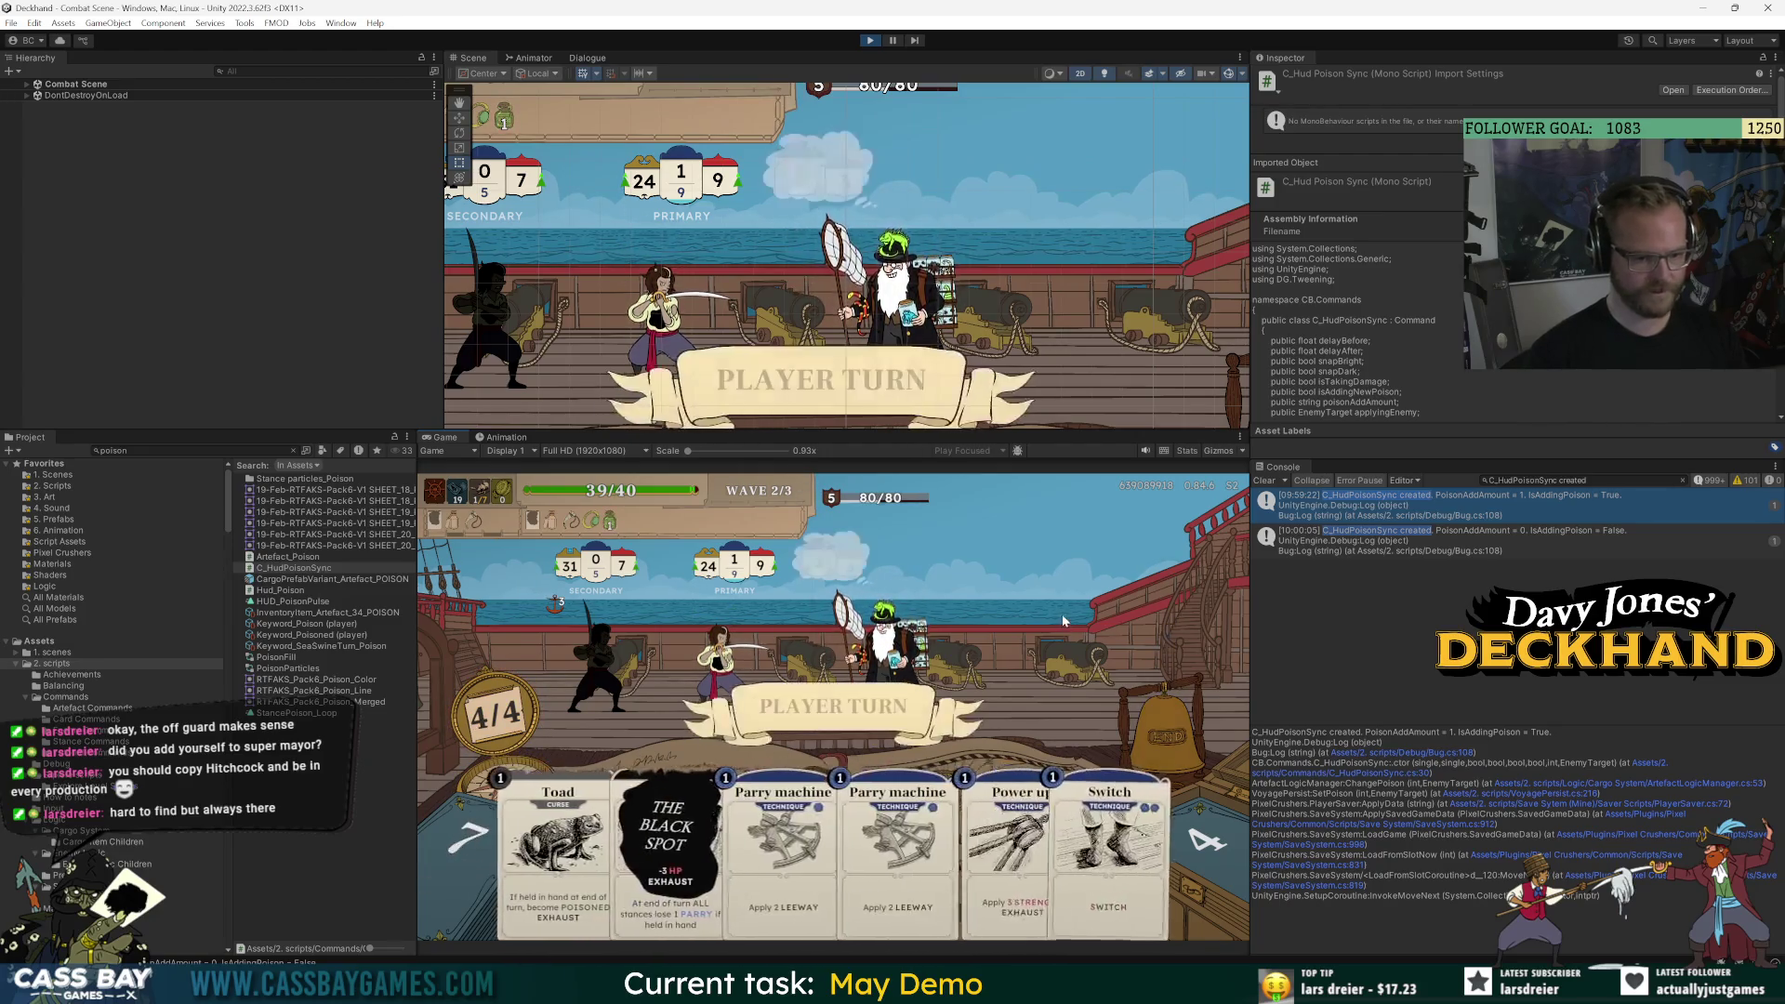
left_click(656, 837)
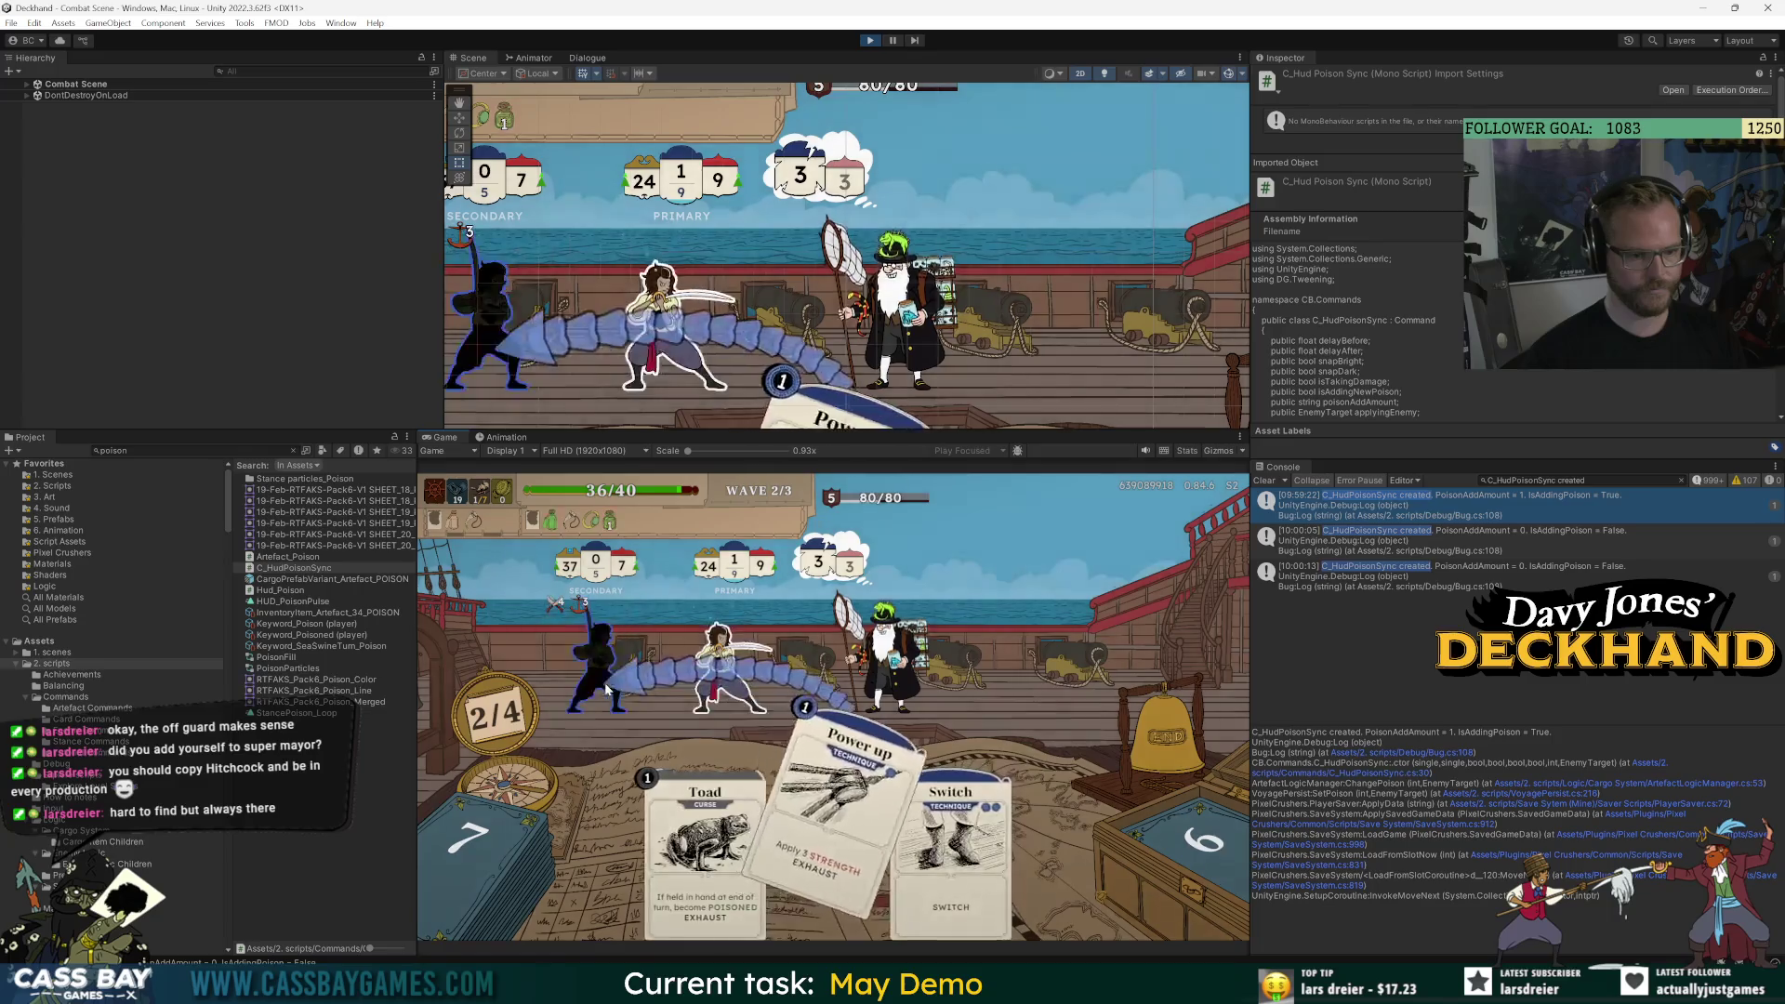
left_click(834, 842)
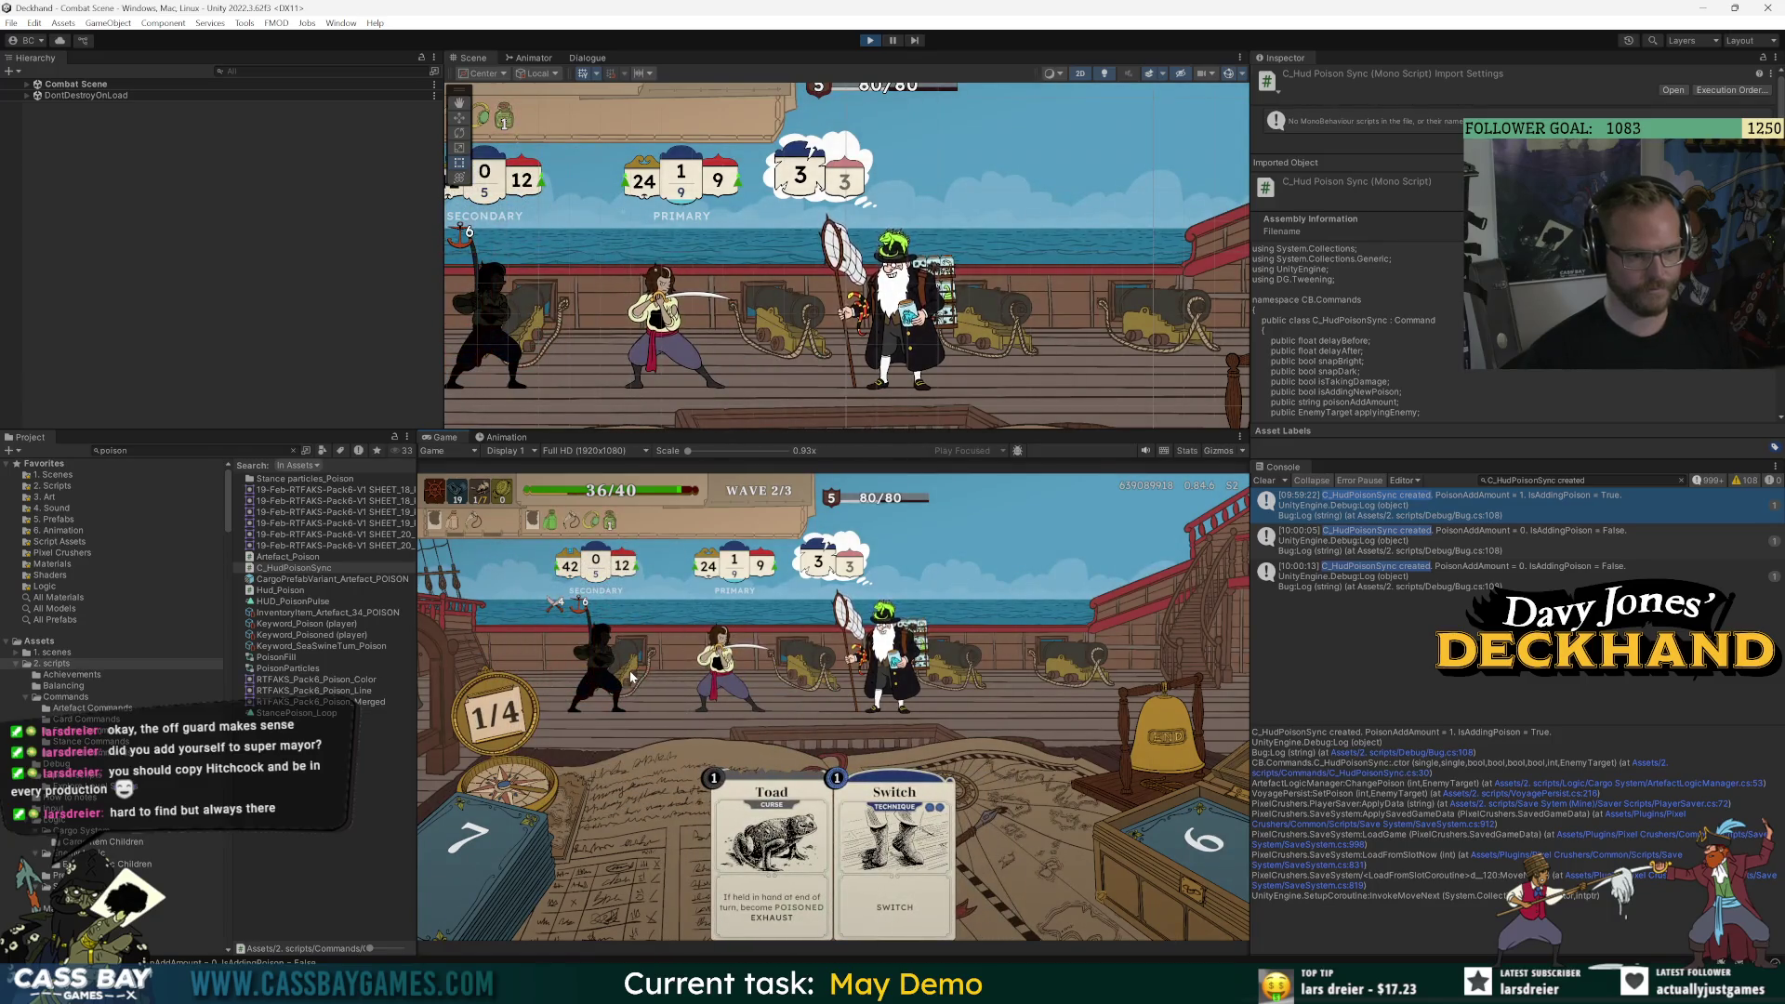
mouse_move(573, 576)
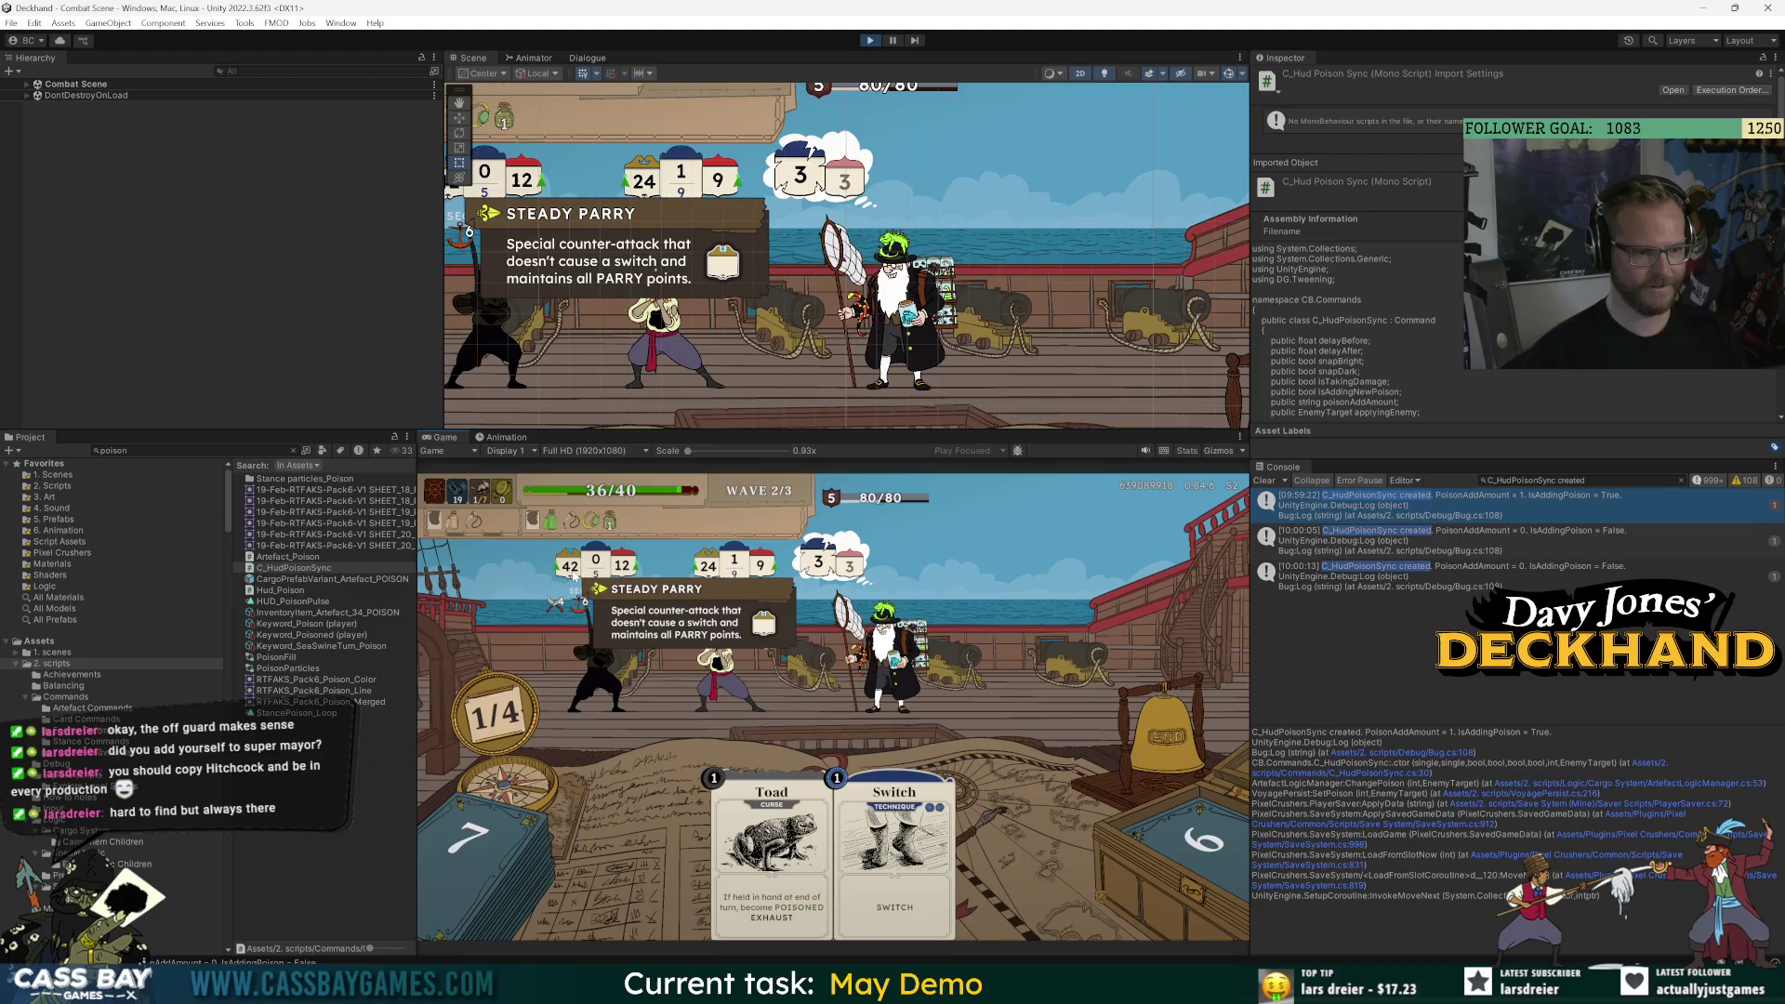
mouse_move(585, 650)
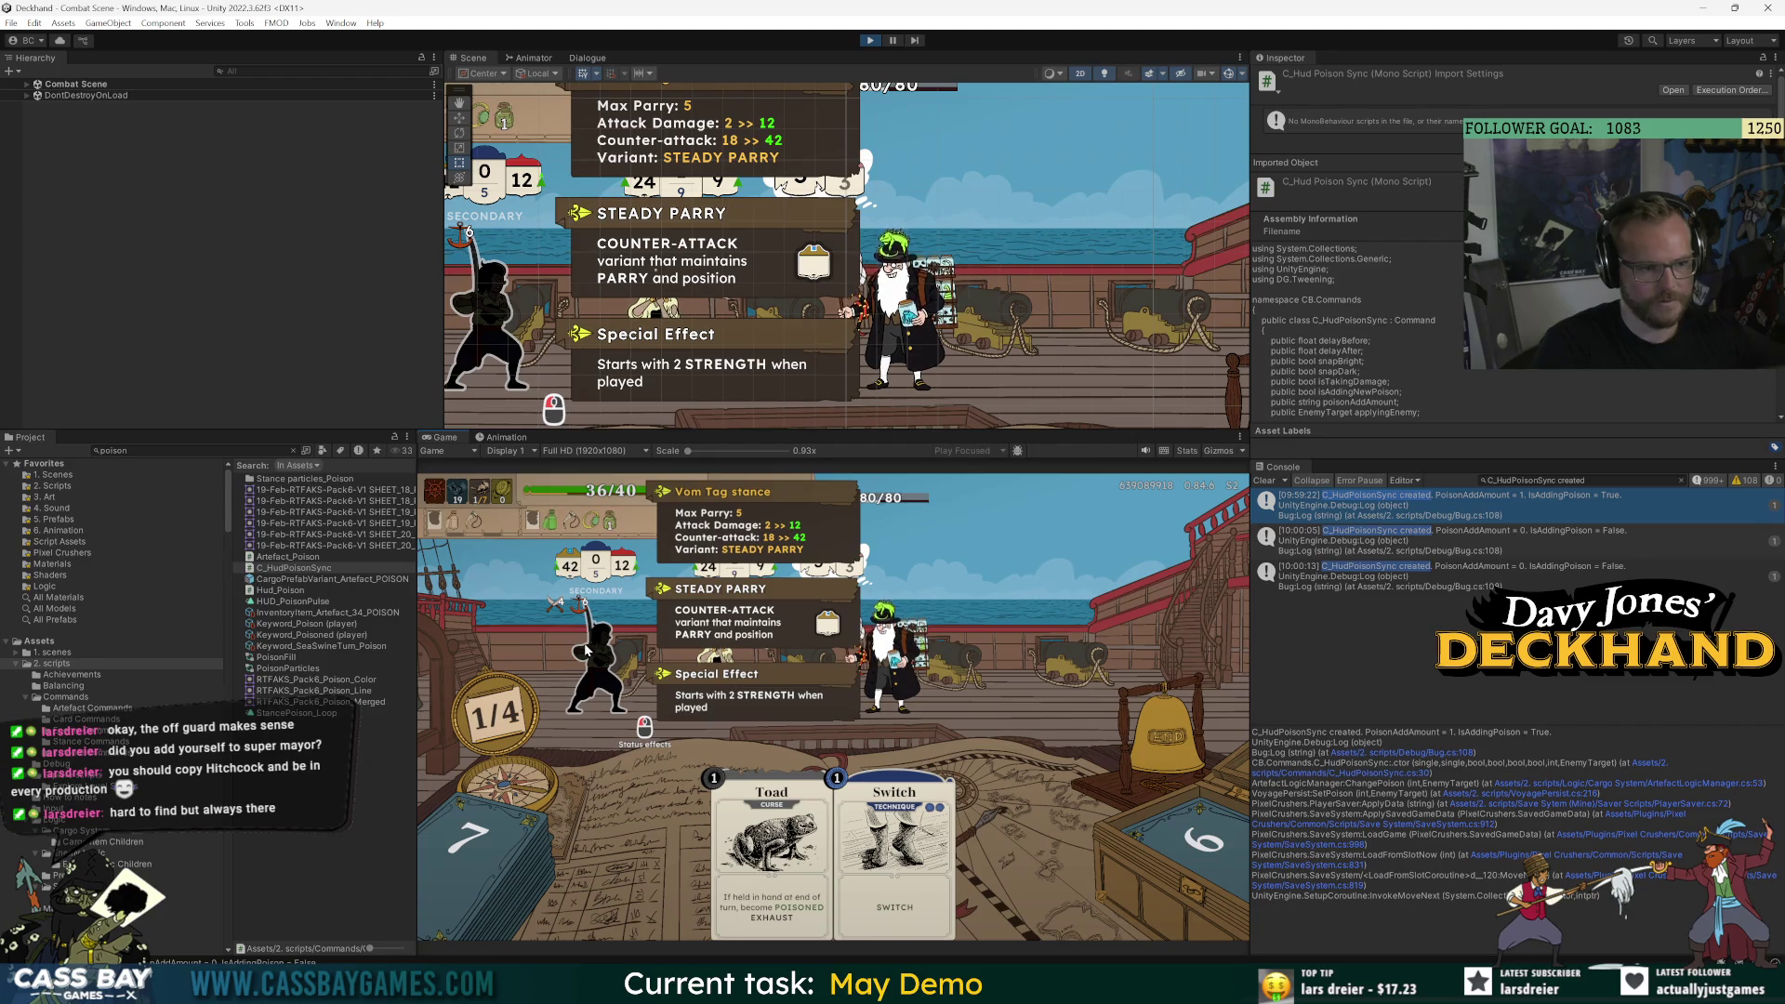
mouse_move(573, 522)
type("reef serp")
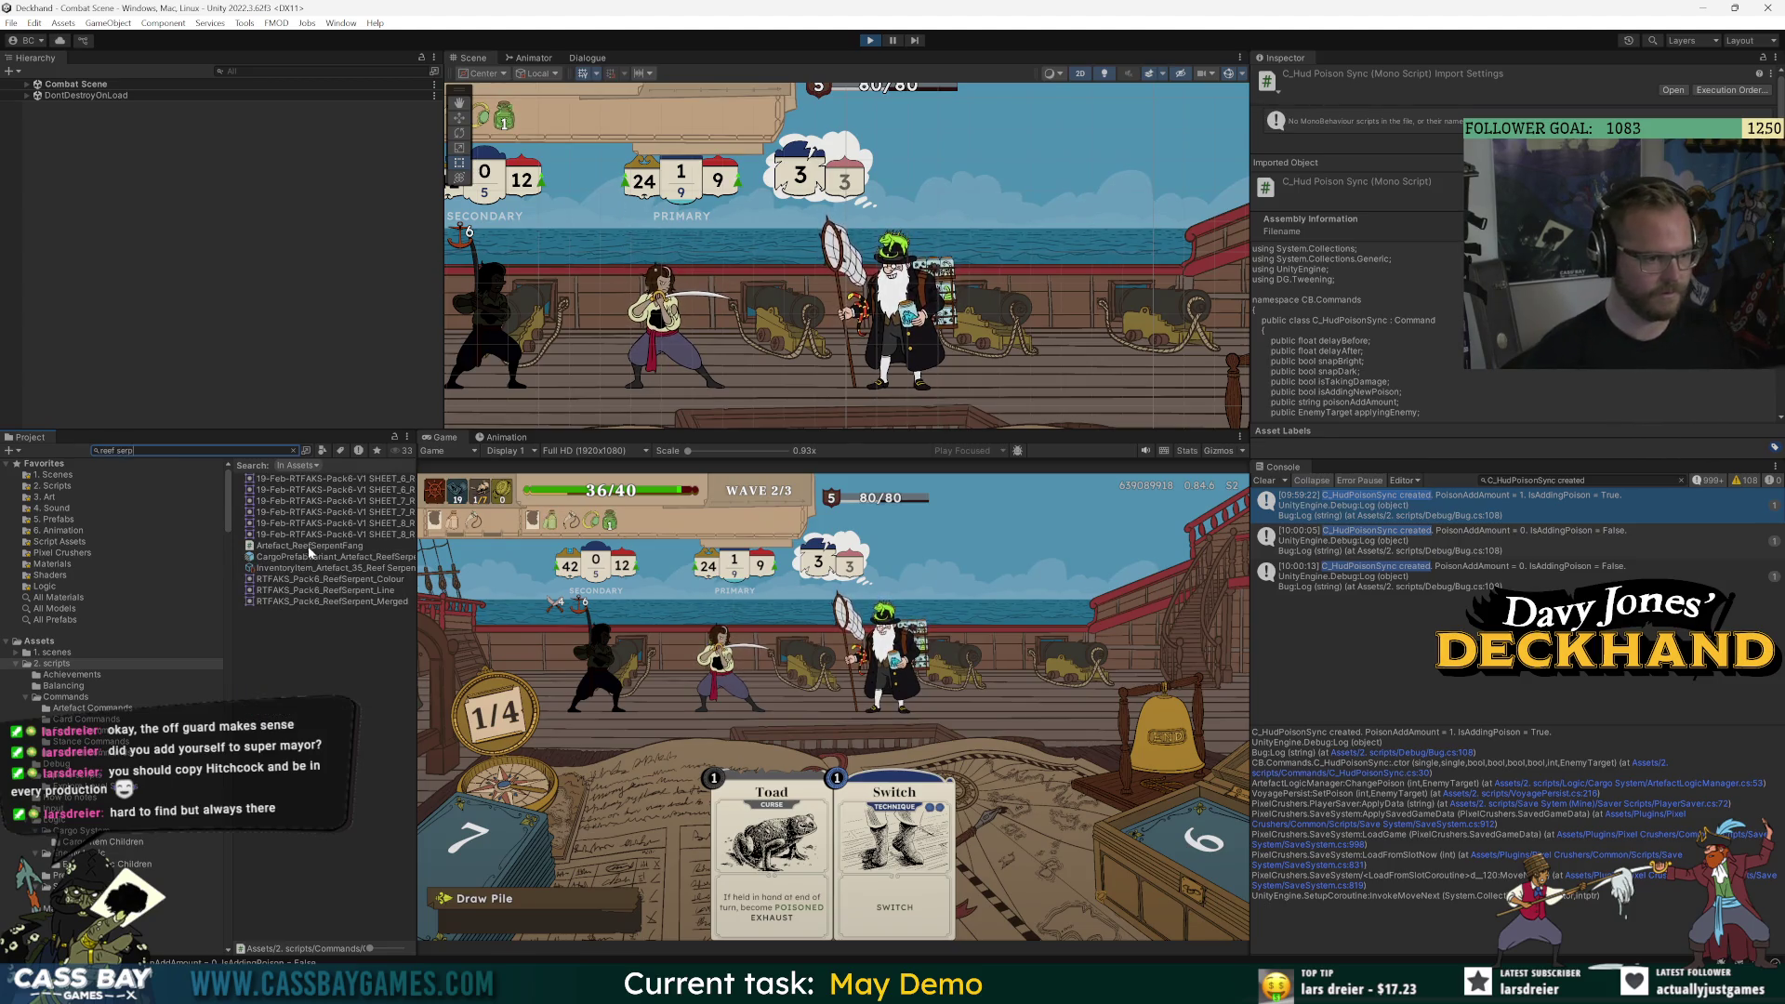
Open Artefact_ReefSerpentFang.cs and inspect PlayerPoisonChangeEffect, C_SyncStanceAttackValues and the isPrimed uses.
double_click(309, 545)
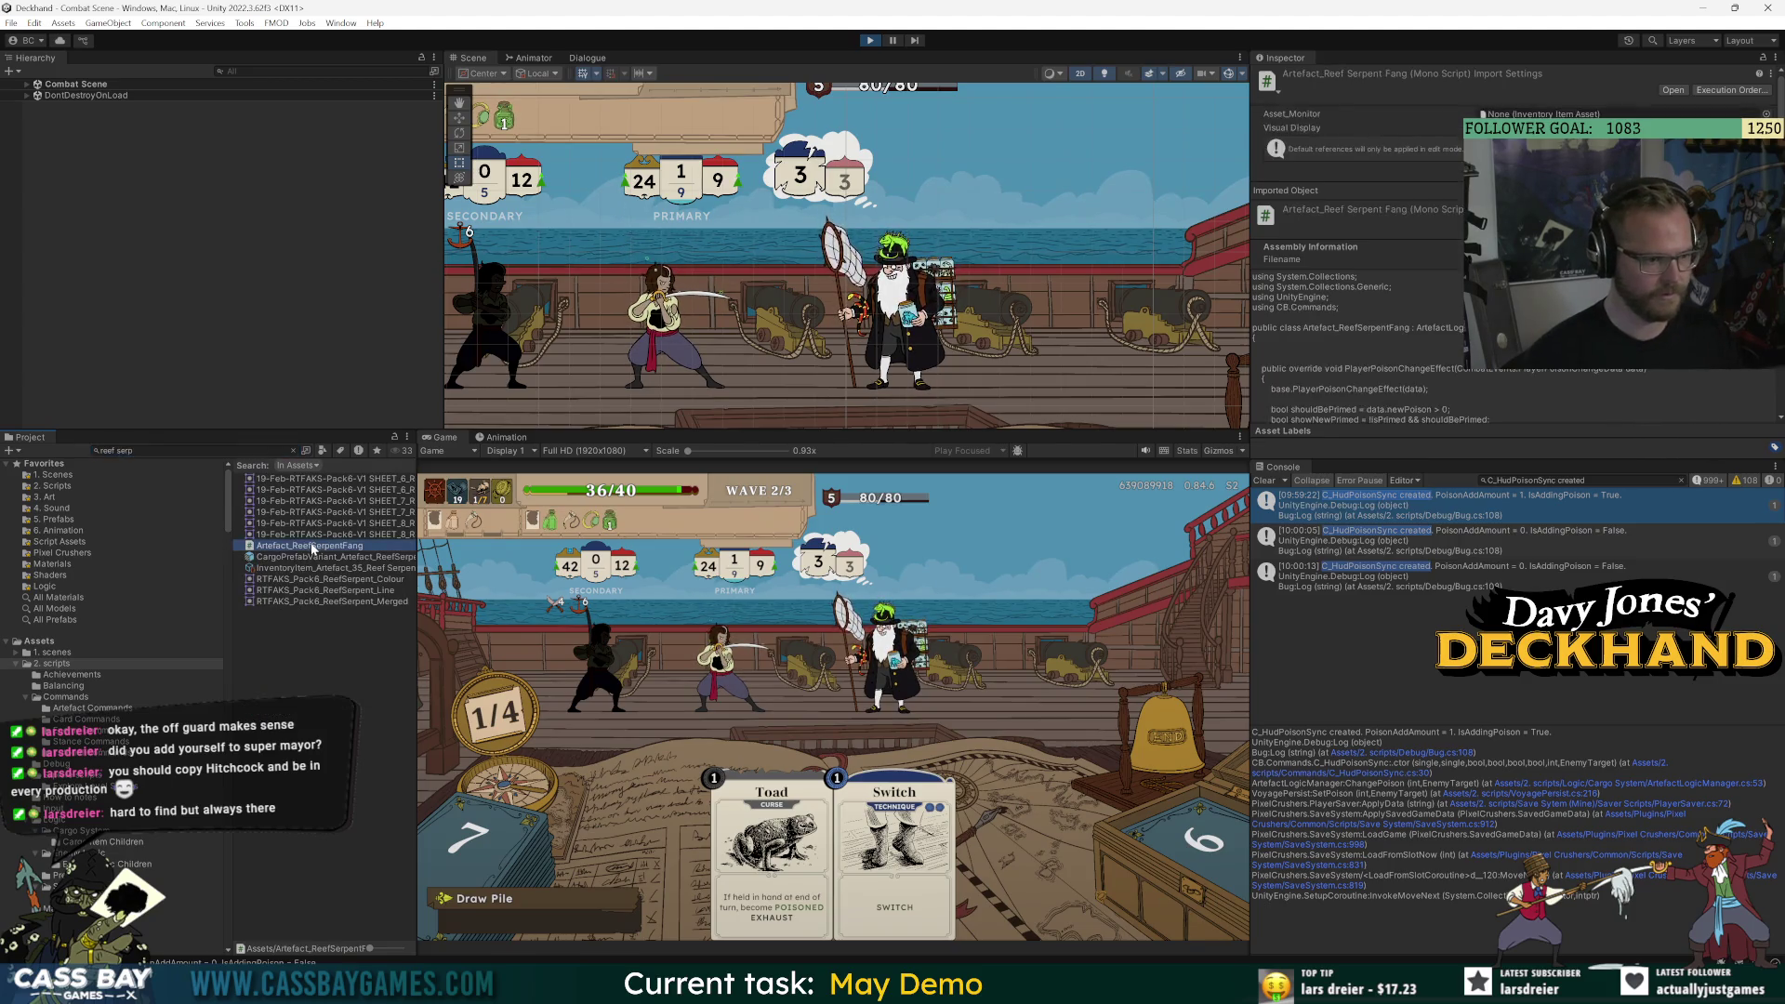
double_click(688, 227)
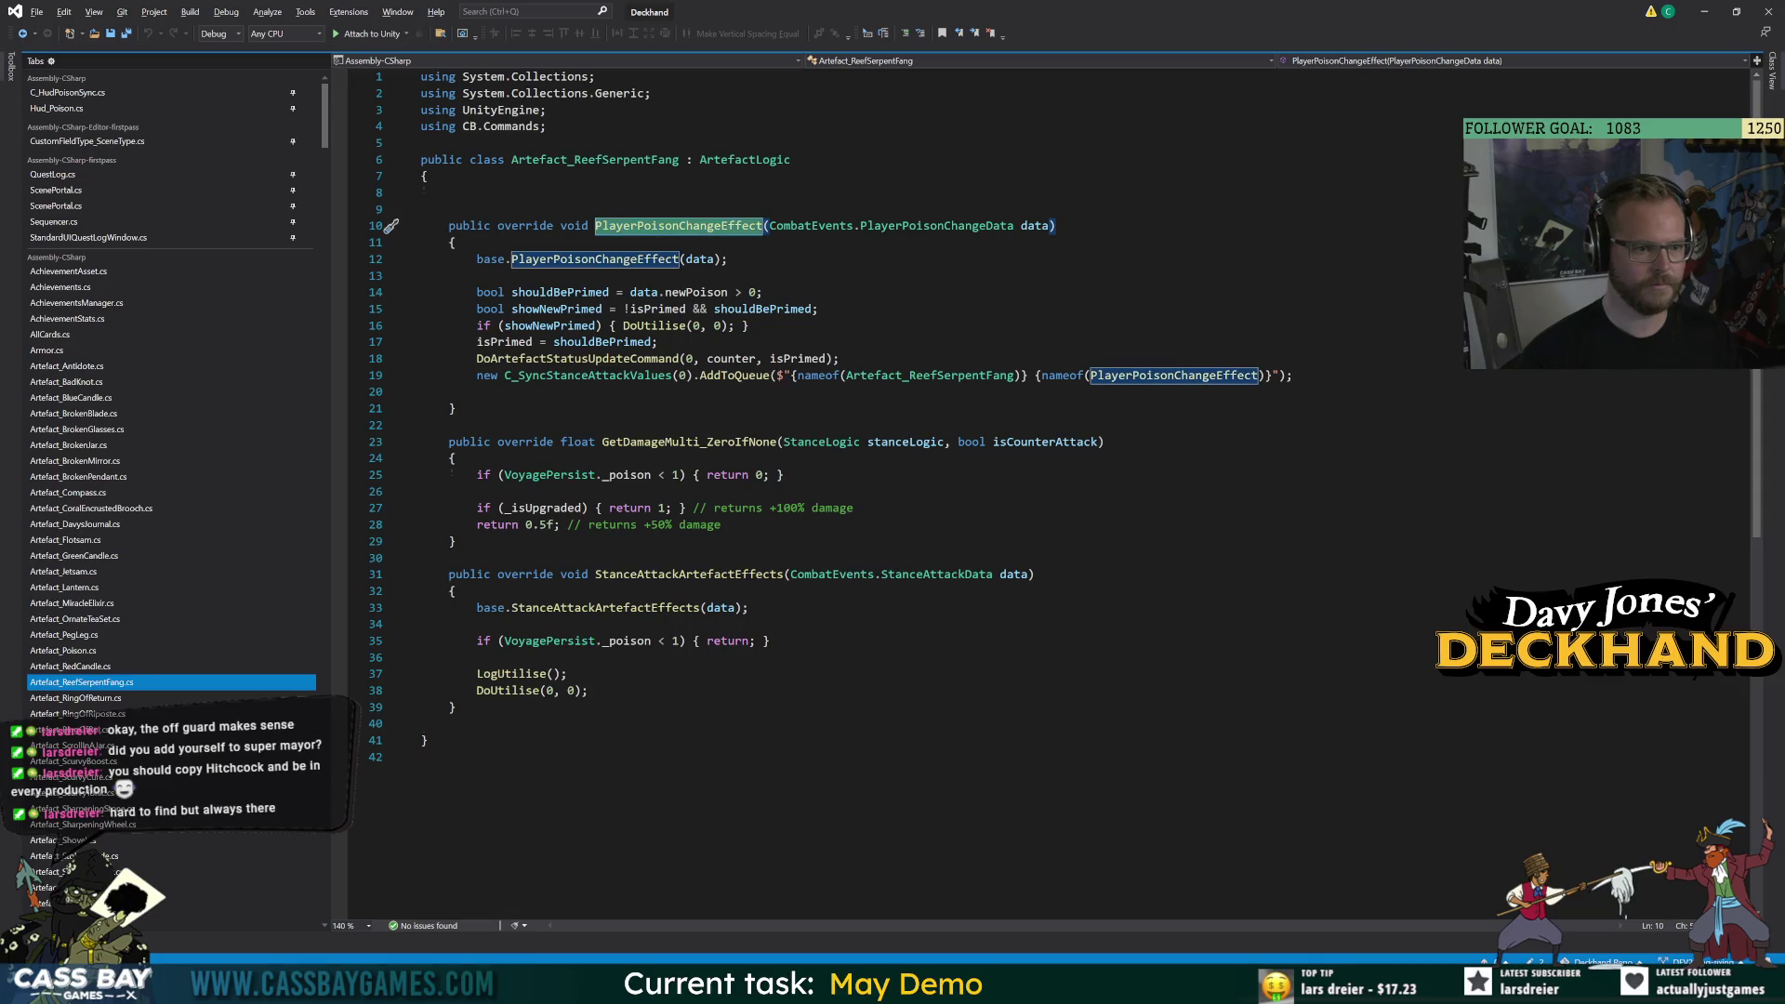
double_click(555, 376)
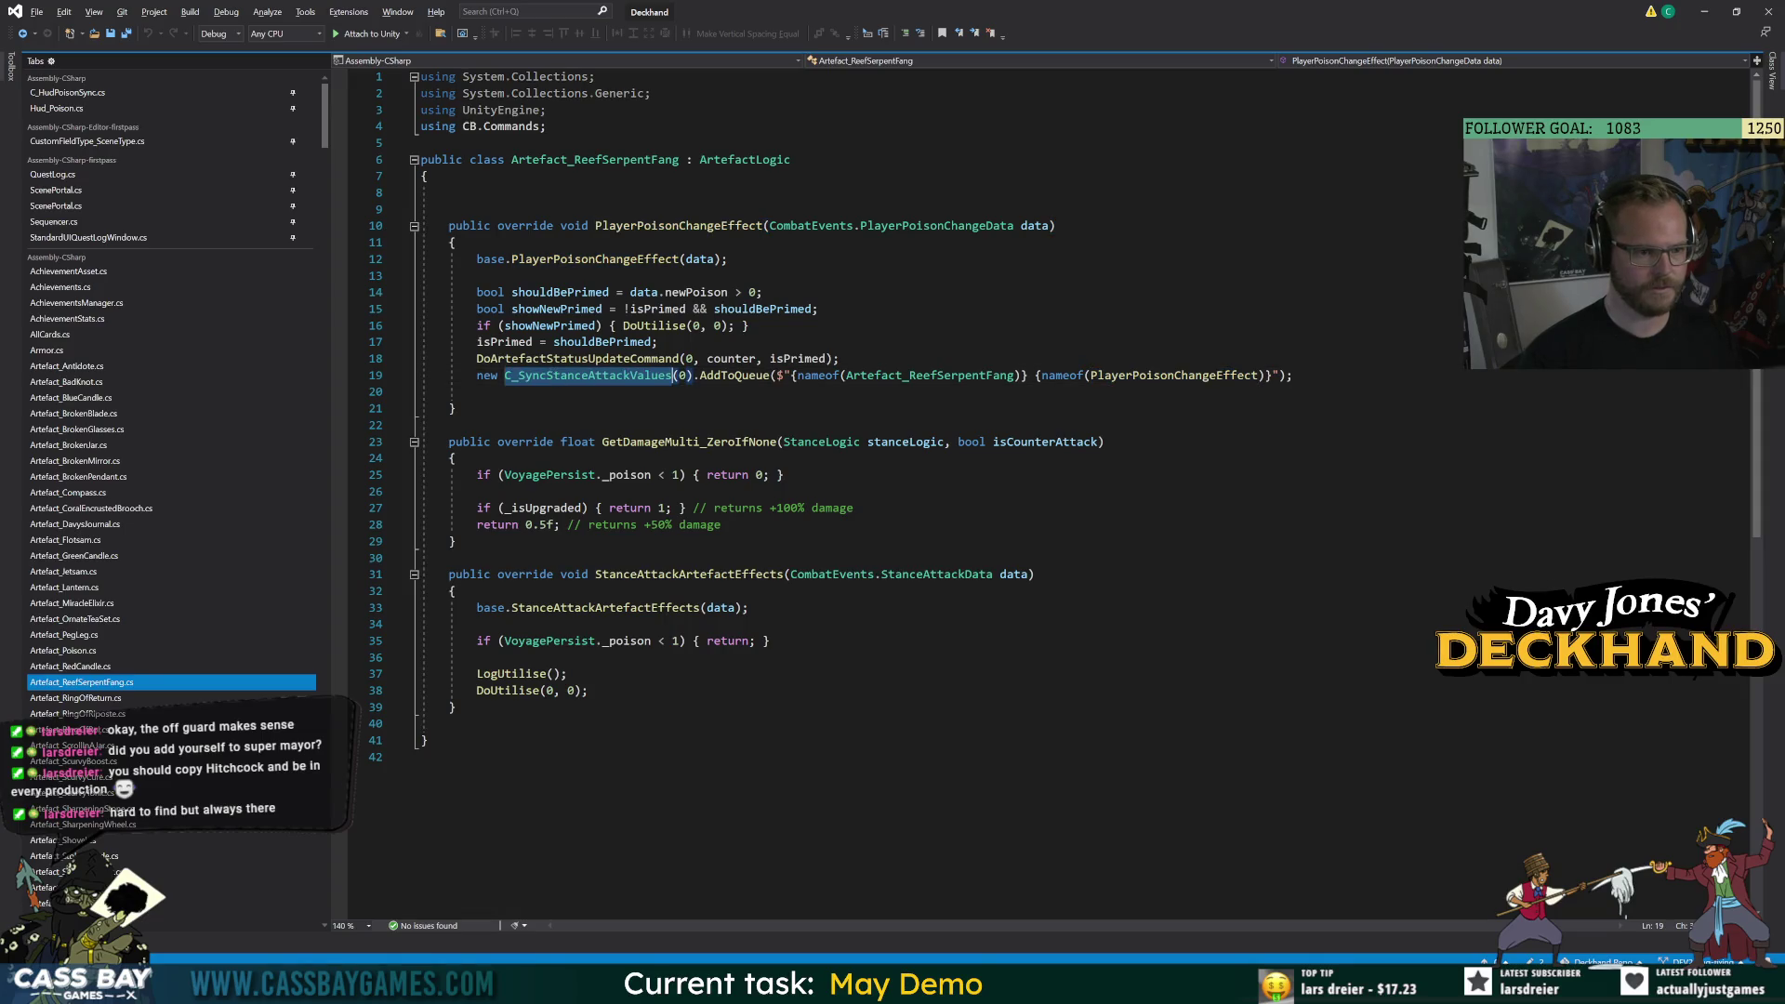
double_click(504, 342)
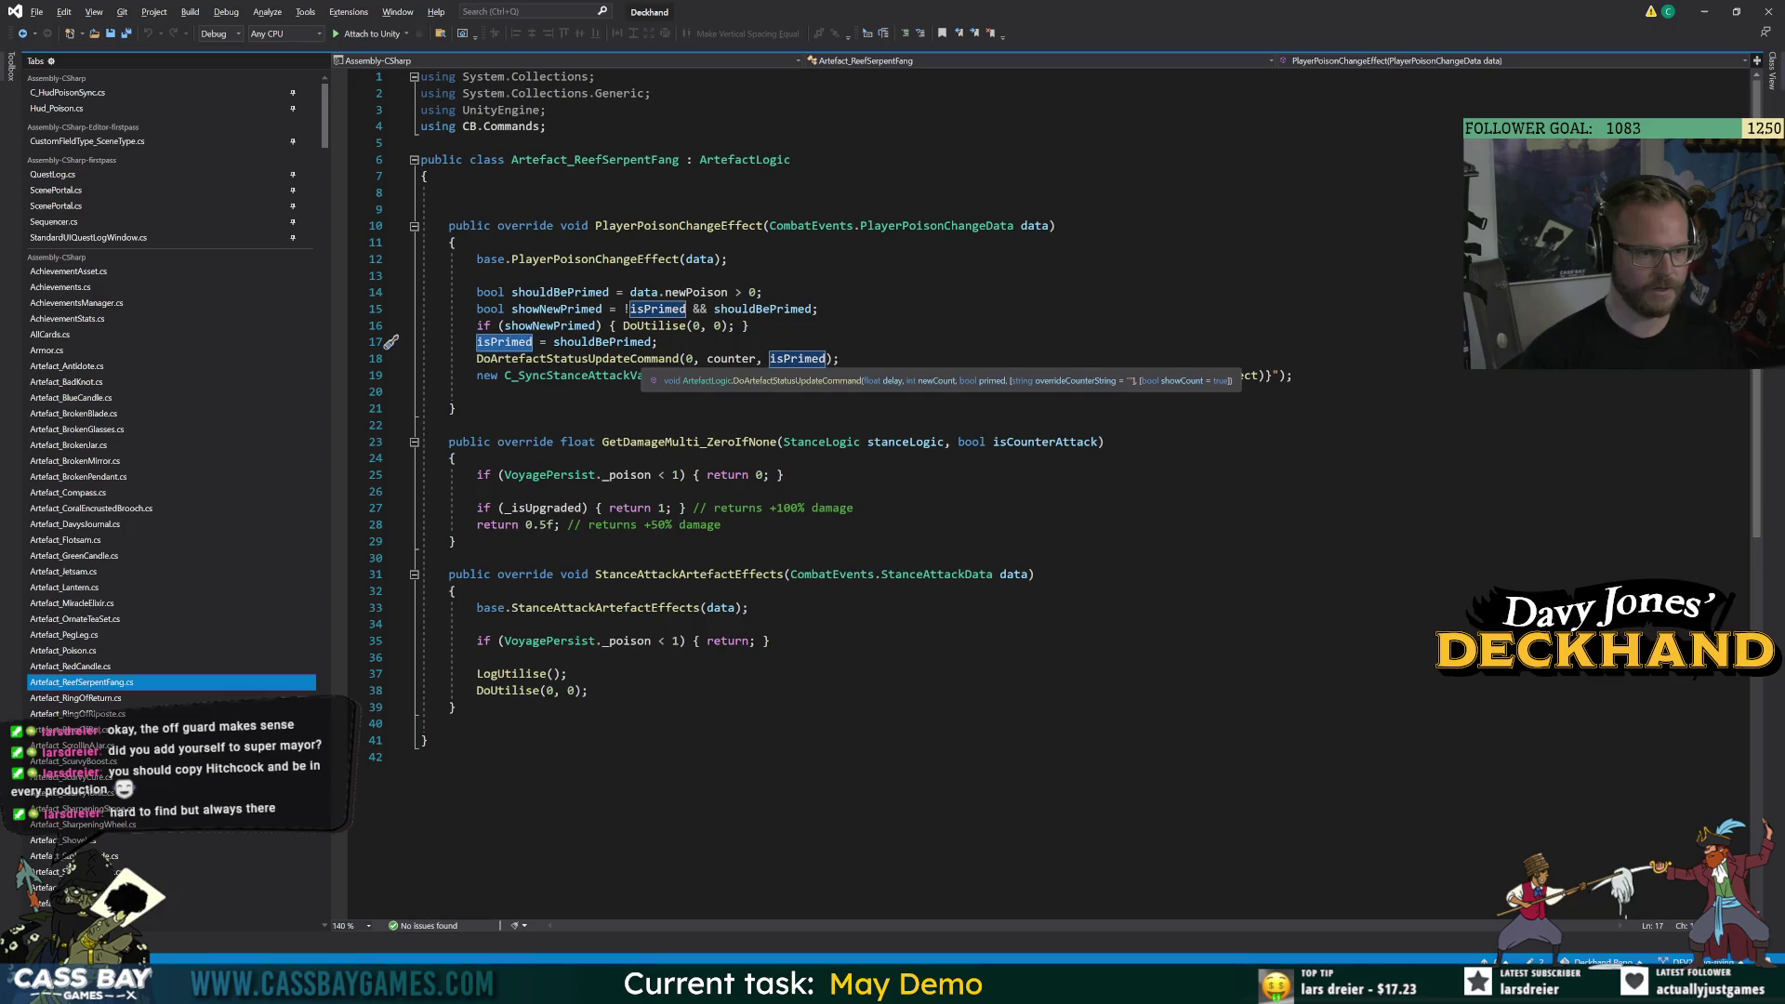
Add a public override CombatStartEffects stub below PlayerPoisonChangeEffect via IntelliSense.
left_click(453, 408)
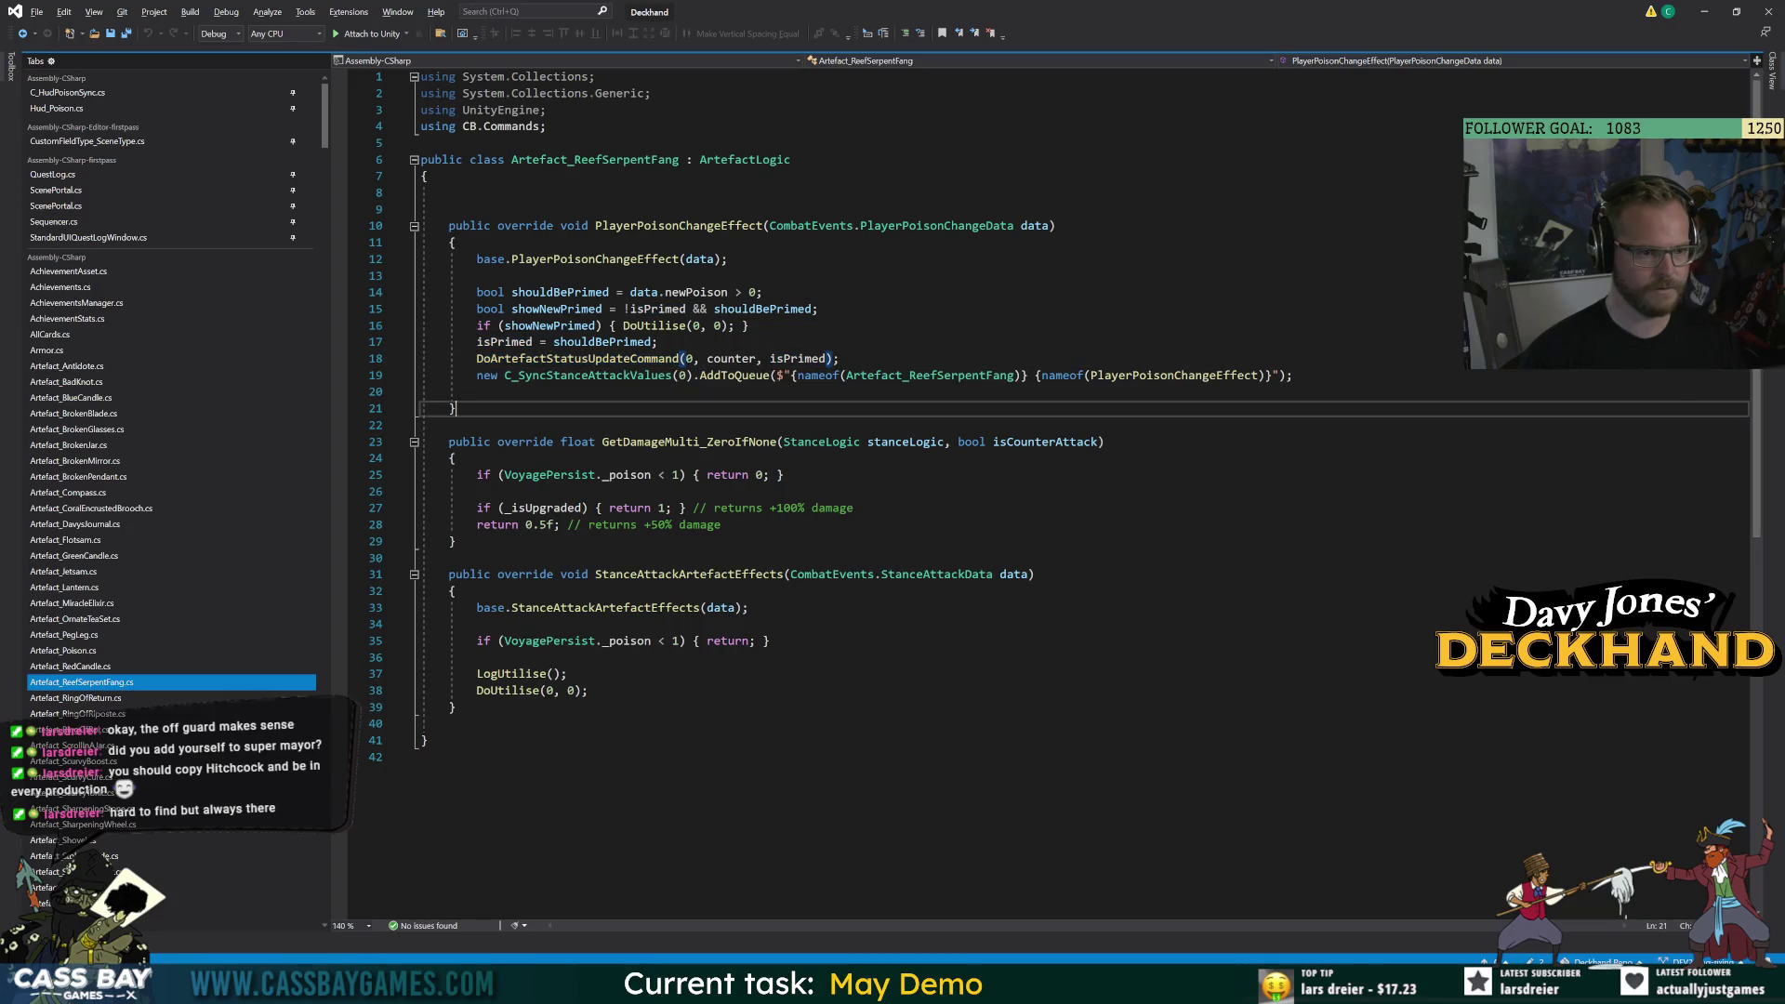
key("Return")
key("Return")
type("on")
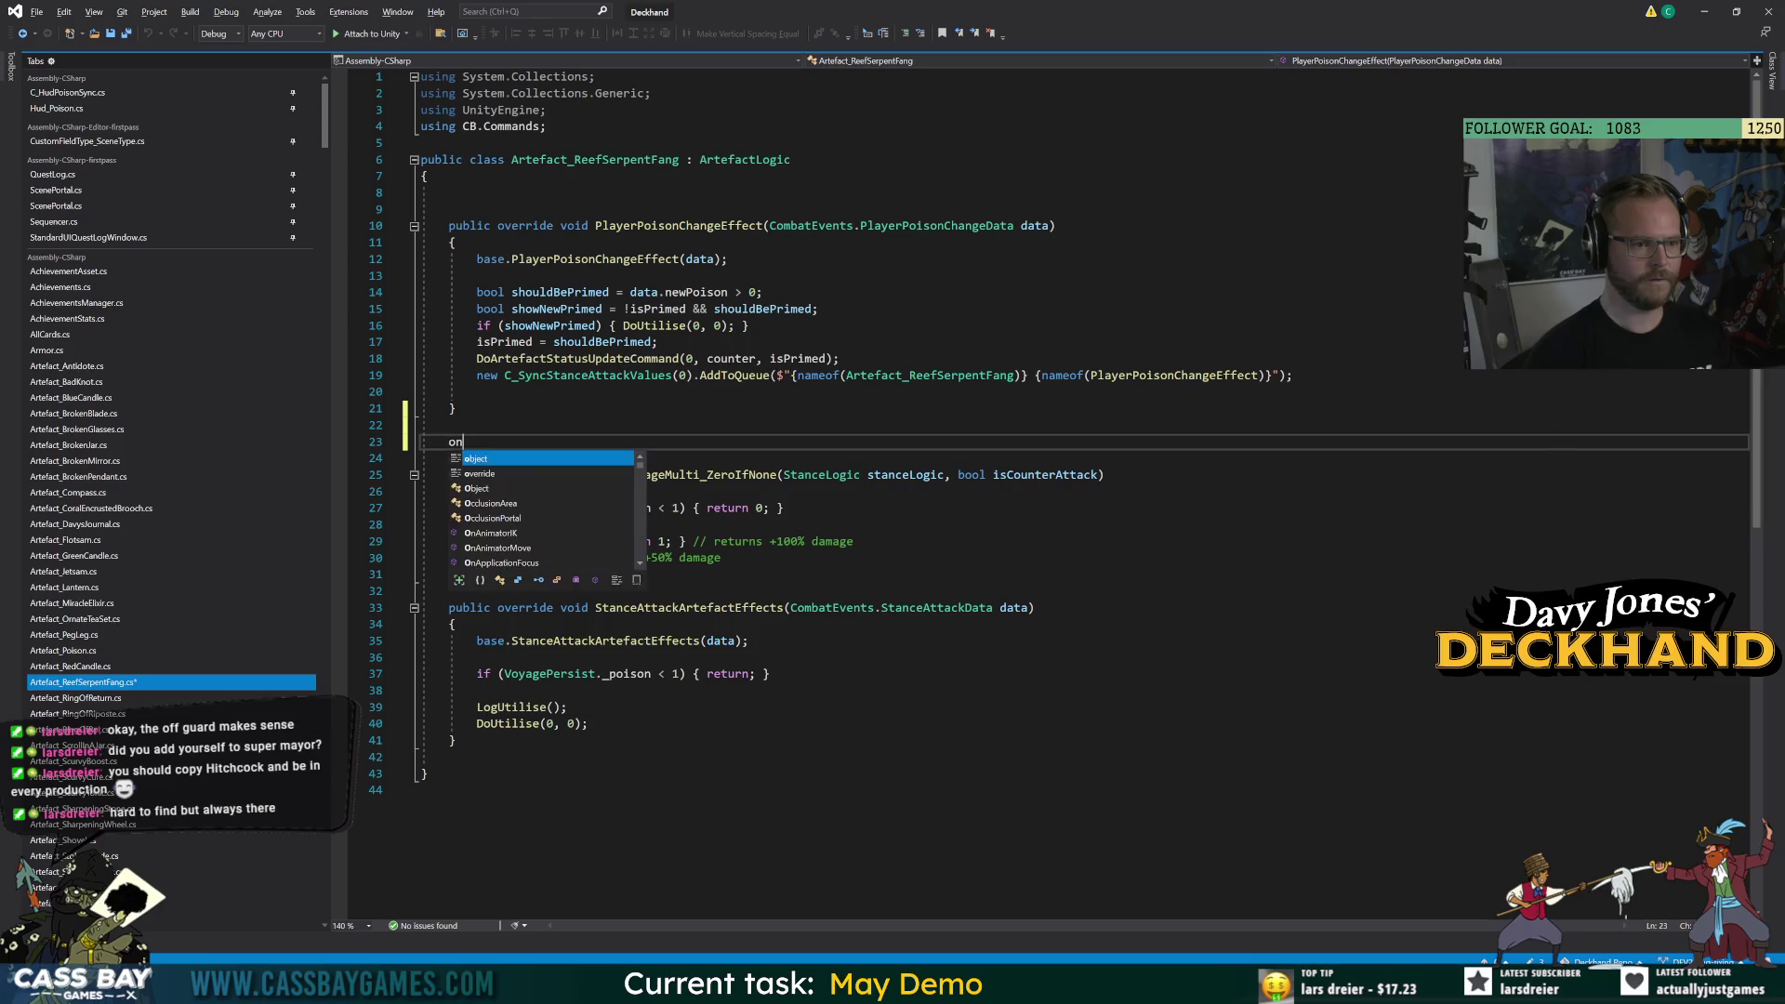
key("BackSpace")
key("BackSpace")
type("combatstart")
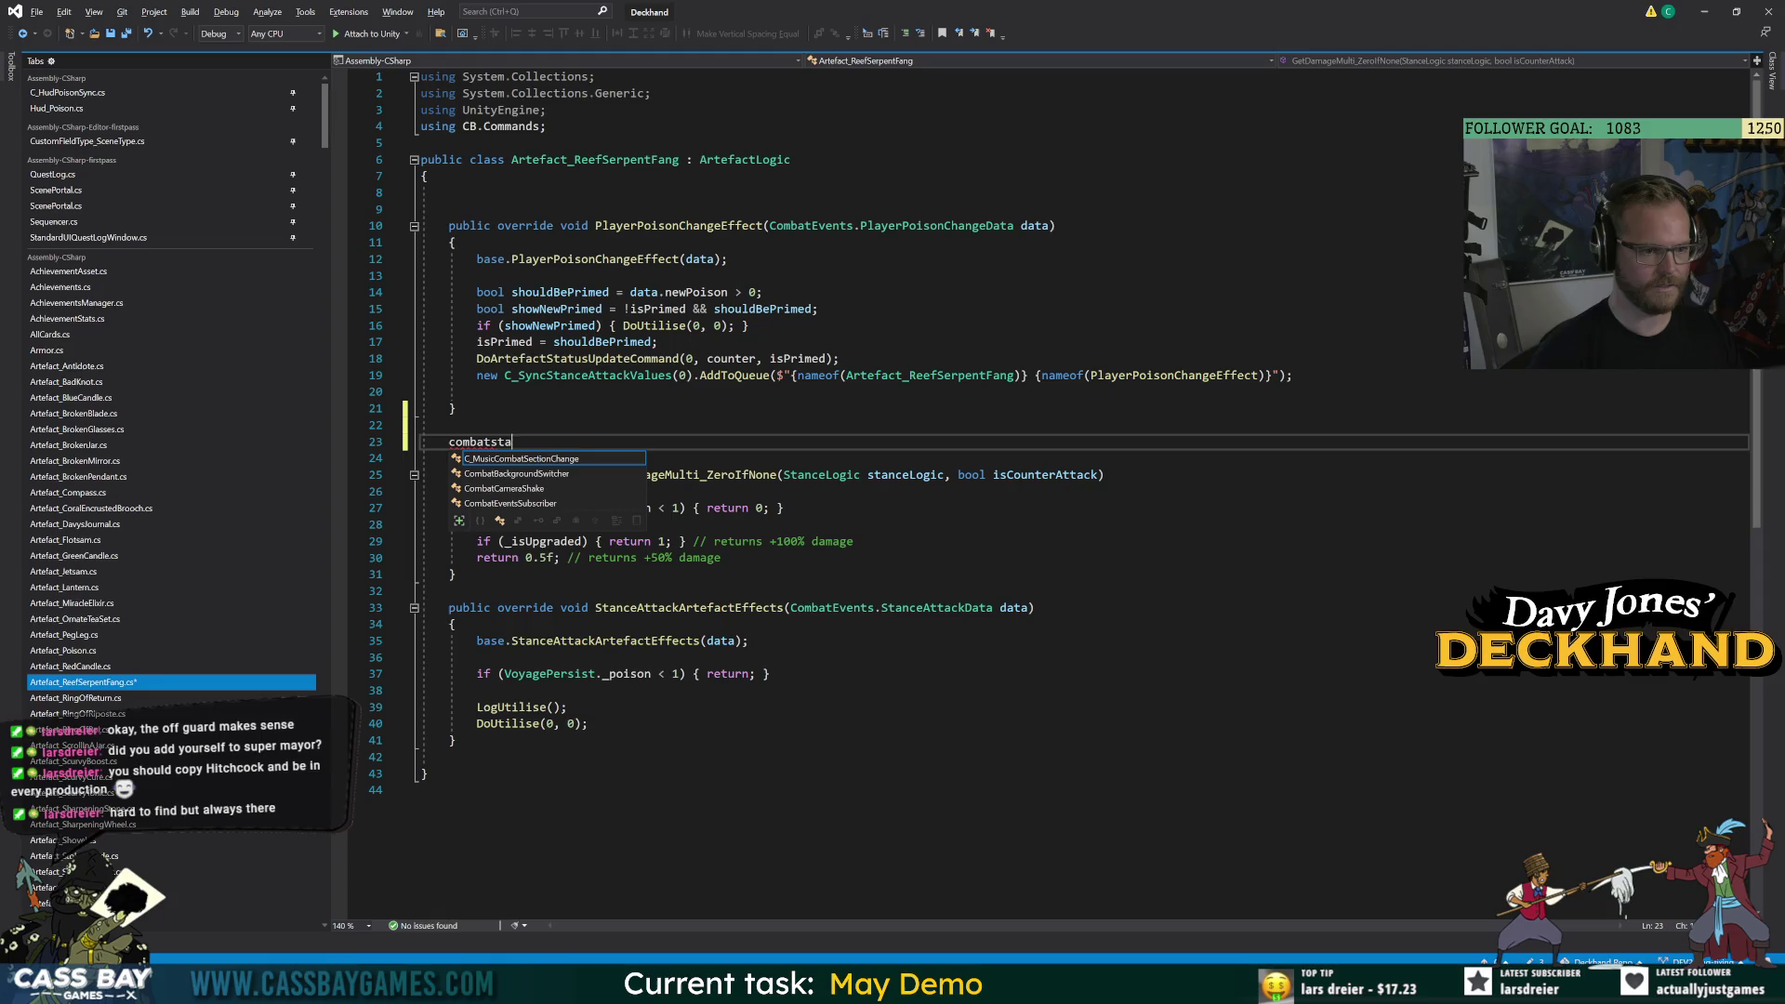
key("BackSpace")
key("BackSpace")
key("BackSpace")
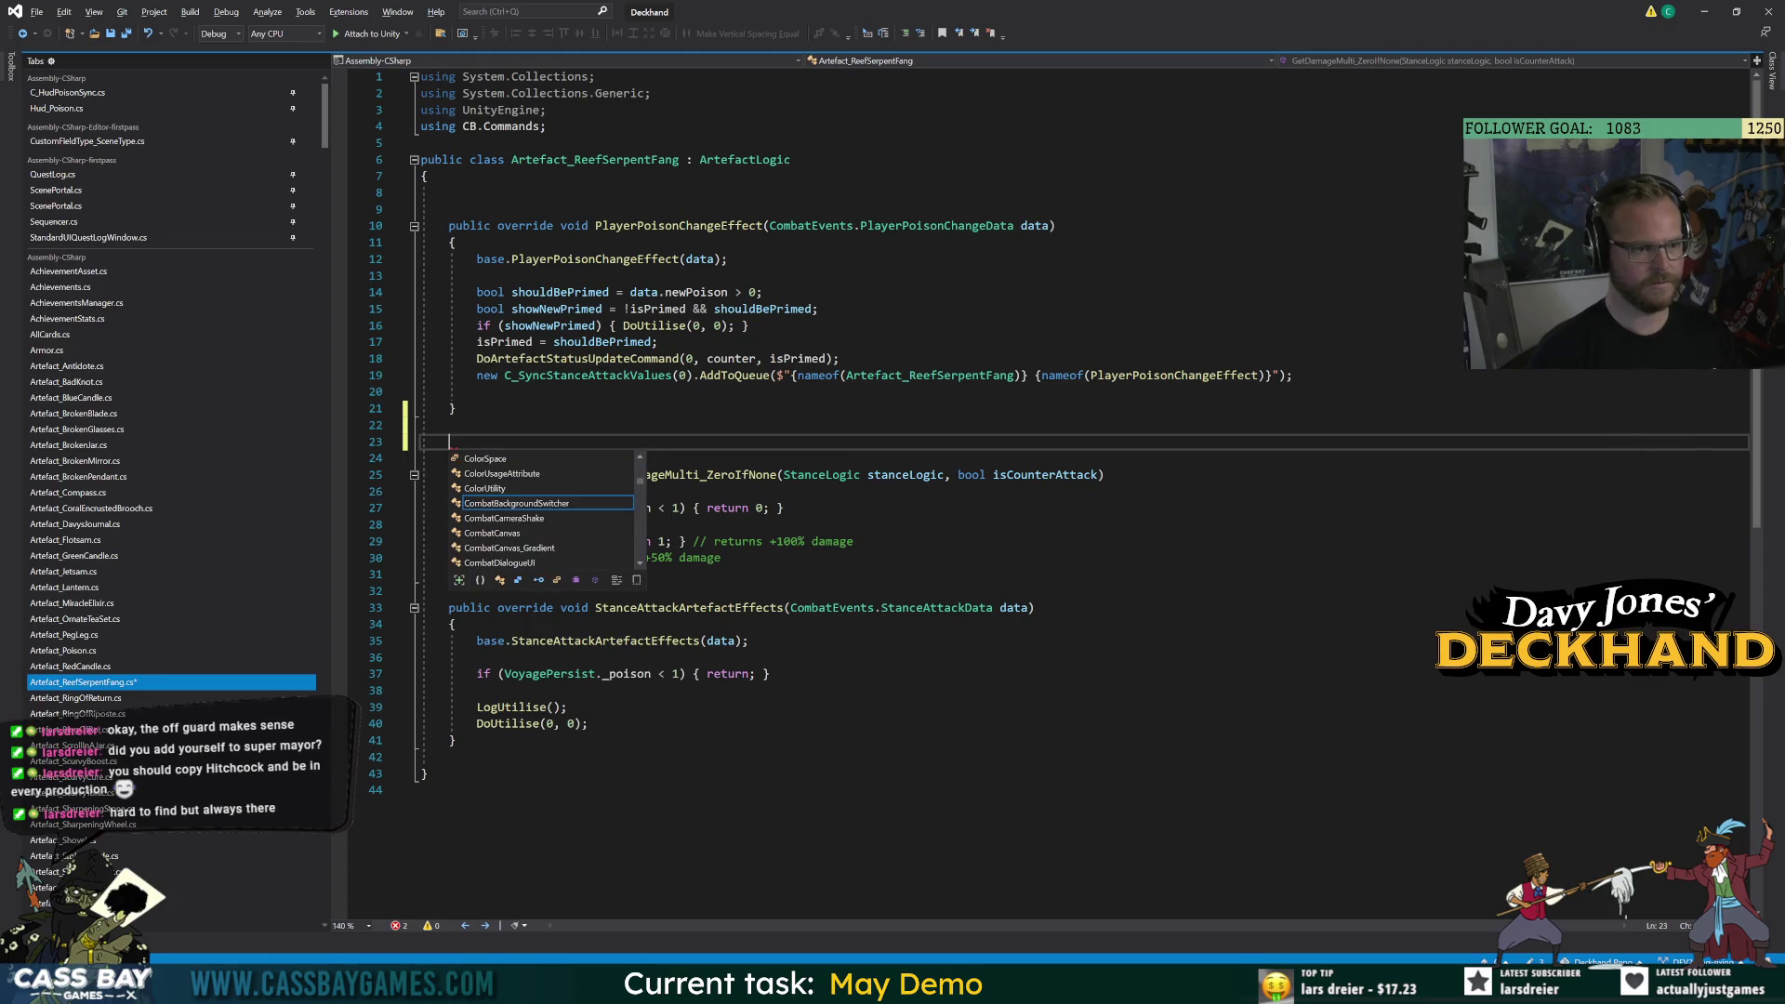
type("public override combat")
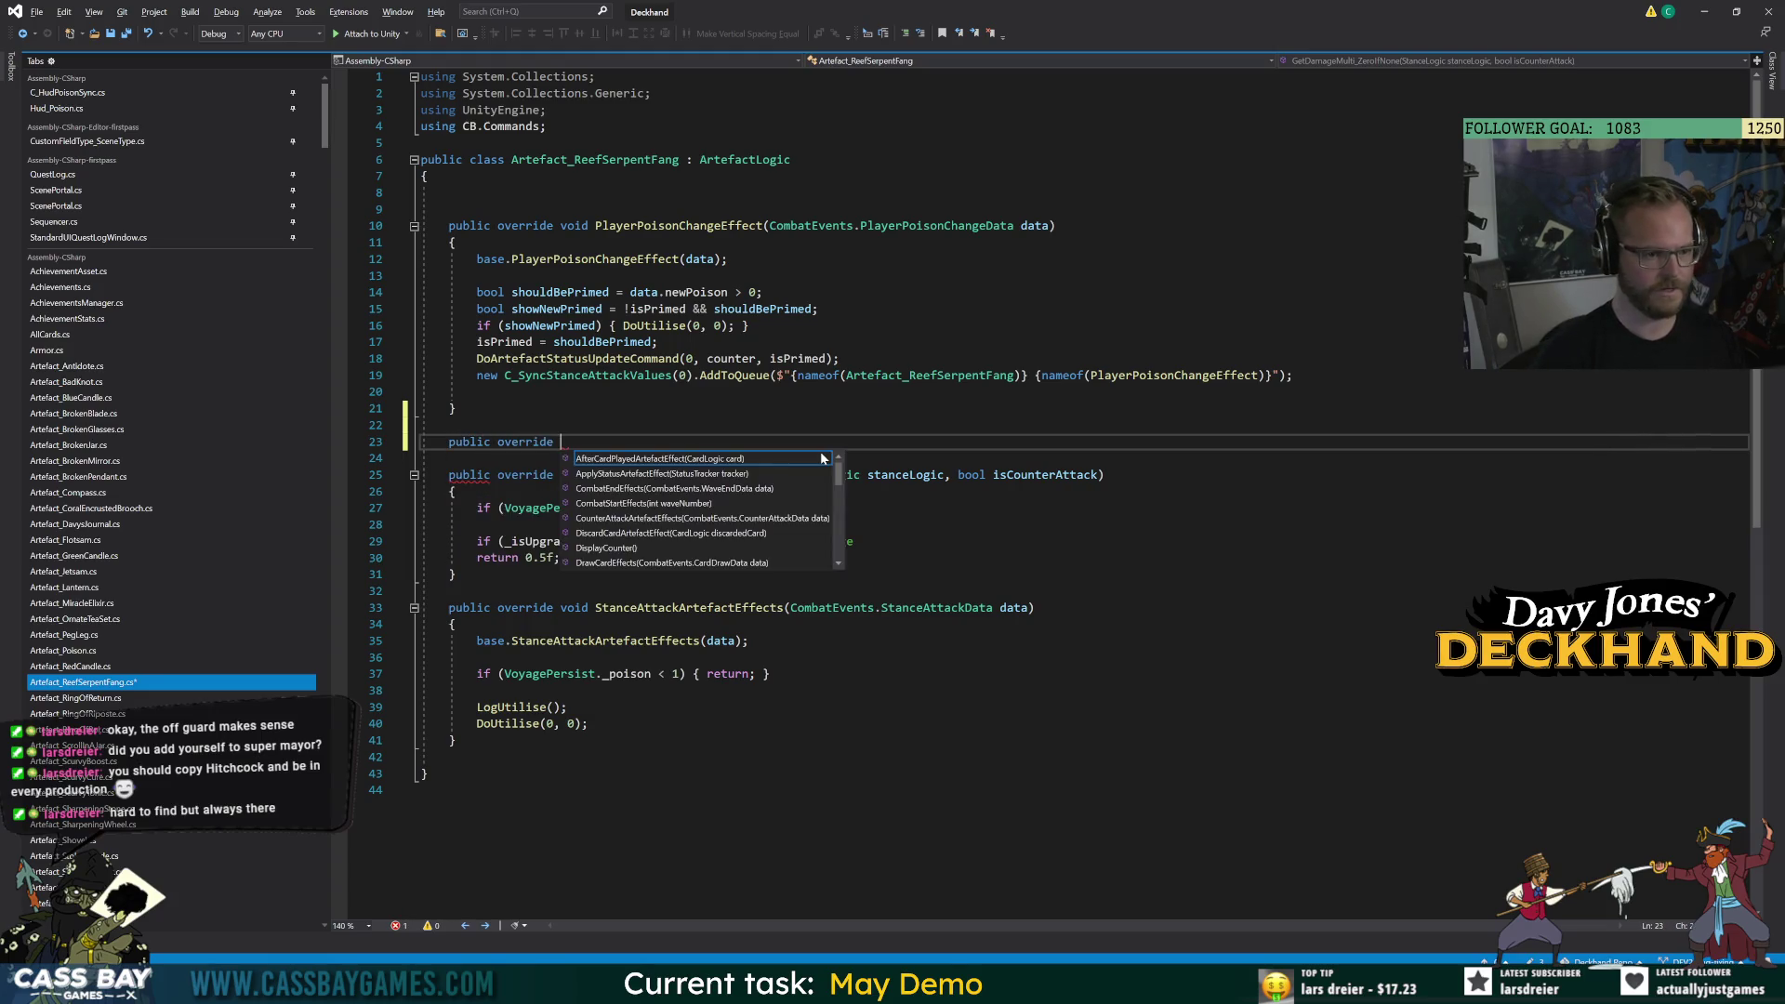
key("Tab")
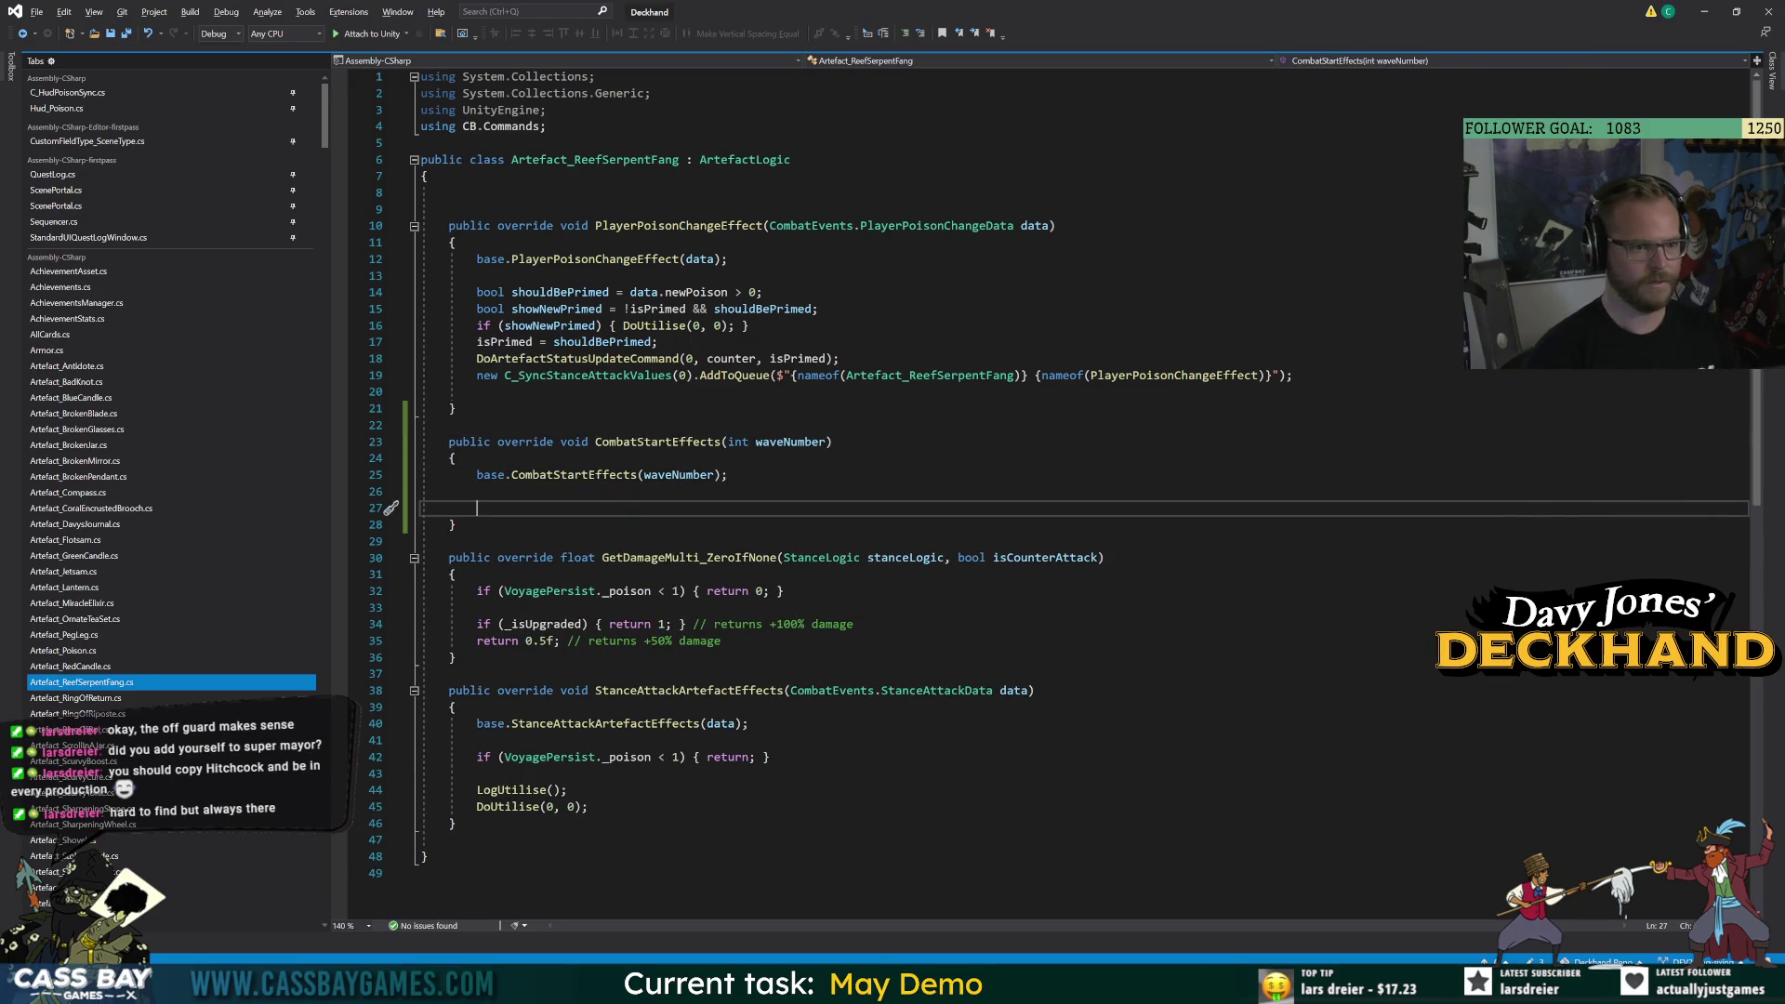
Copy the shouldBePrimed declaration and isPrimed assignment into CombatStartEffects.
left_click(651, 341)
left_click_drag(763, 292, 471, 292)
key("ctrl+c")
left_click(484, 507)
key("ctrl+v")
key("Return")
left_click_drag(658, 341, 474, 341)
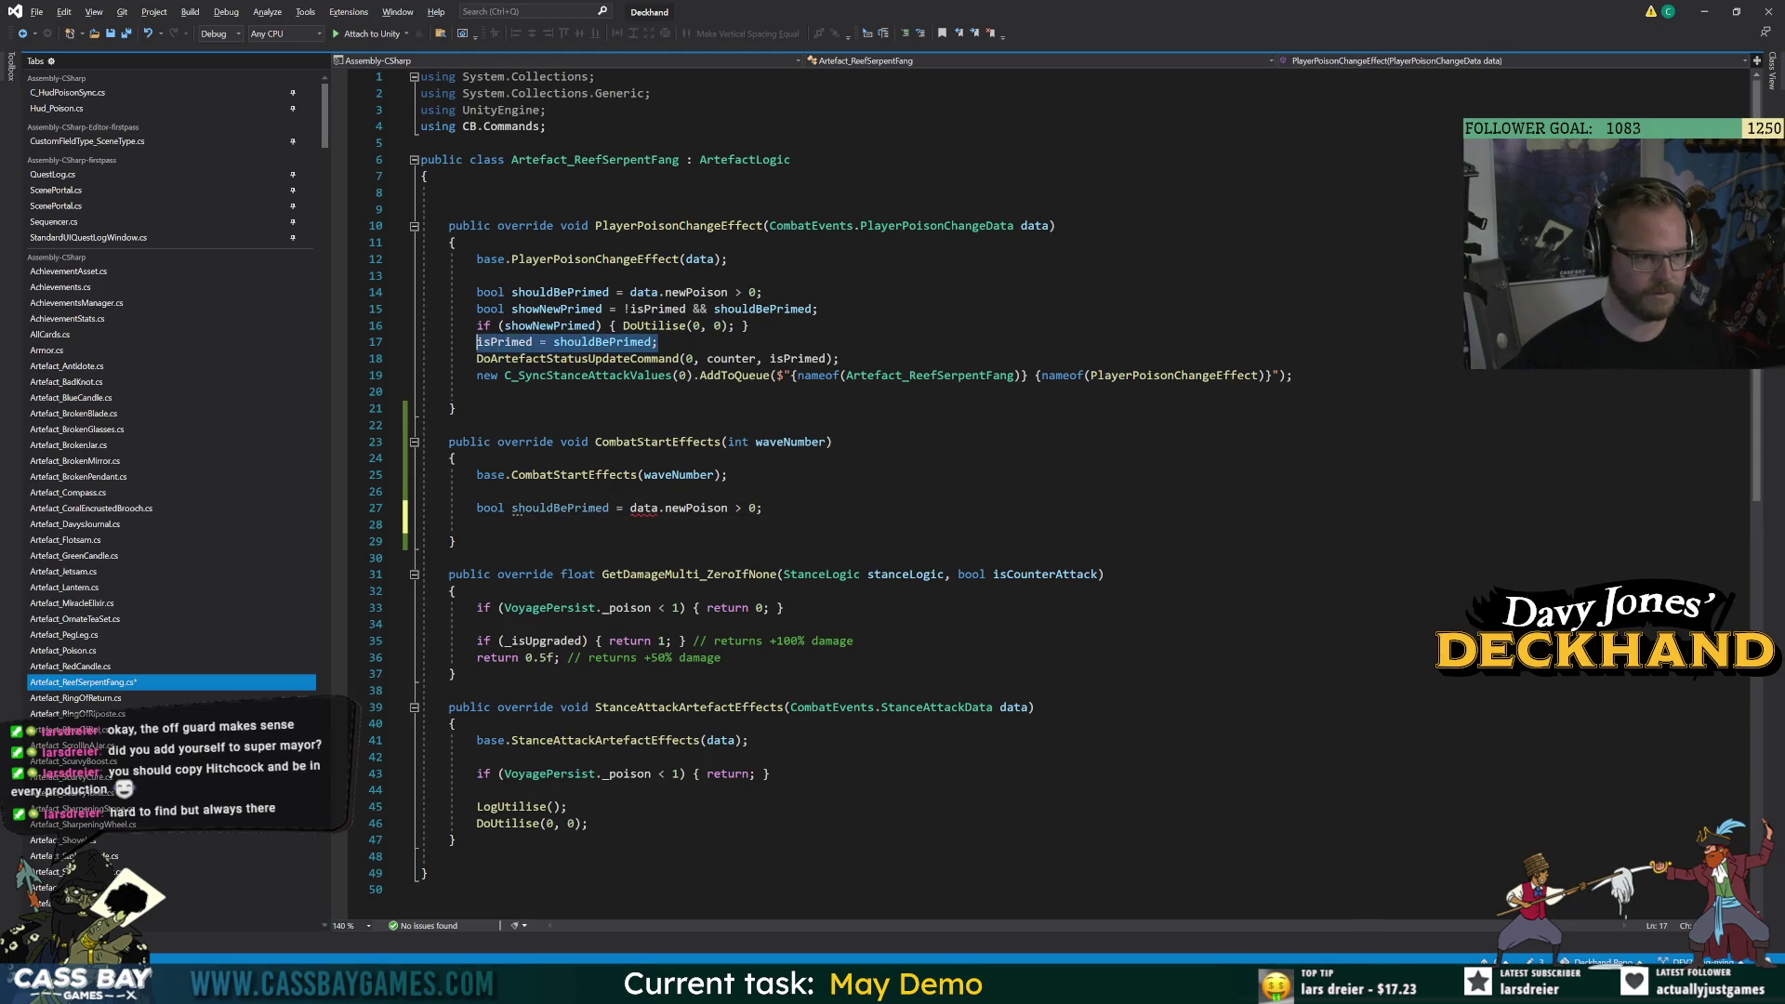
key("ctrl+c")
left_click(477, 524)
key("ctrl+v")
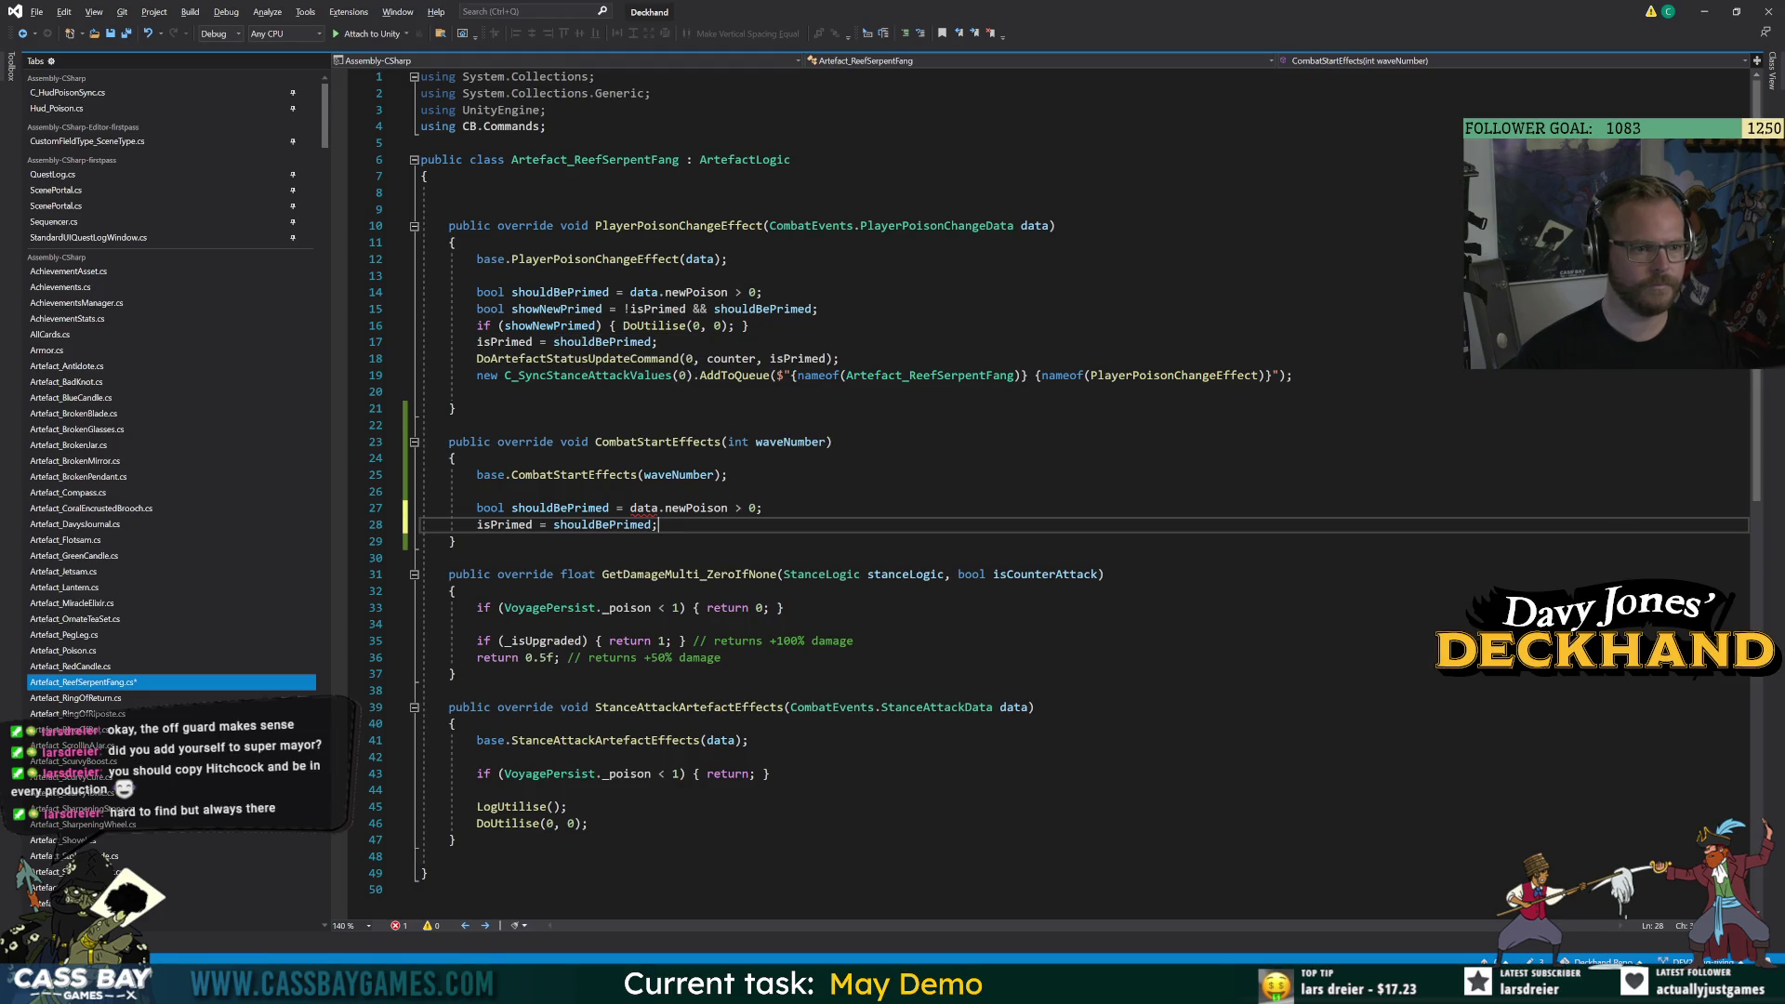
Copy the DoArtefactStatusUpdateCommand call into CombatStartEffects below the isPrimed line.
left_click_drag(840, 358, 456, 358)
key("ctrl+c")
left_click(657, 524)
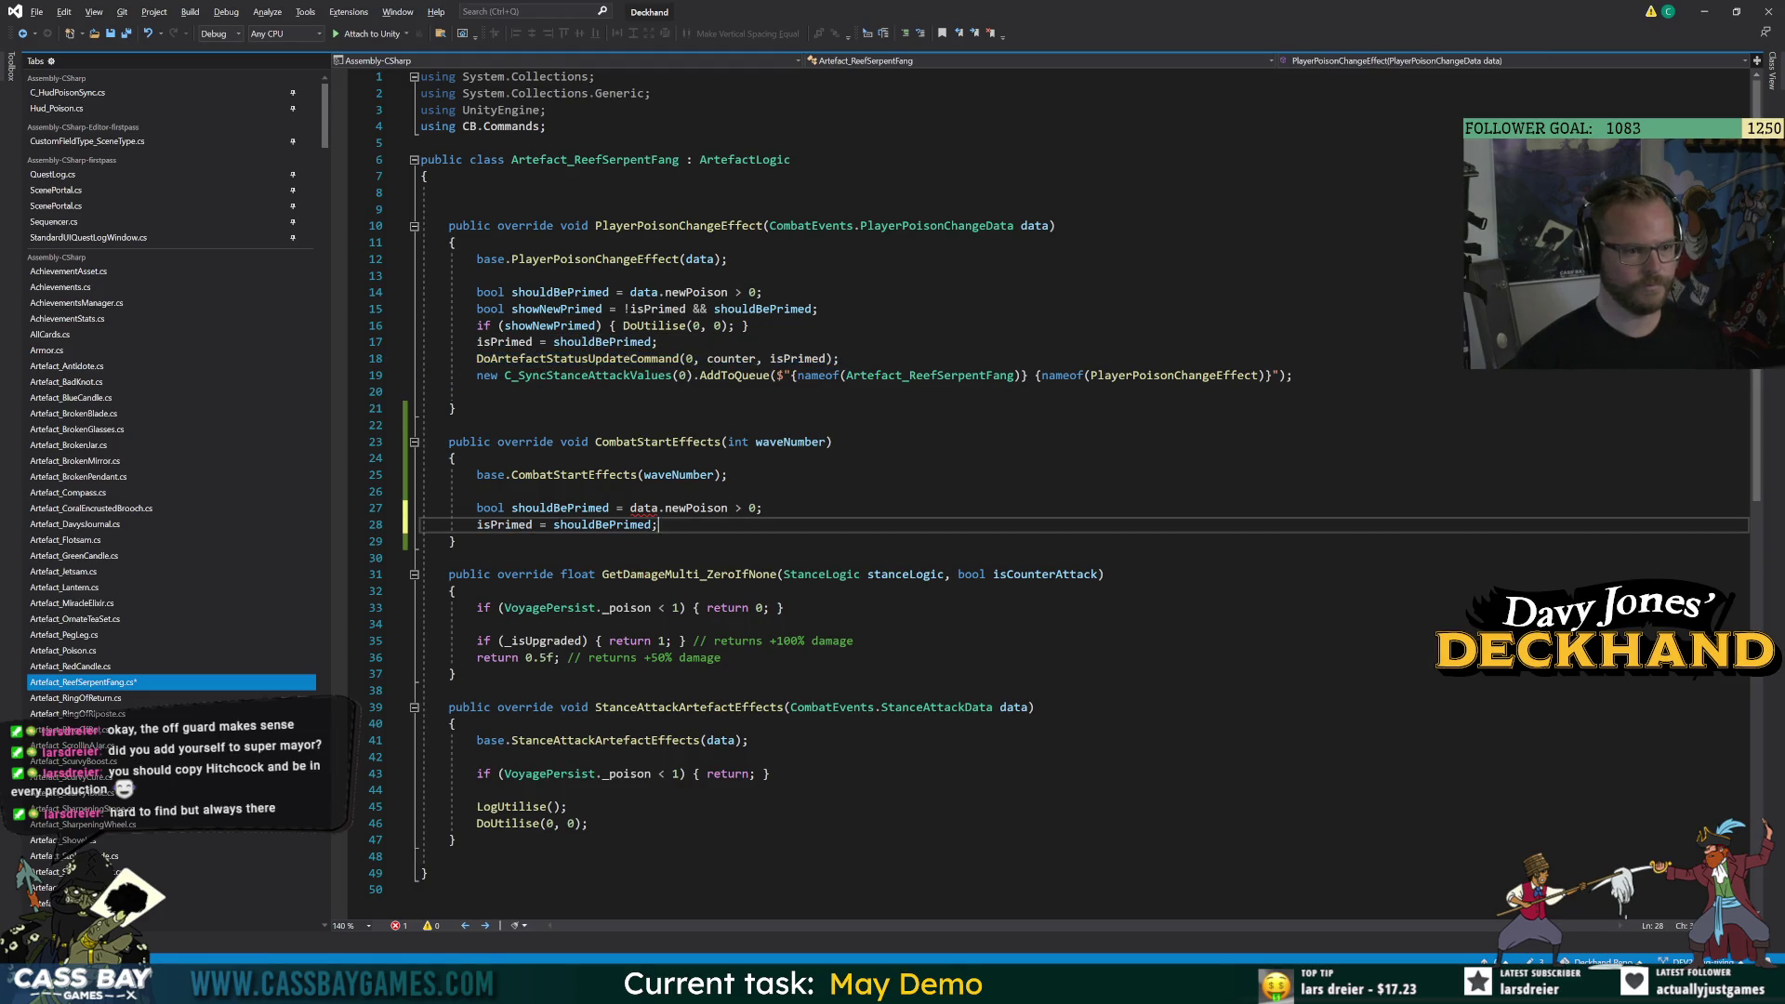
key("Return")
key("ctrl+v")
Replace the data.newPoison condition with VoyagePersist._poison > 0, then return to Unity to recompile.
double_click(644, 509)
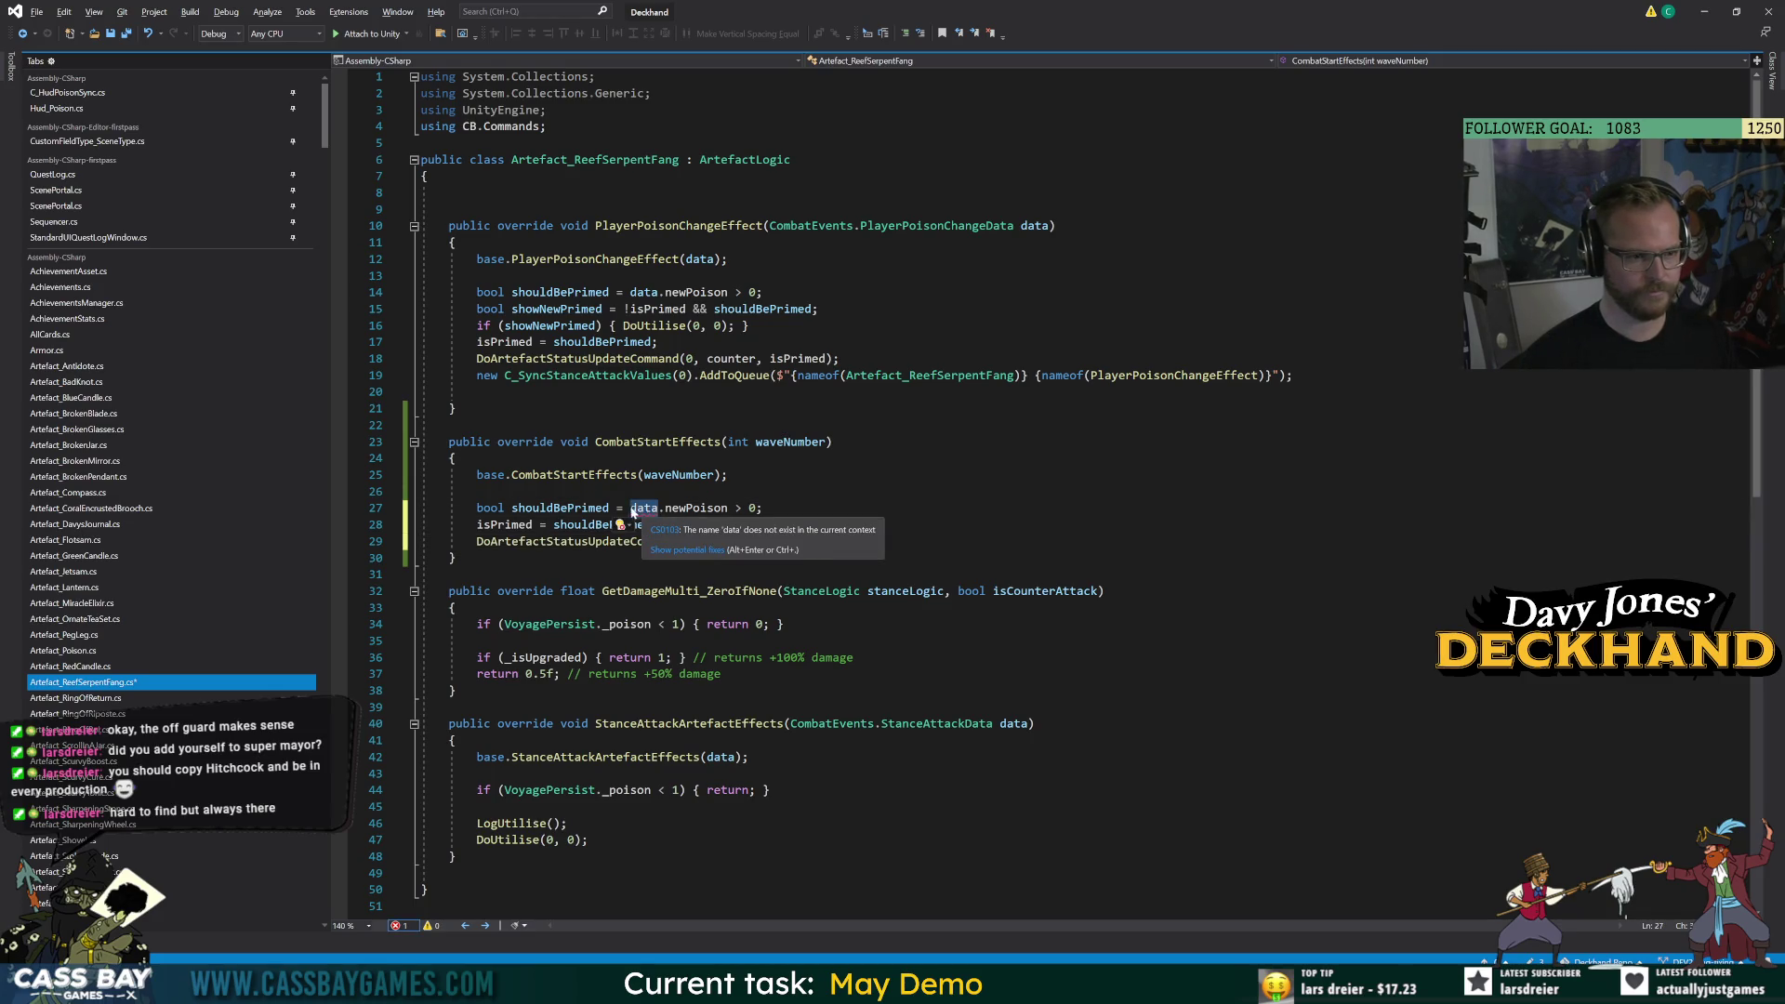
key("shift+End")
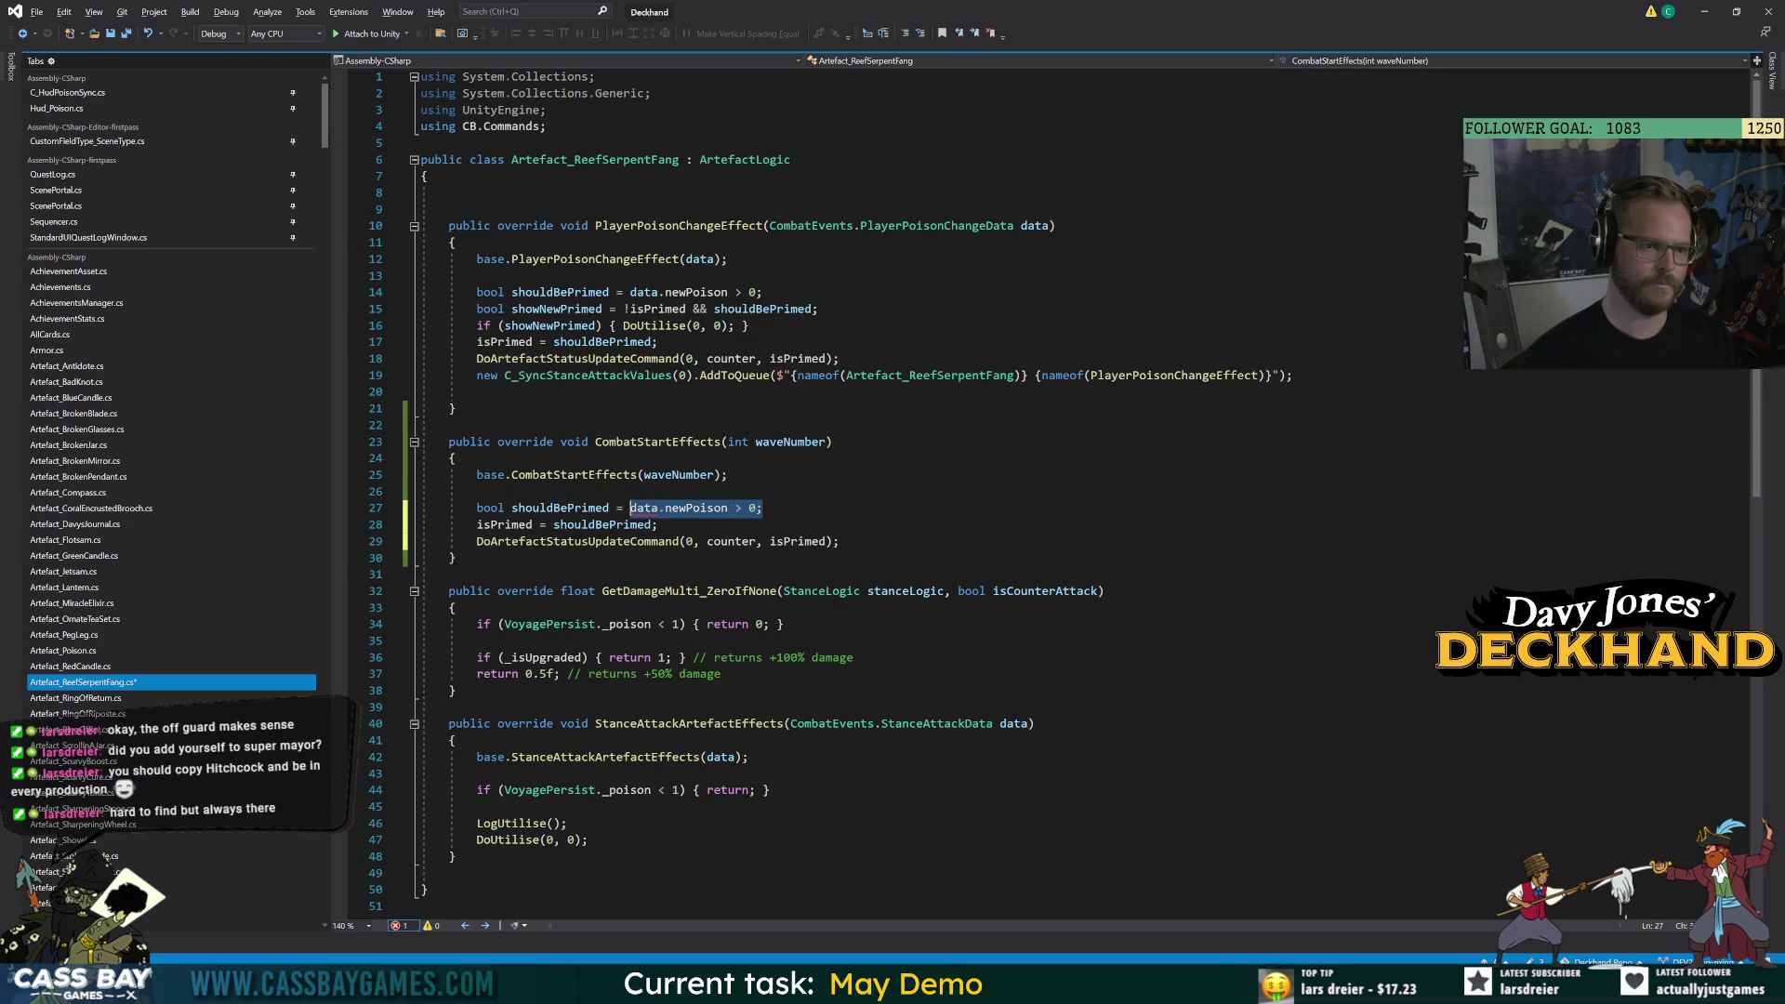
type("Voyage")
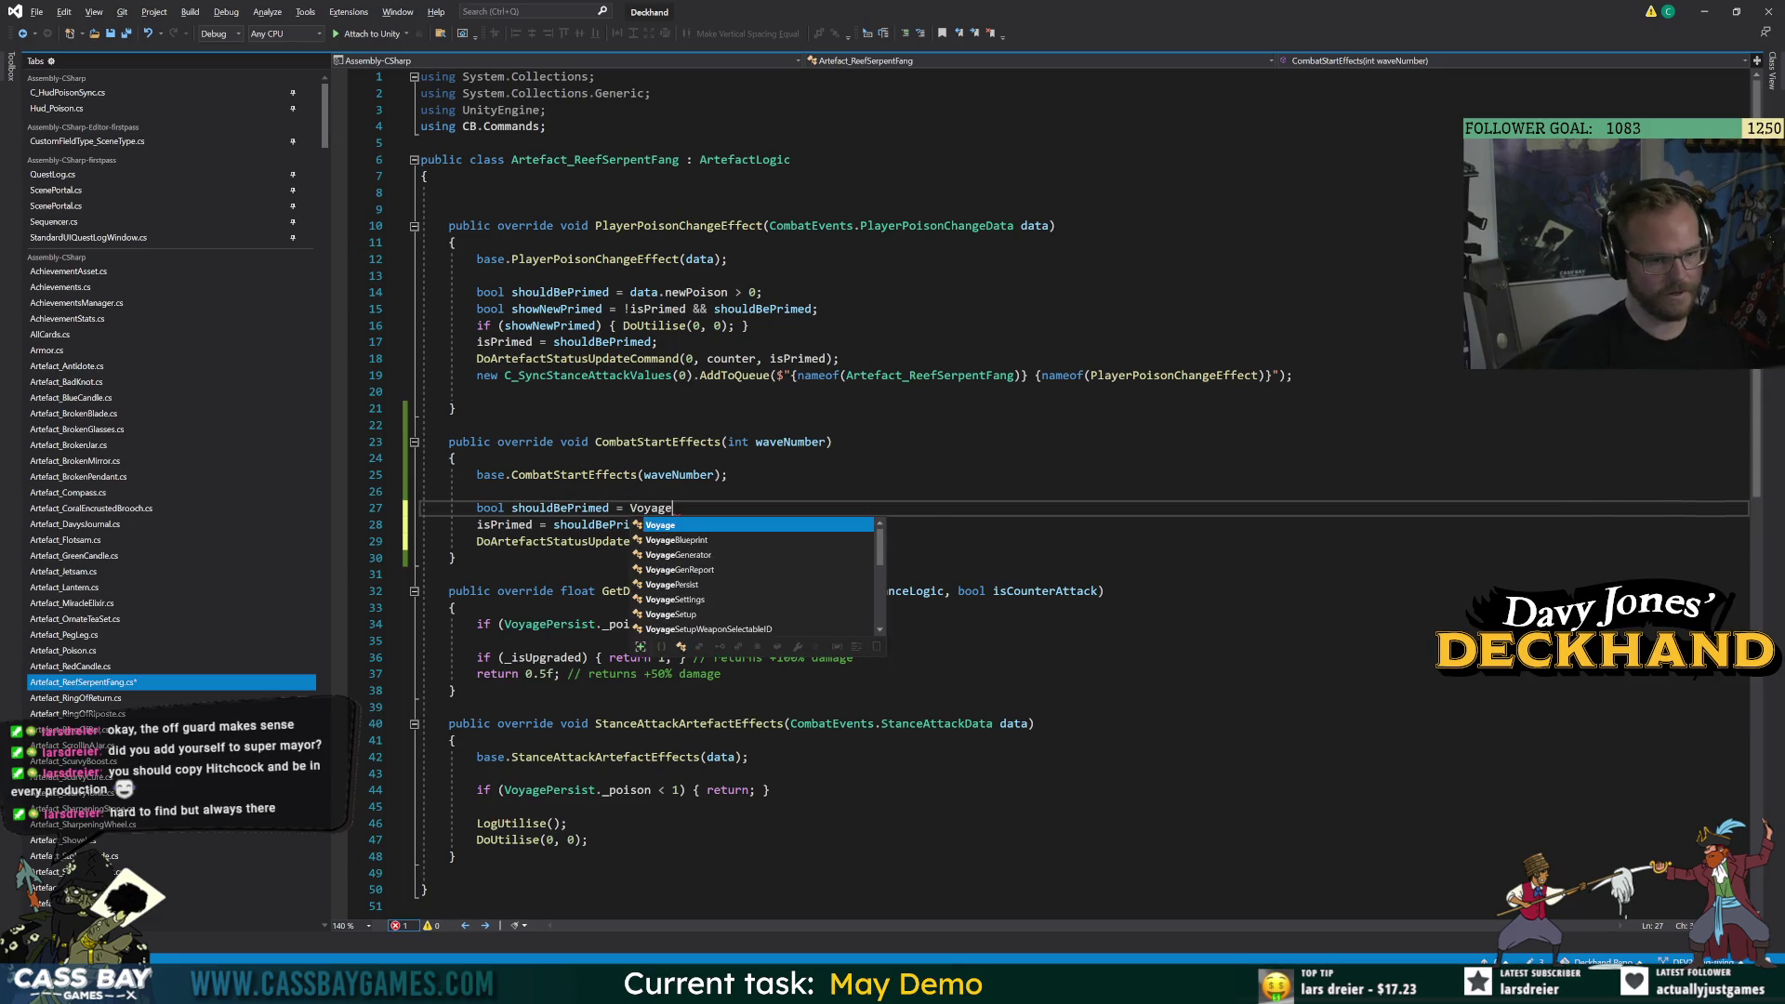
type("Persist._poison > 0;")
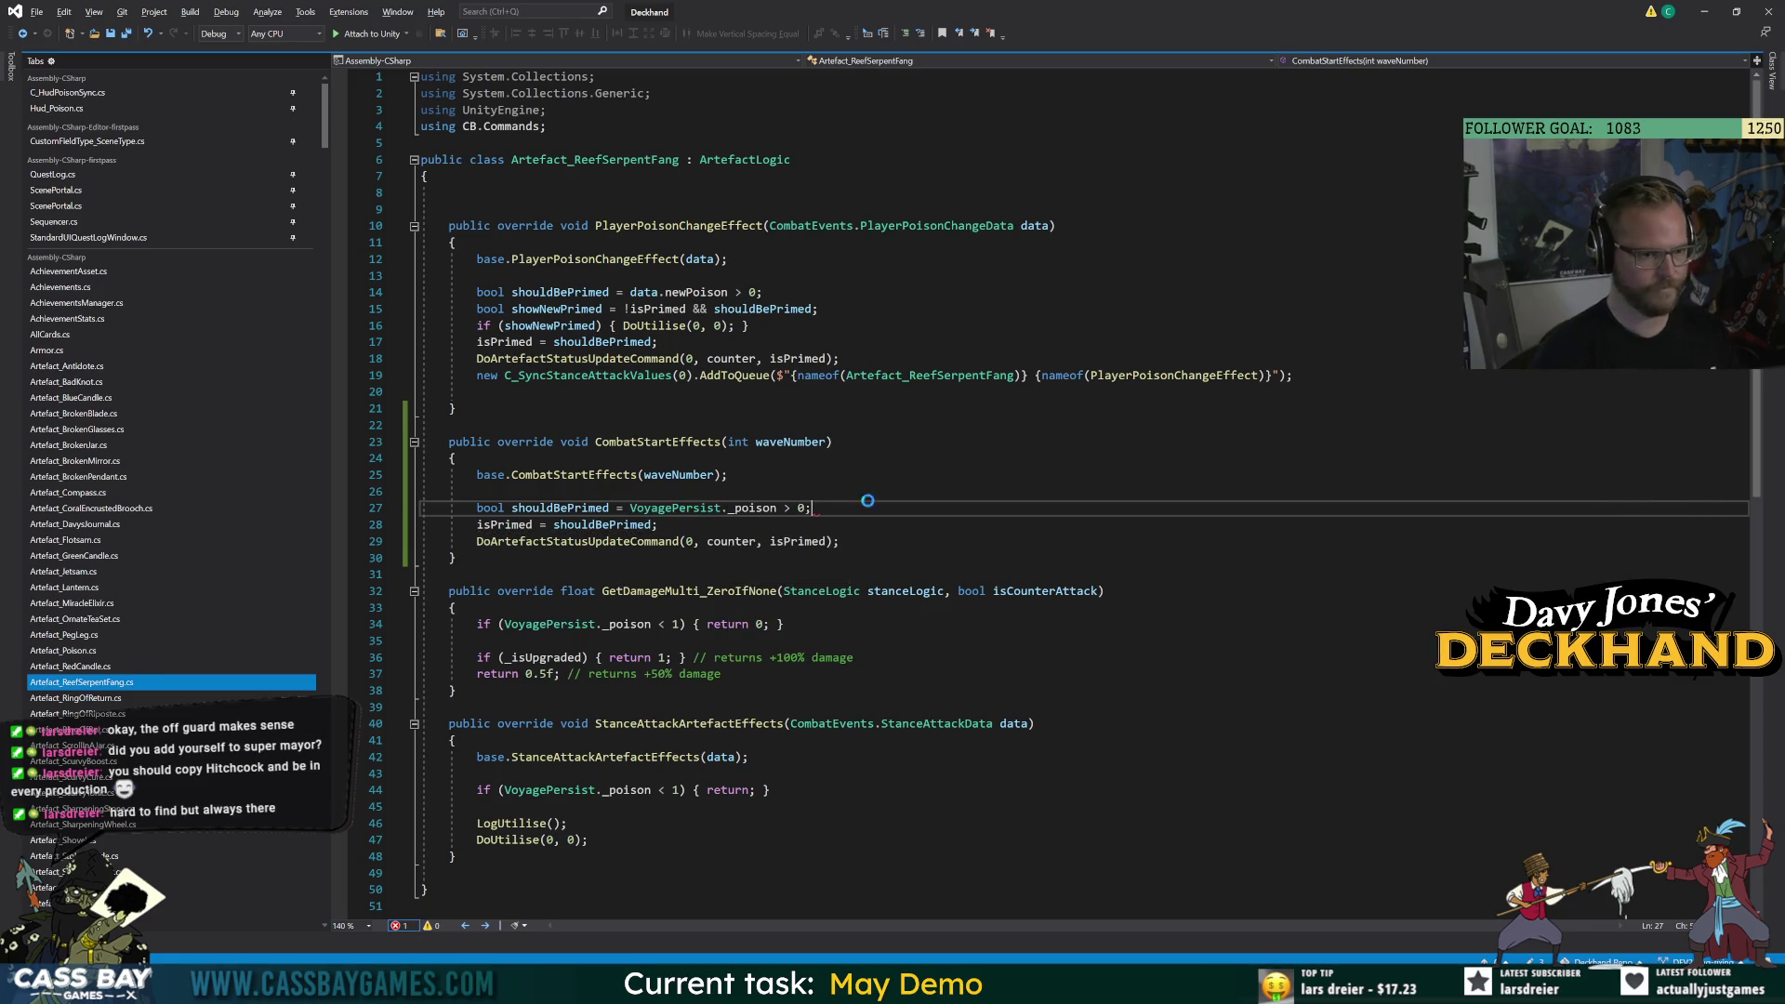
key("Up")
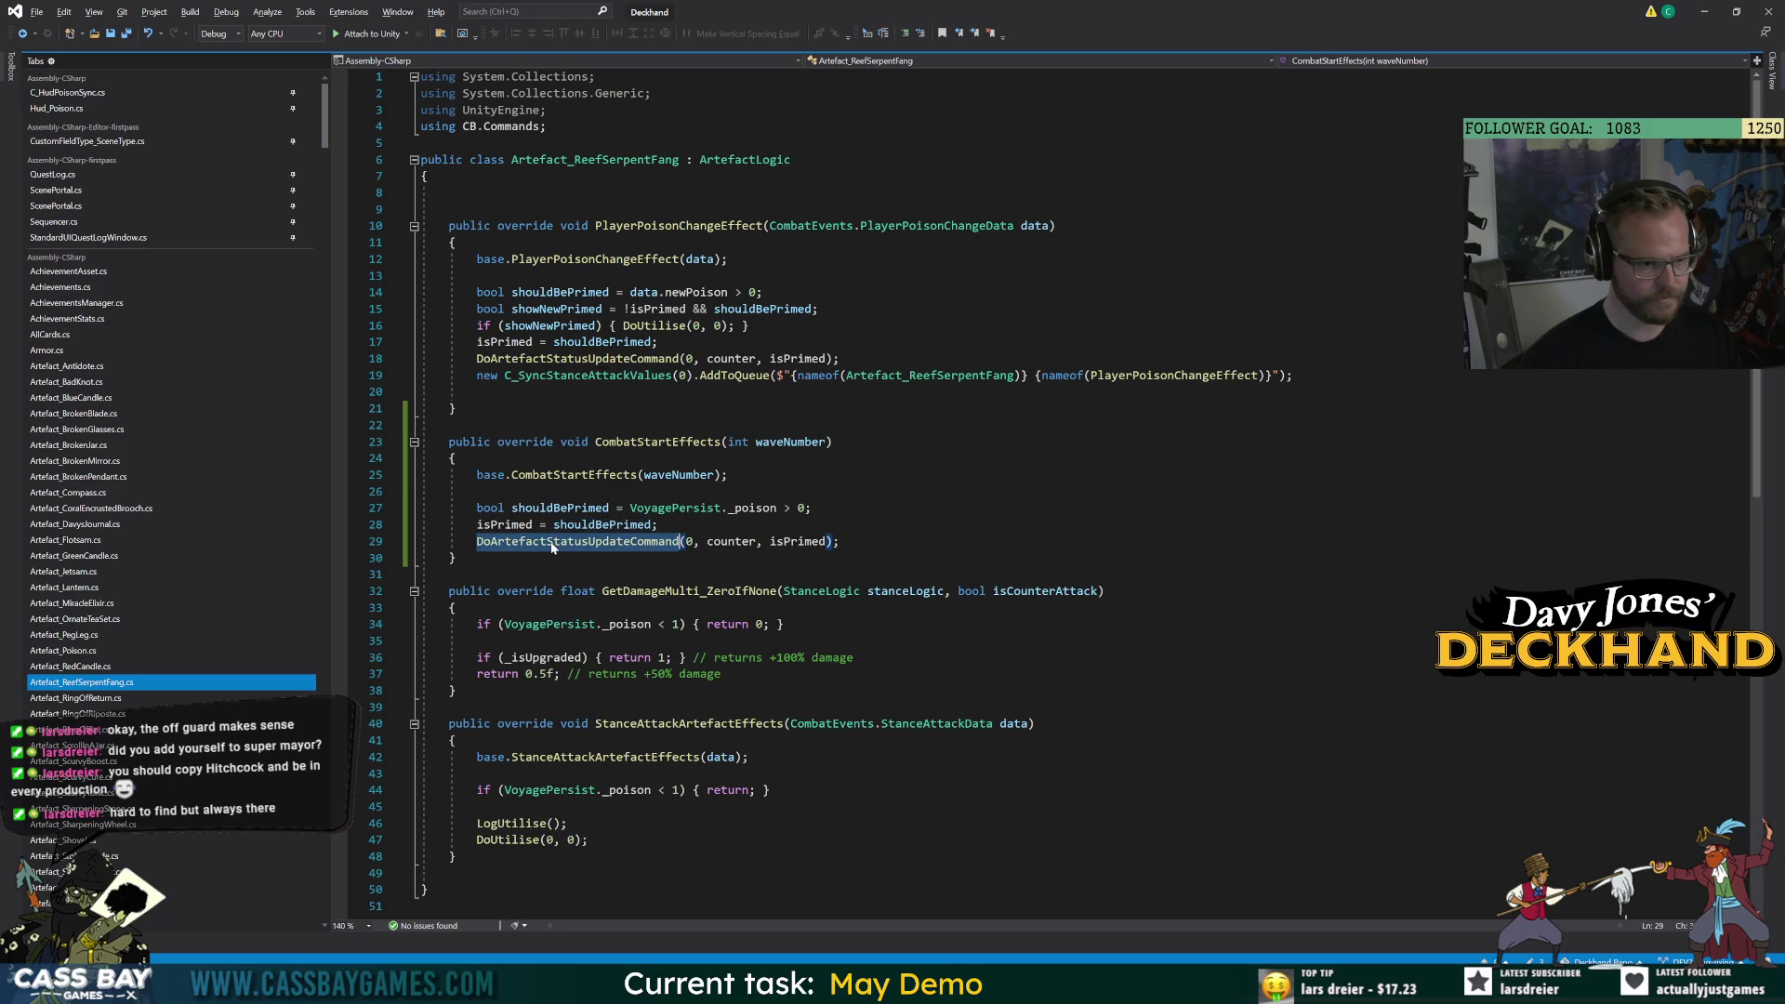
left_click(659, 525)
key("Down")
key("Up")
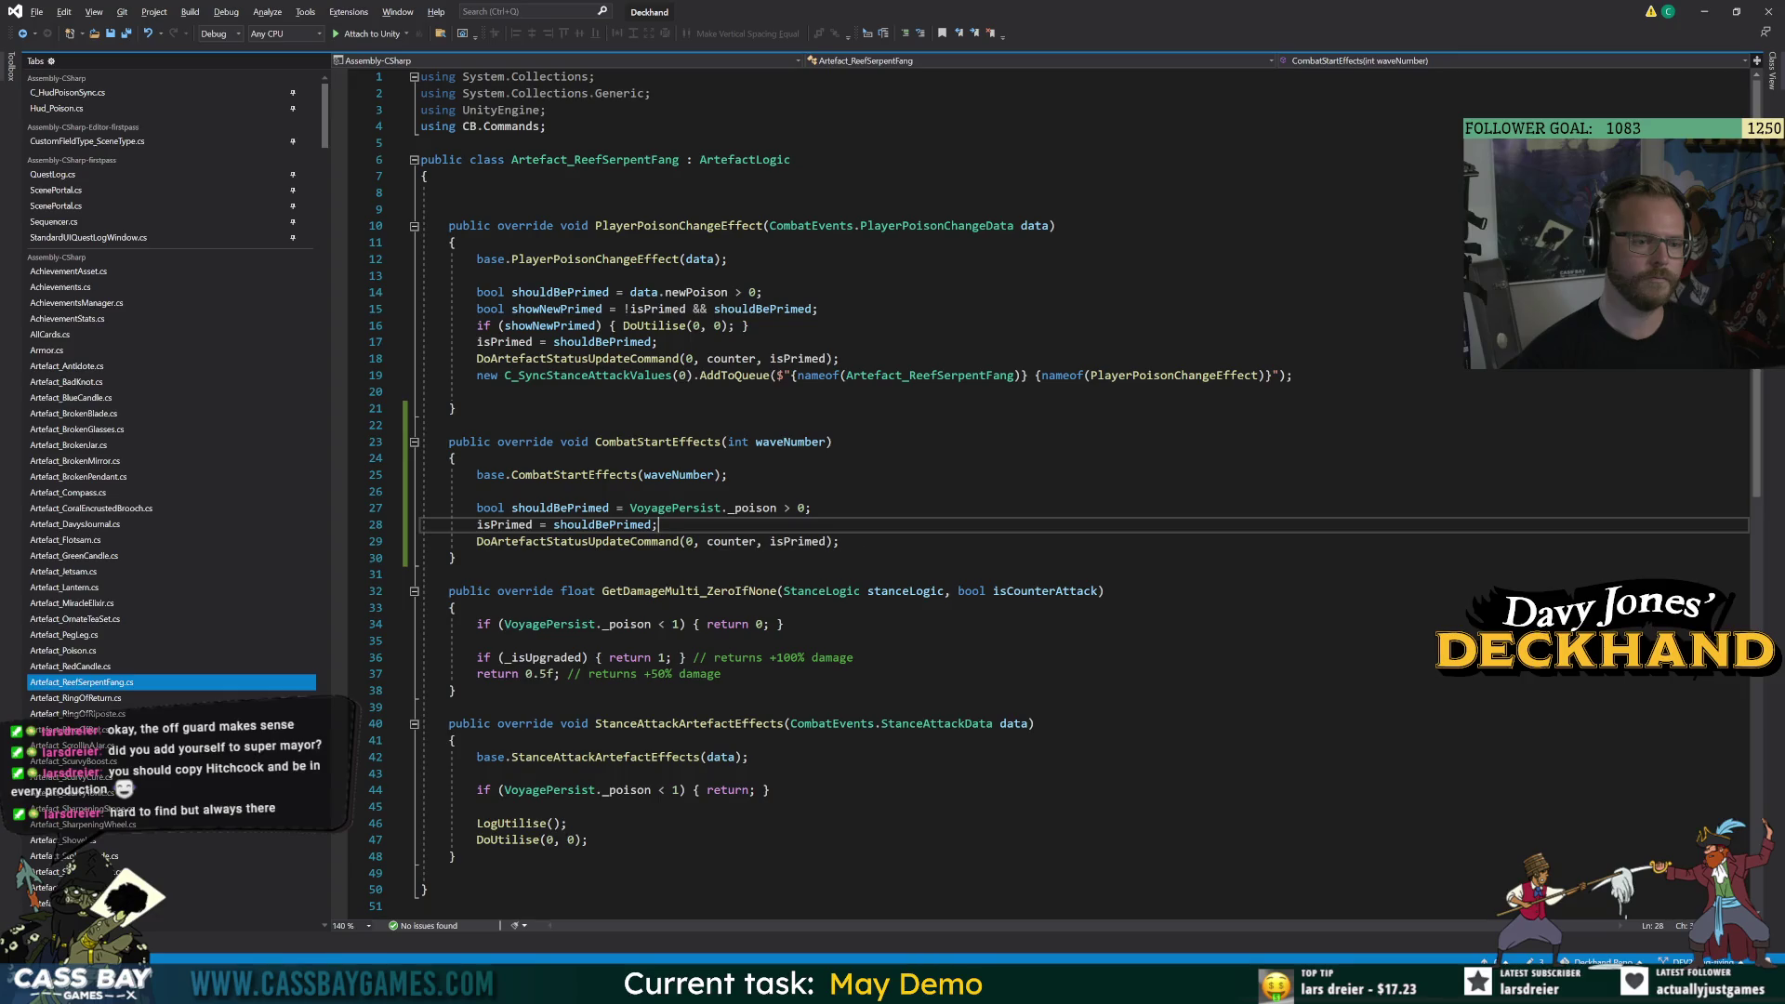
mouse_move(642, 541)
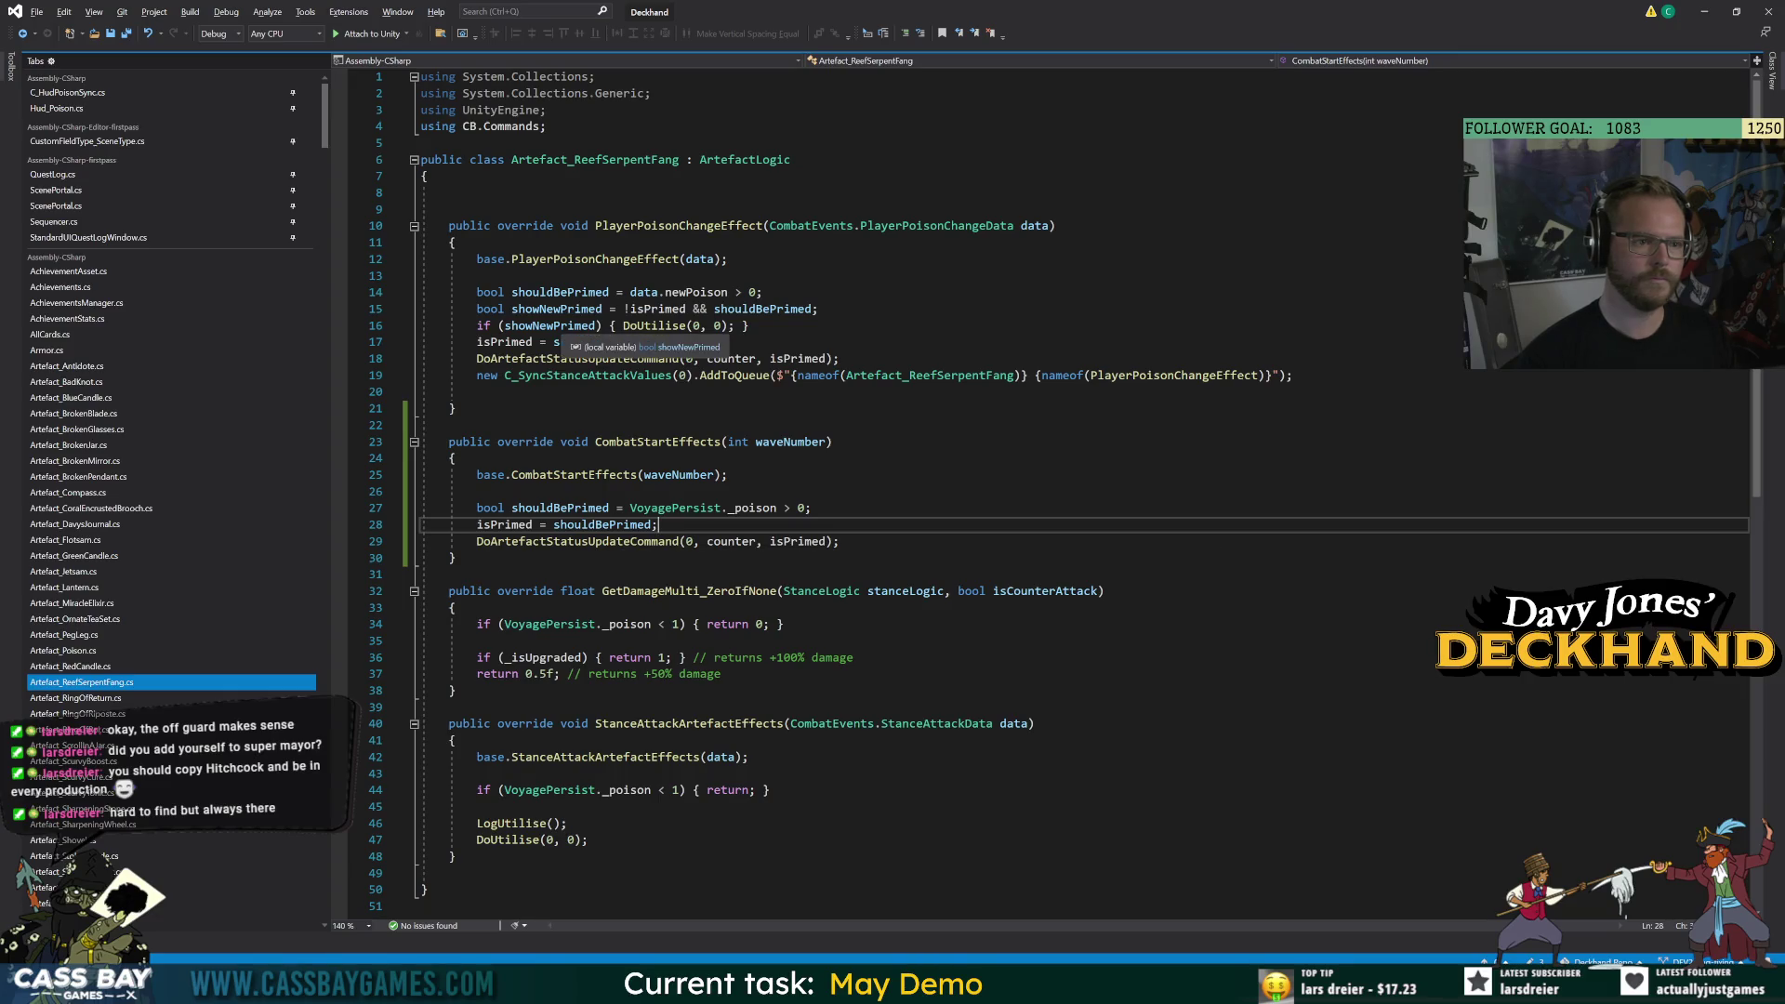
left_click(840, 541)
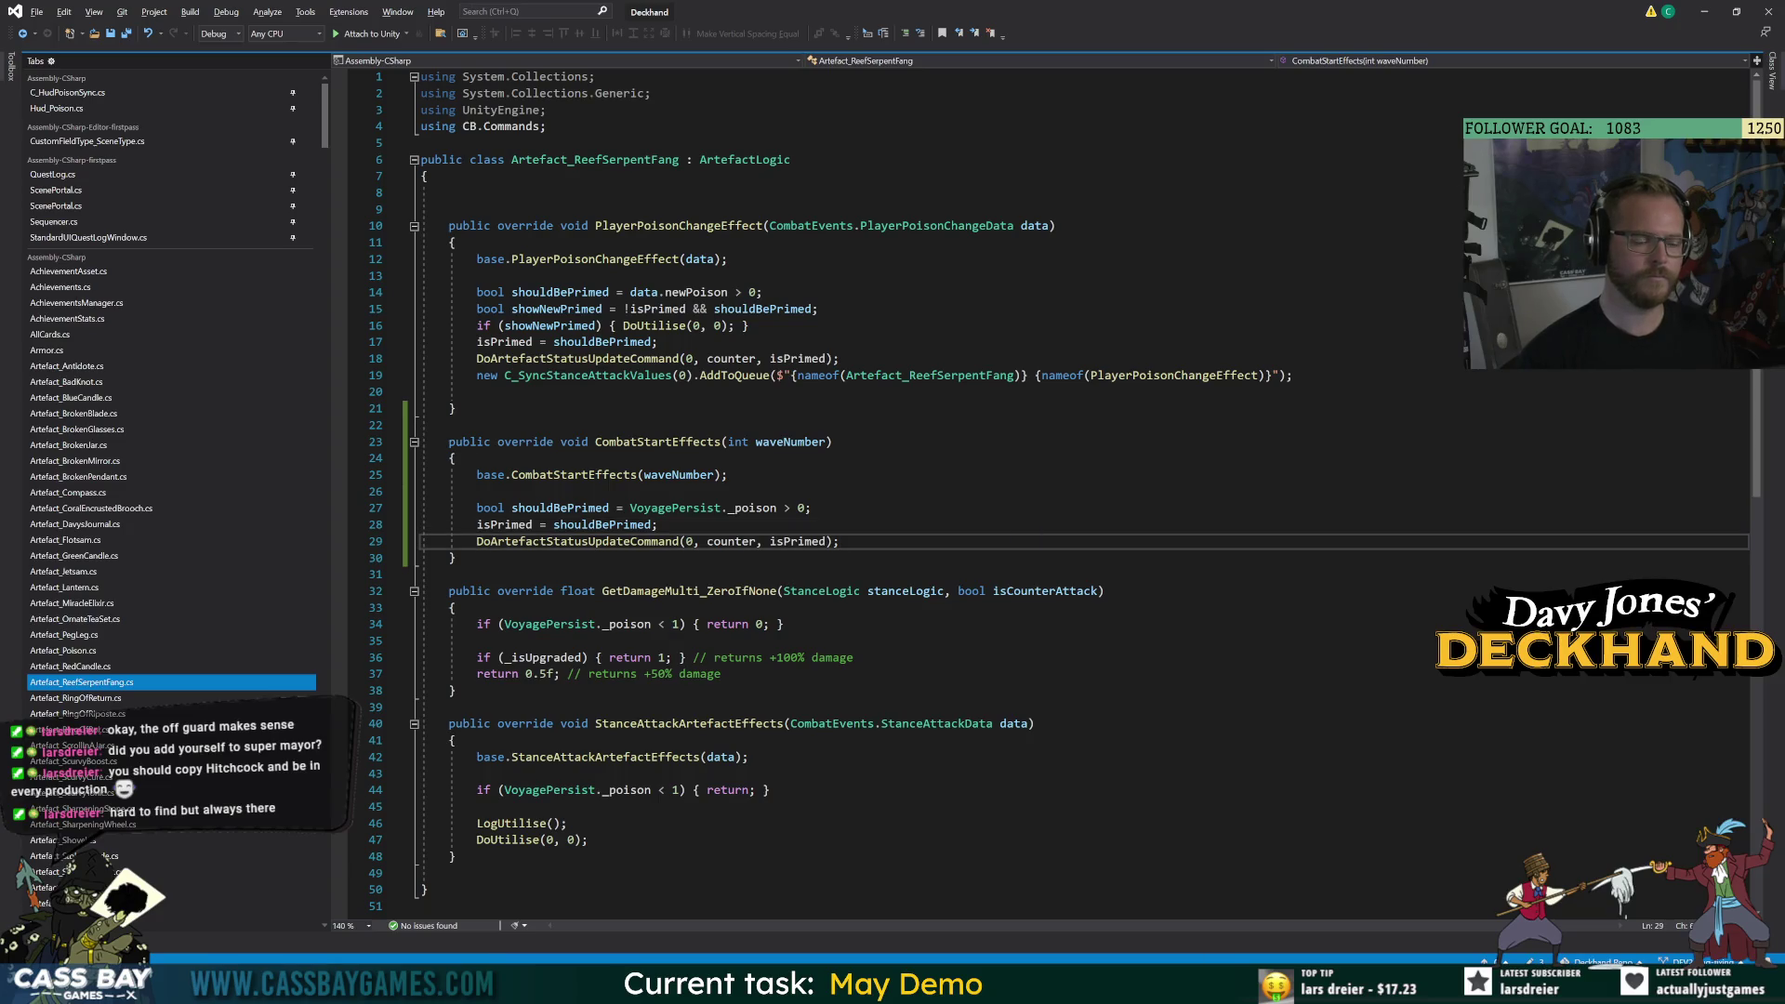
key("alt+Tab")
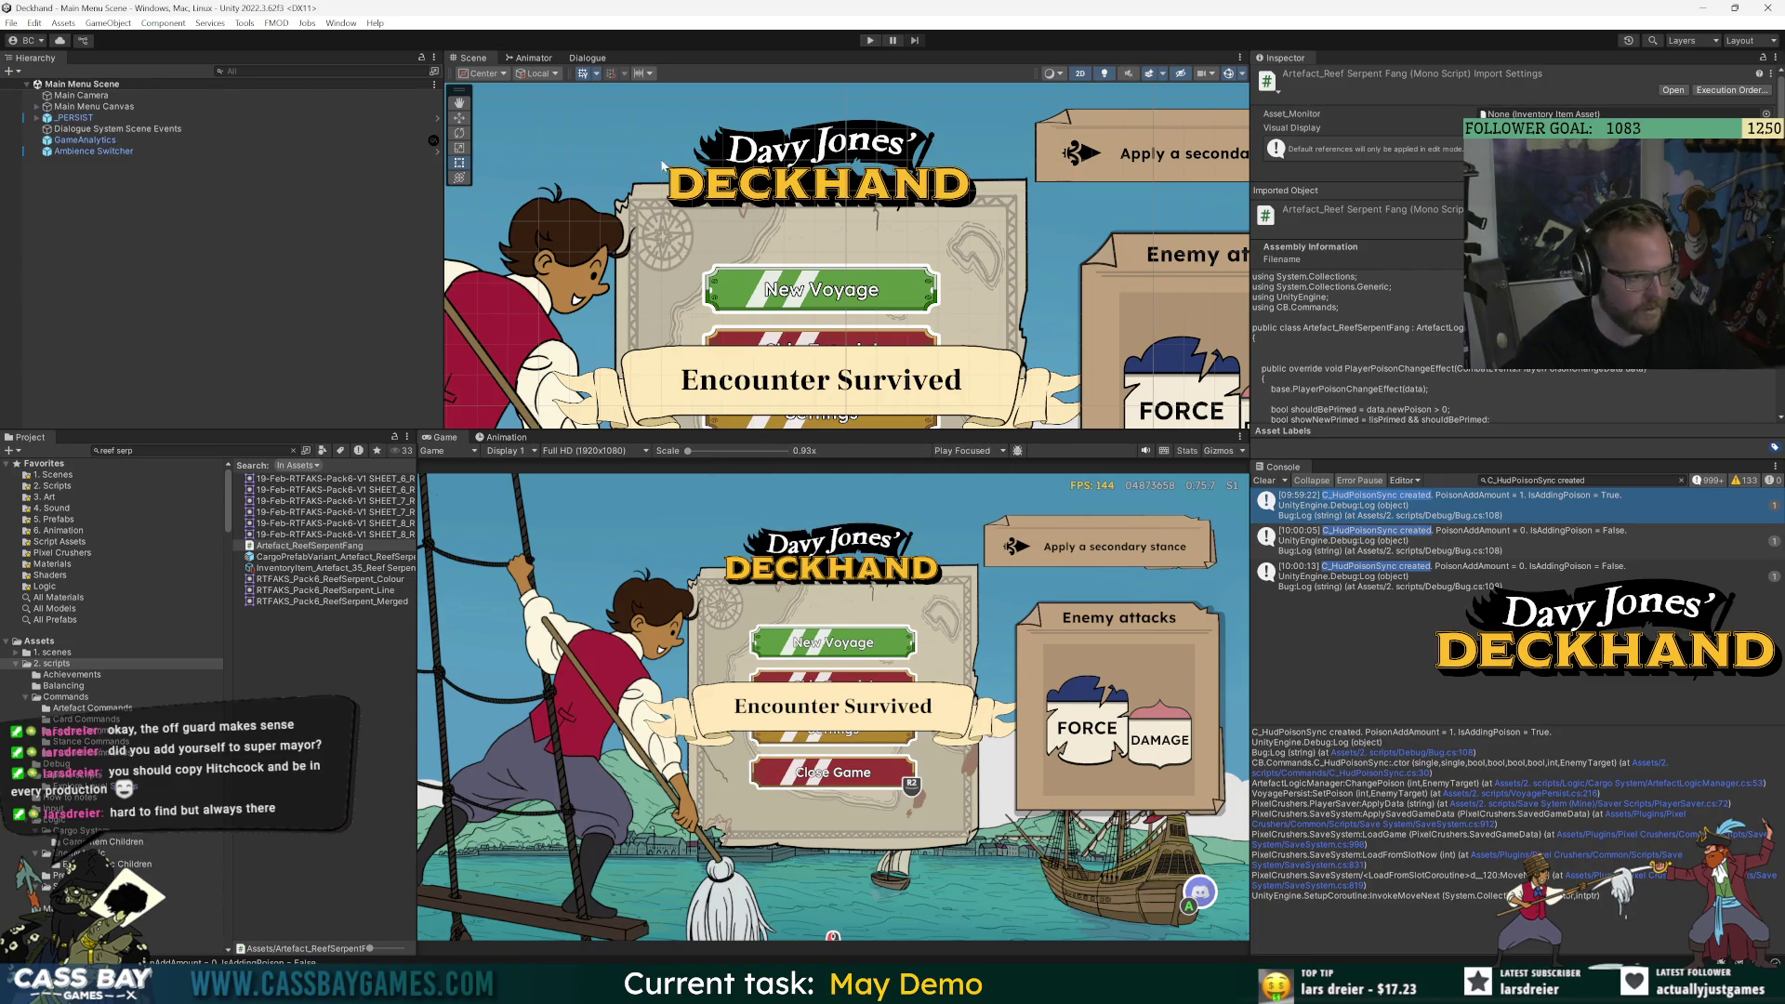
Enter play mode, start a new voyage, and play the Vom Tag stance card.
left_click(871, 41)
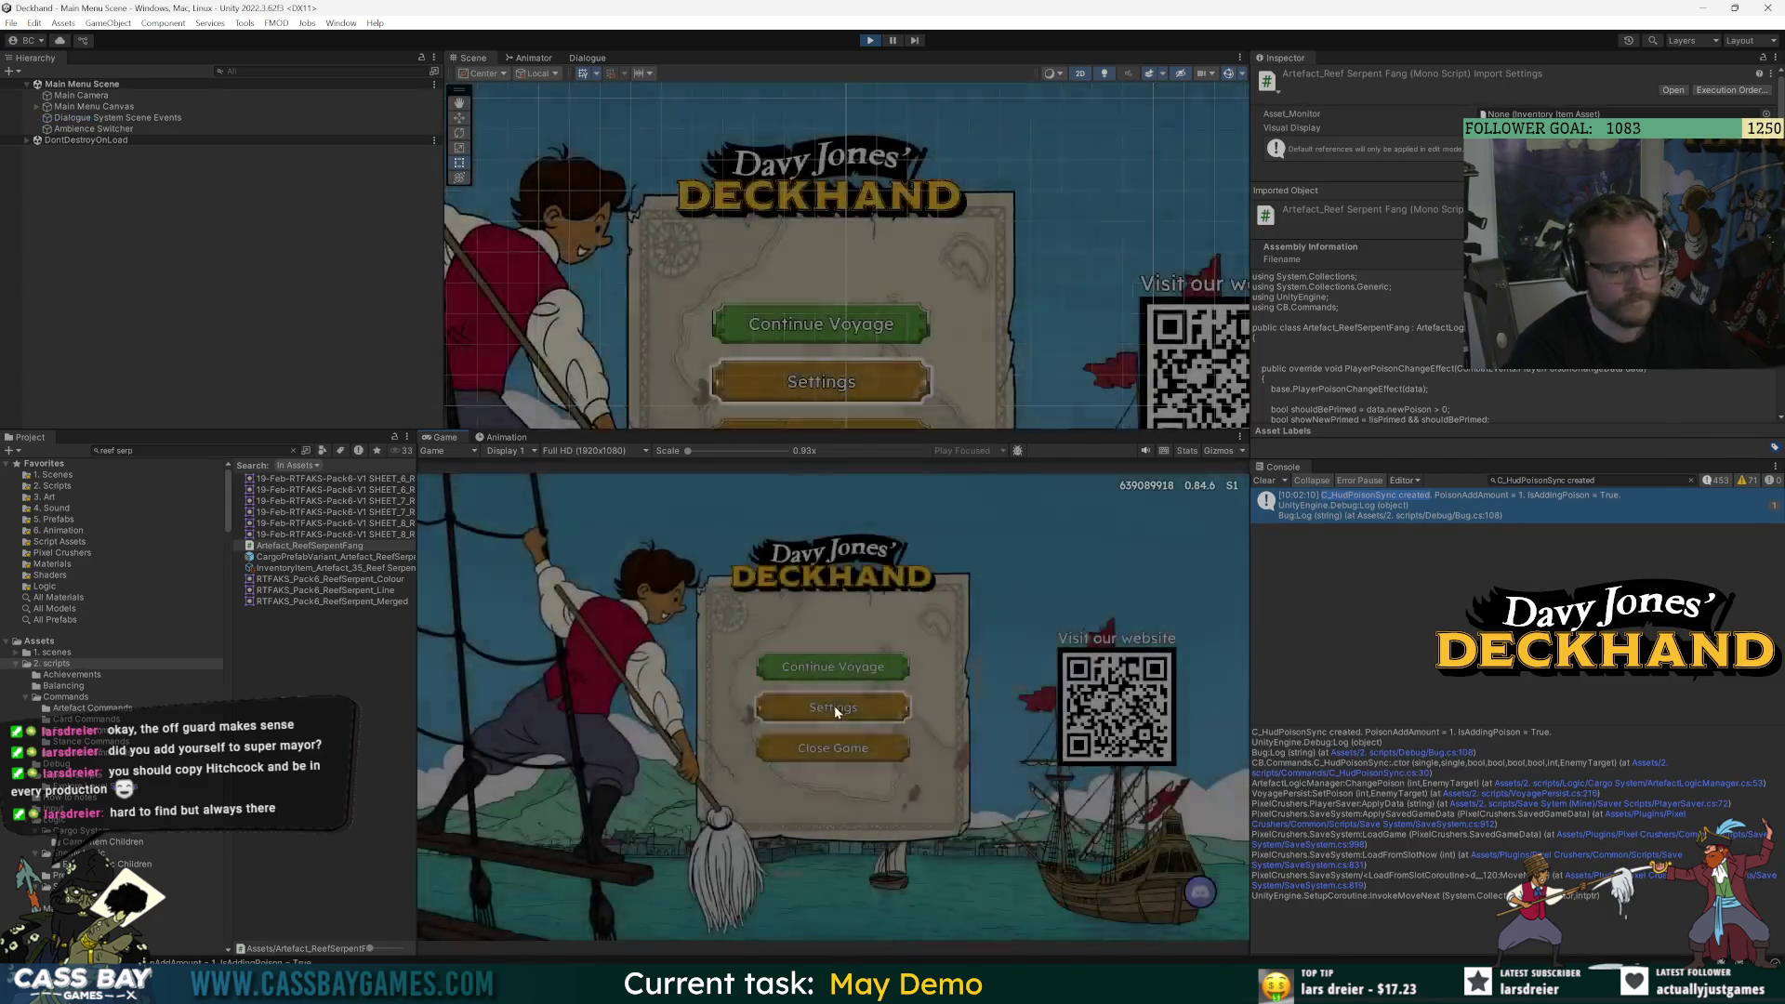
left_click(836, 709)
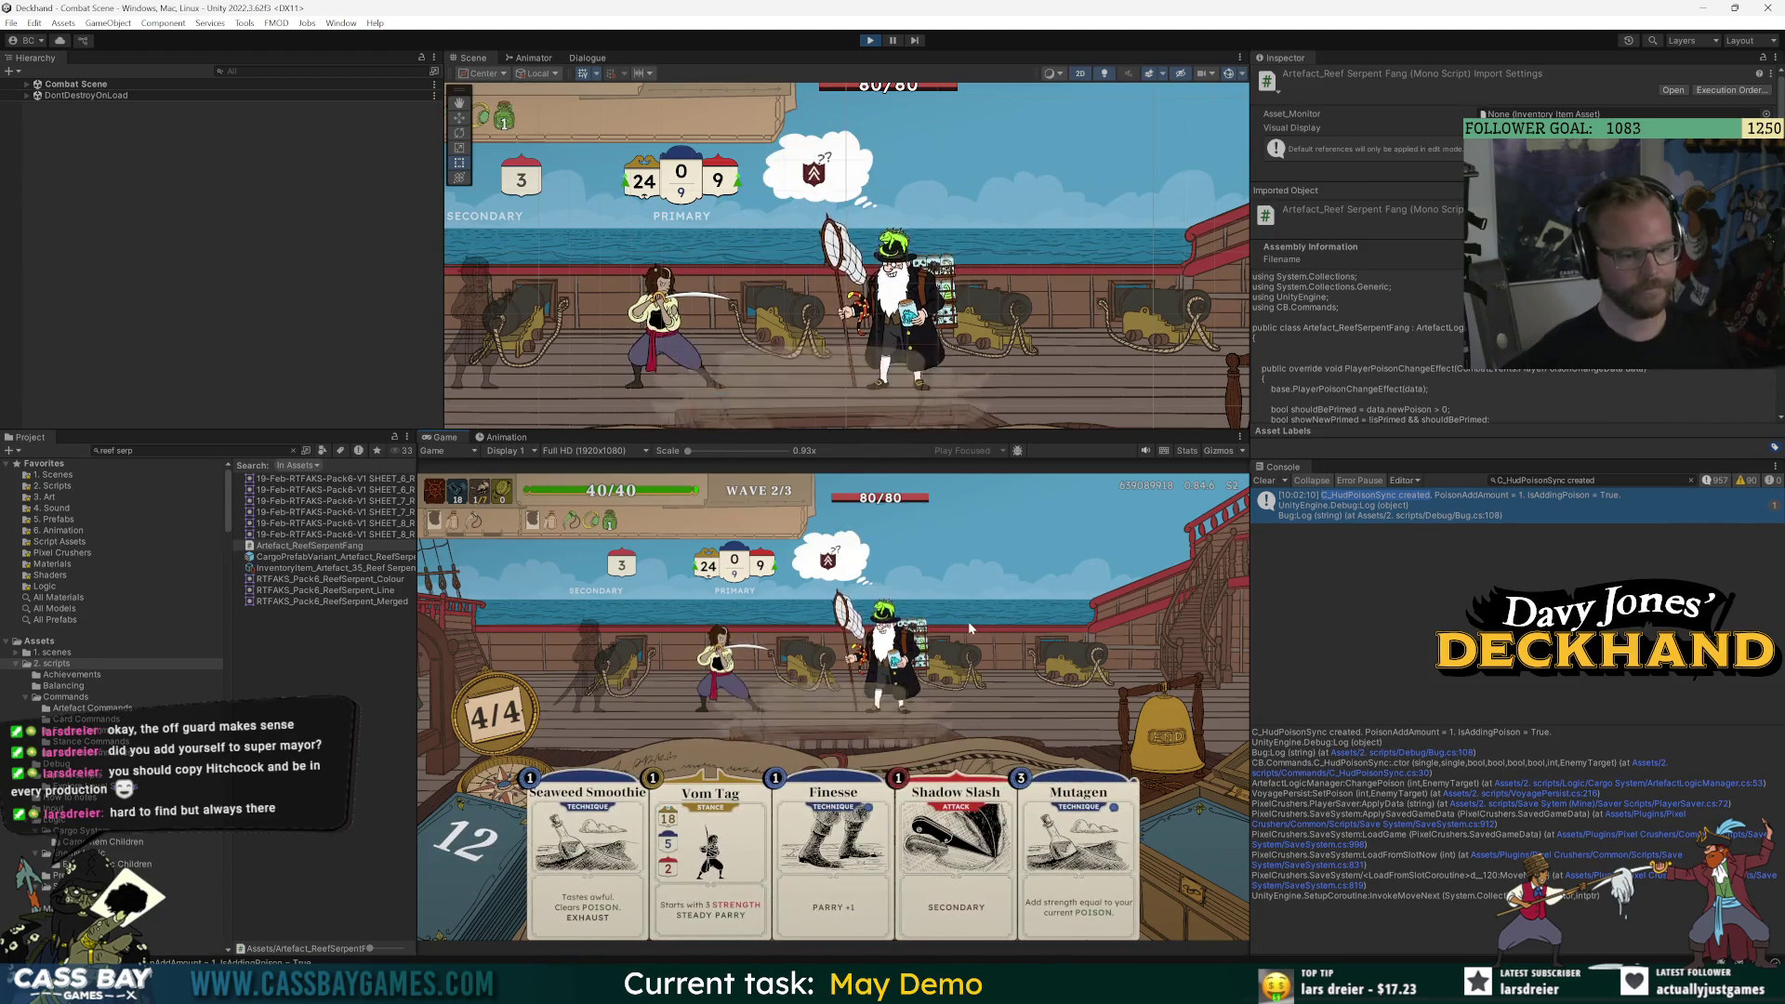
mouse_move(711, 837)
left_mouse_down()
mouse_move(539, 734)
mouse_move(600, 537)
left_mouse_up()
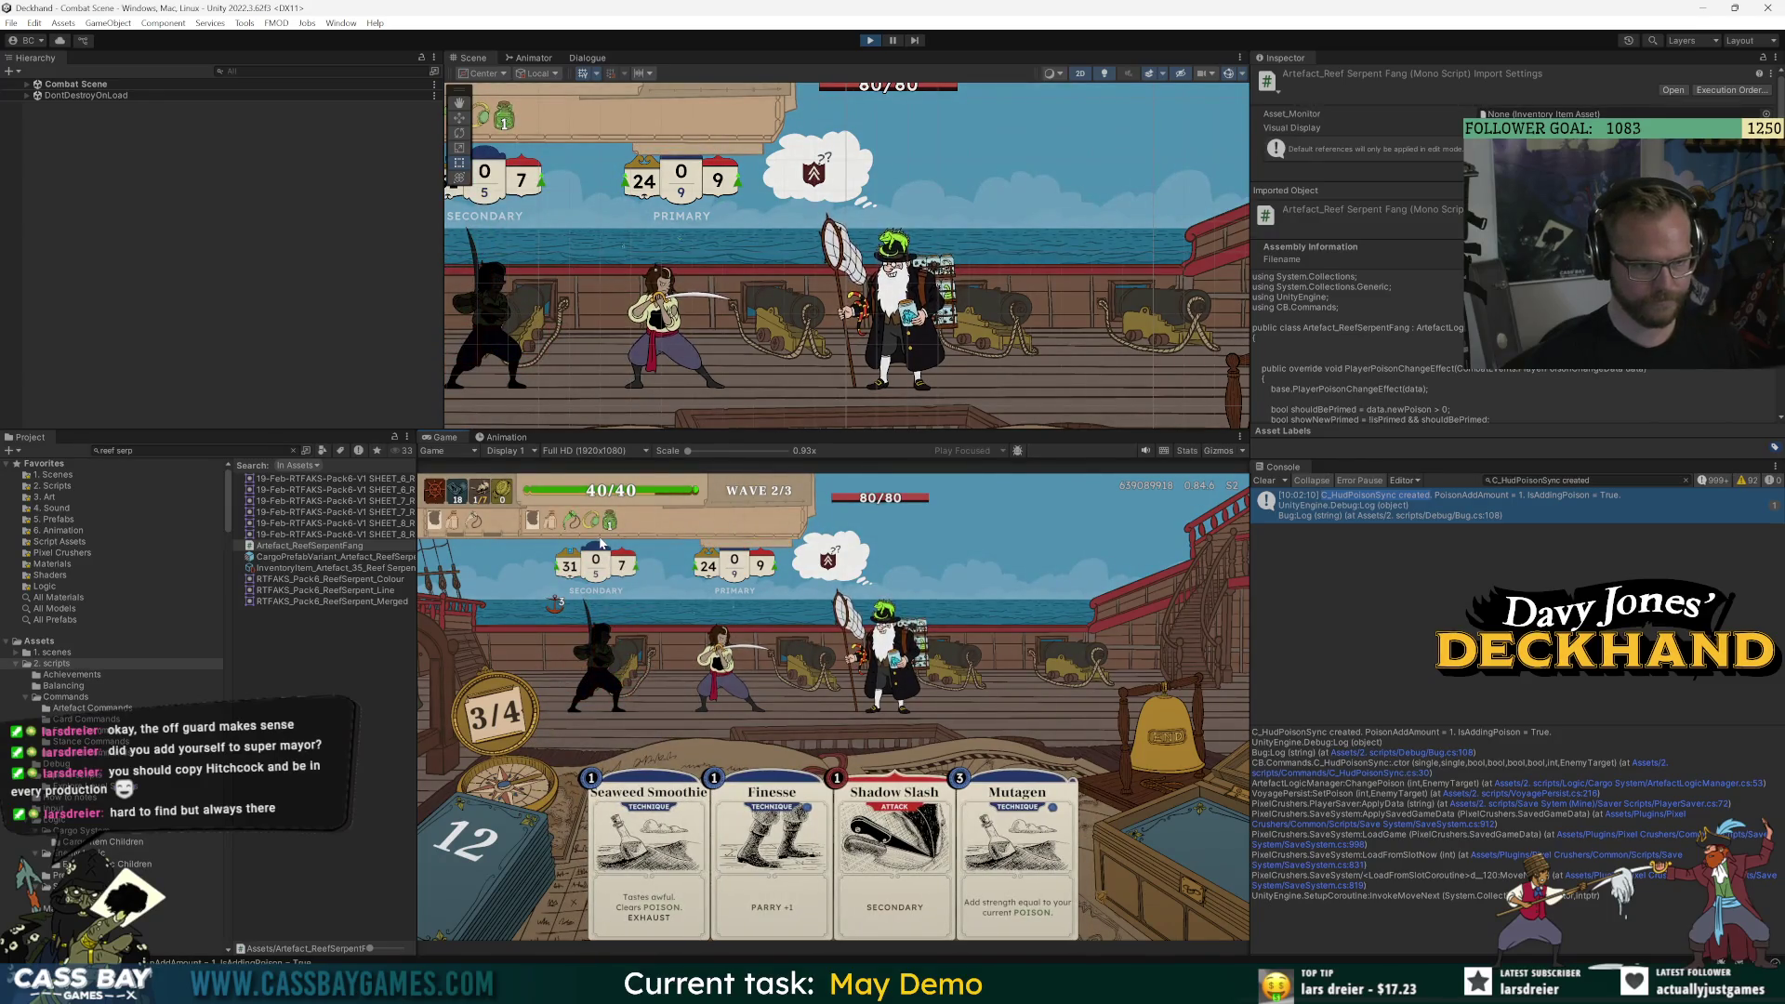
mouse_move(550, 524)
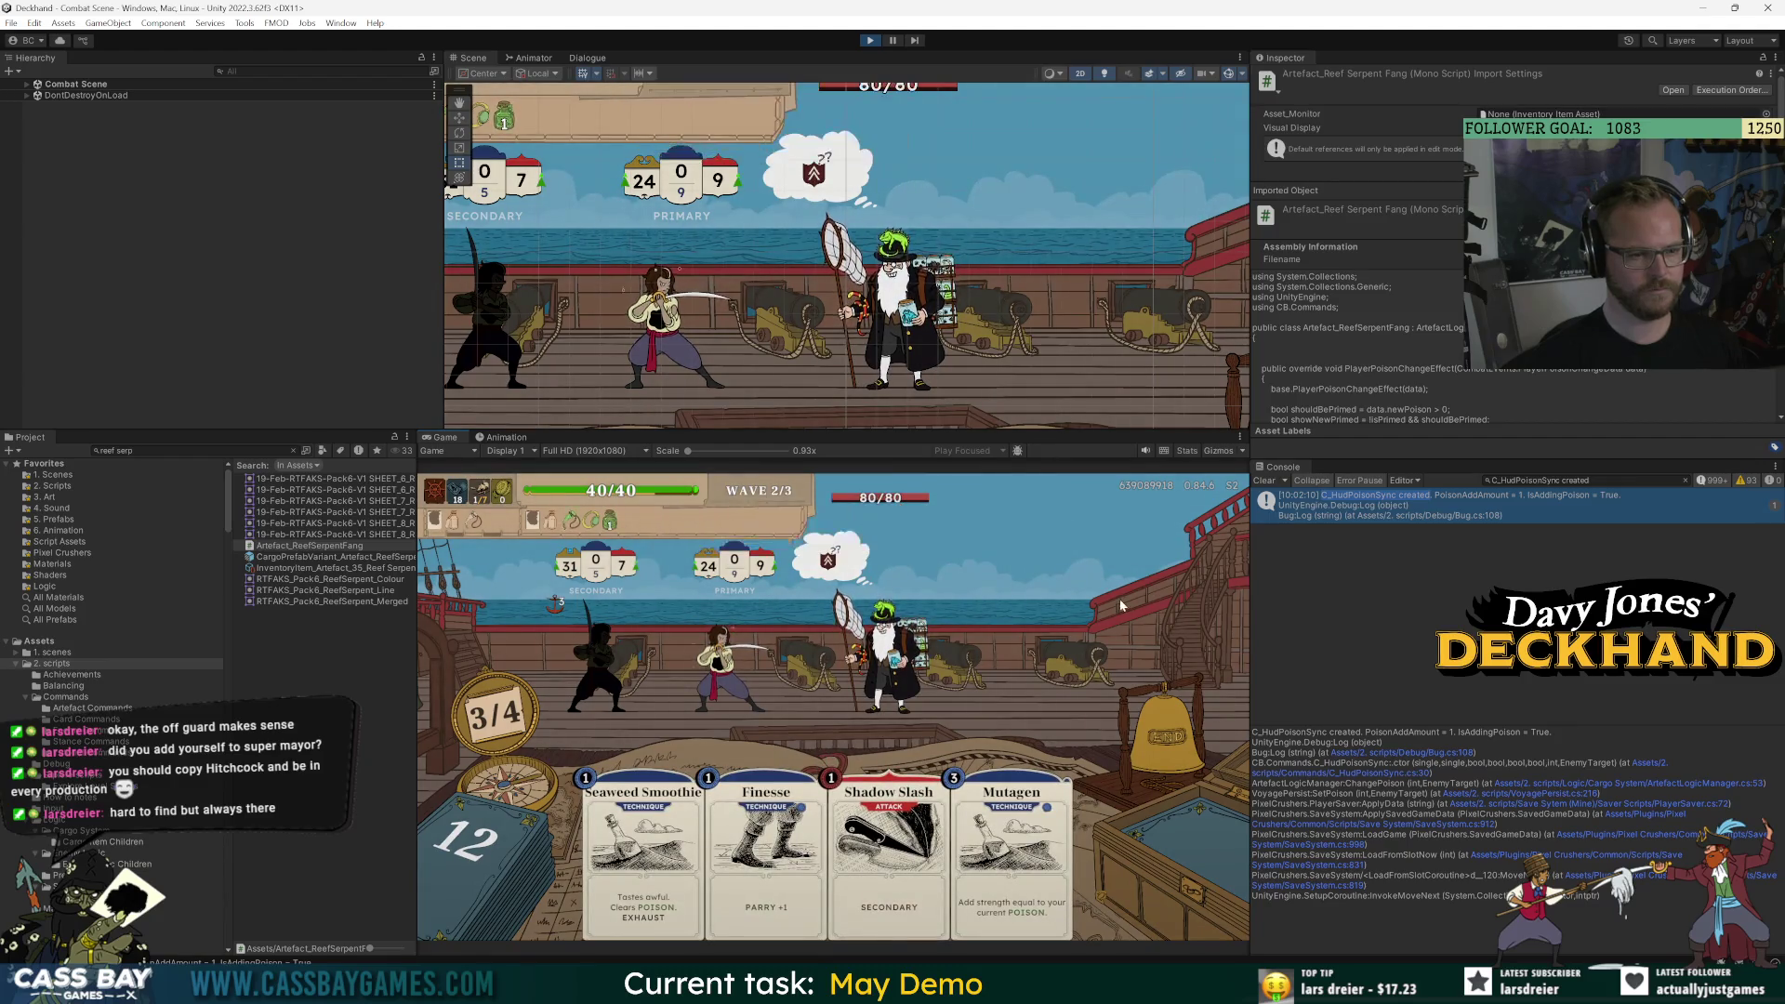
Play Shadow Slash, end turn, then play two Parry machine cards and Power up and end turn.
key("3")
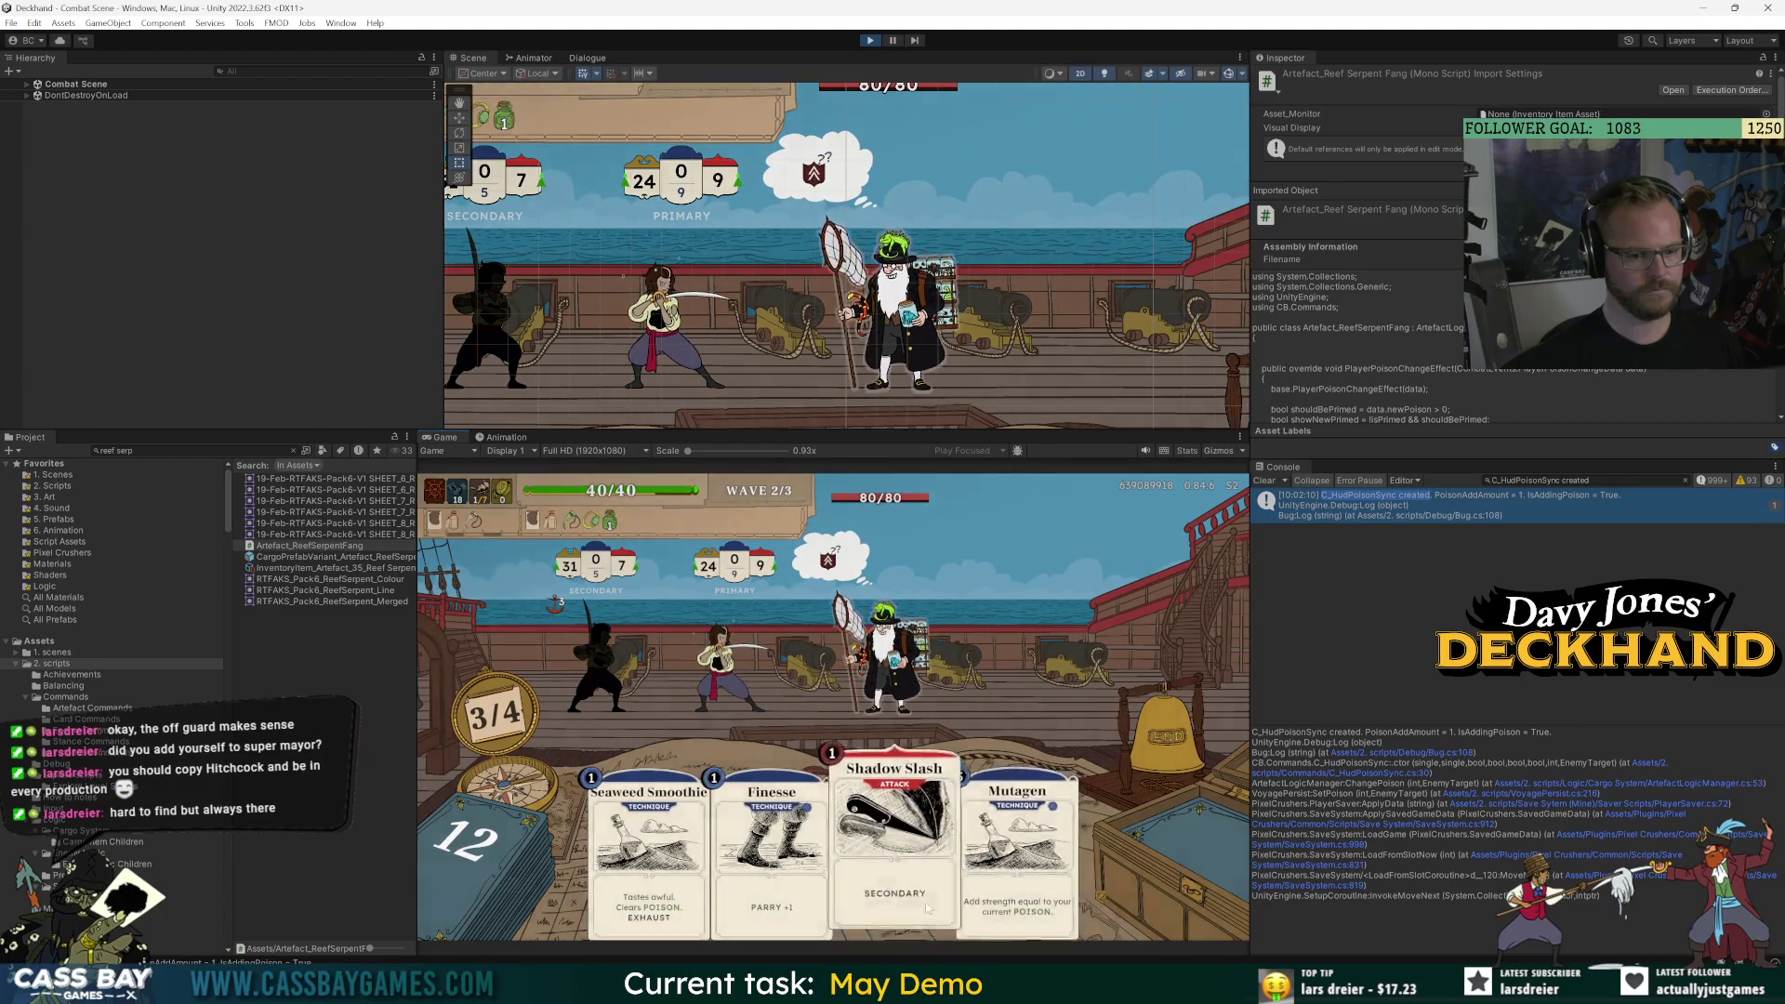
left_click(1164, 754)
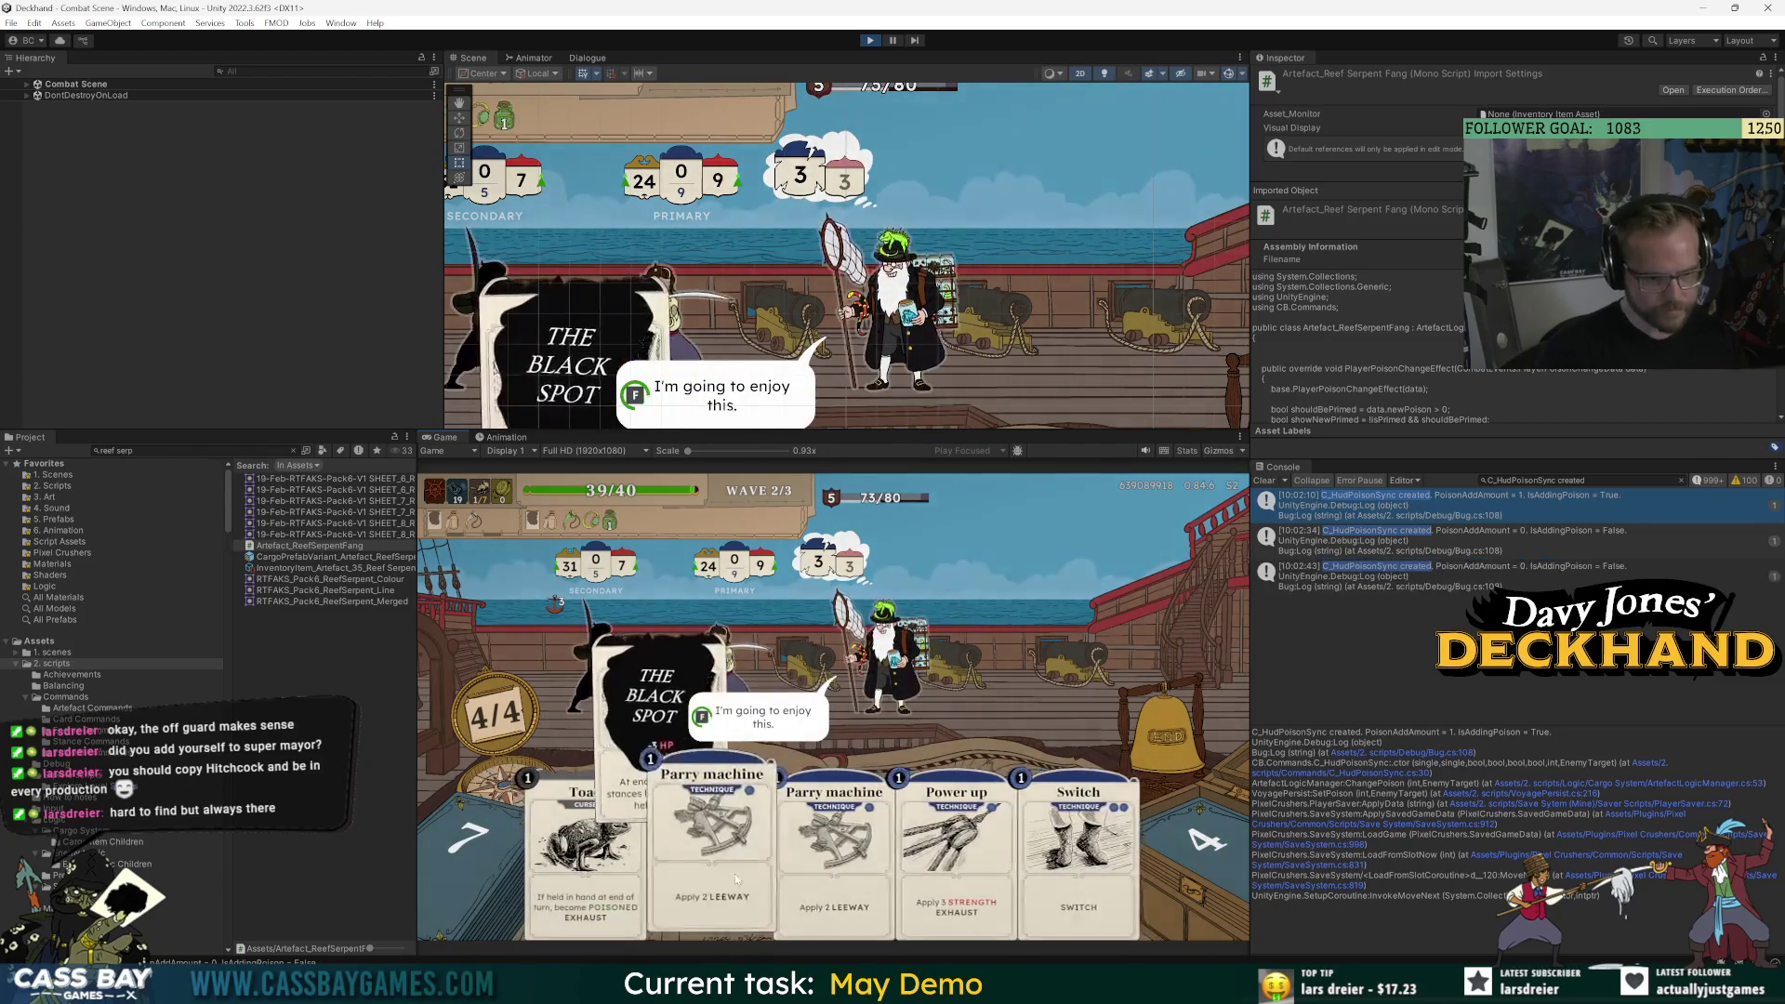
left_click_drag(723, 900, 677, 688)
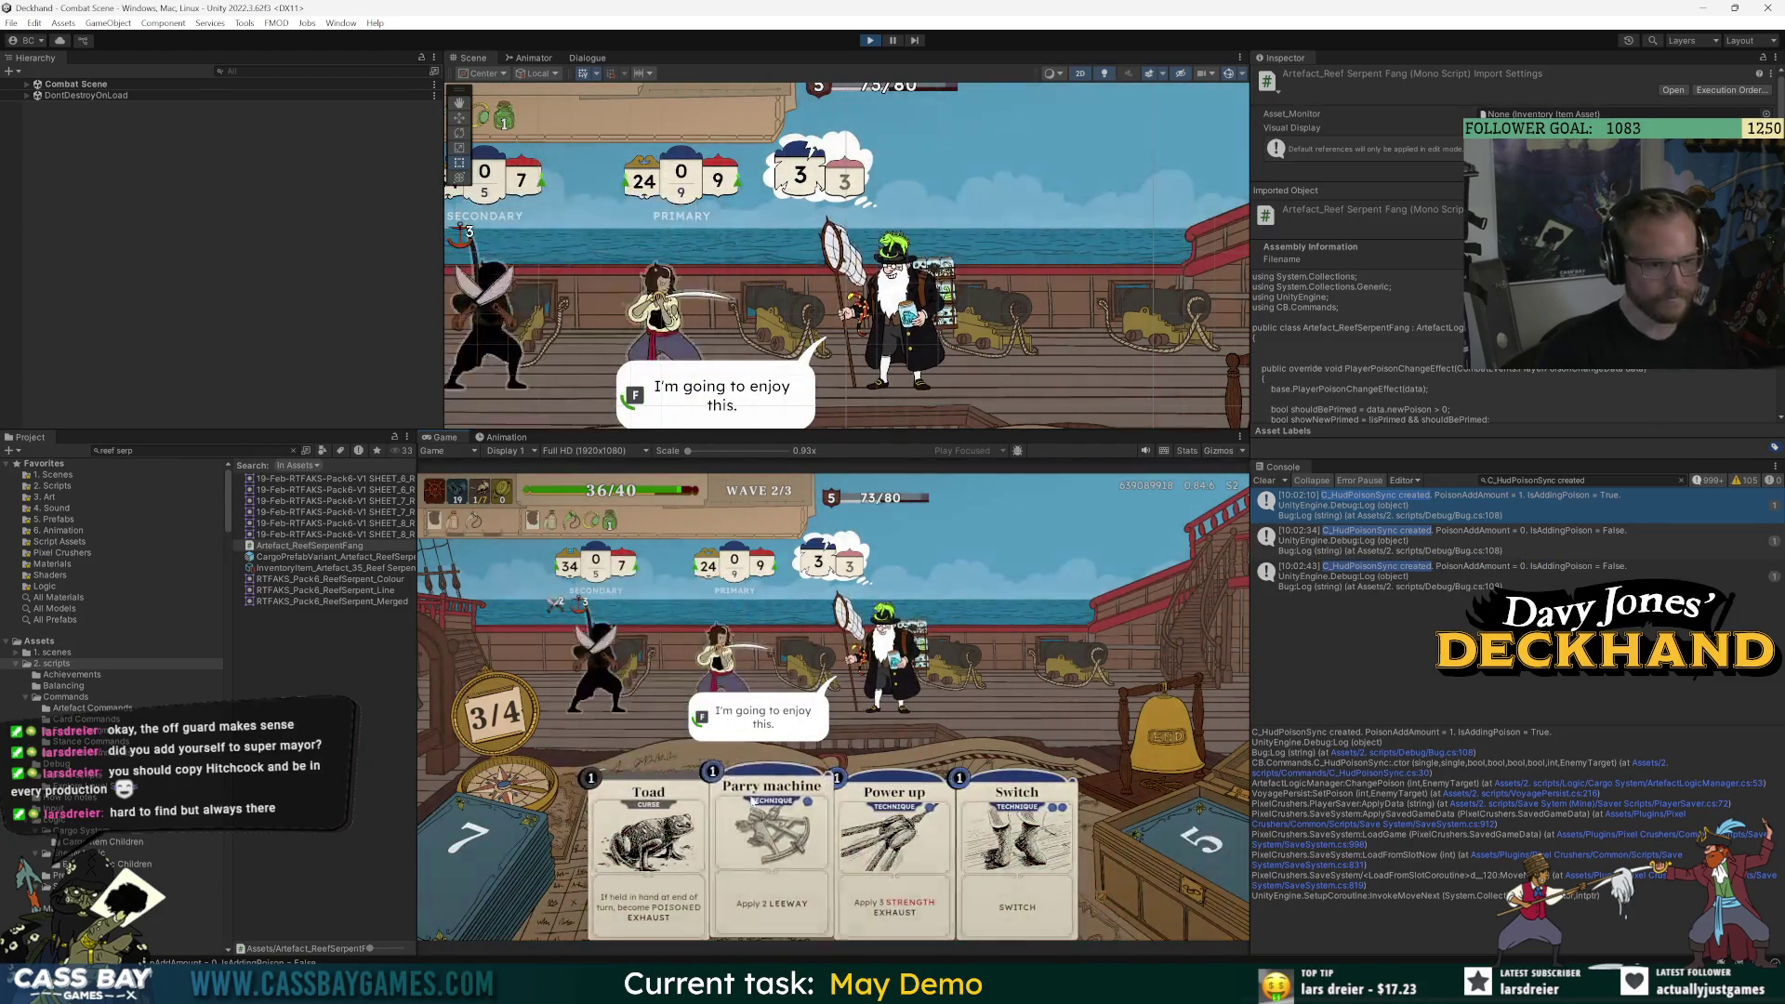
left_click(770, 855)
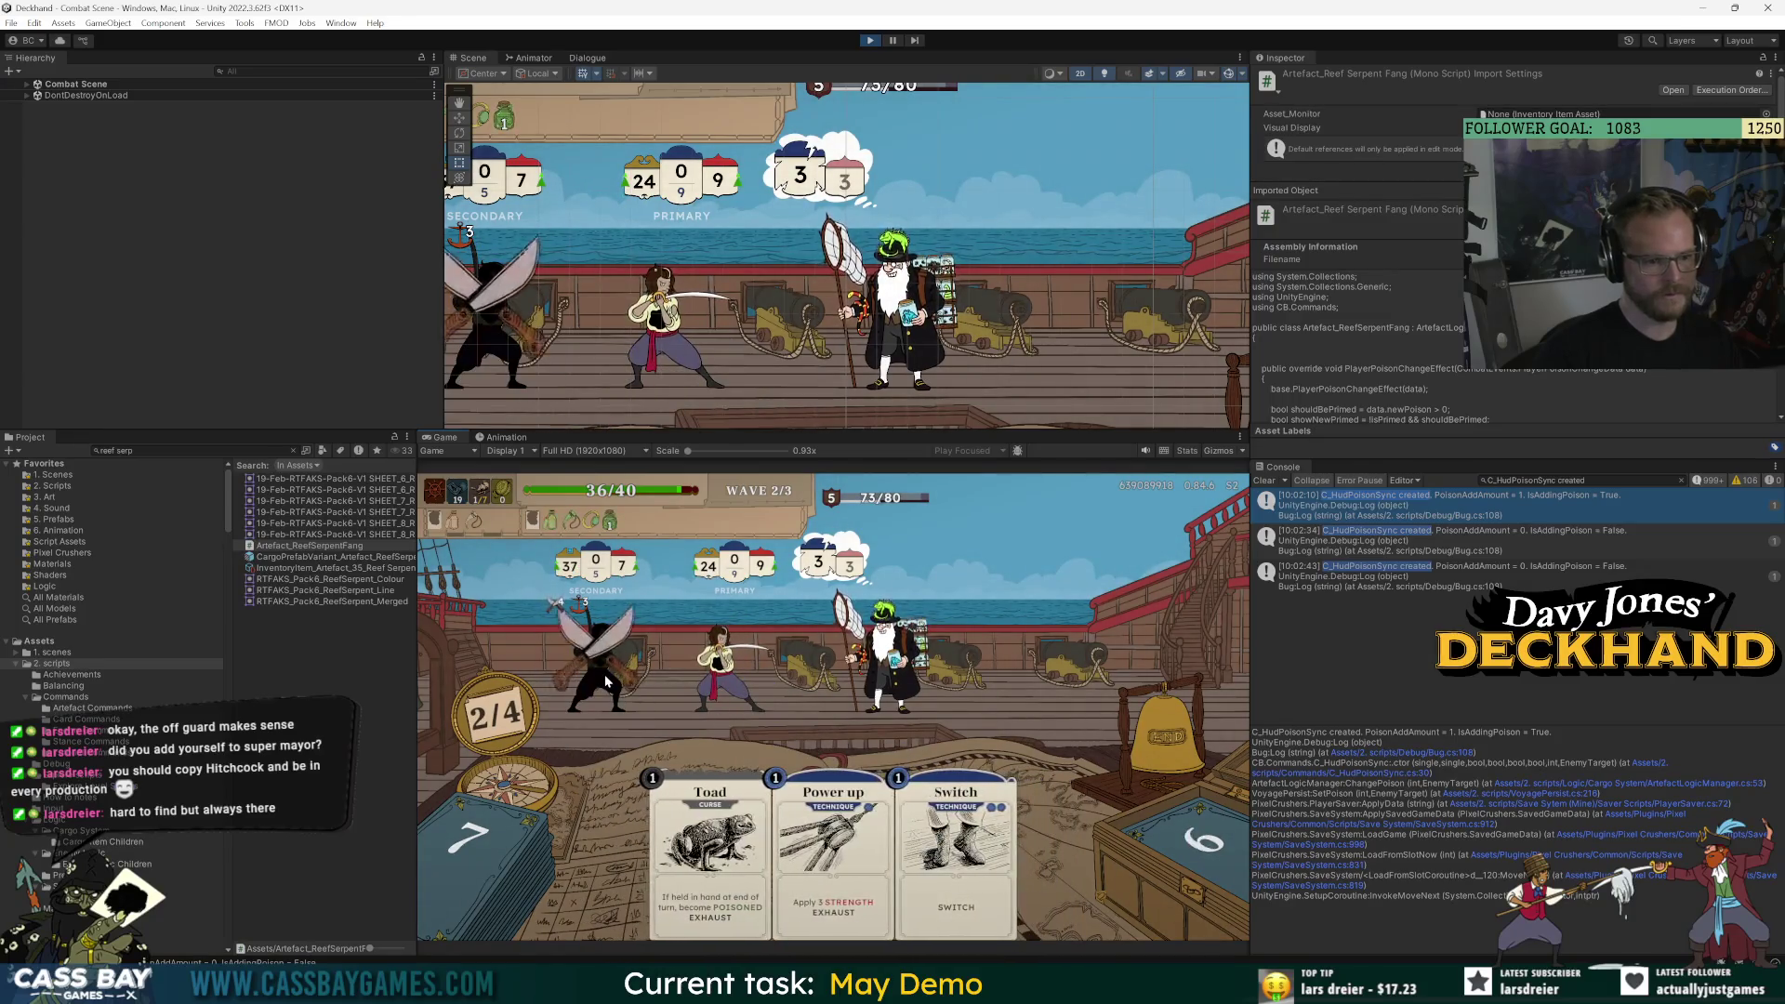
mouse_move(802, 872)
left_mouse_down()
mouse_move(604, 706)
mouse_move(558, 632)
left_mouse_up()
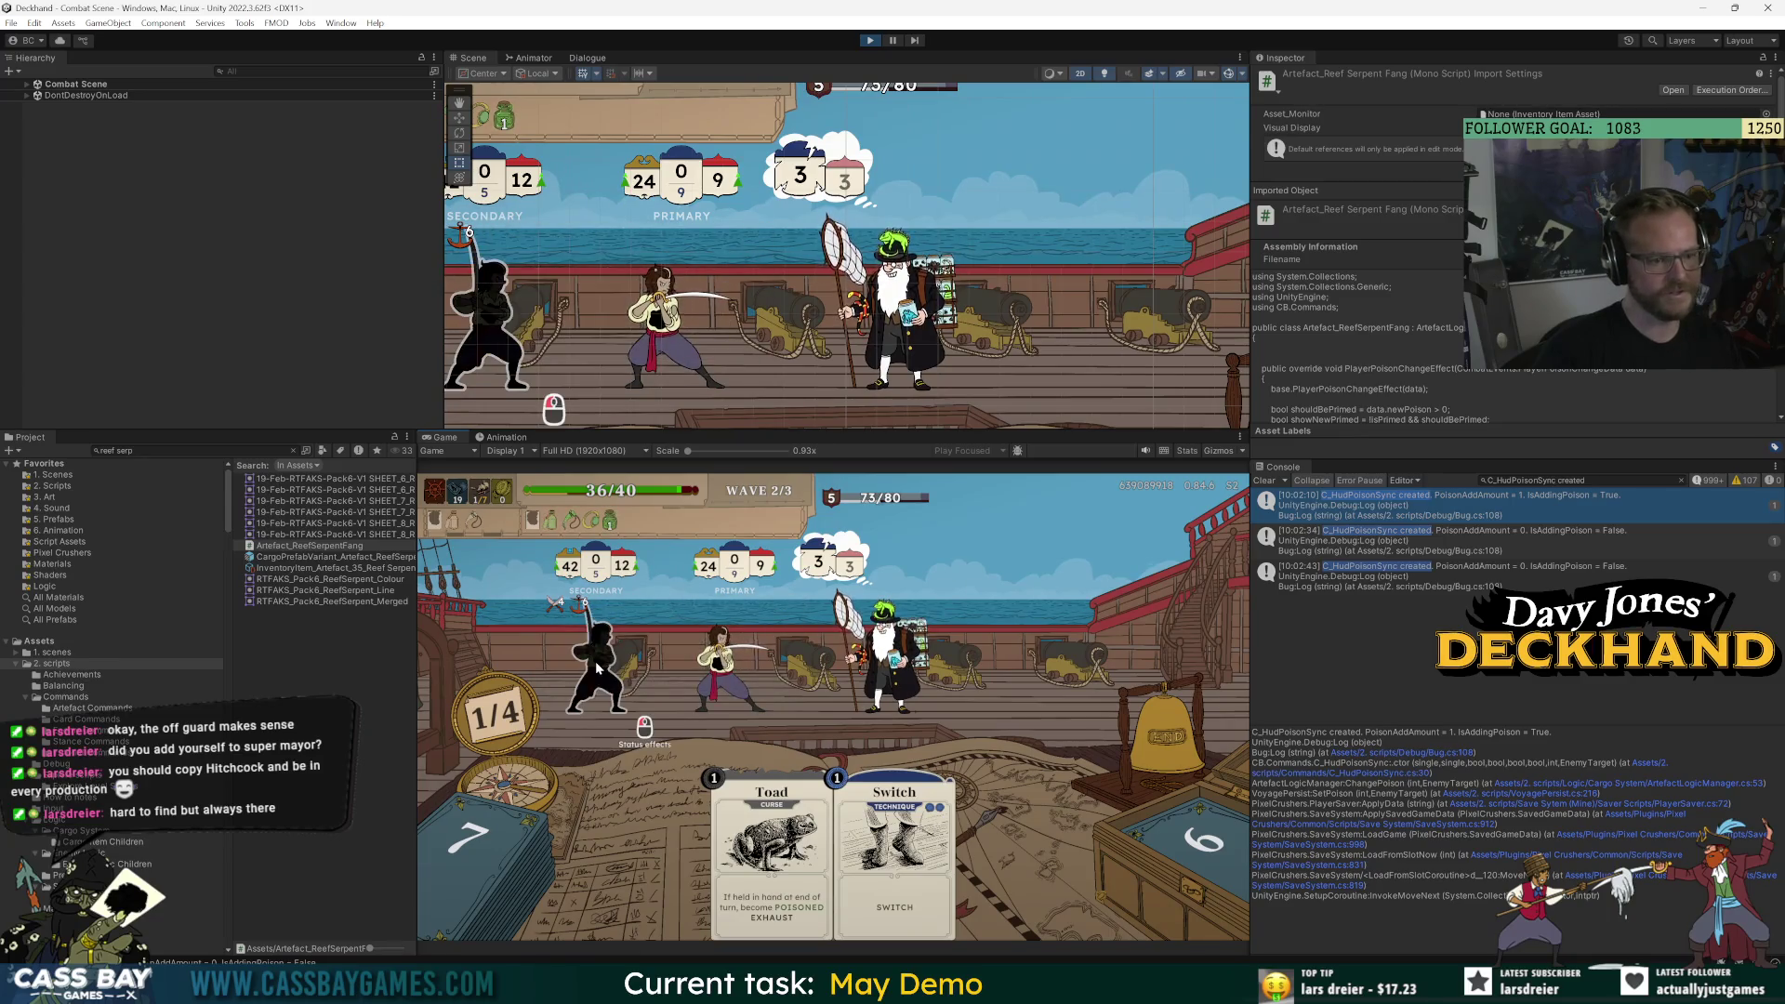
mouse_move(595, 661)
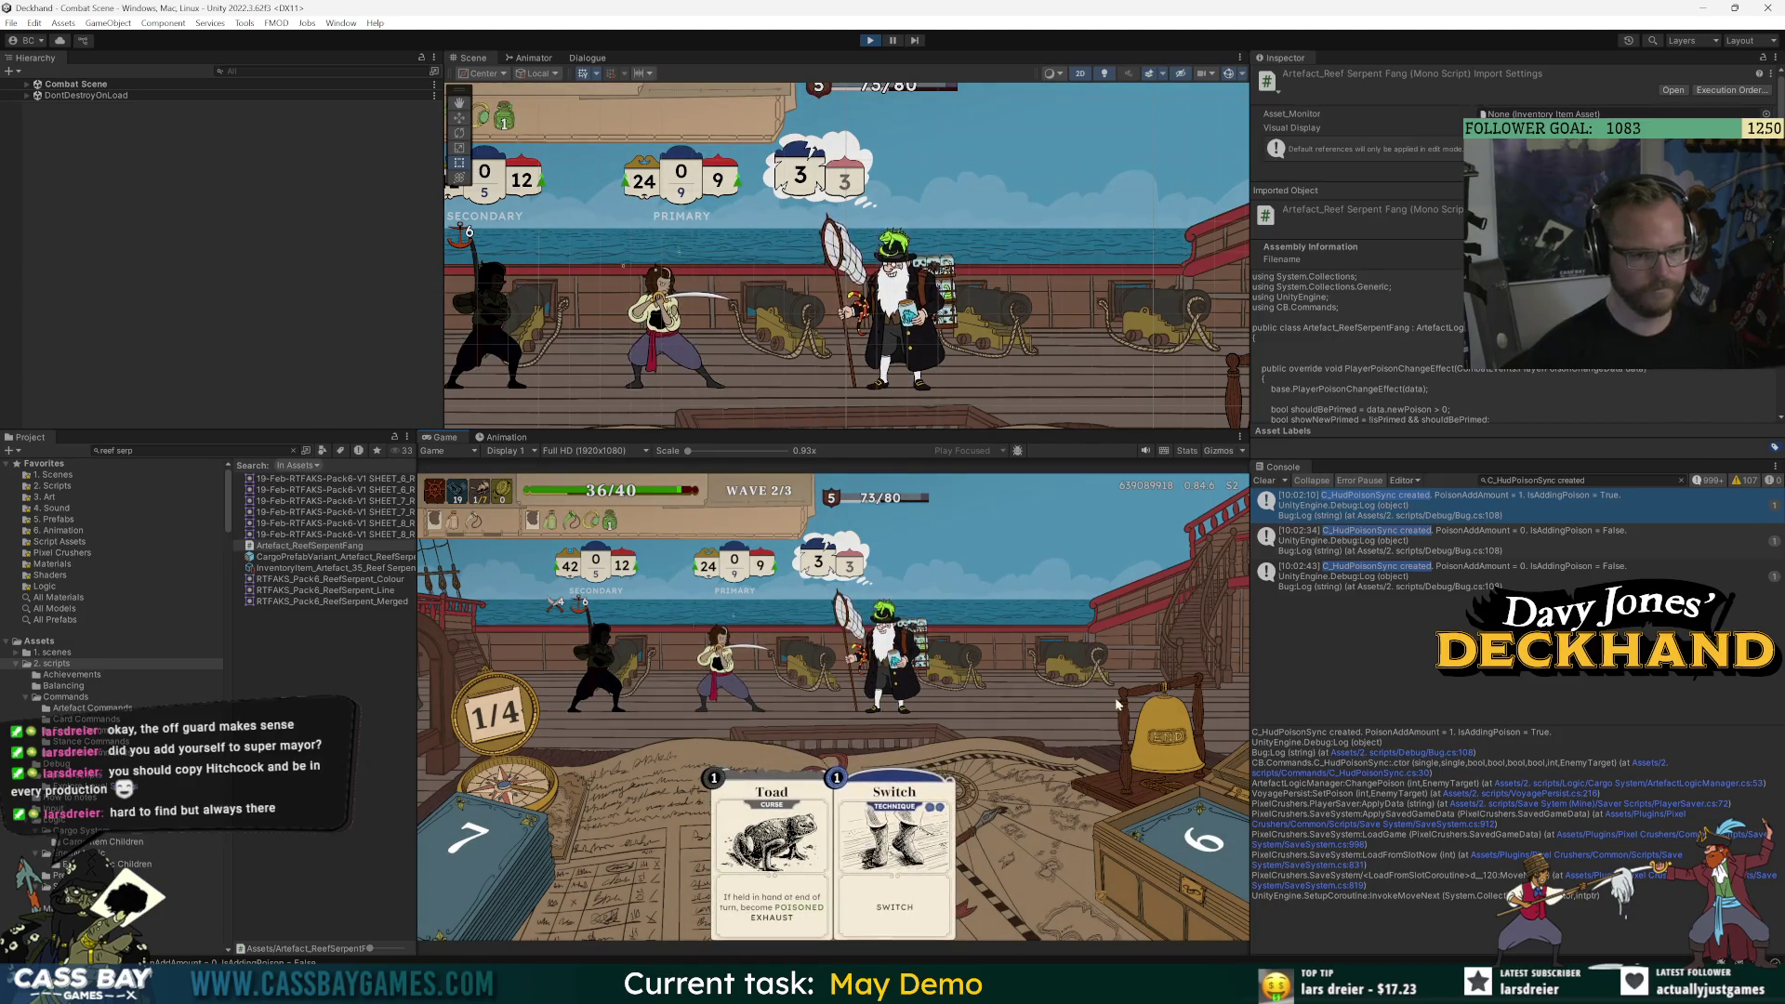
left_click(1158, 746)
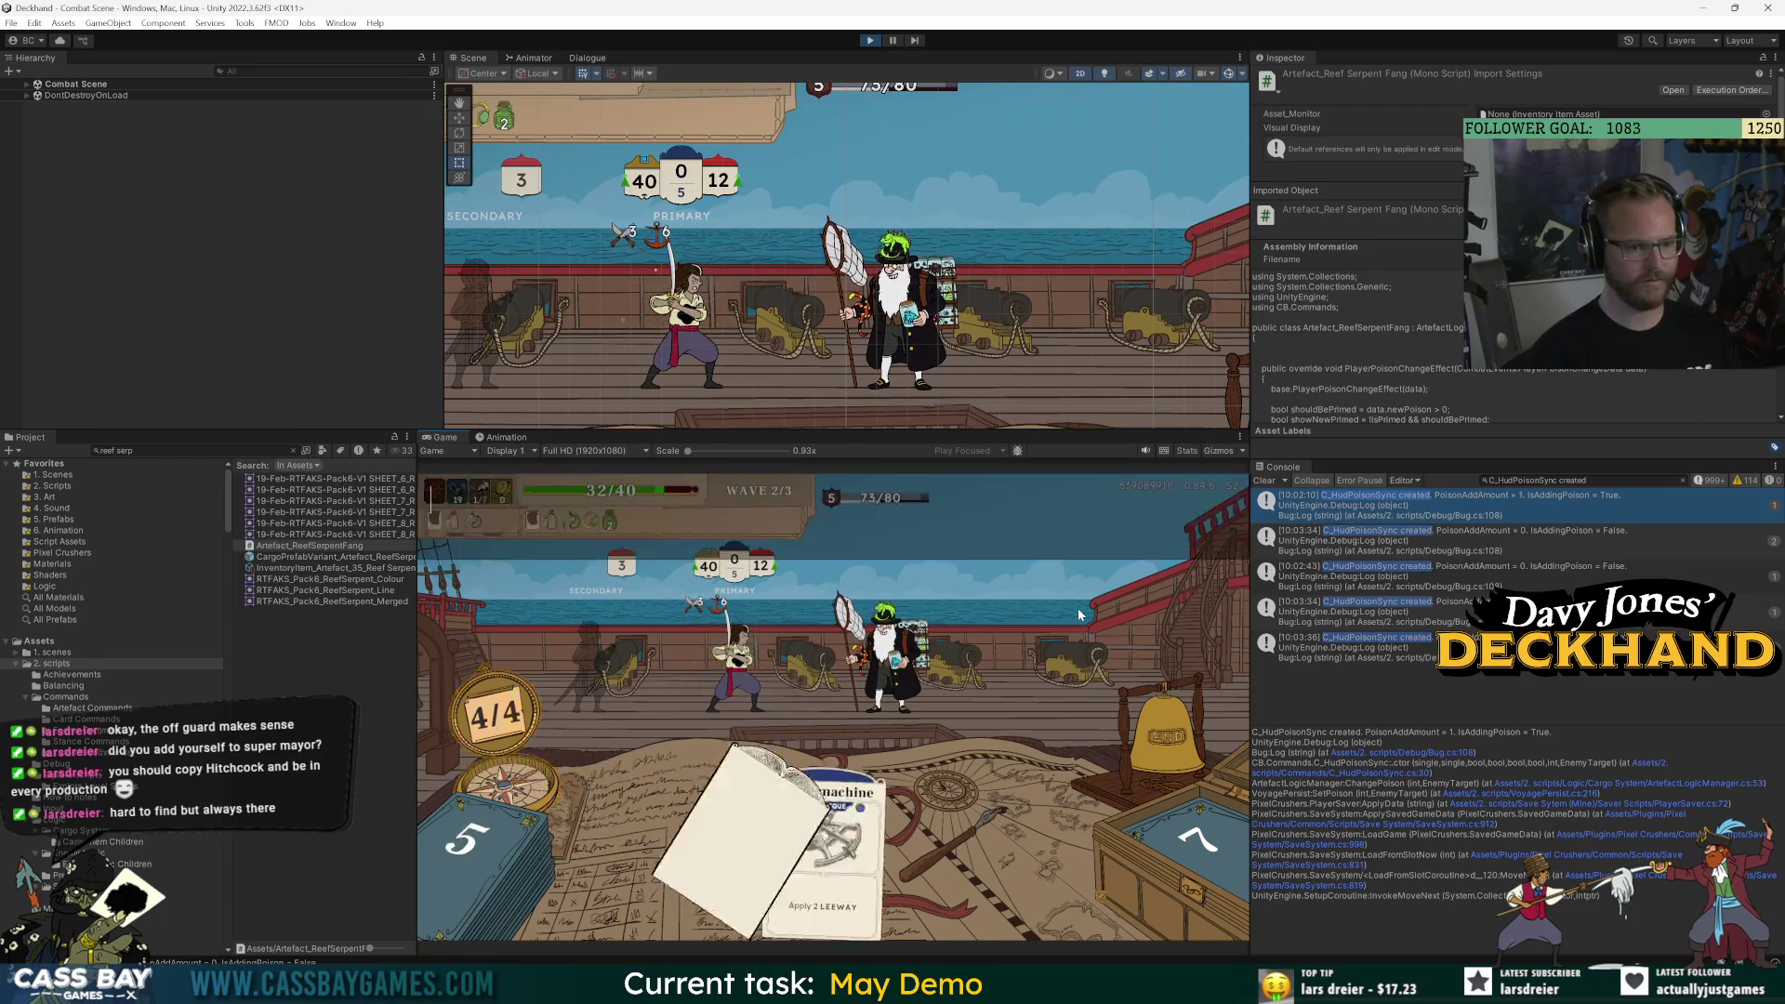
Win the wave with the 'win wave' cheat, take Strengthen as reward, and stop play mode.
type("win wave")
key("Return")
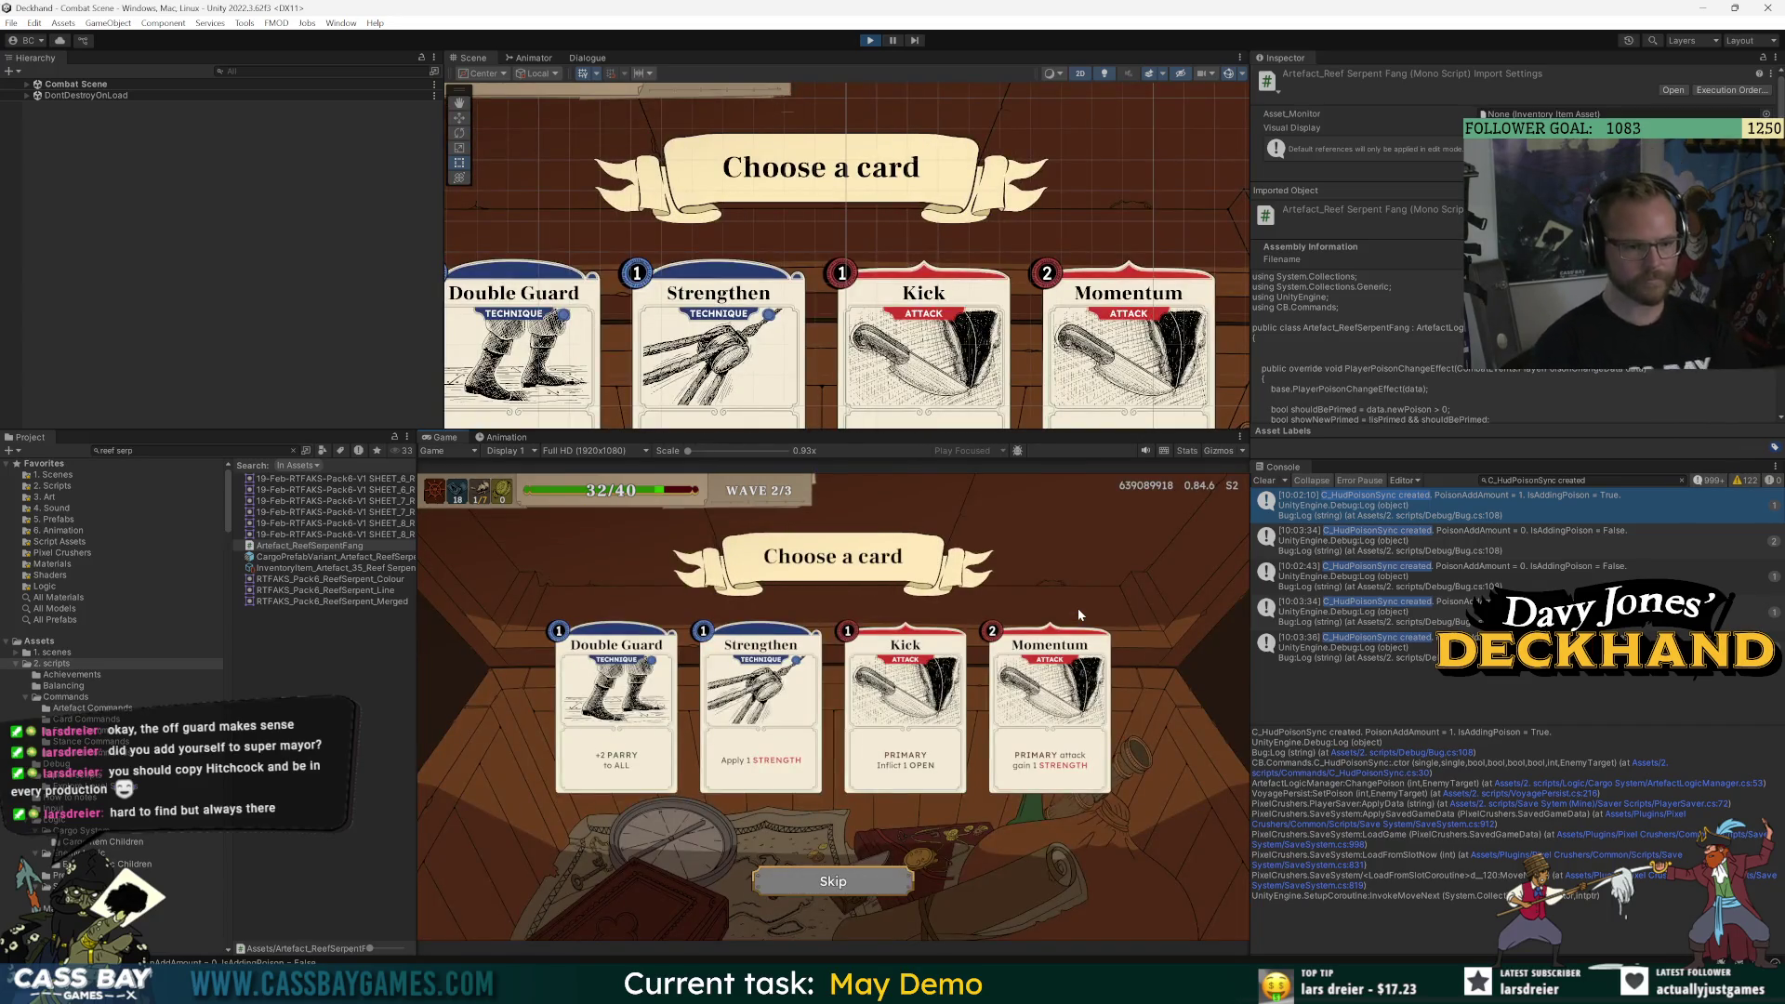
left_click(762, 725)
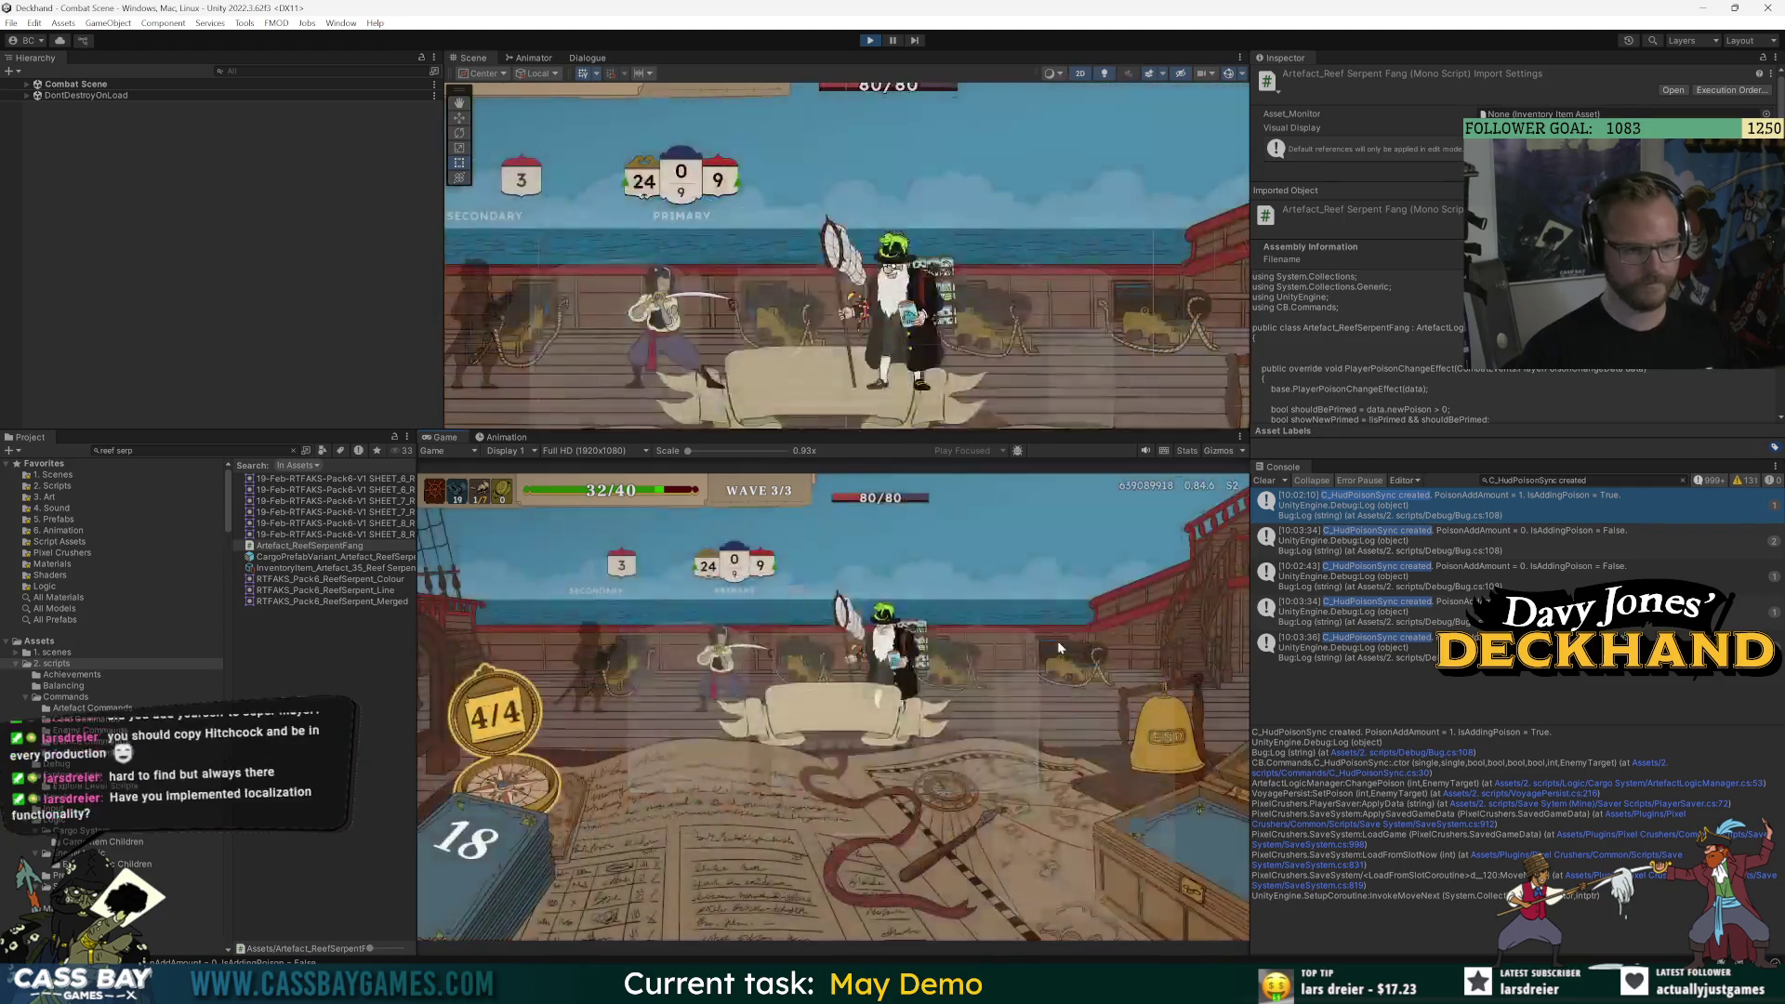
left_click(870, 43)
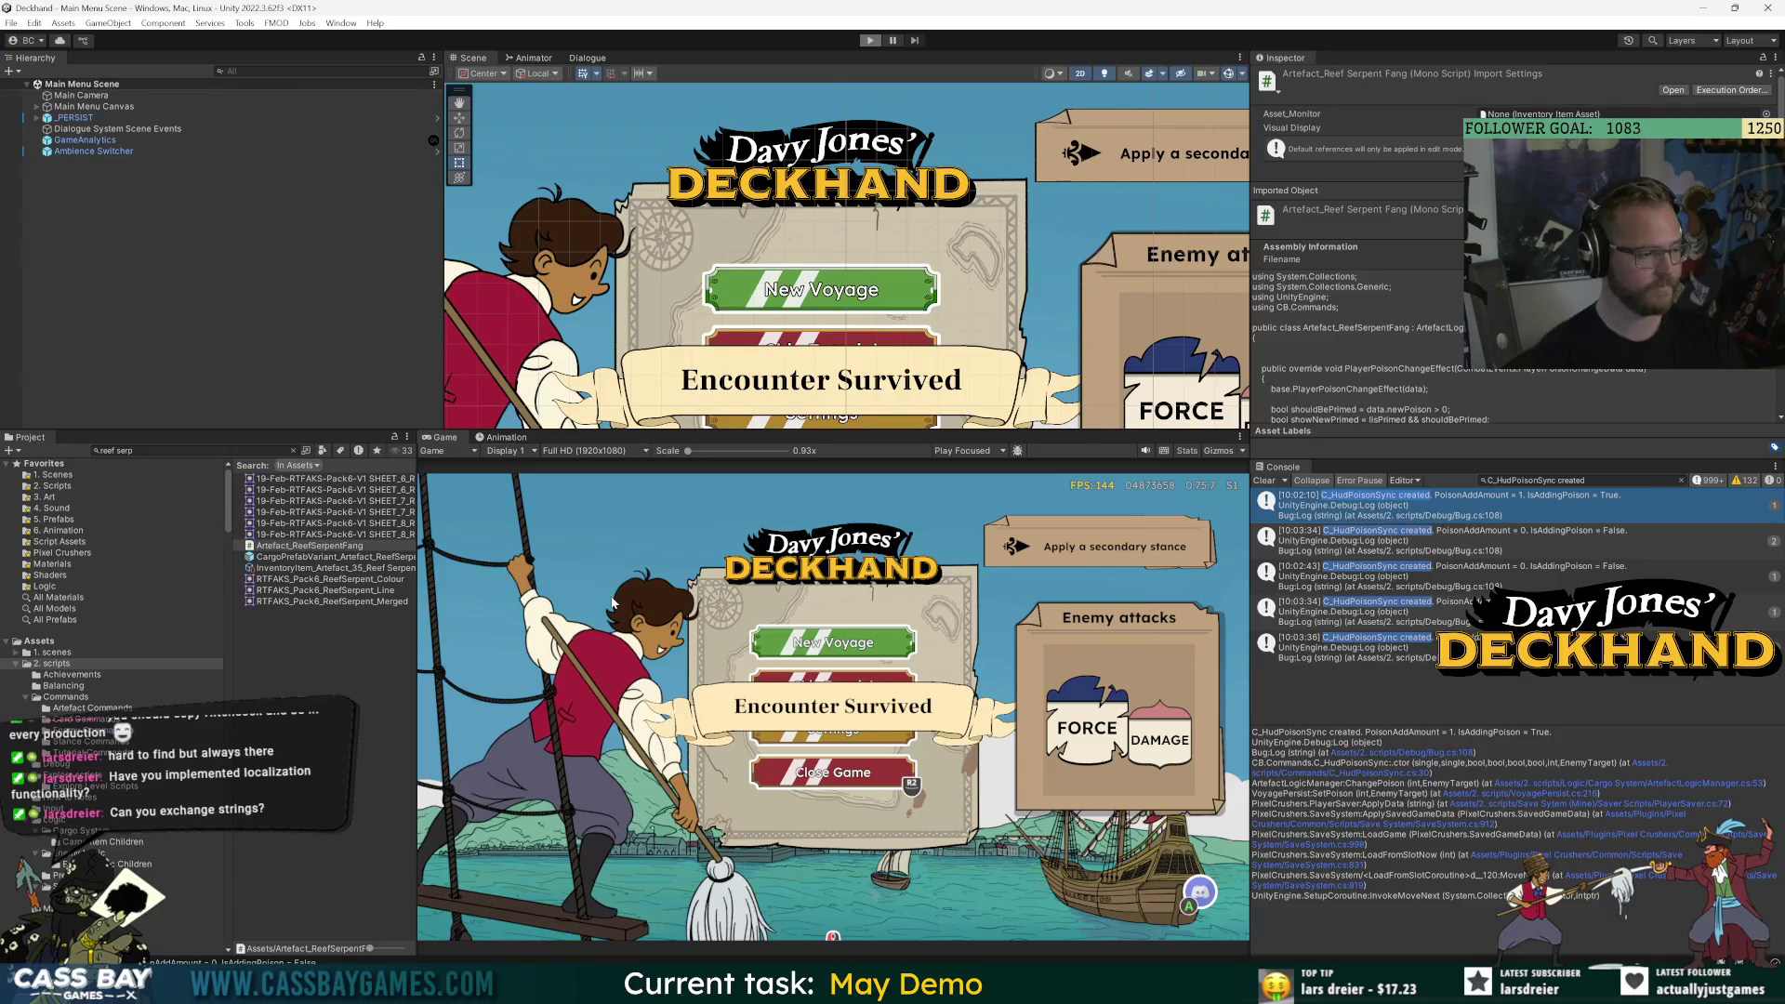
key("ctrl+p")
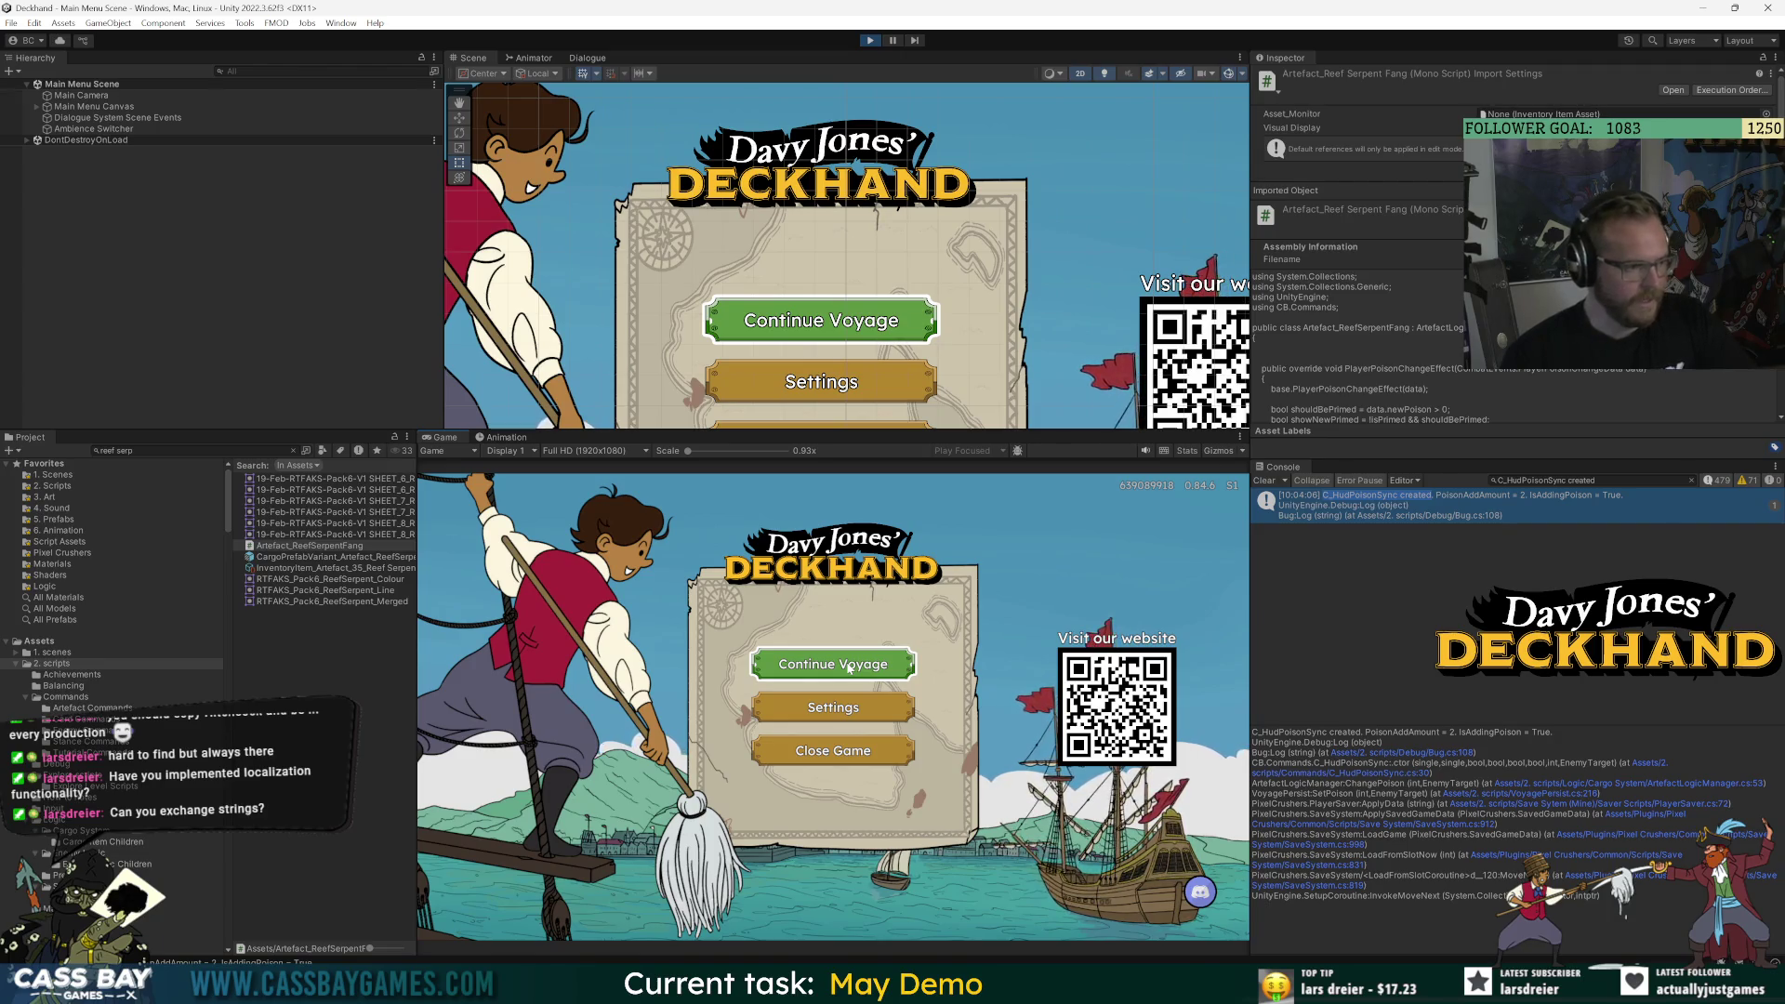
left_click(850, 666)
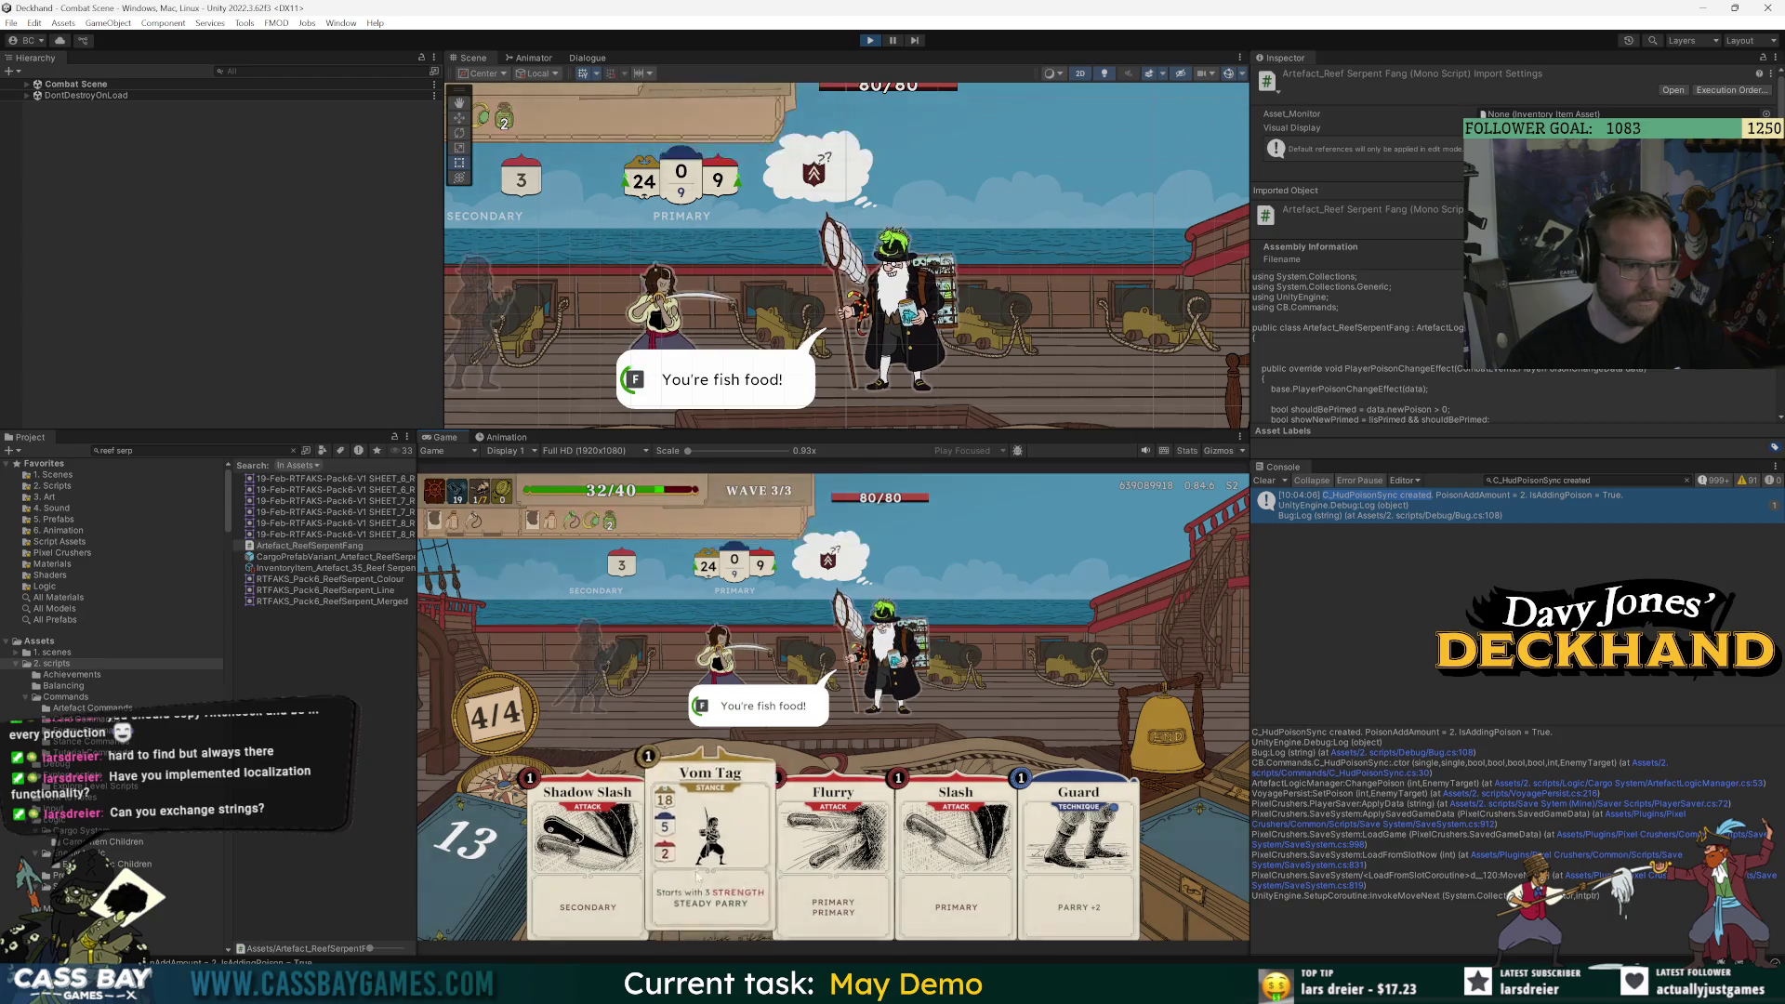
key("ctrl+p")
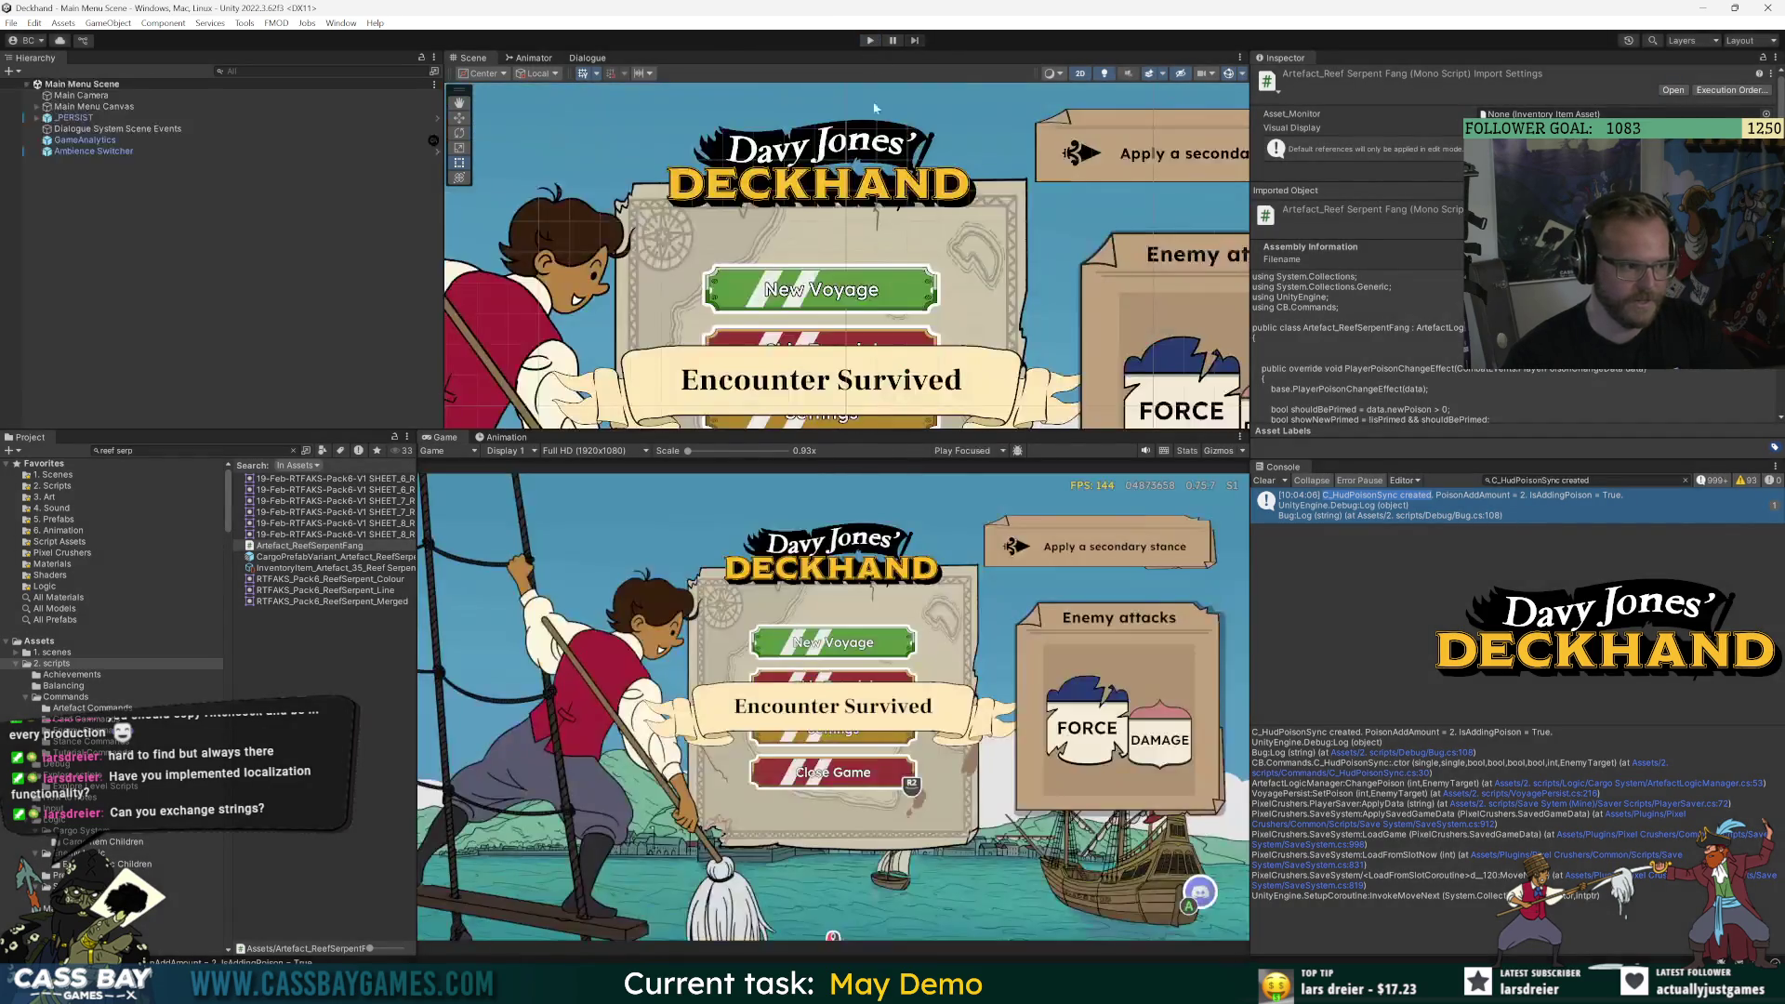
mouse_move(1094, 985)
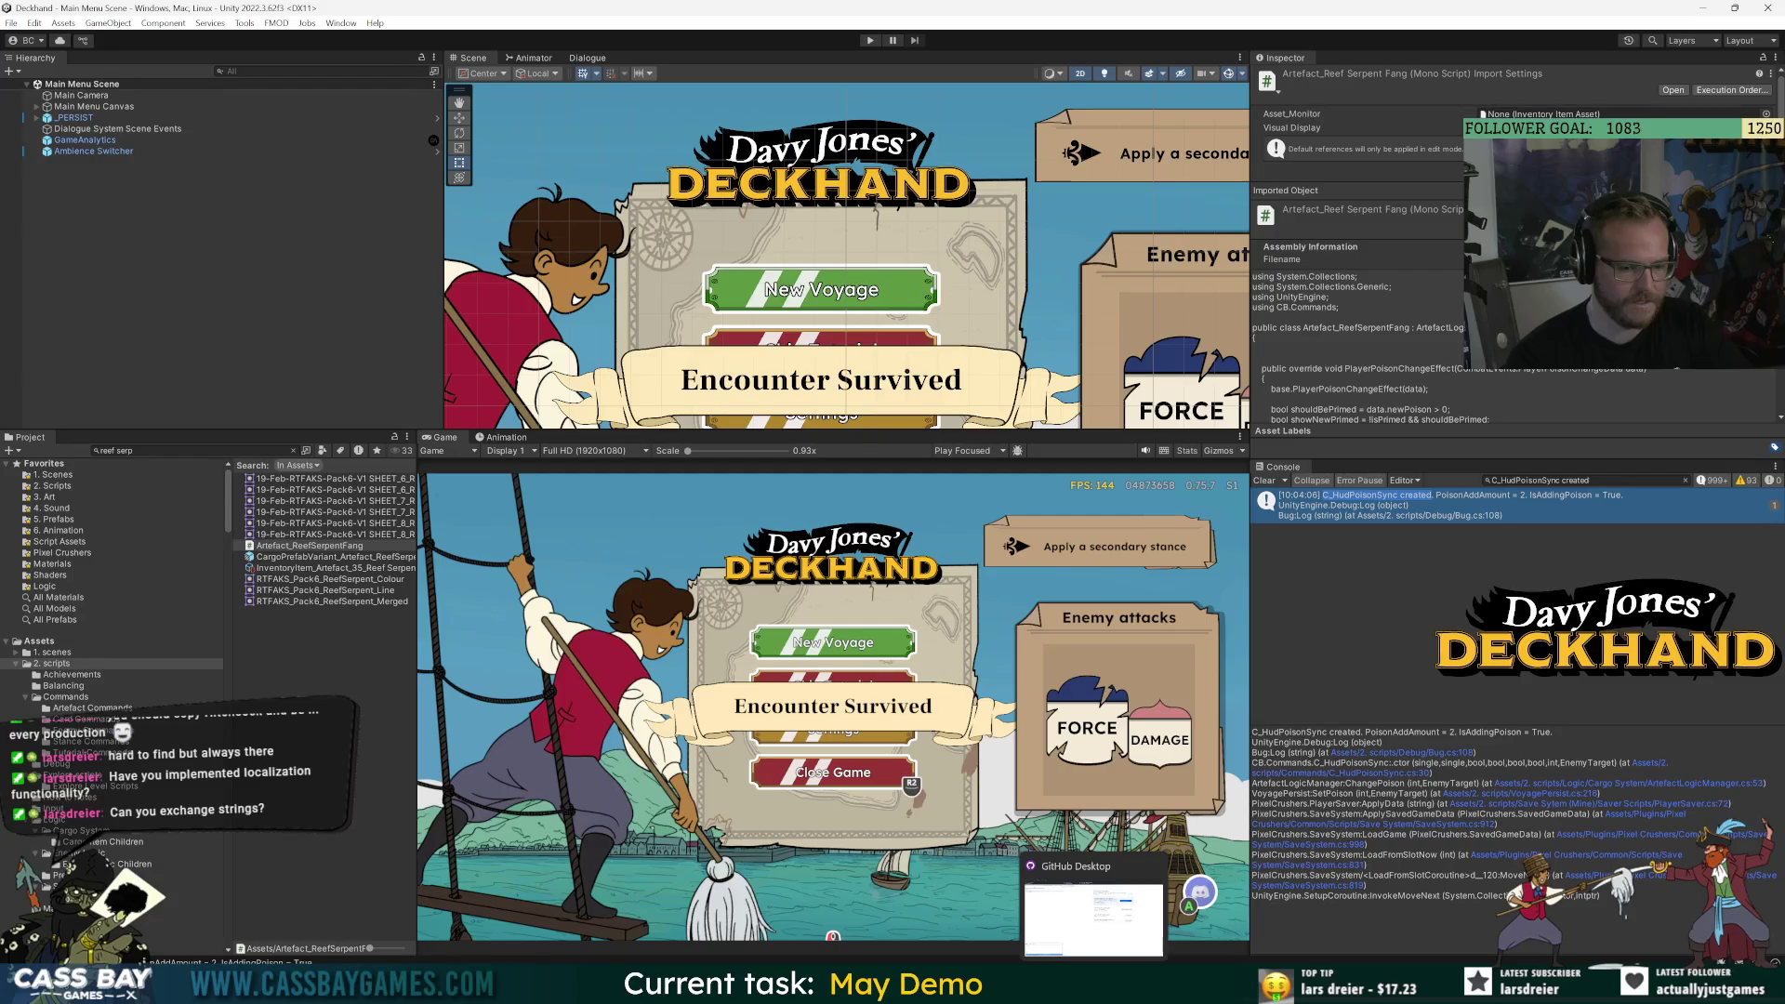
Commit the three files to DEV2-Bug-fixing as 'fixed poison visual error at start of combat' and push to origin.
left_click(1093, 918)
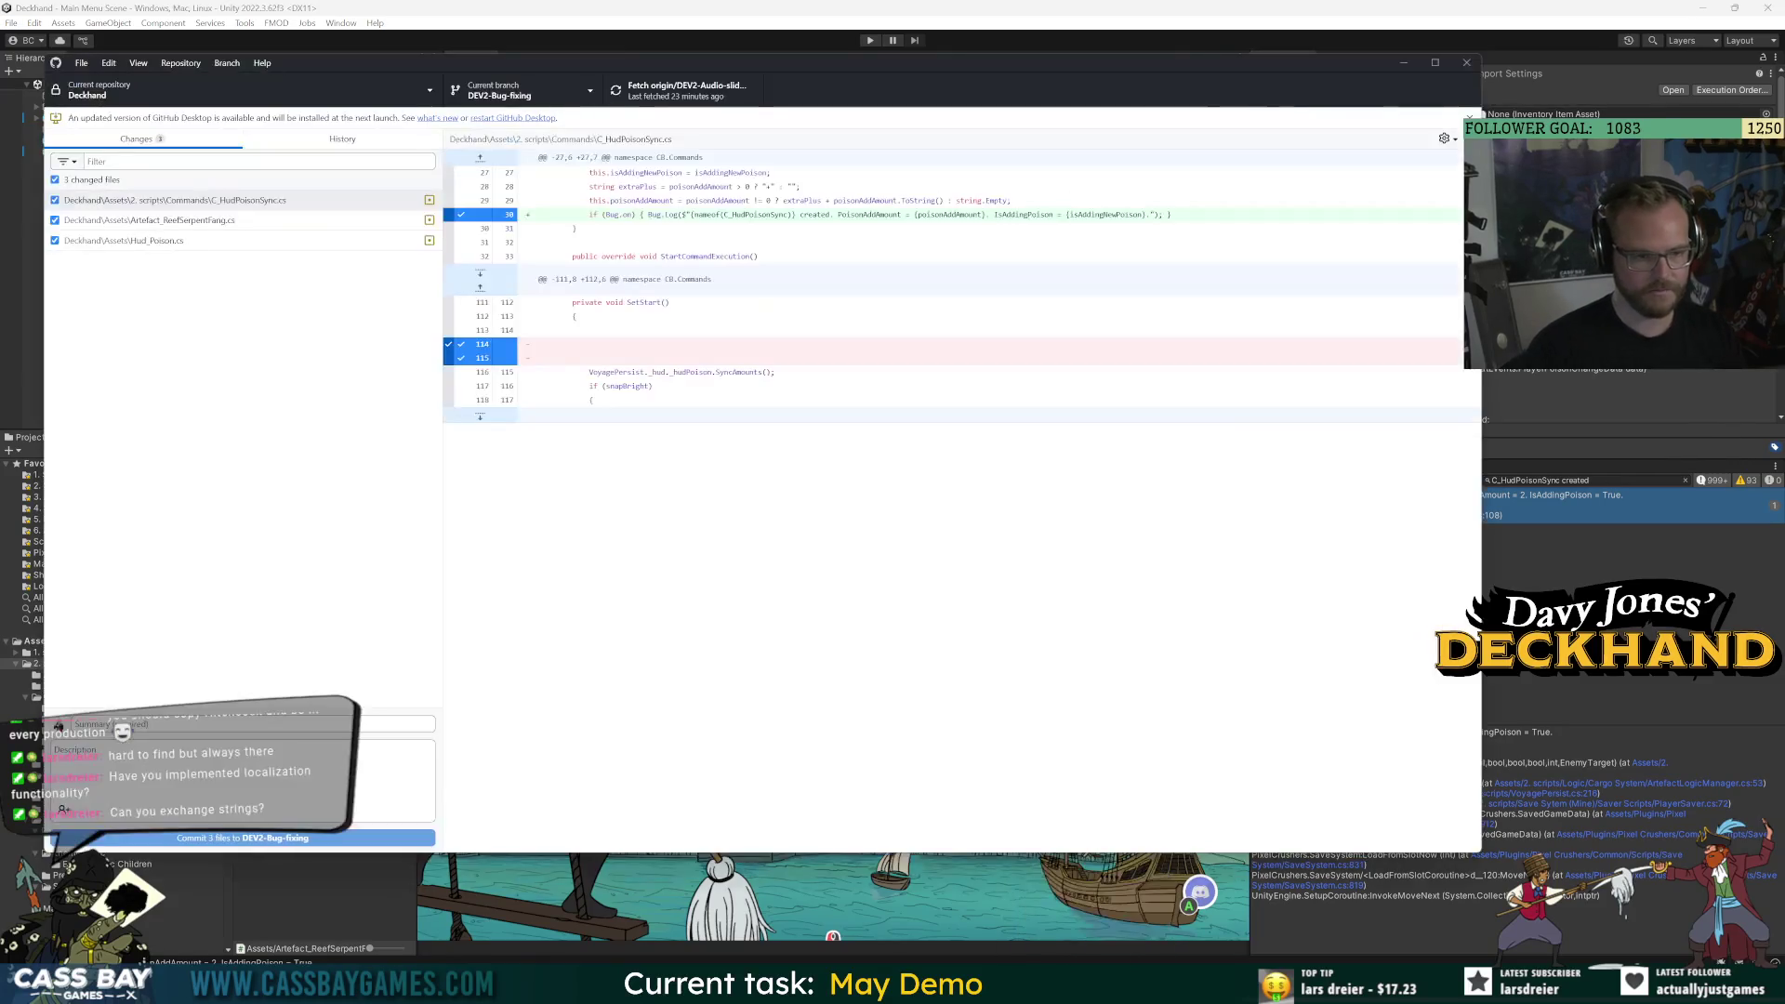
type("fixed poison visual error at star")
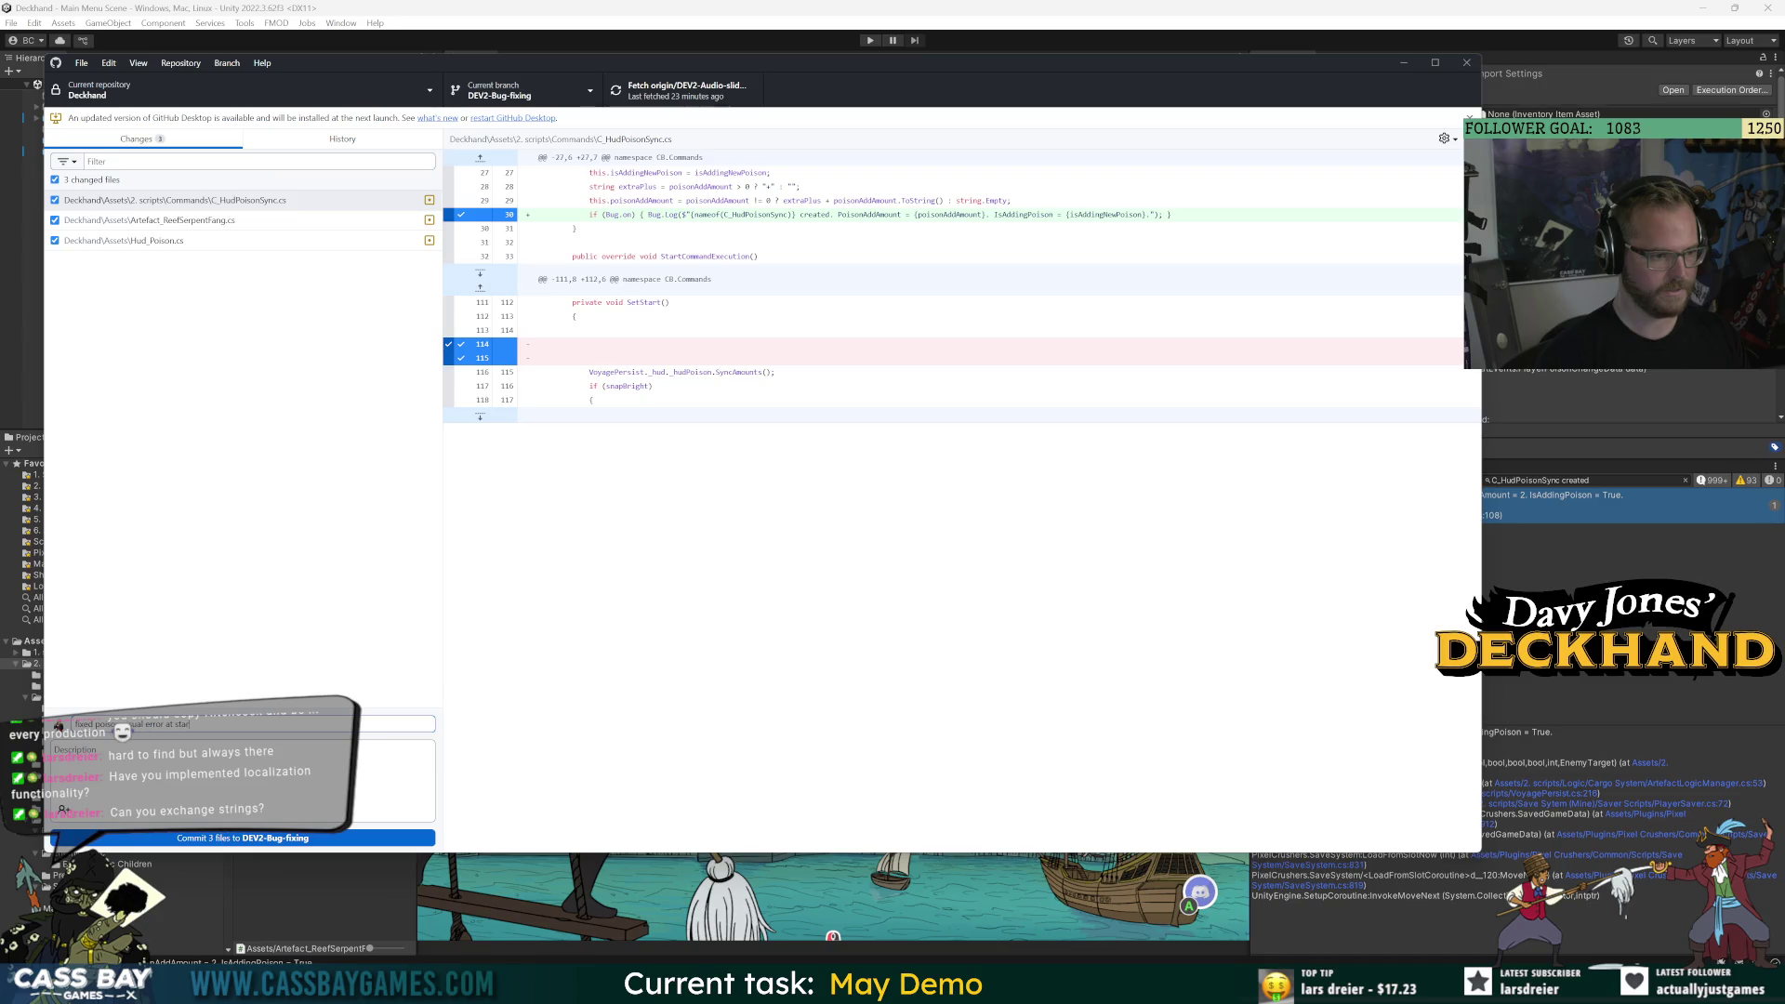
type("mbat")
key("ctrl+Return")
left_click(1128, 271)
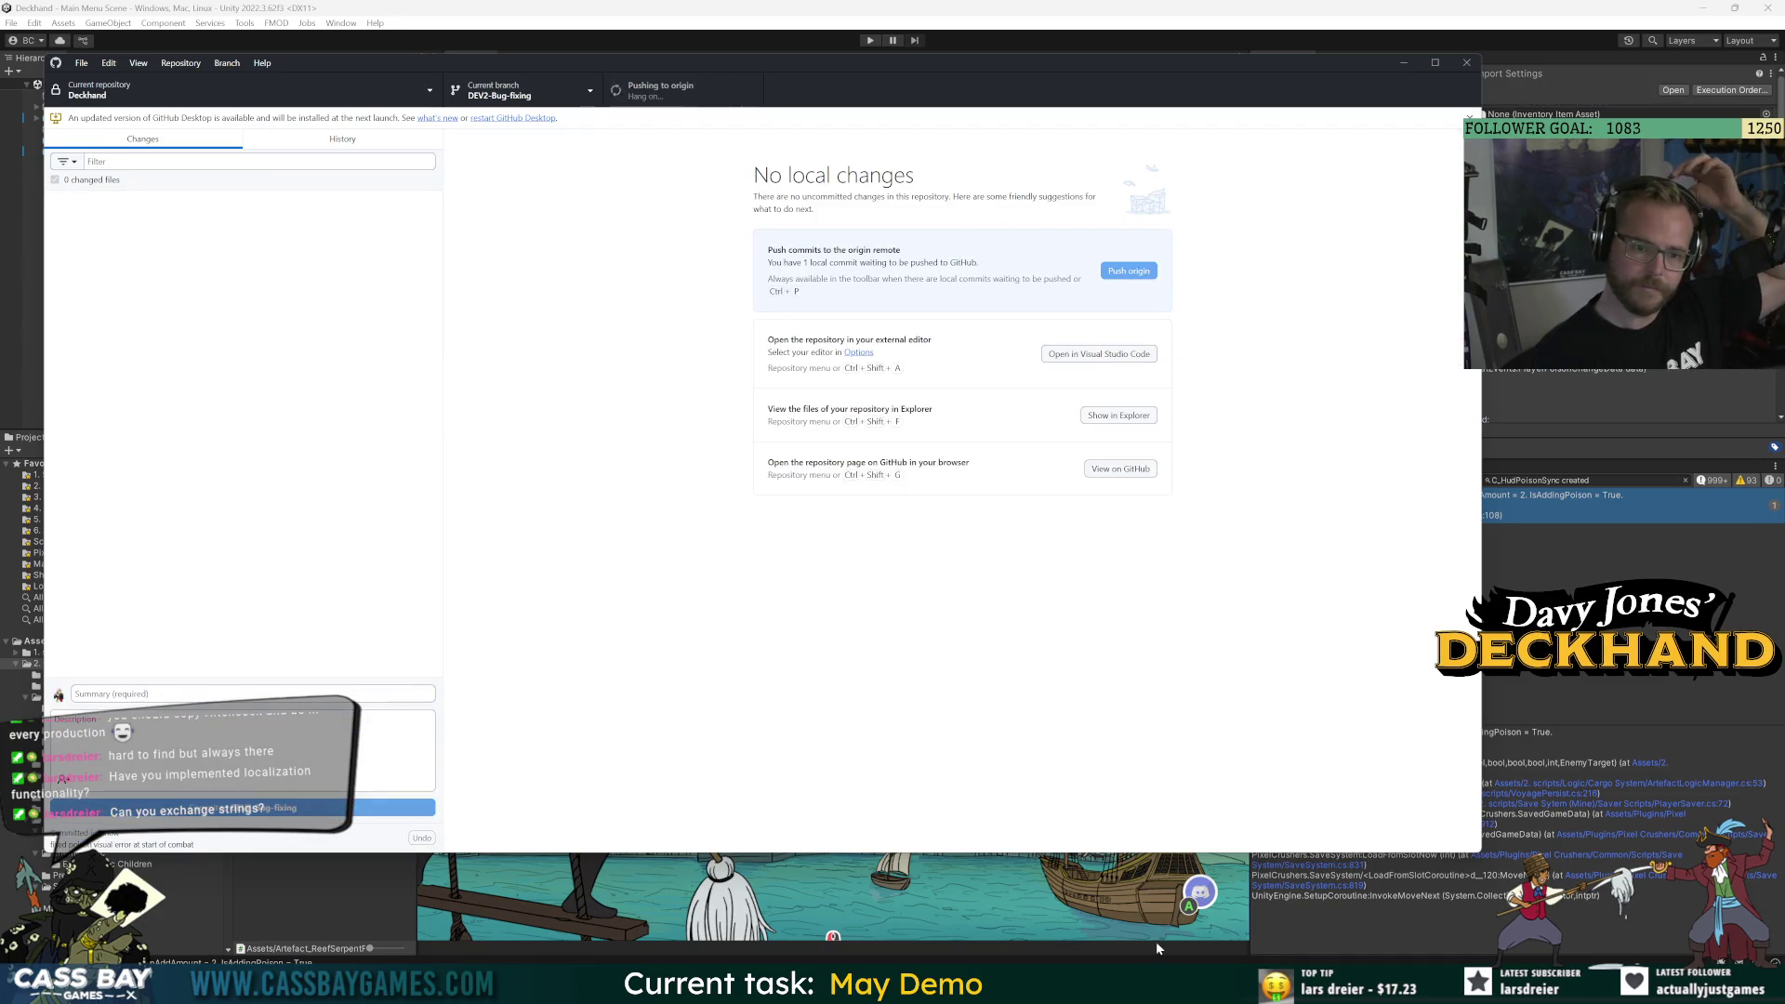
mouse_move(1033, 987)
left_click(1032, 915)
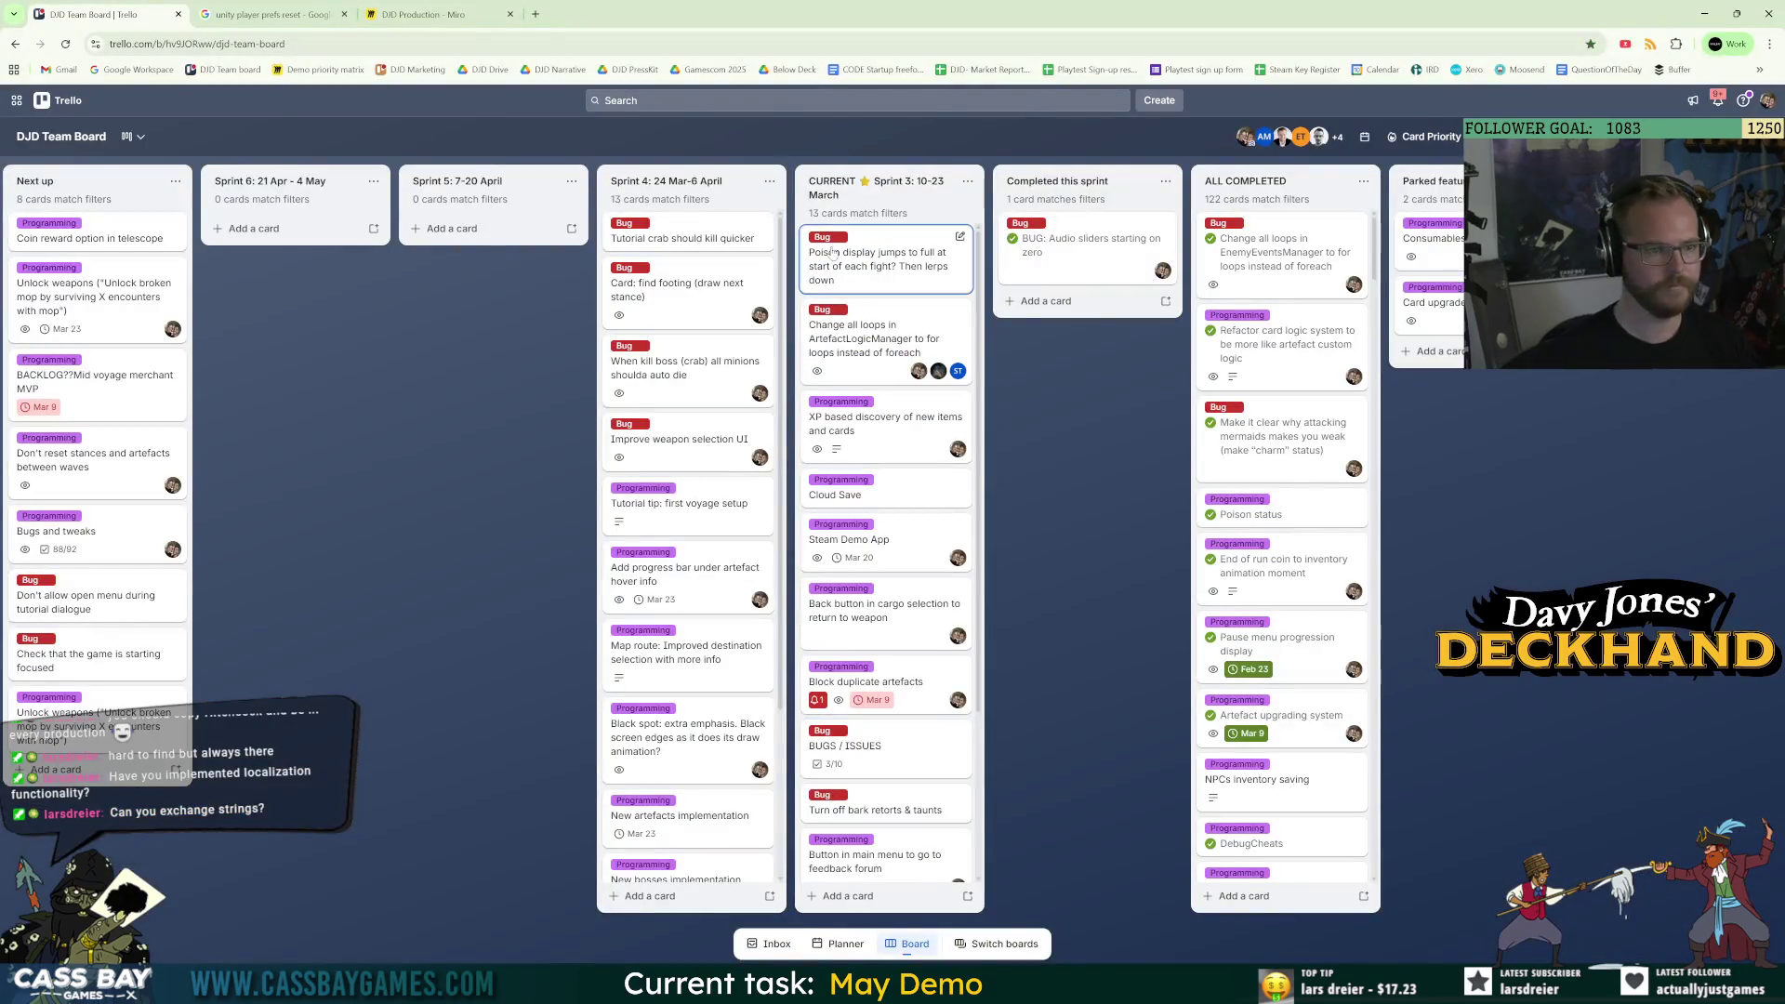
Move the poison display bug card into Completed this sprint, then return to Unity.
left_click_drag(884, 688, 1065, 237)
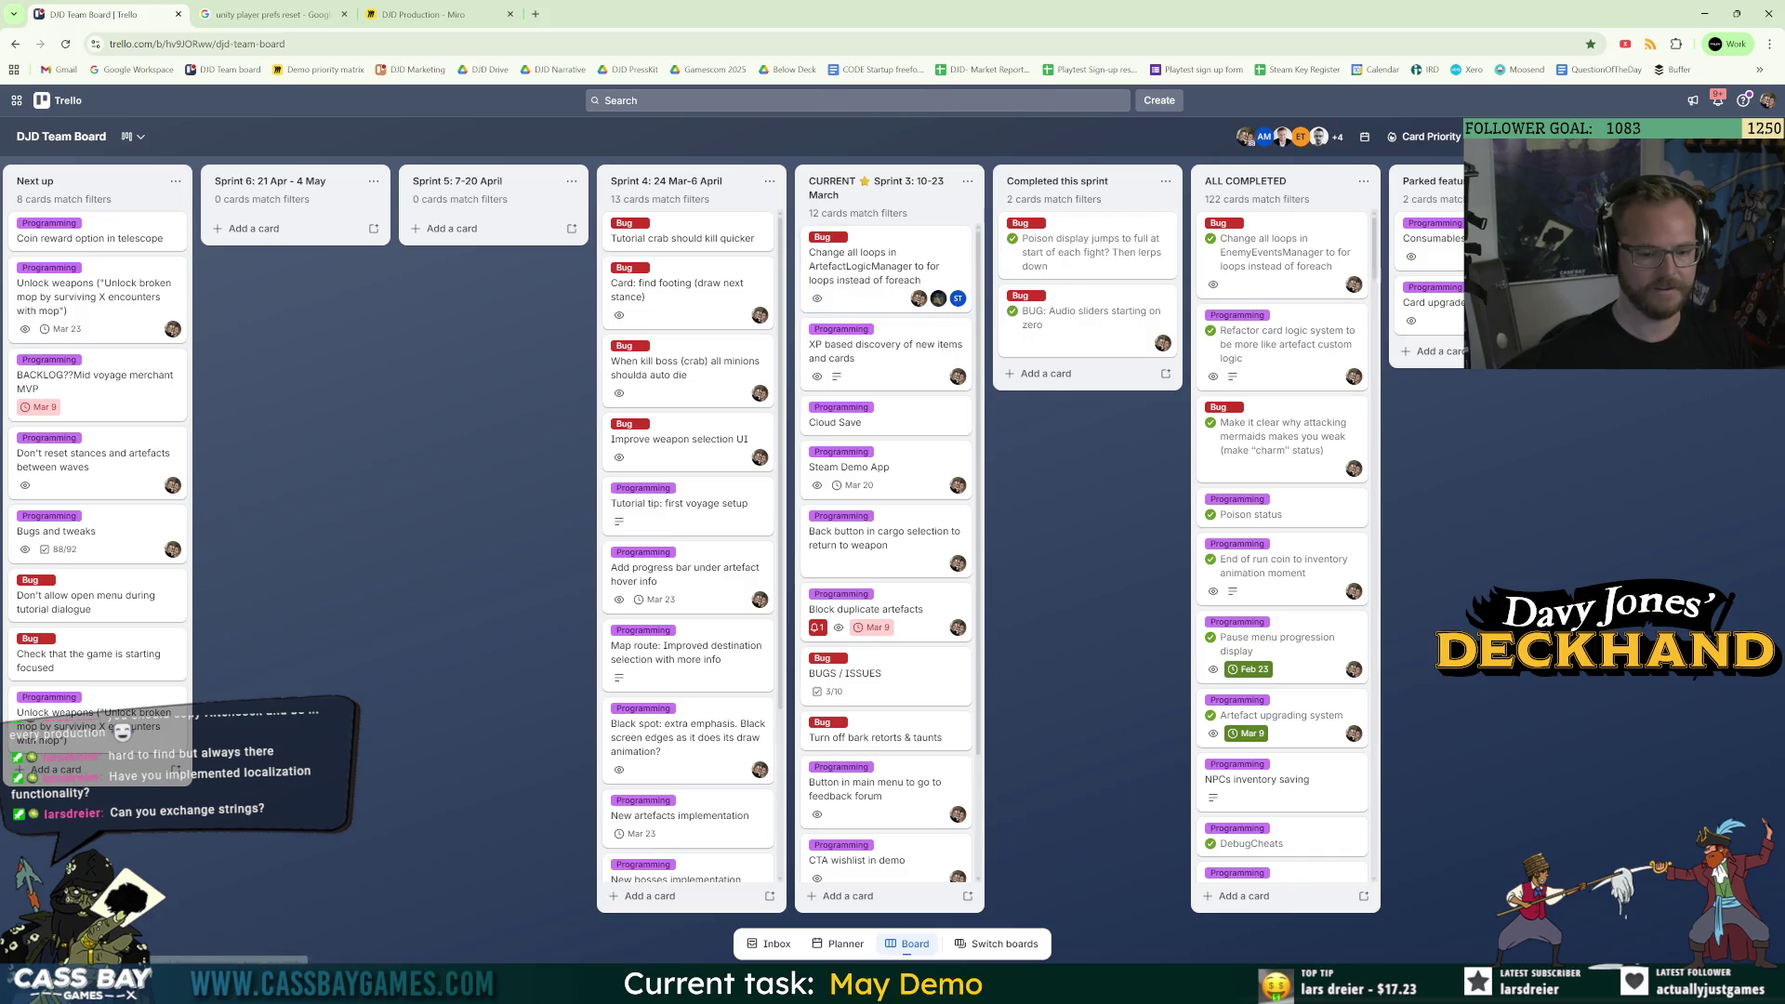
key("alt+Tab")
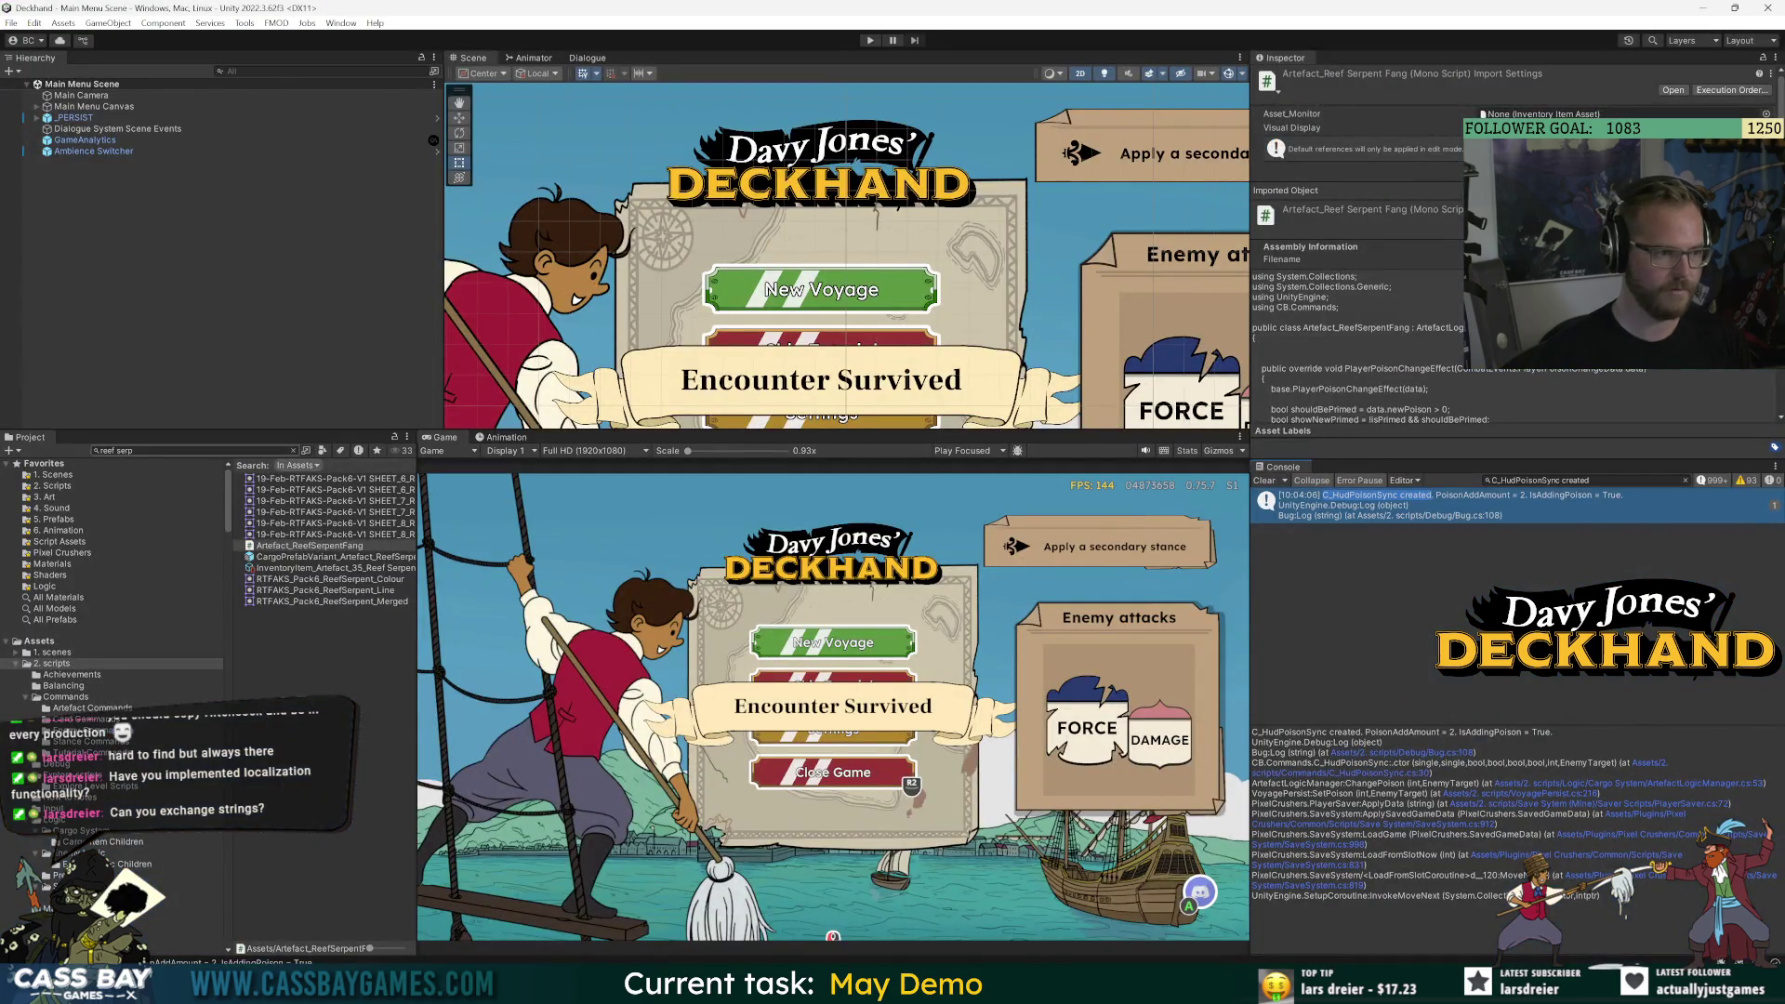
key("alt+Tab")
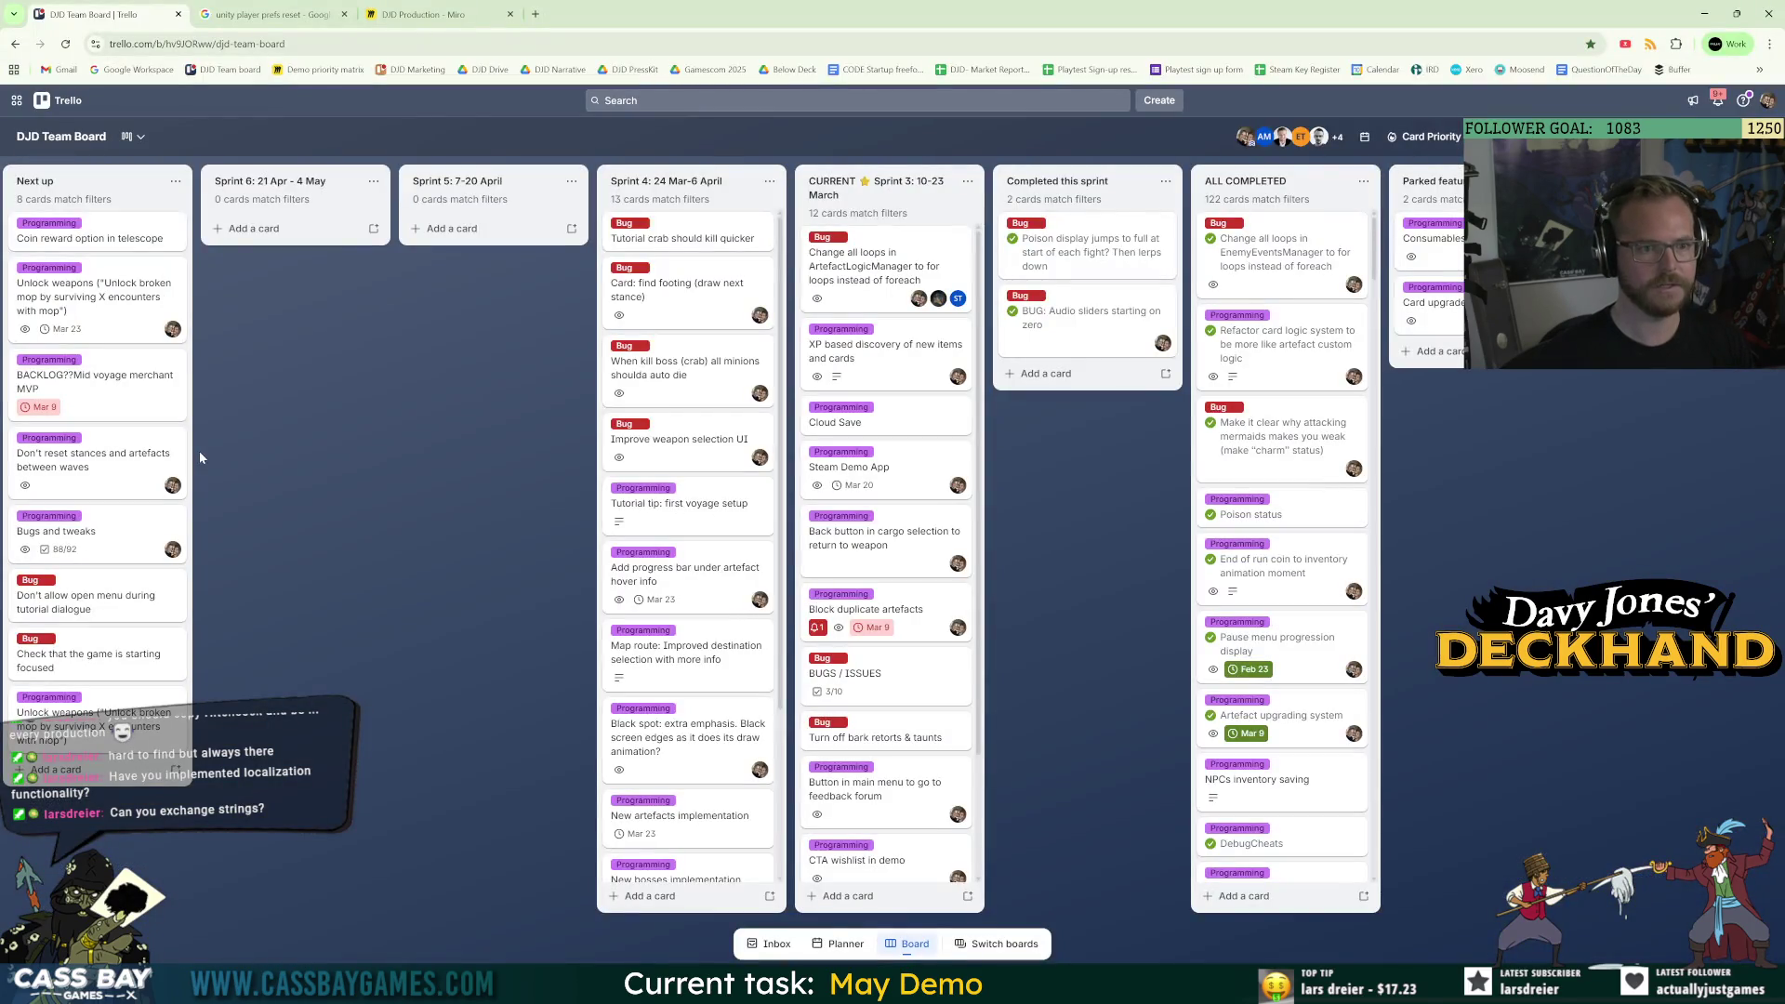
key("alt+Tab")
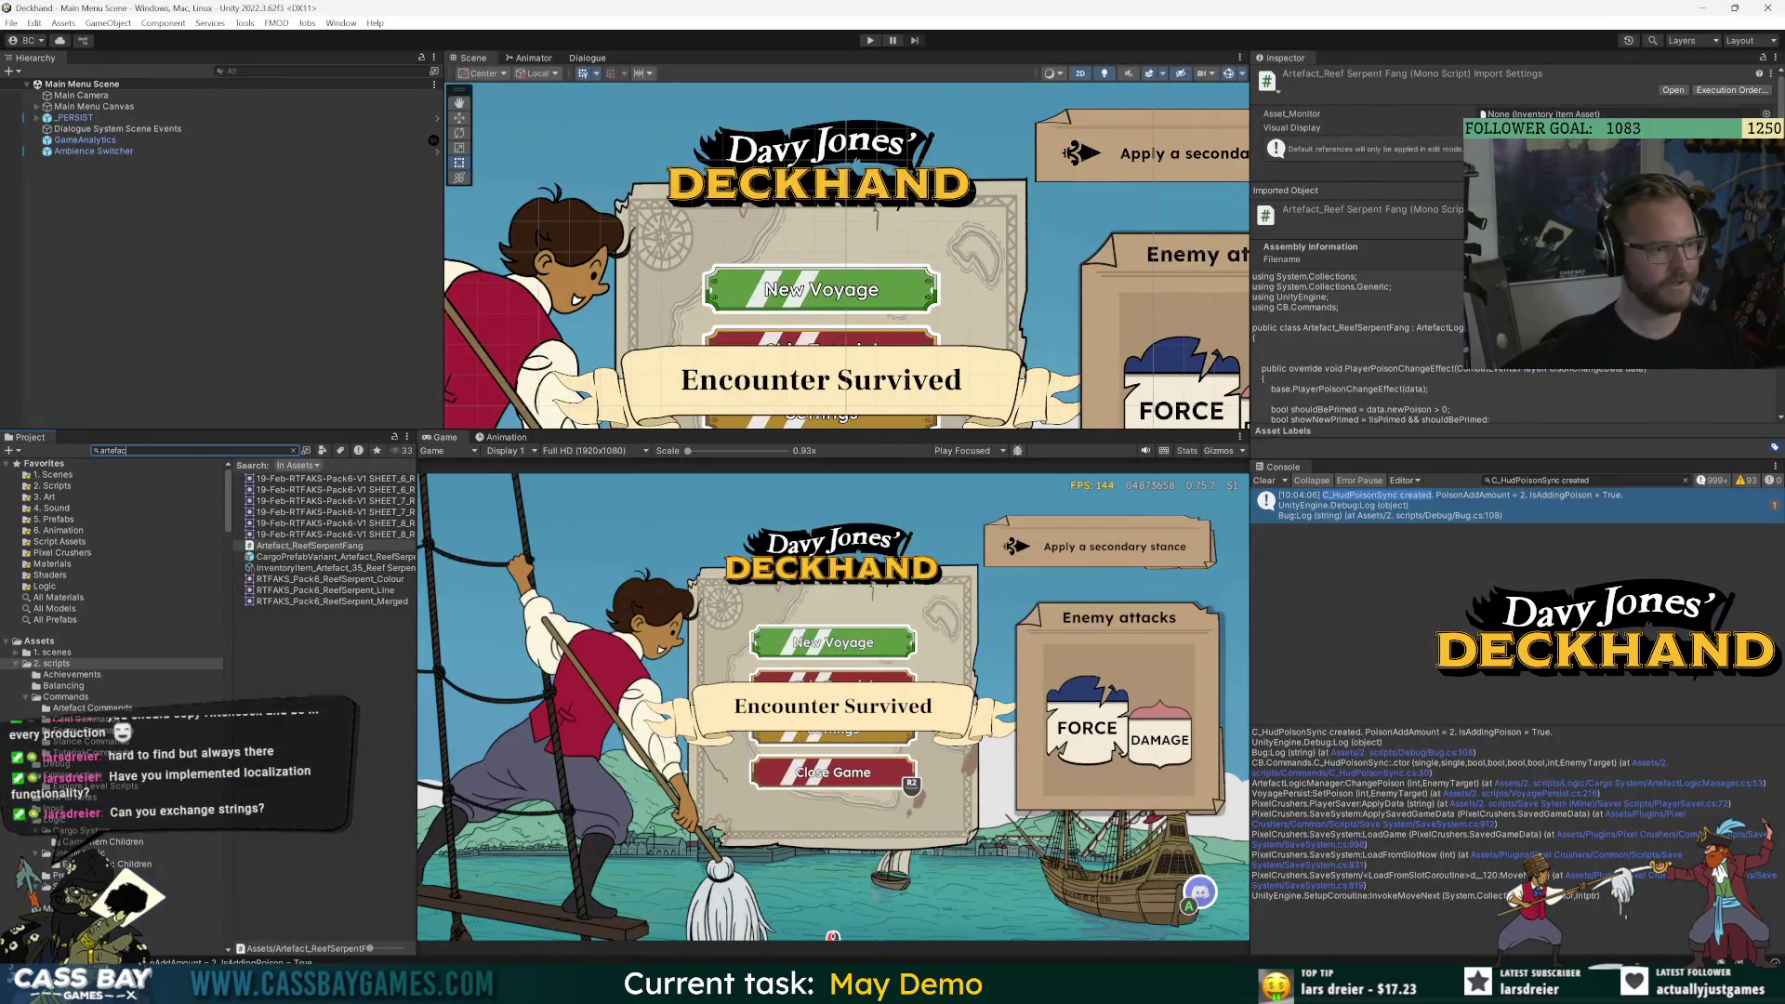
Open and pin ArtefactLogicManager.cs in Visual Studio, then view GitHub Desktop's commit history.
double_click(300, 480)
scroll(298, 335, "up", 3)
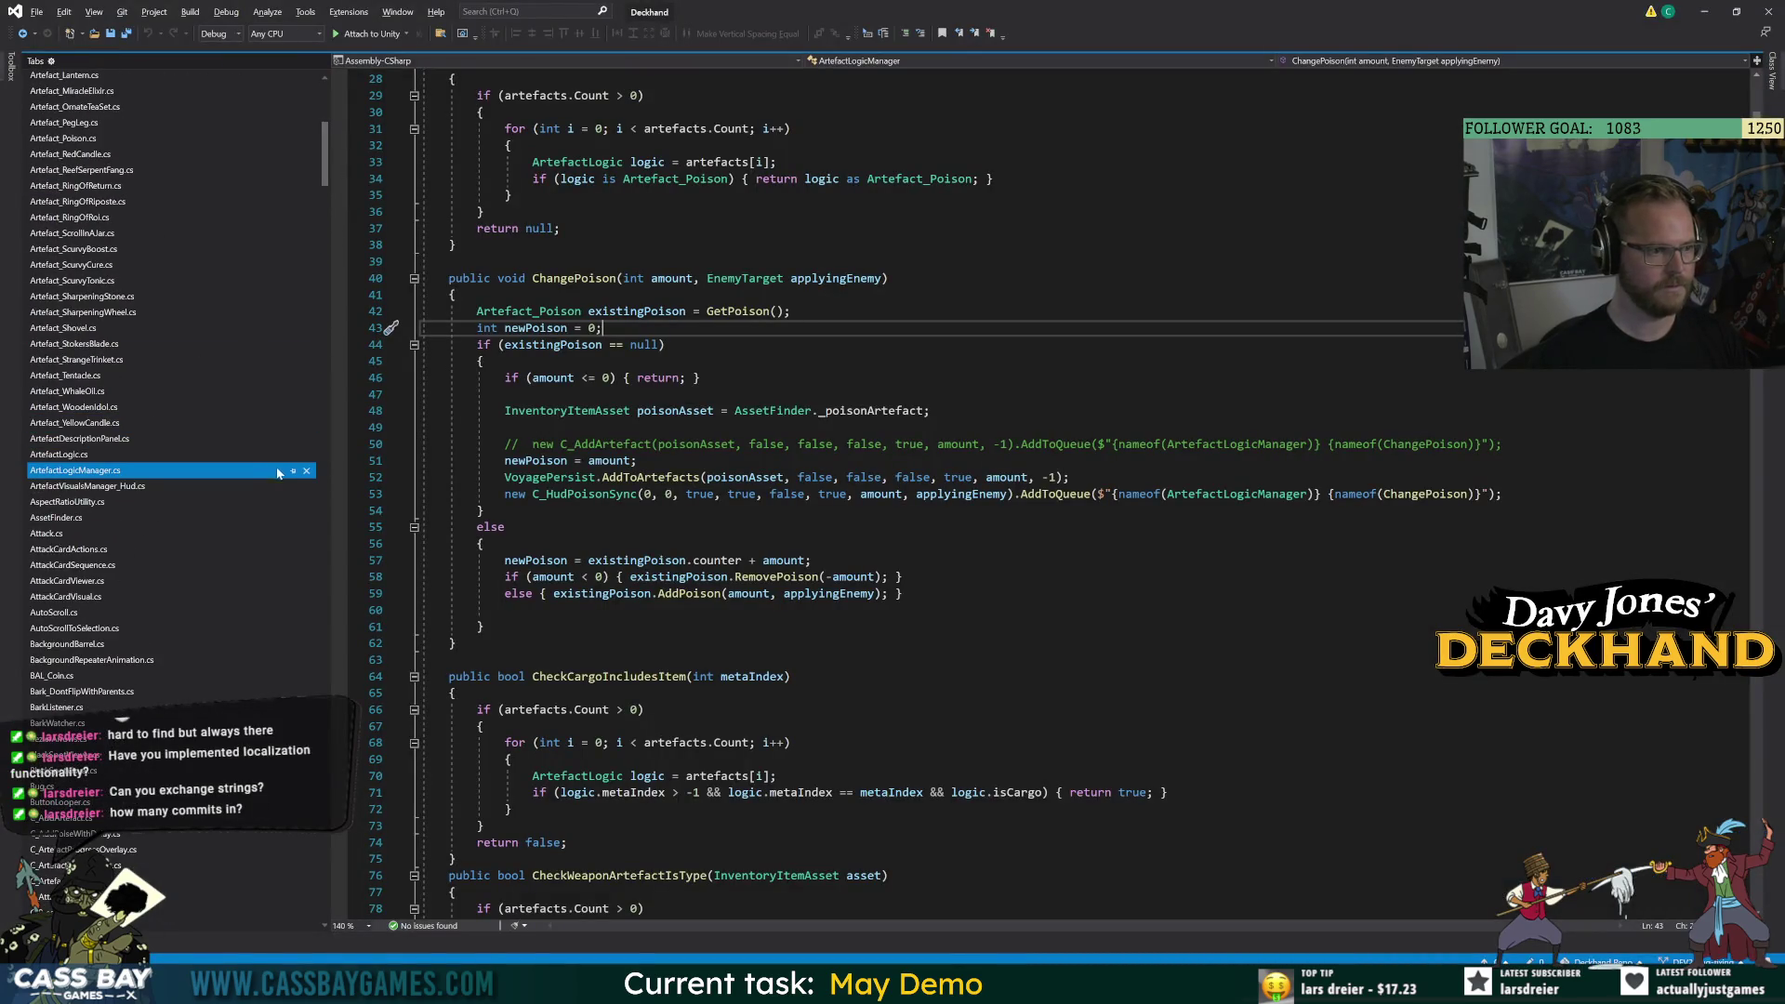
left_click(293, 470)
left_click(482, 212)
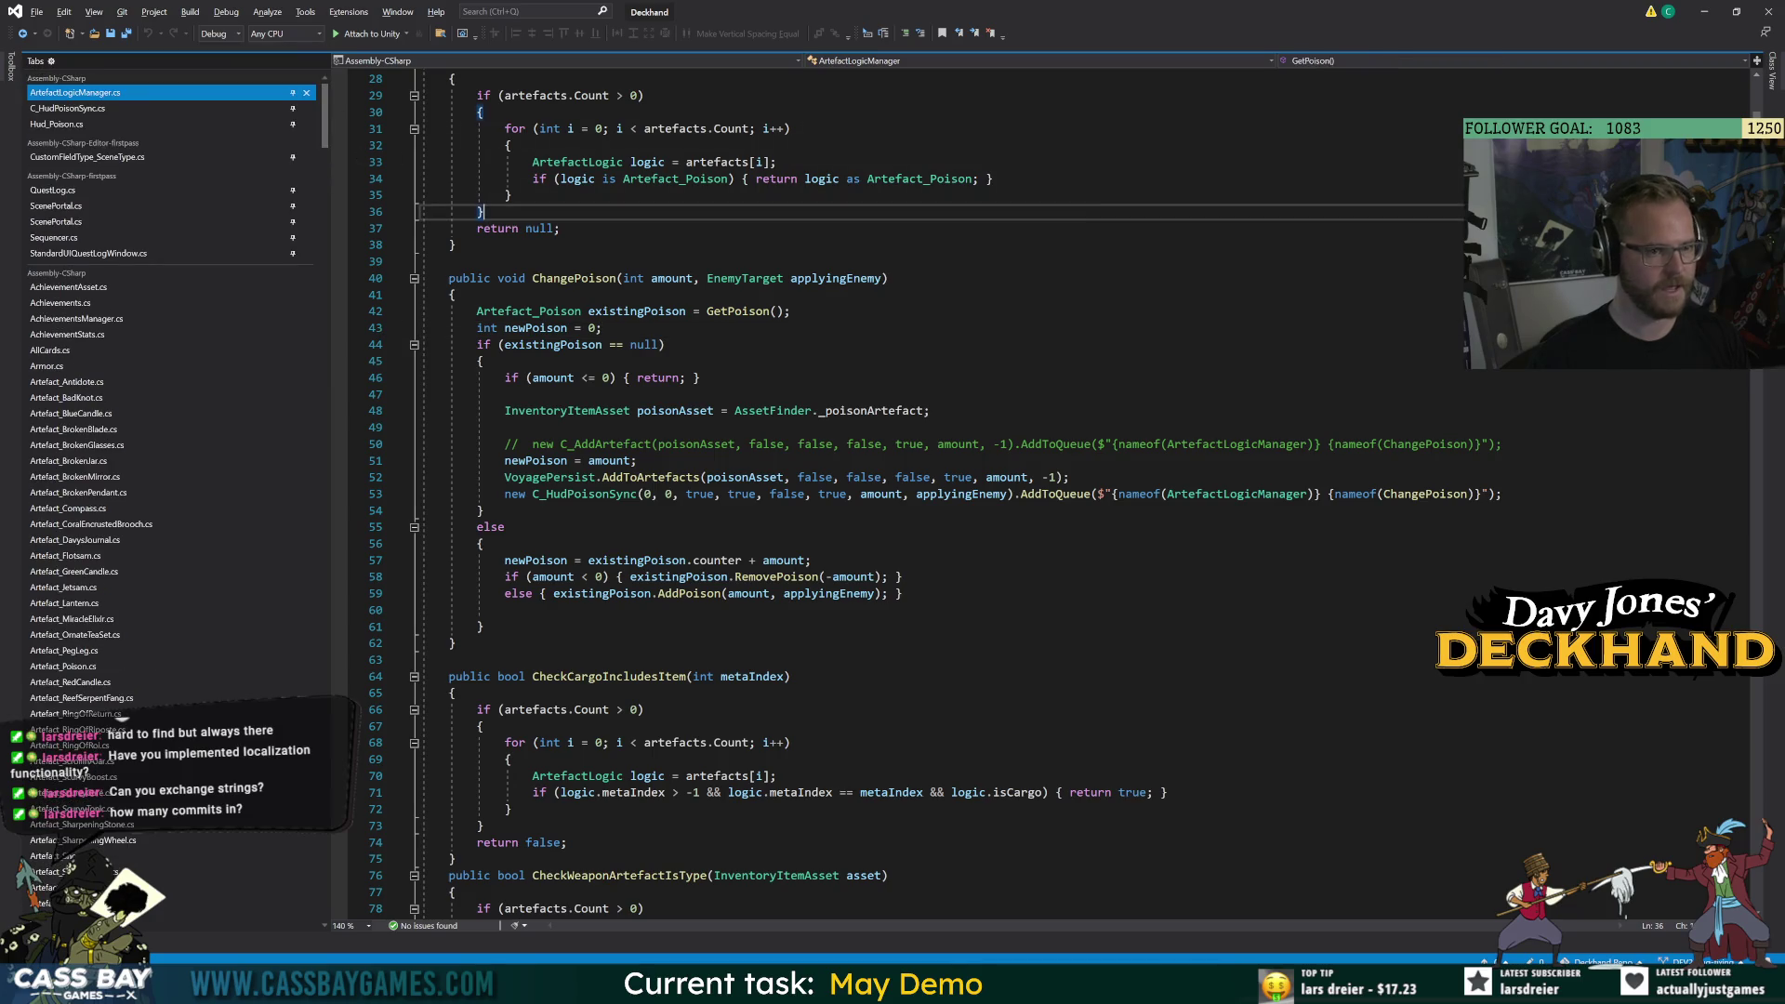
left_click(1157, 957)
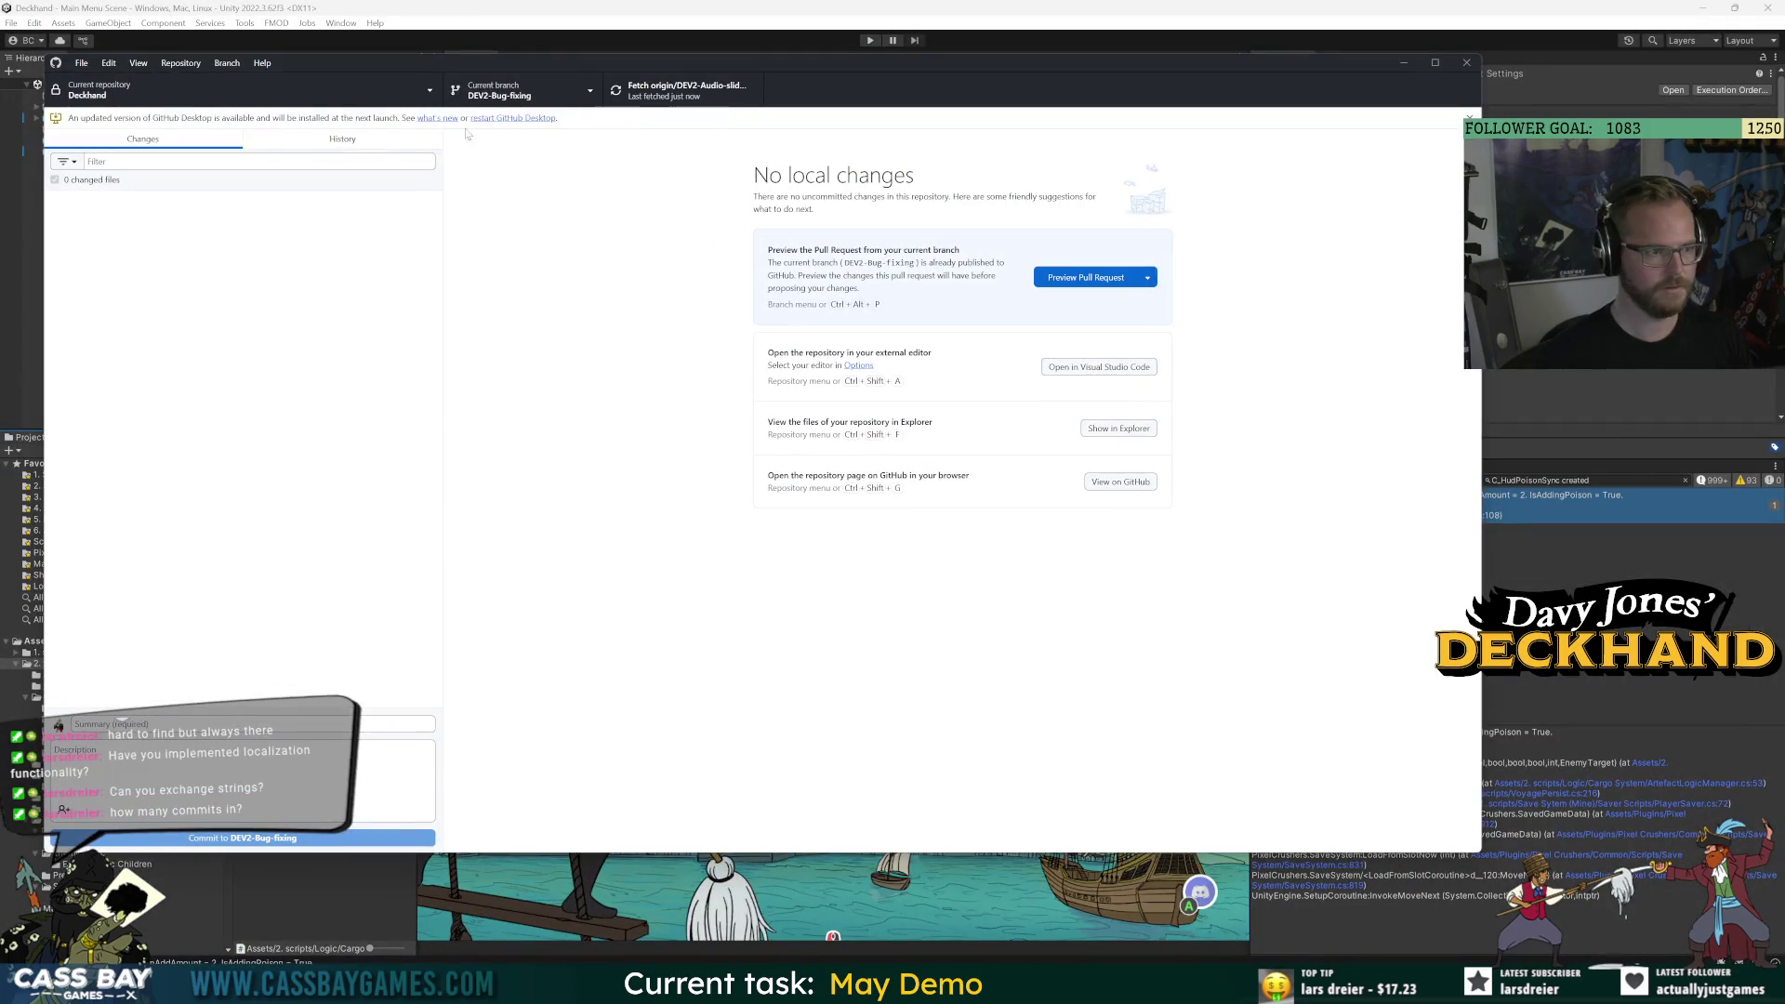
left_click(359, 141)
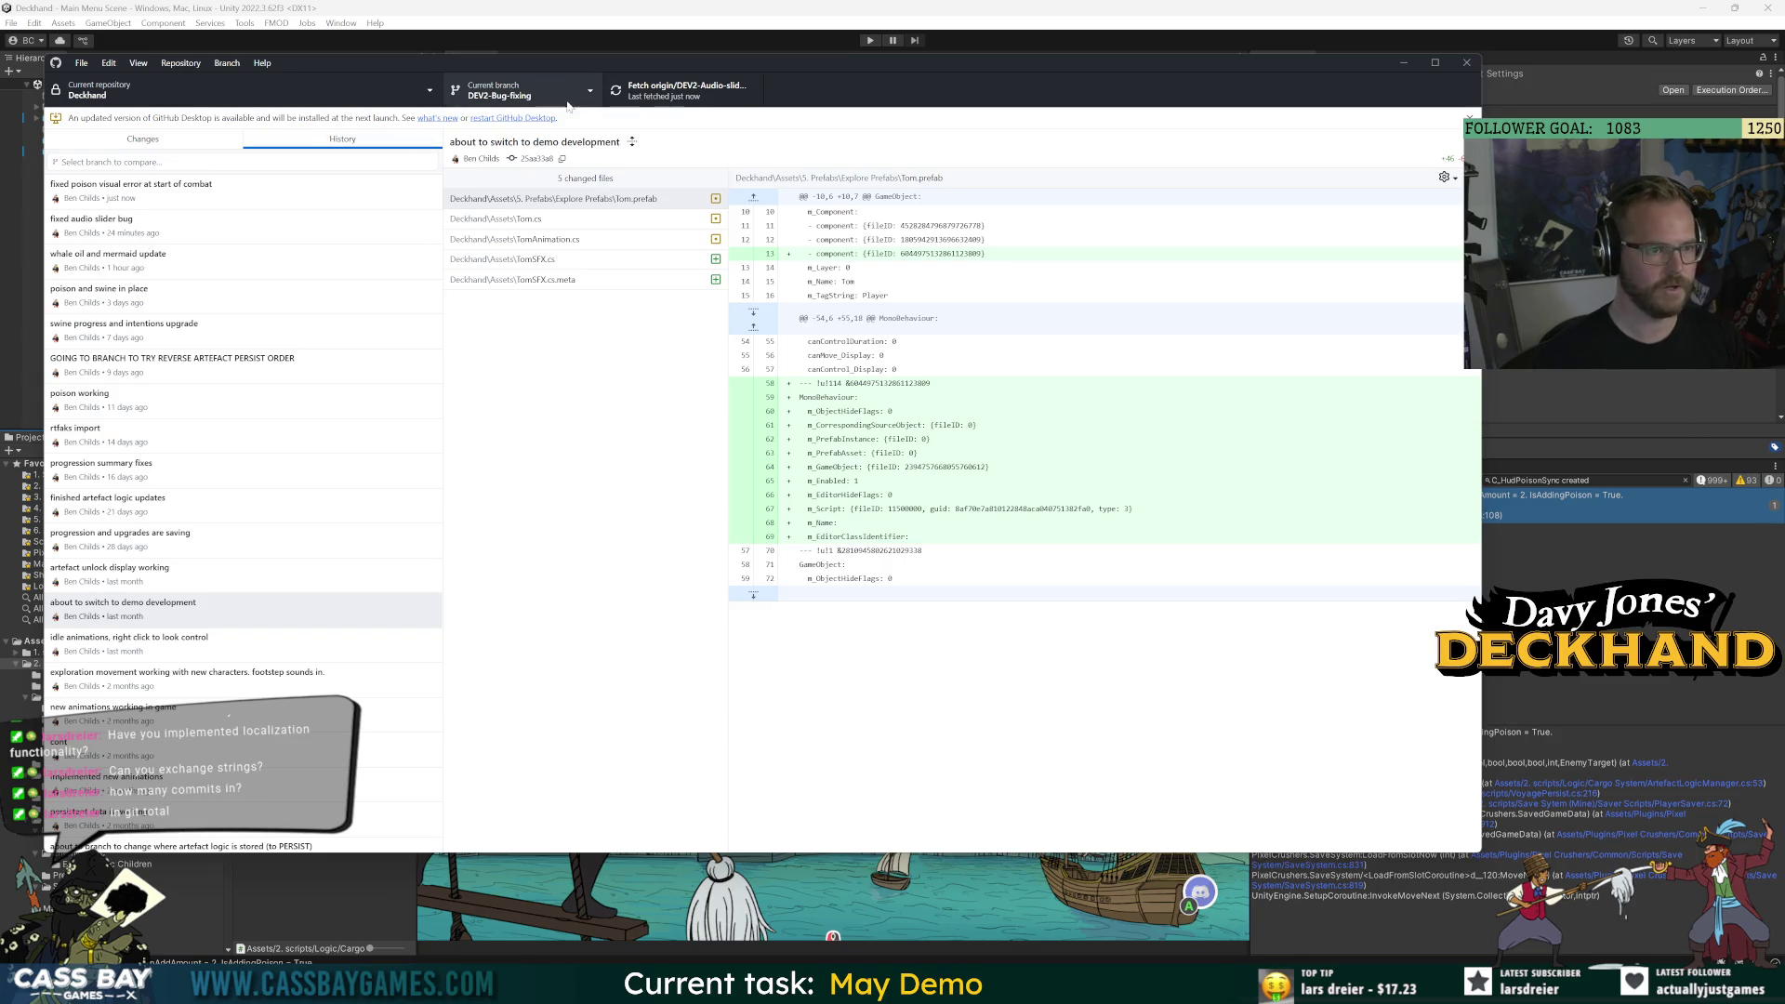
Browse the commit history, then choose View on GitHub for the Deckhand repository.
mouse_move(433, 210)
left_mouse_down()
mouse_move(422, 873)
mouse_move(409, 863)
left_mouse_up()
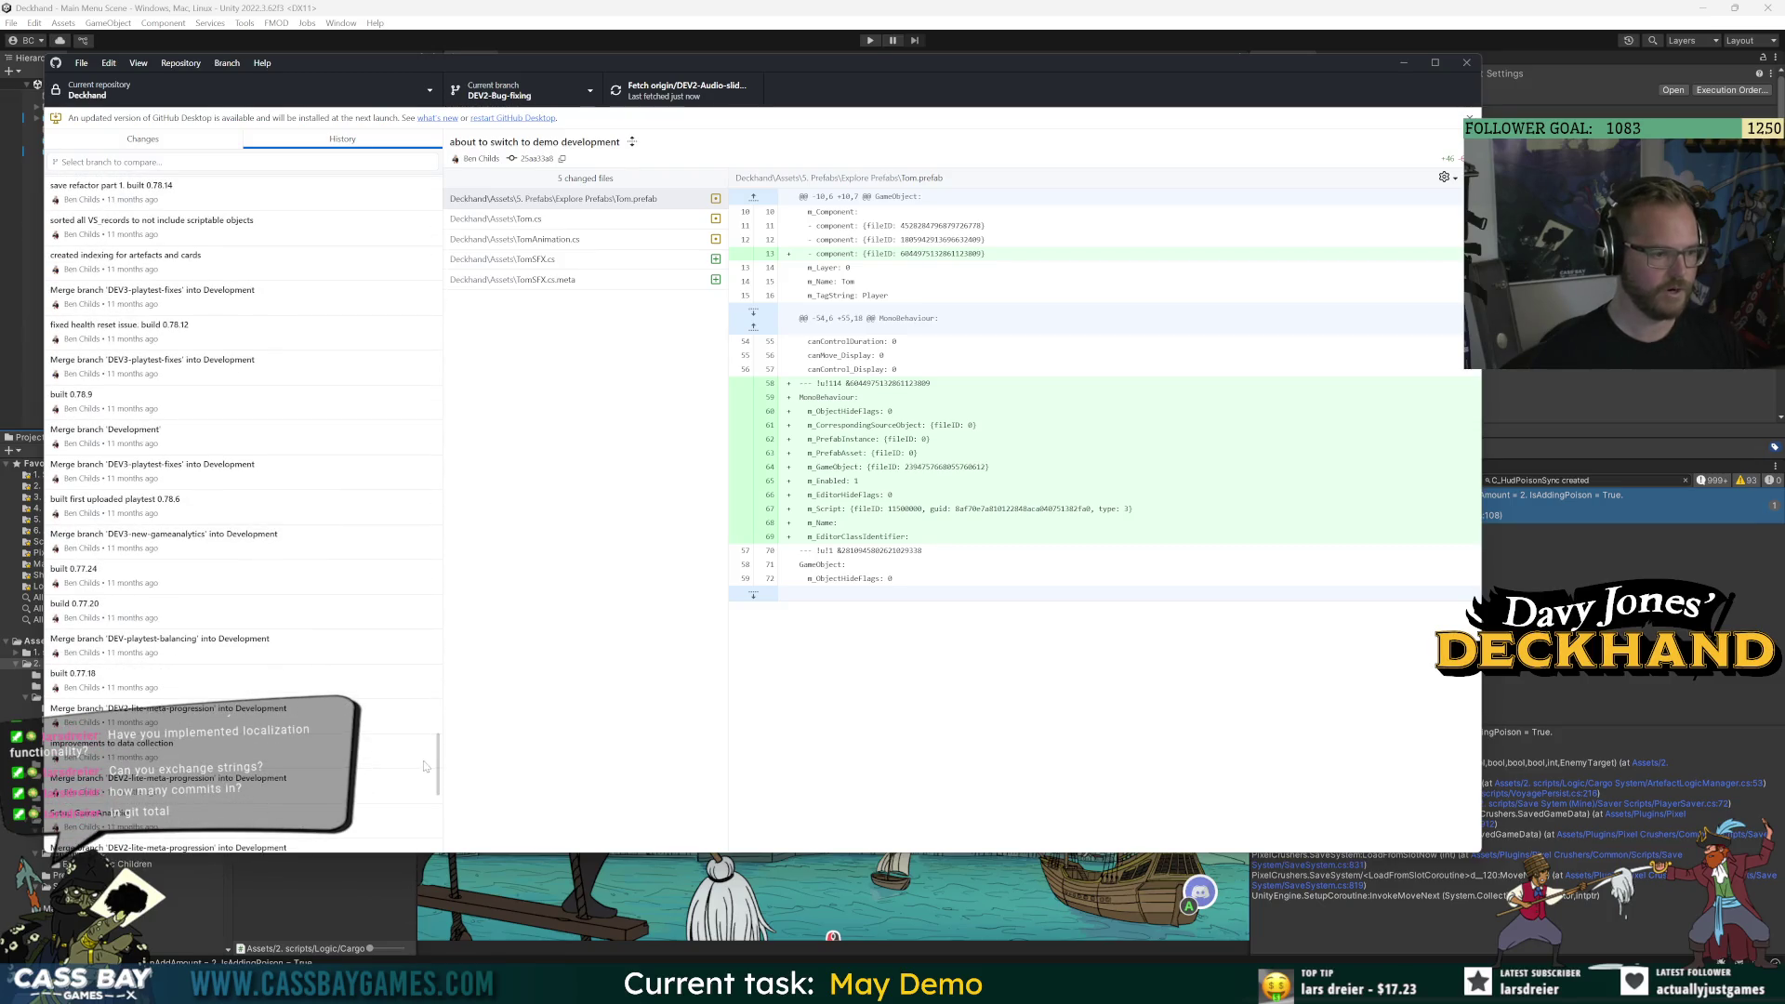
scroll(384, 579, "down", 15)
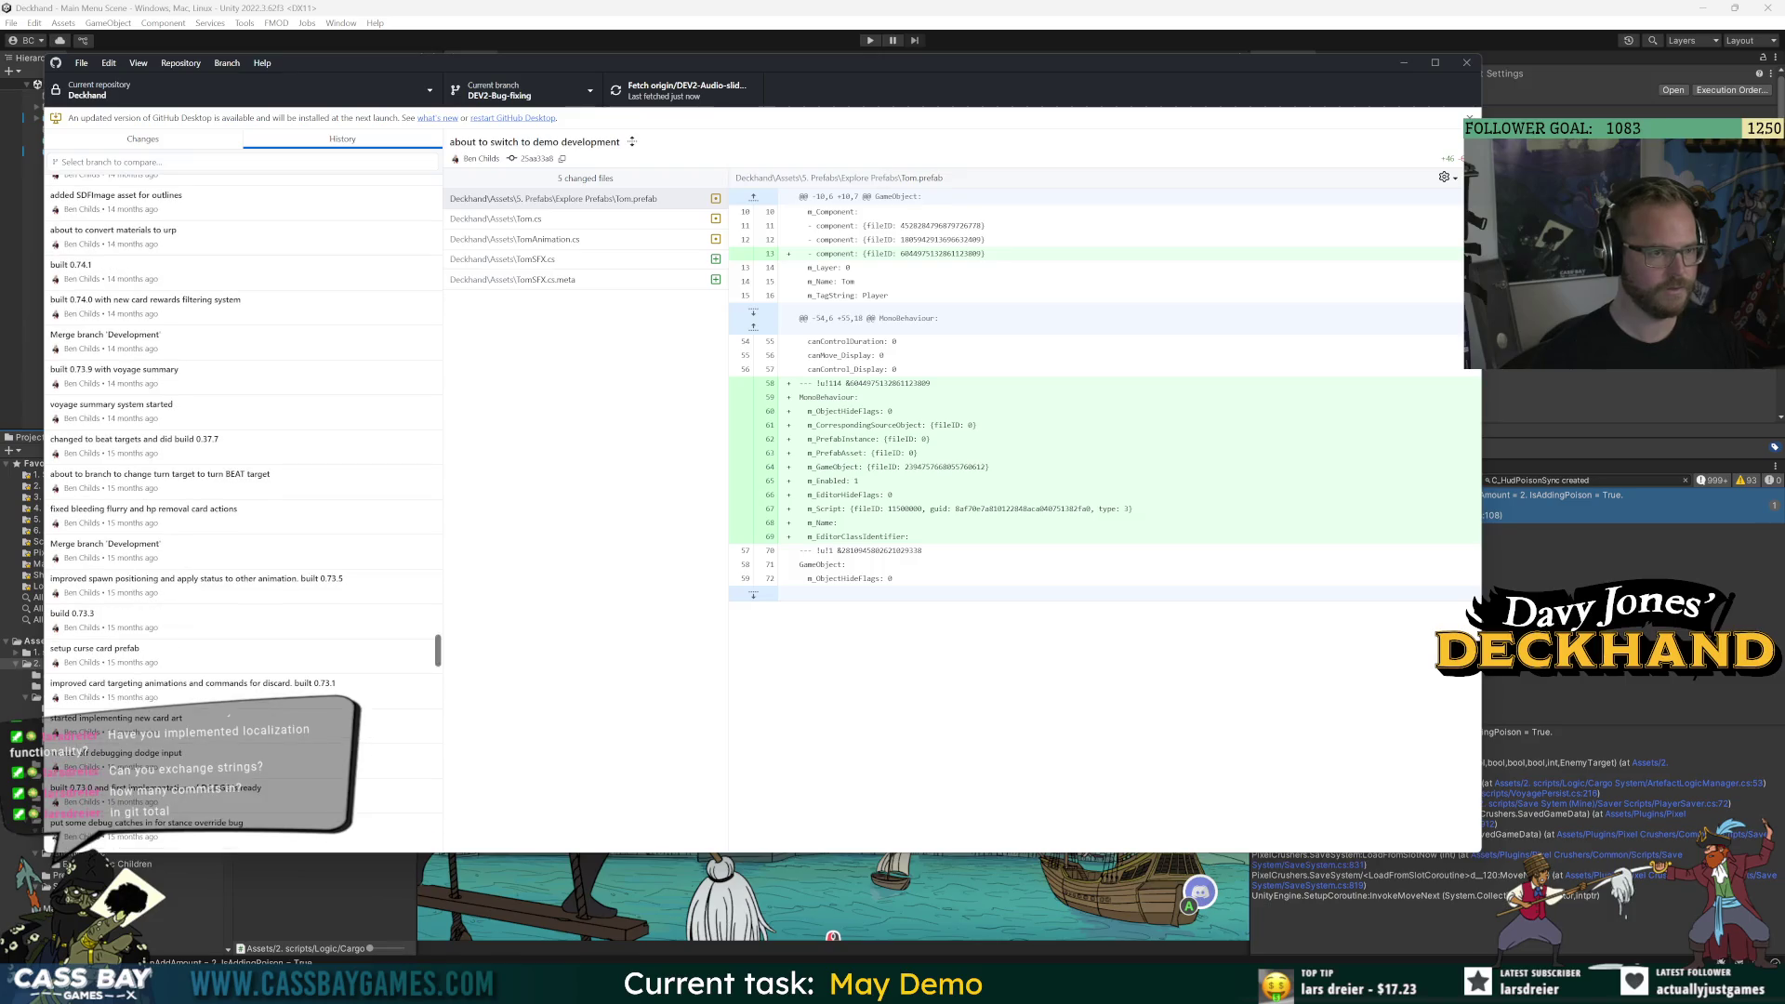
scroll(384, 579, "down", 15)
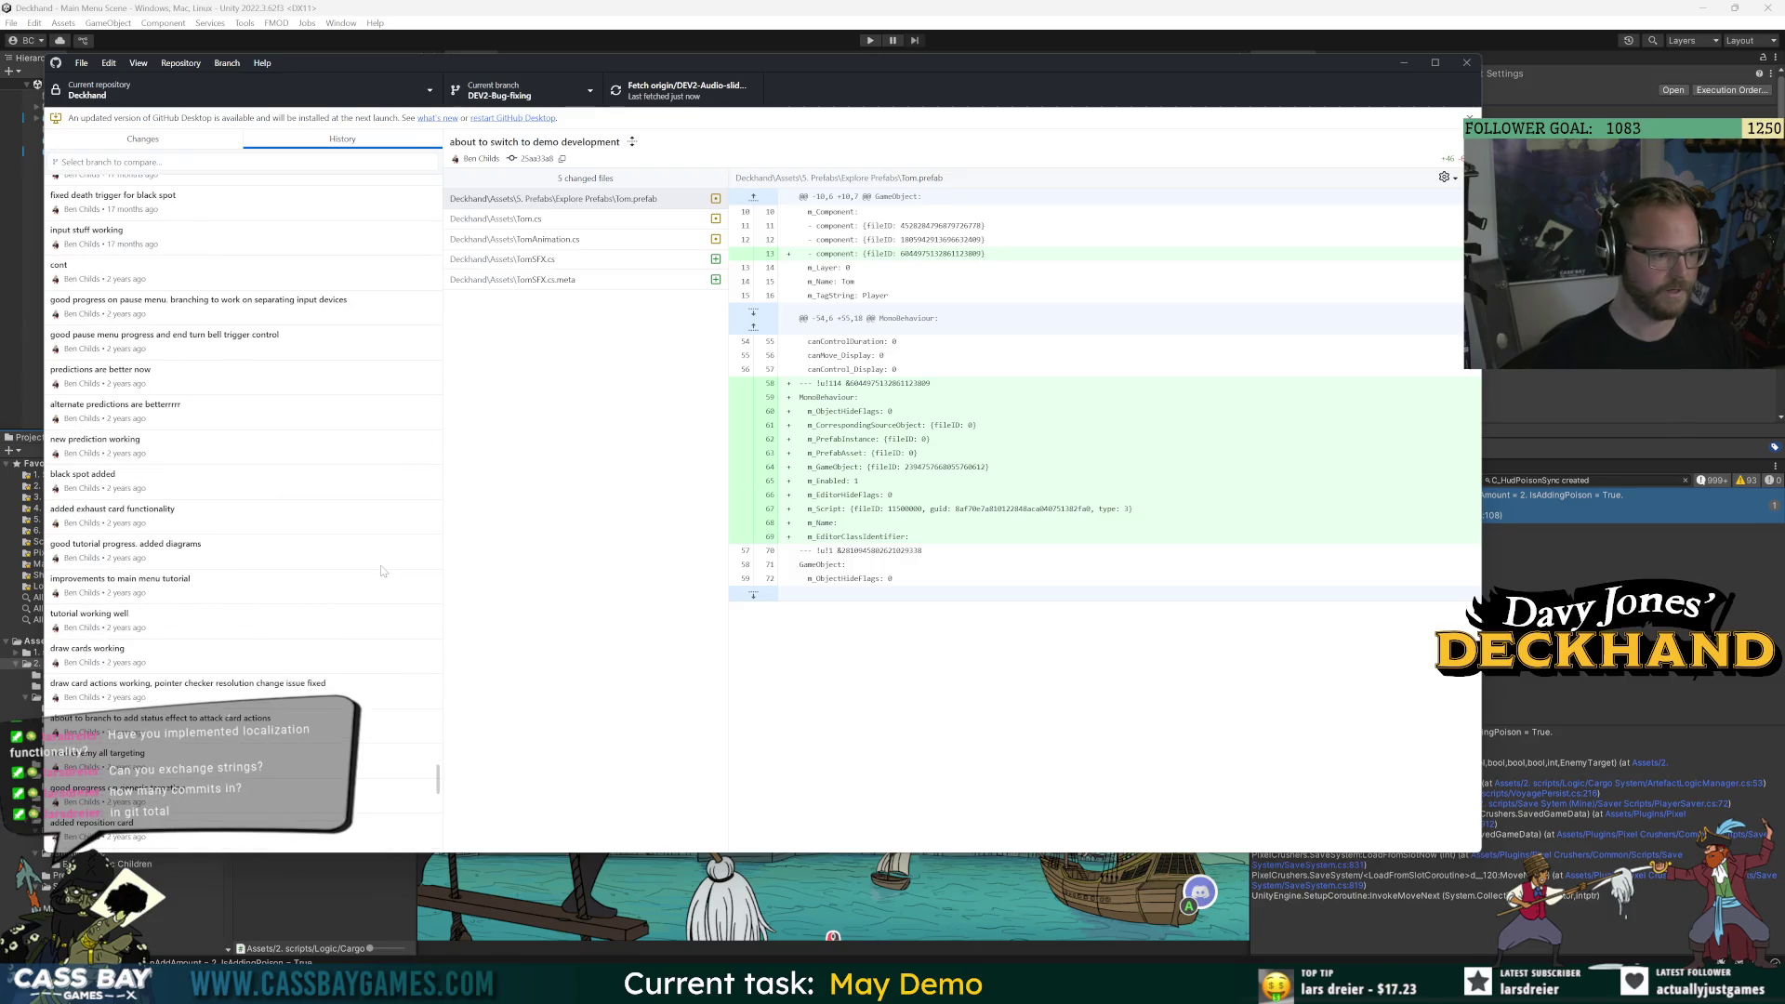
scroll(381, 571, "down", 10)
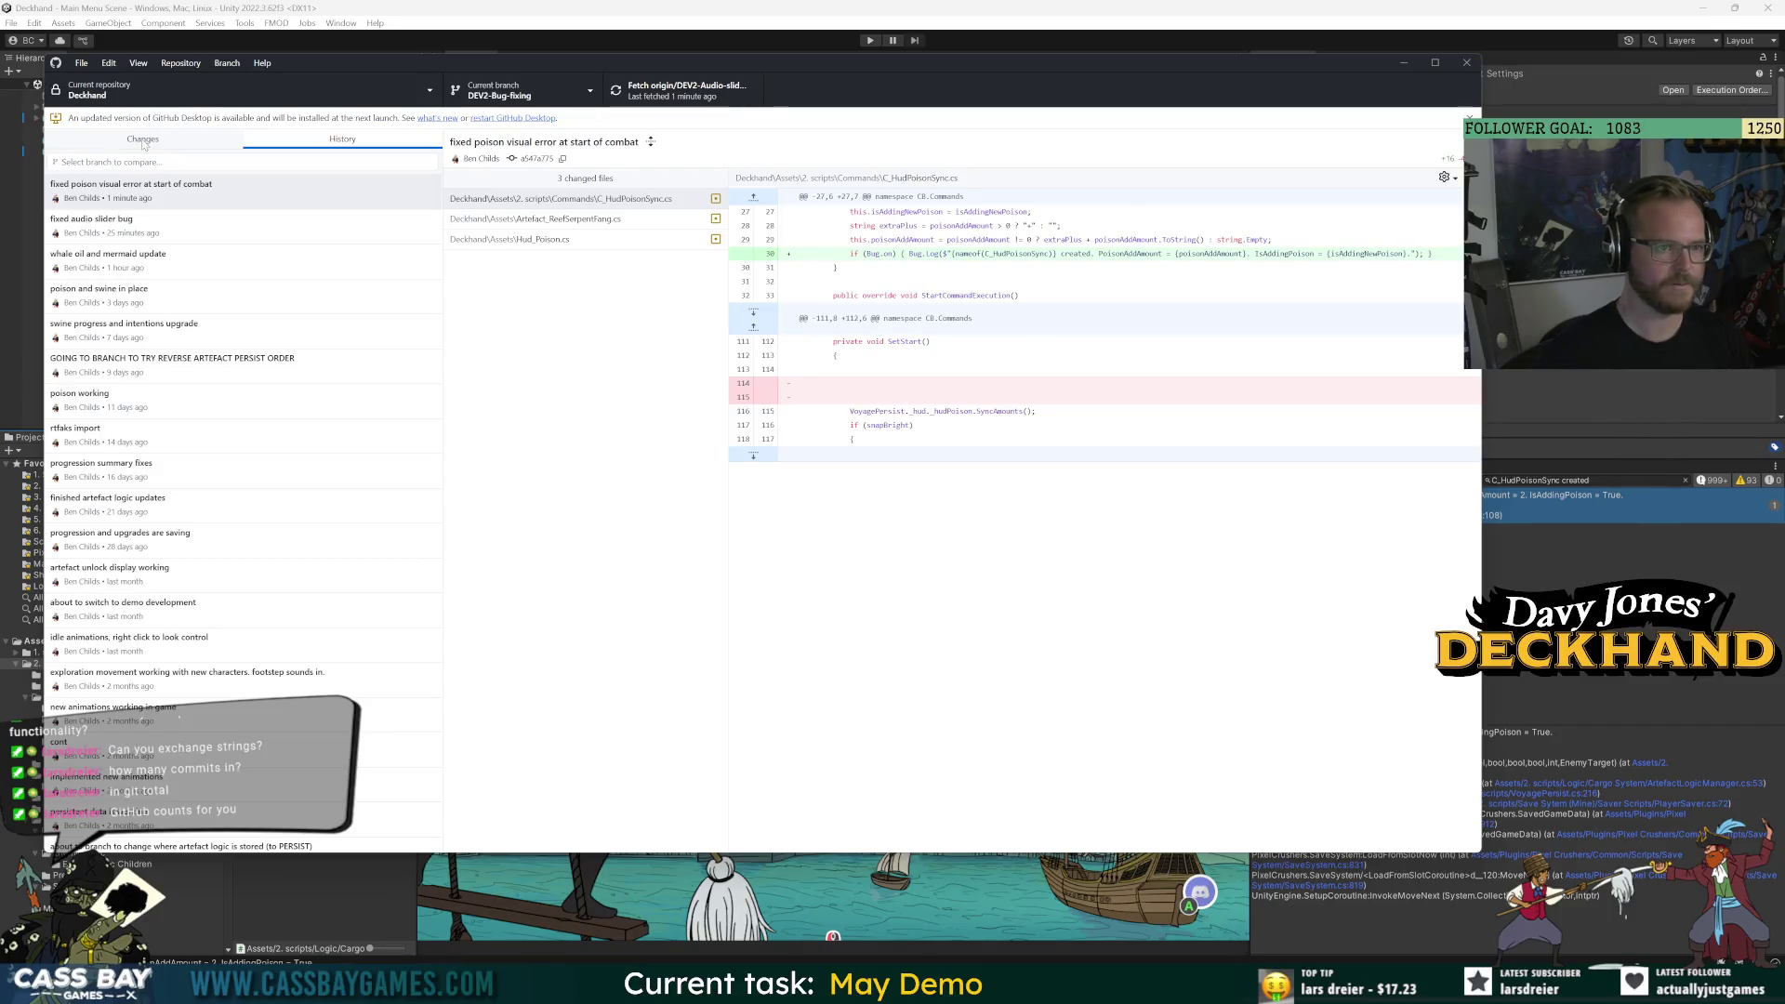
left_click(144, 140)
left_click(326, 80)
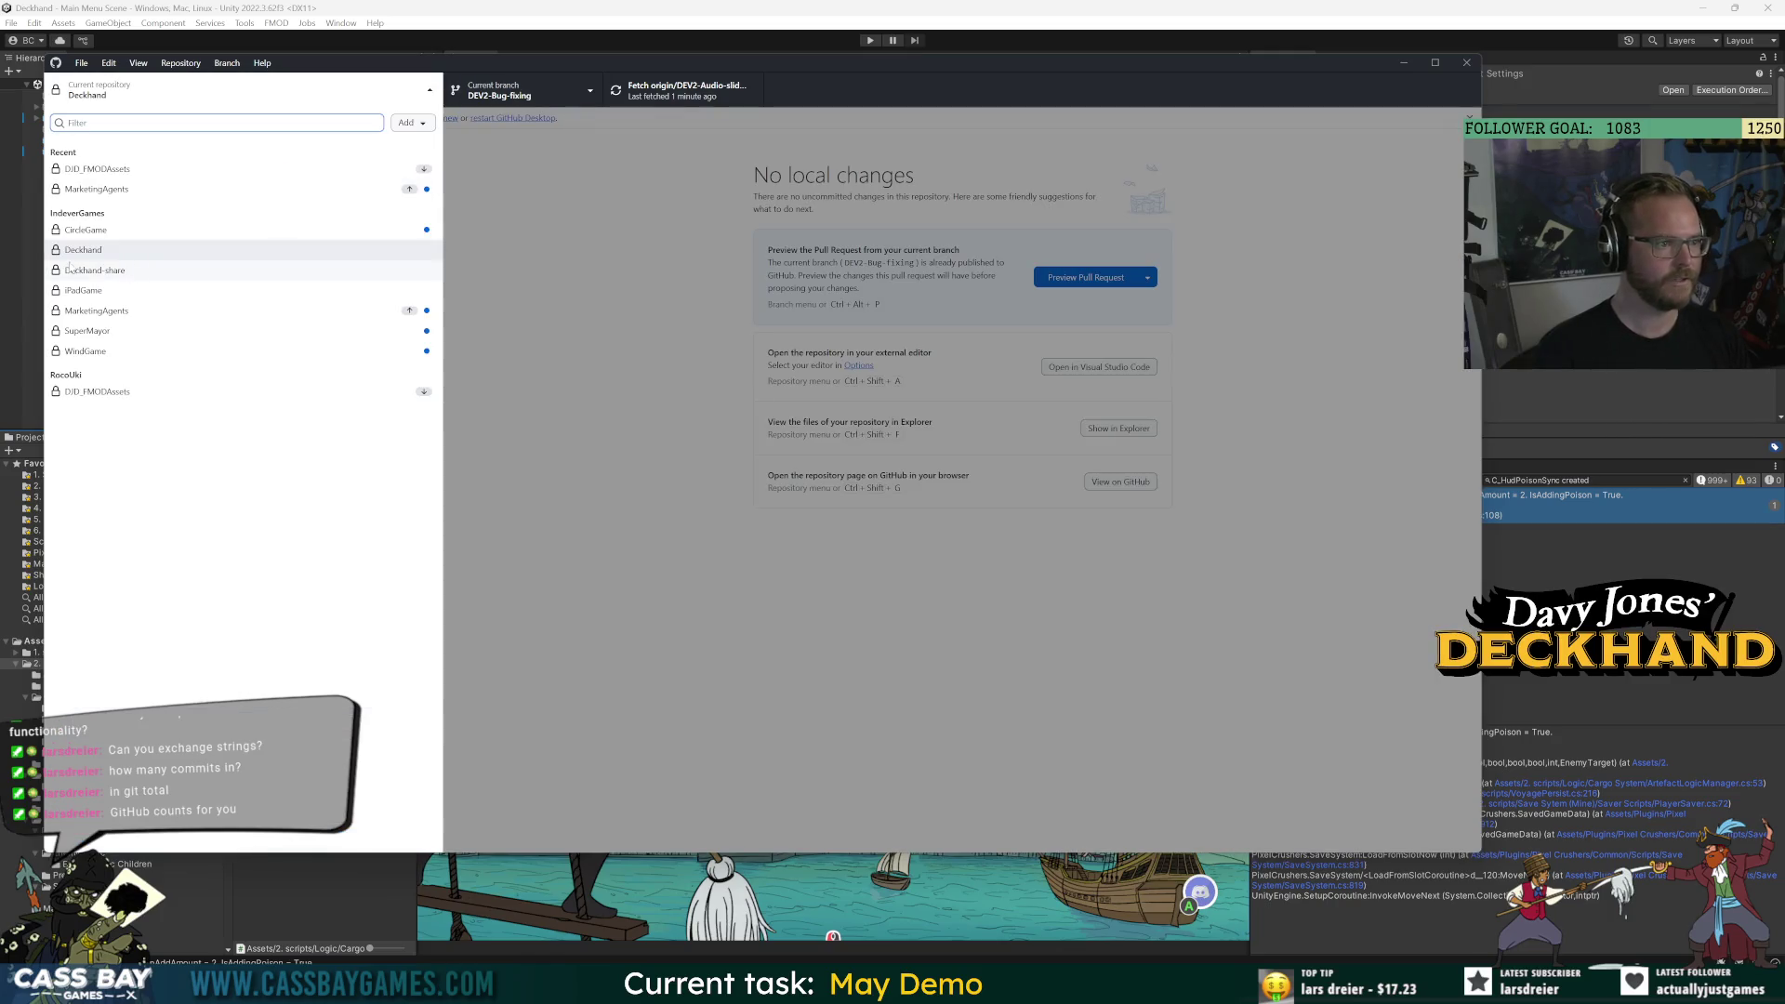
right_click(80, 249)
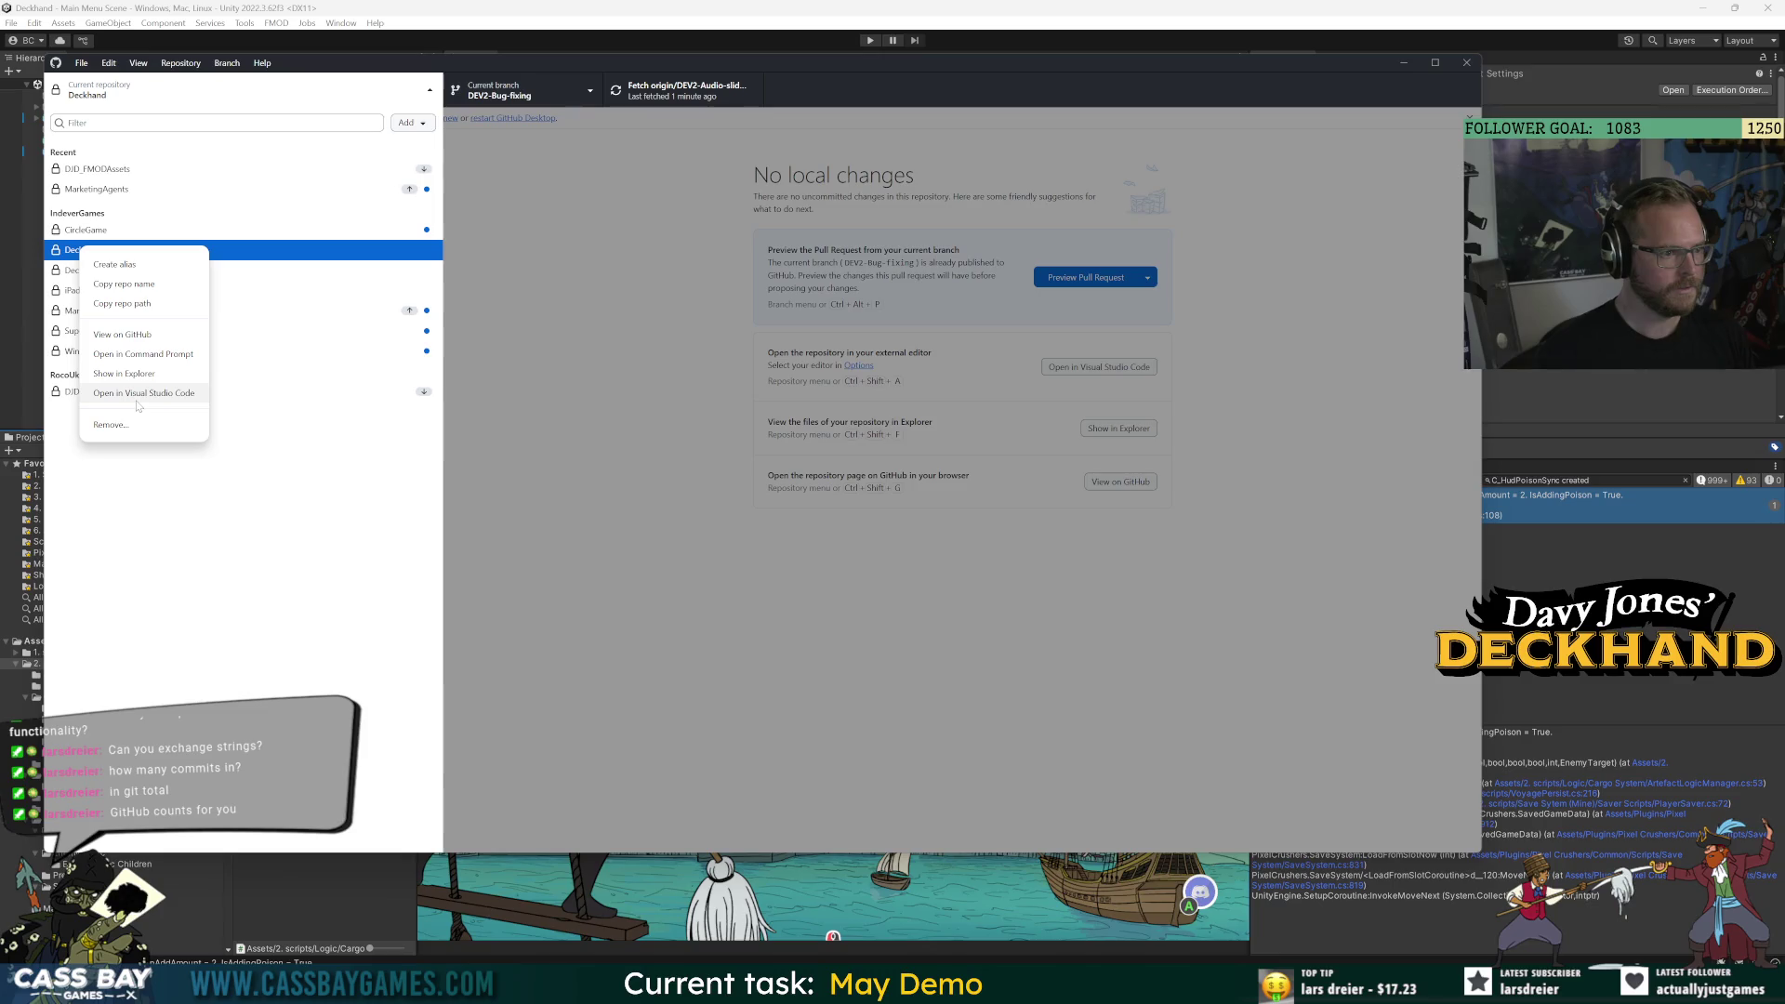
left_click(122, 334)
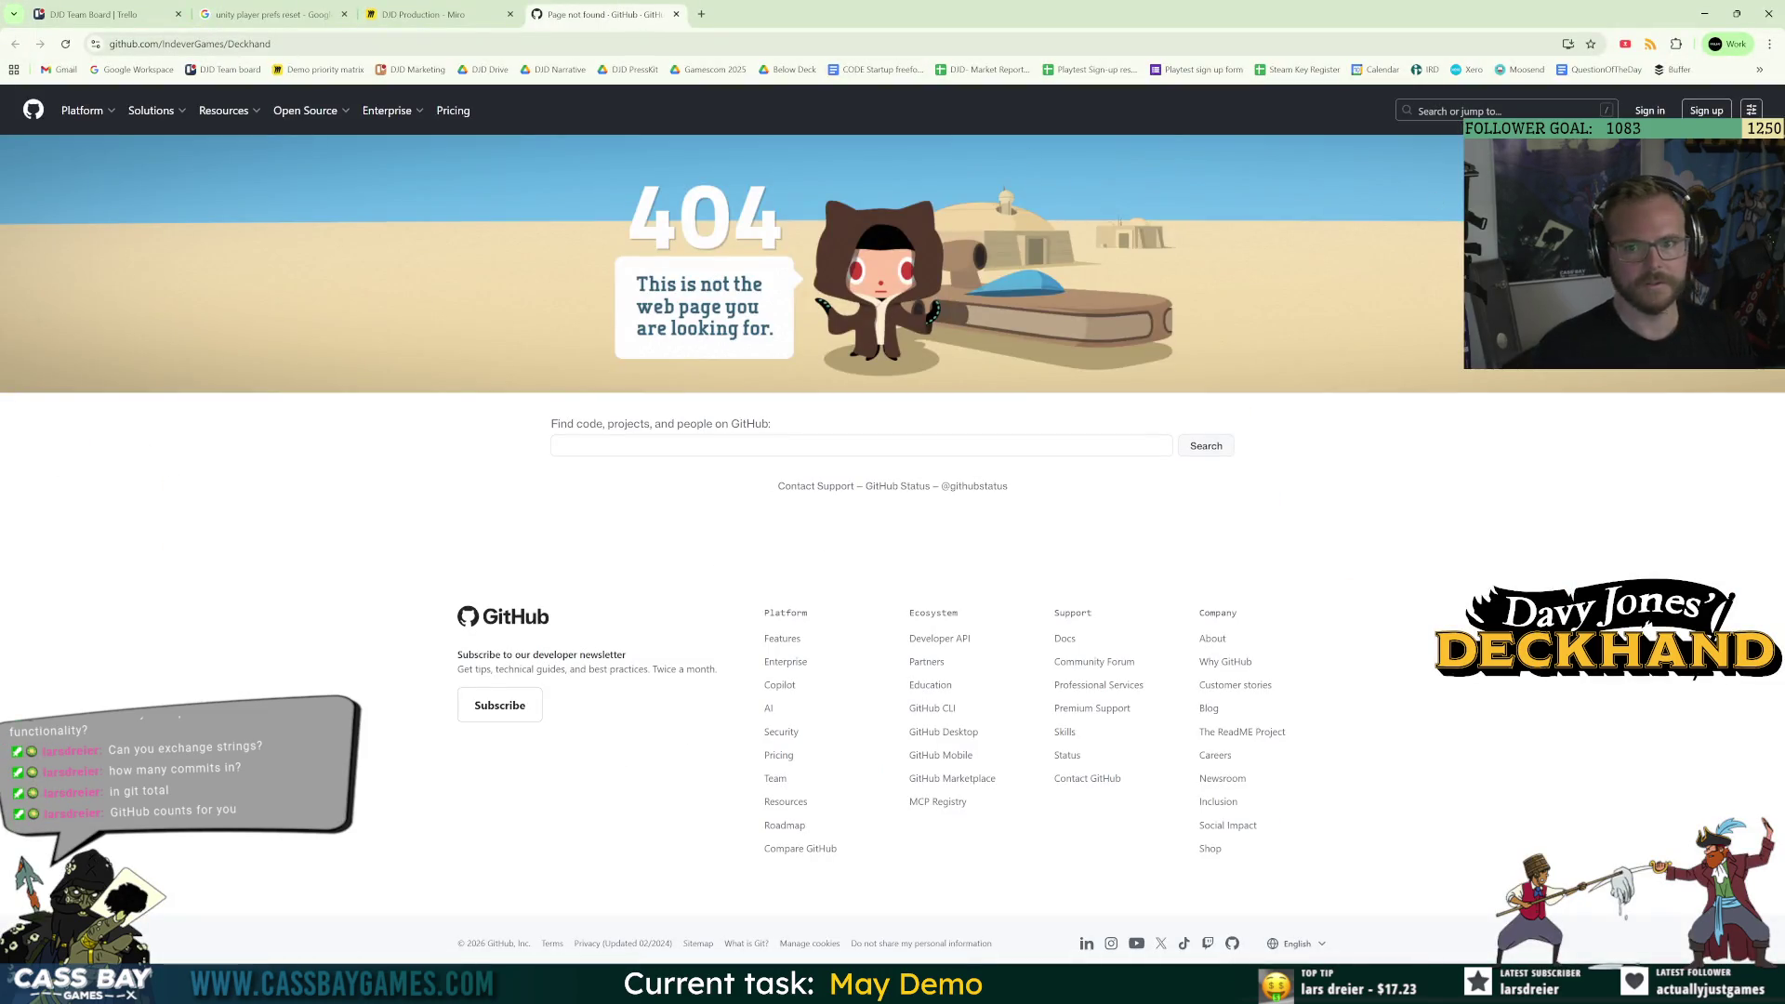
Minimize the browser showing the 404 page to get back to GitHub Desktop.
key("super+Down")
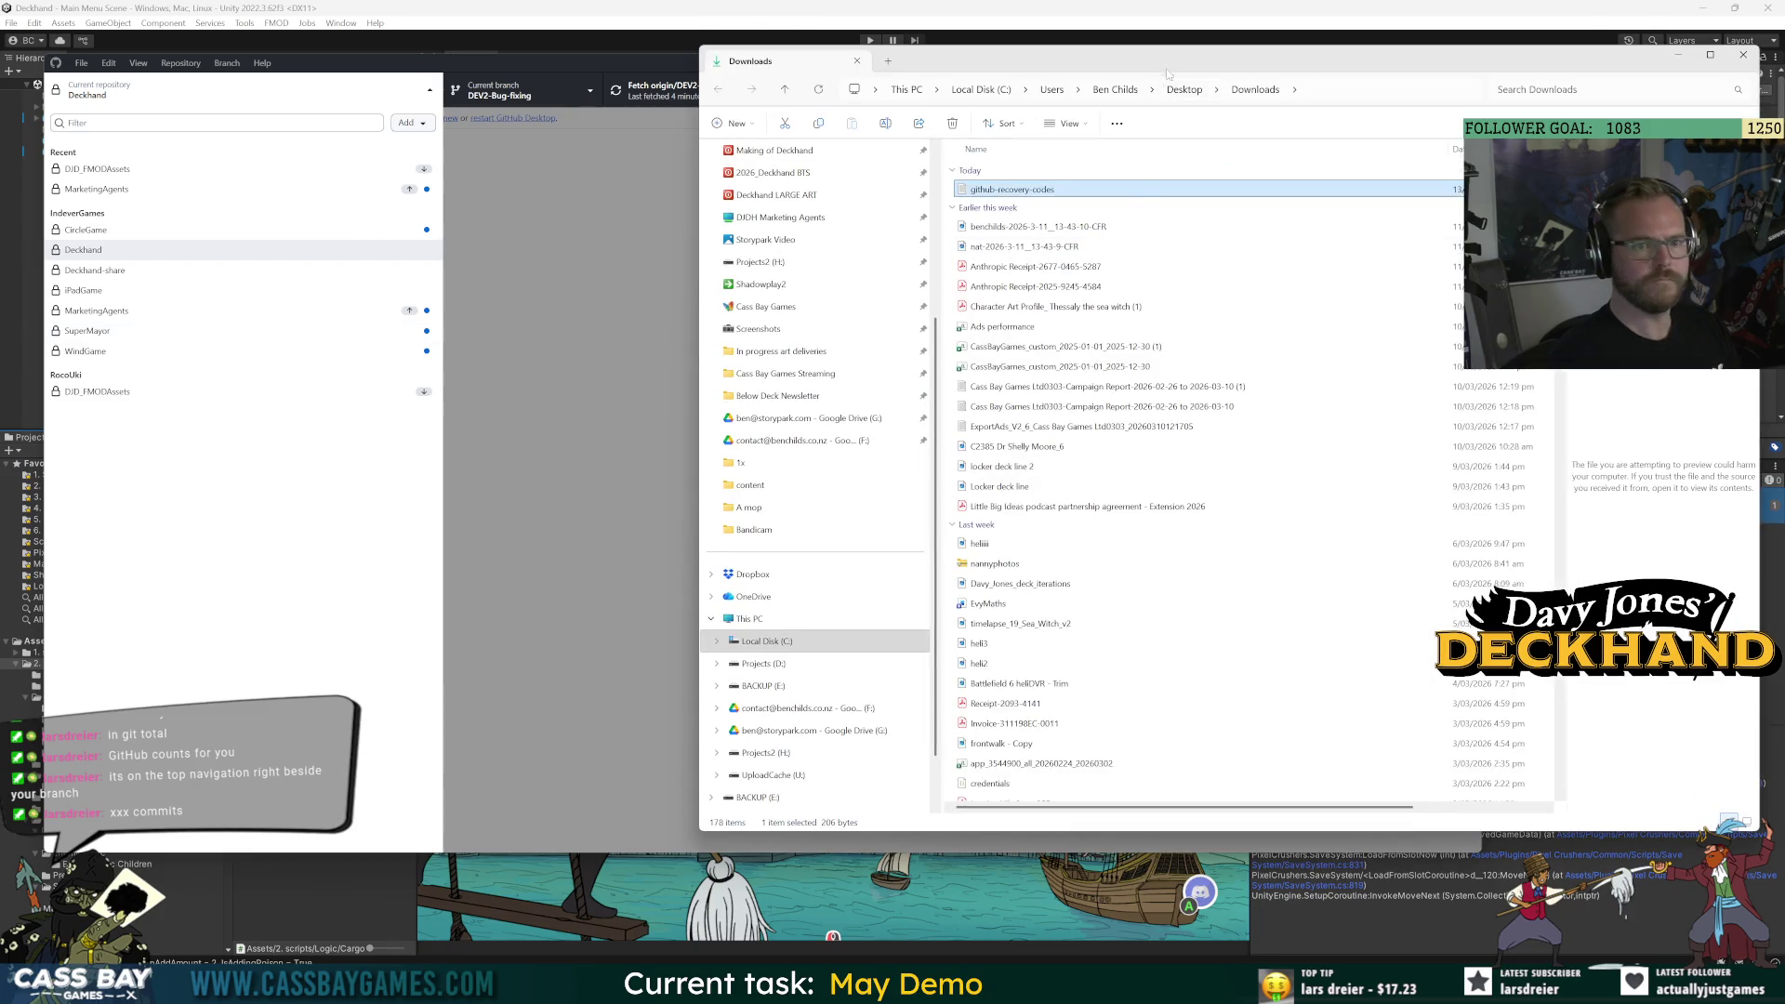
Move the Downloads window aside and switch to the browser on the GitHub dashboard.
mouse_move(1209, 44)
left_mouse_down()
mouse_move(205, 189)
mouse_move(0, 189)
left_mouse_up()
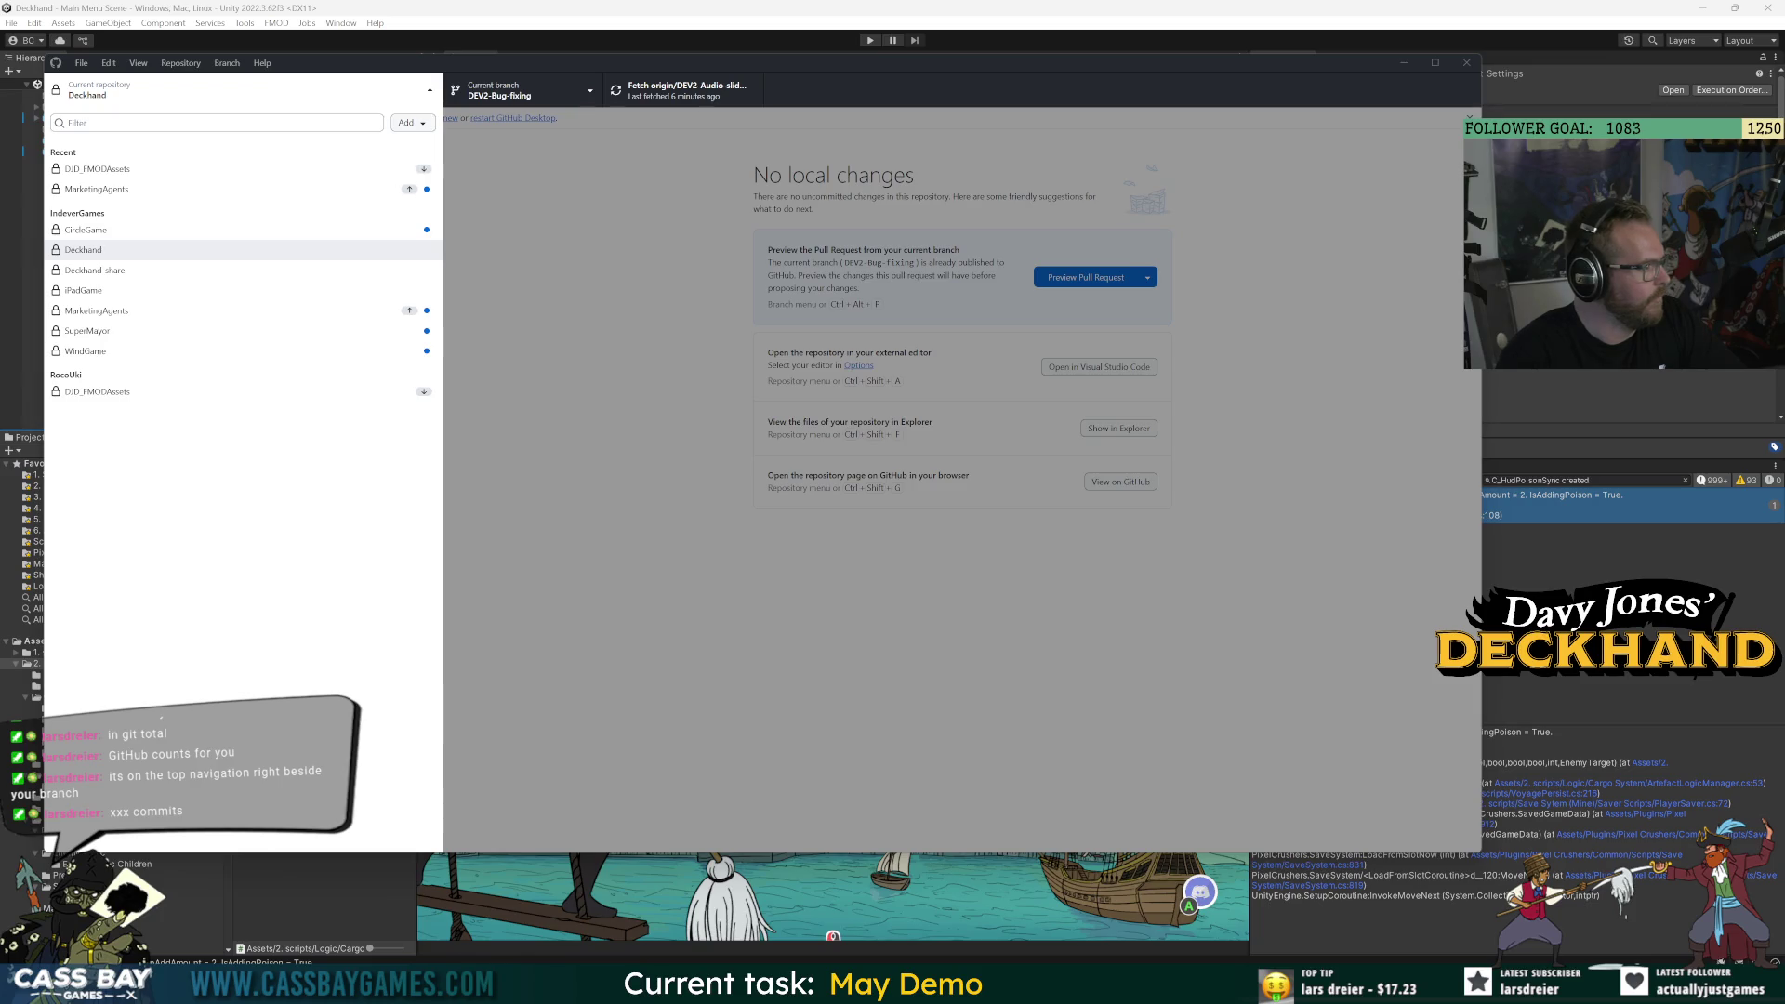
key("alt+Tab")
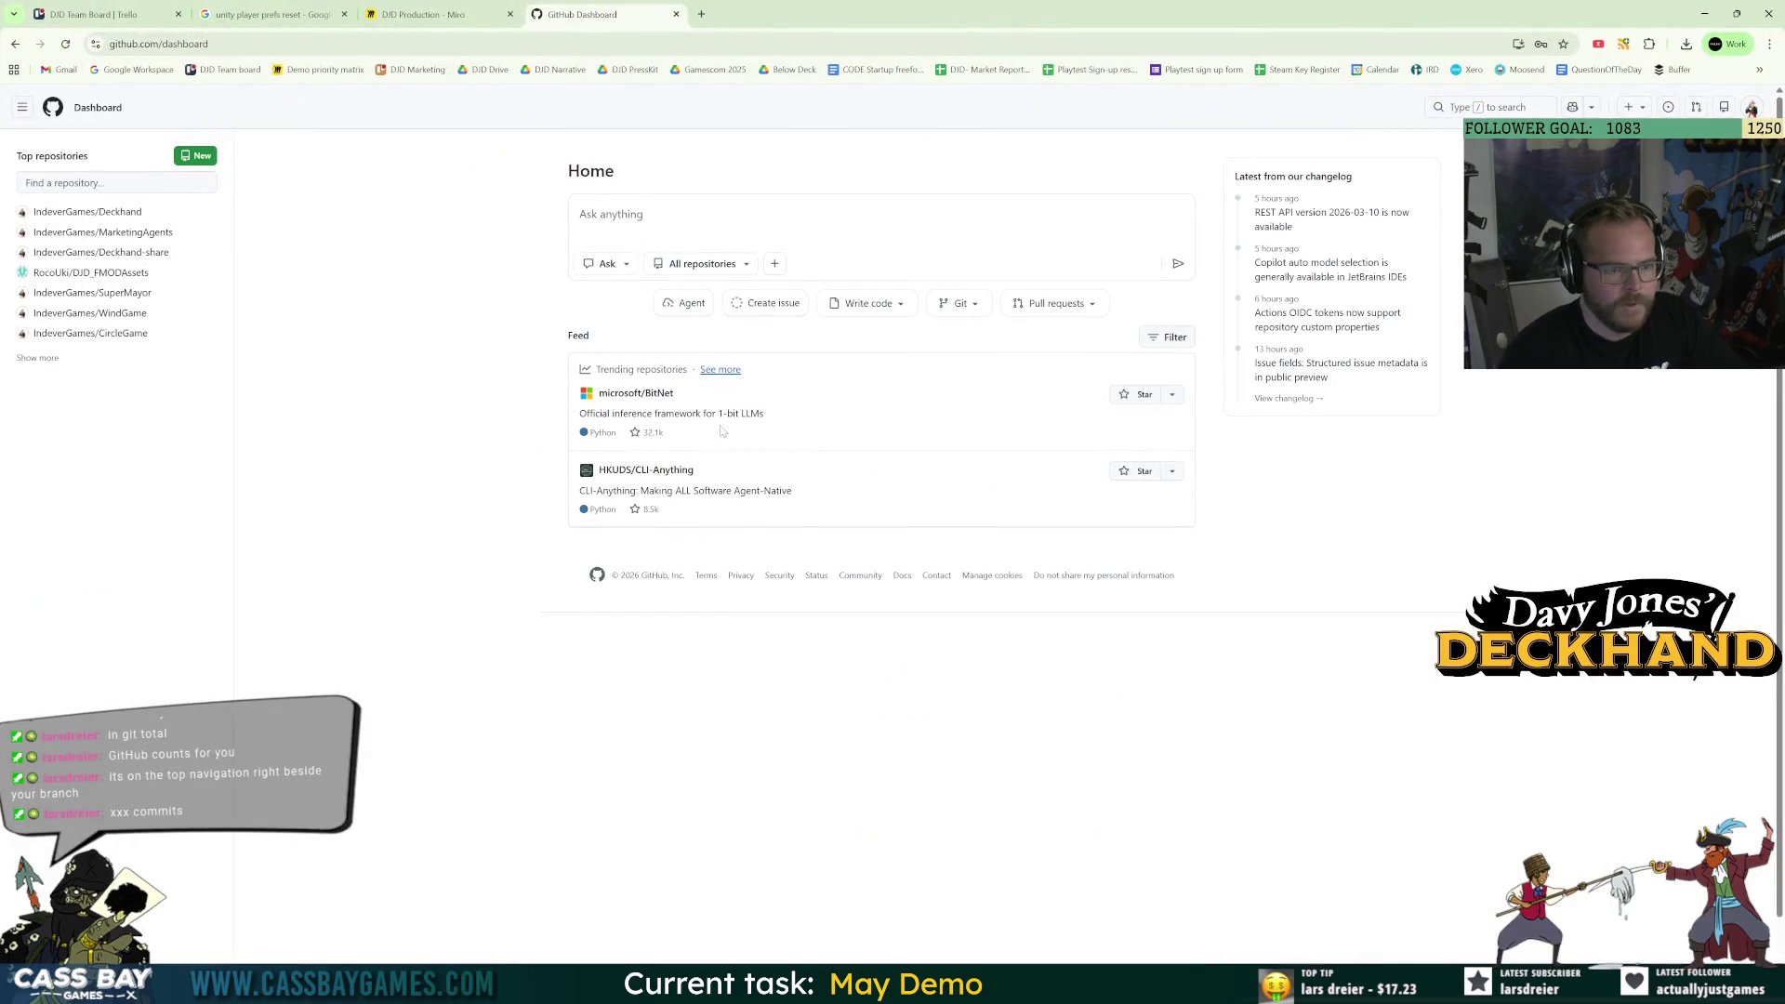
Open IndeverGames/Deckhand, view the DEV-Demo-start then main branches, and close the tab.
left_click(113, 212)
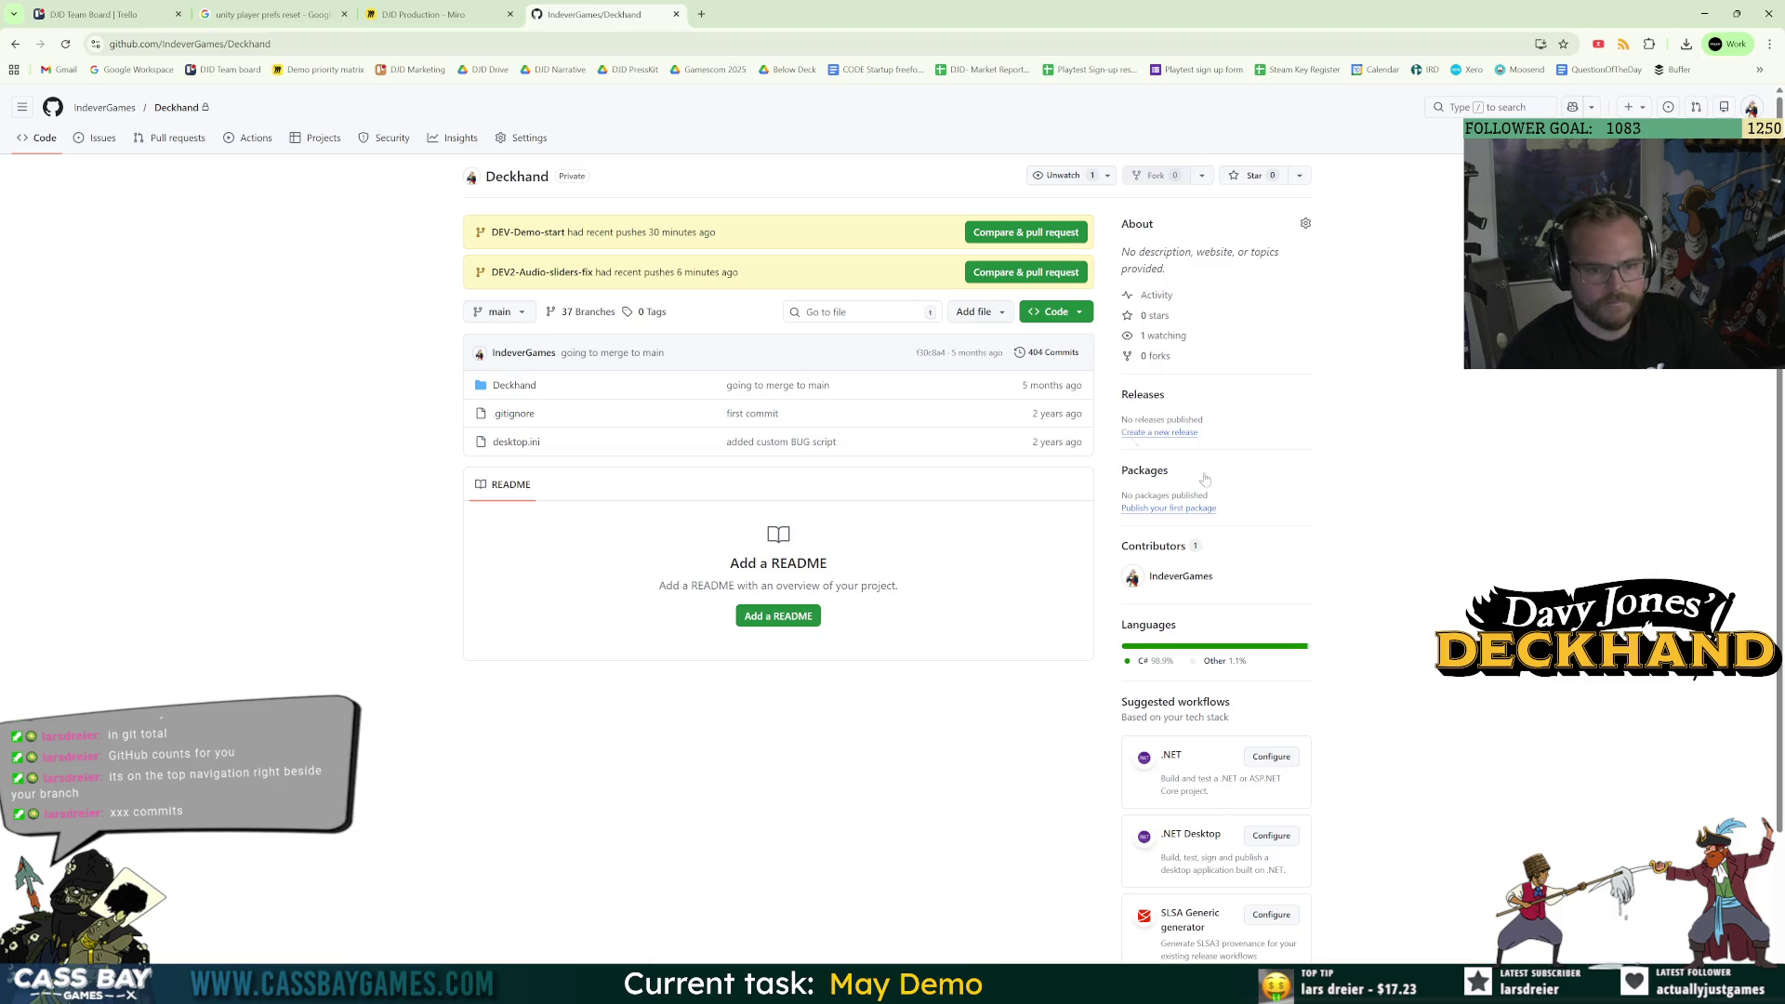
left_click(500, 312)
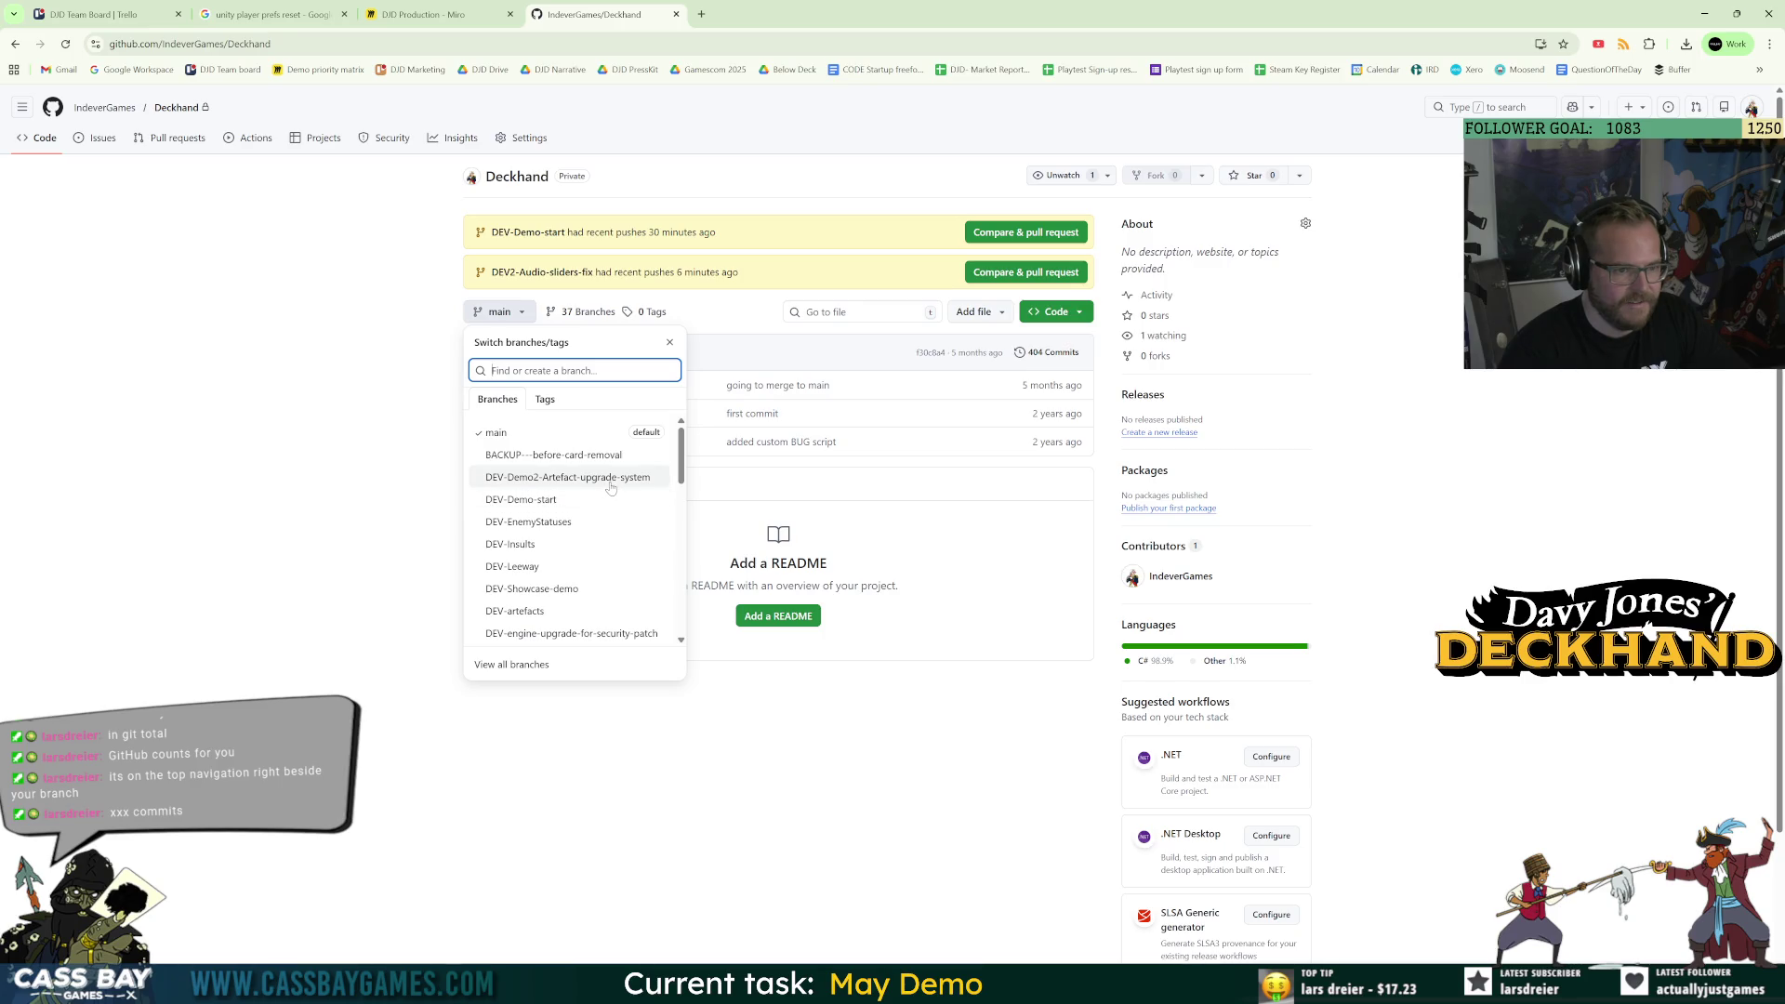
left_click(536, 501)
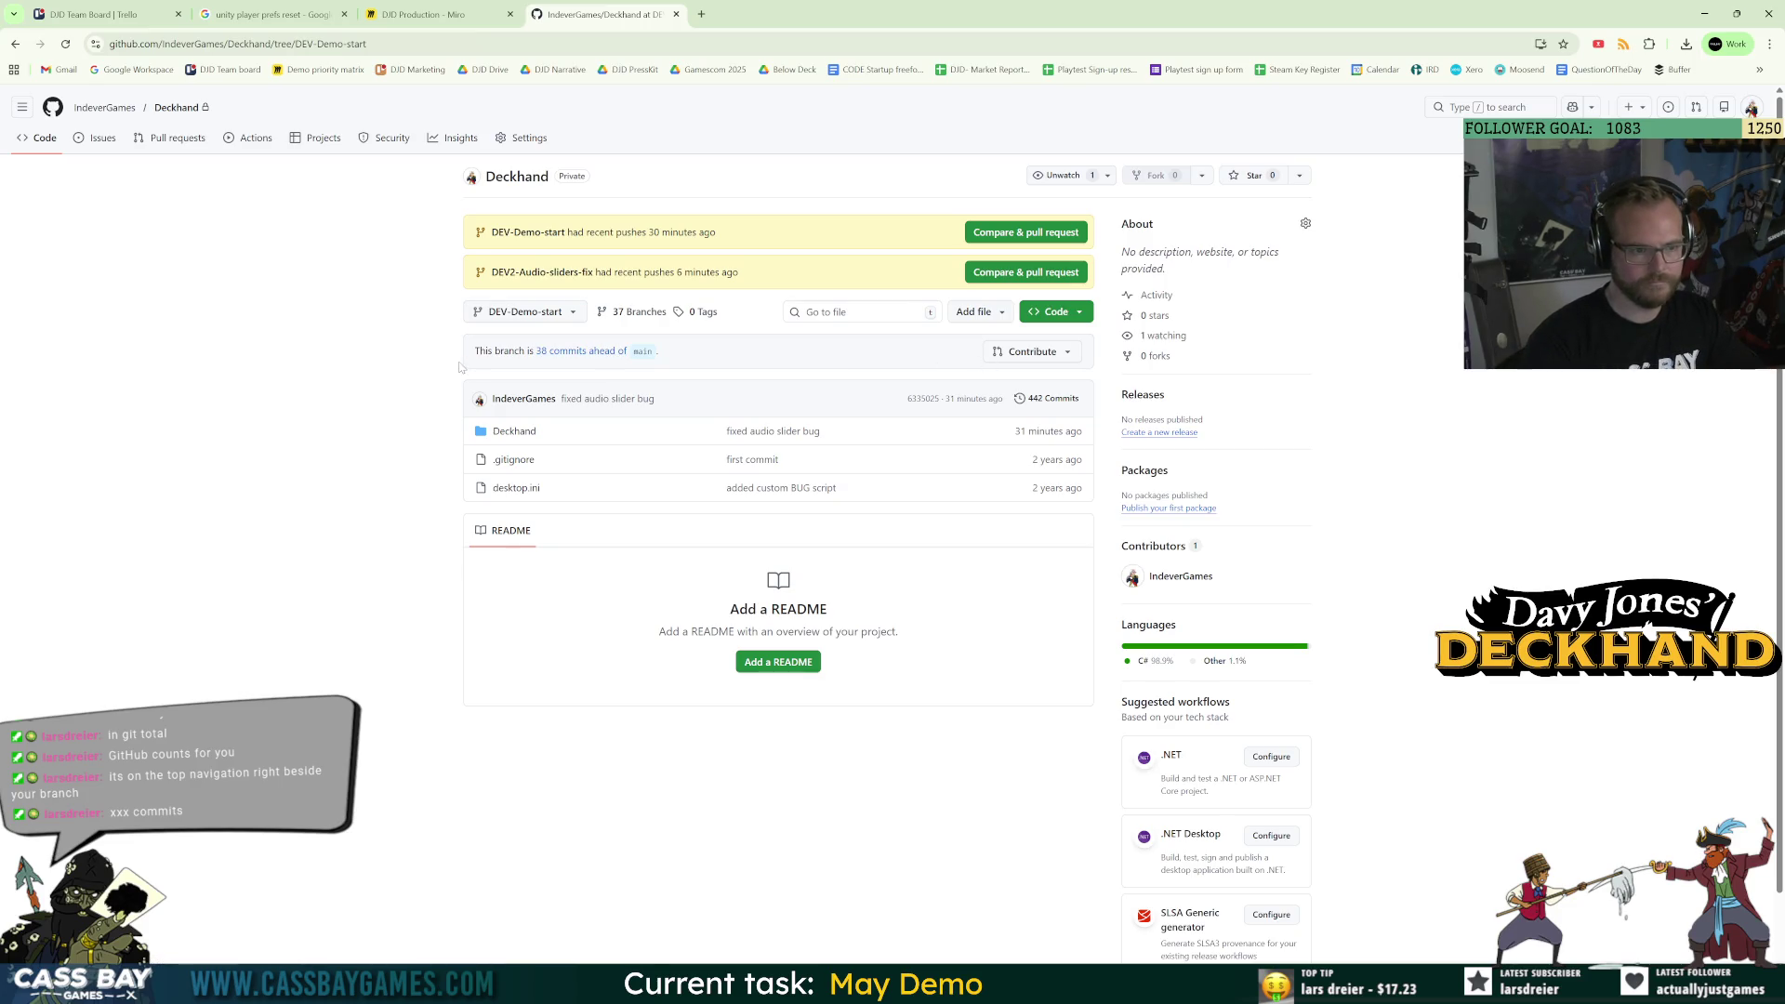
left_click(518, 316)
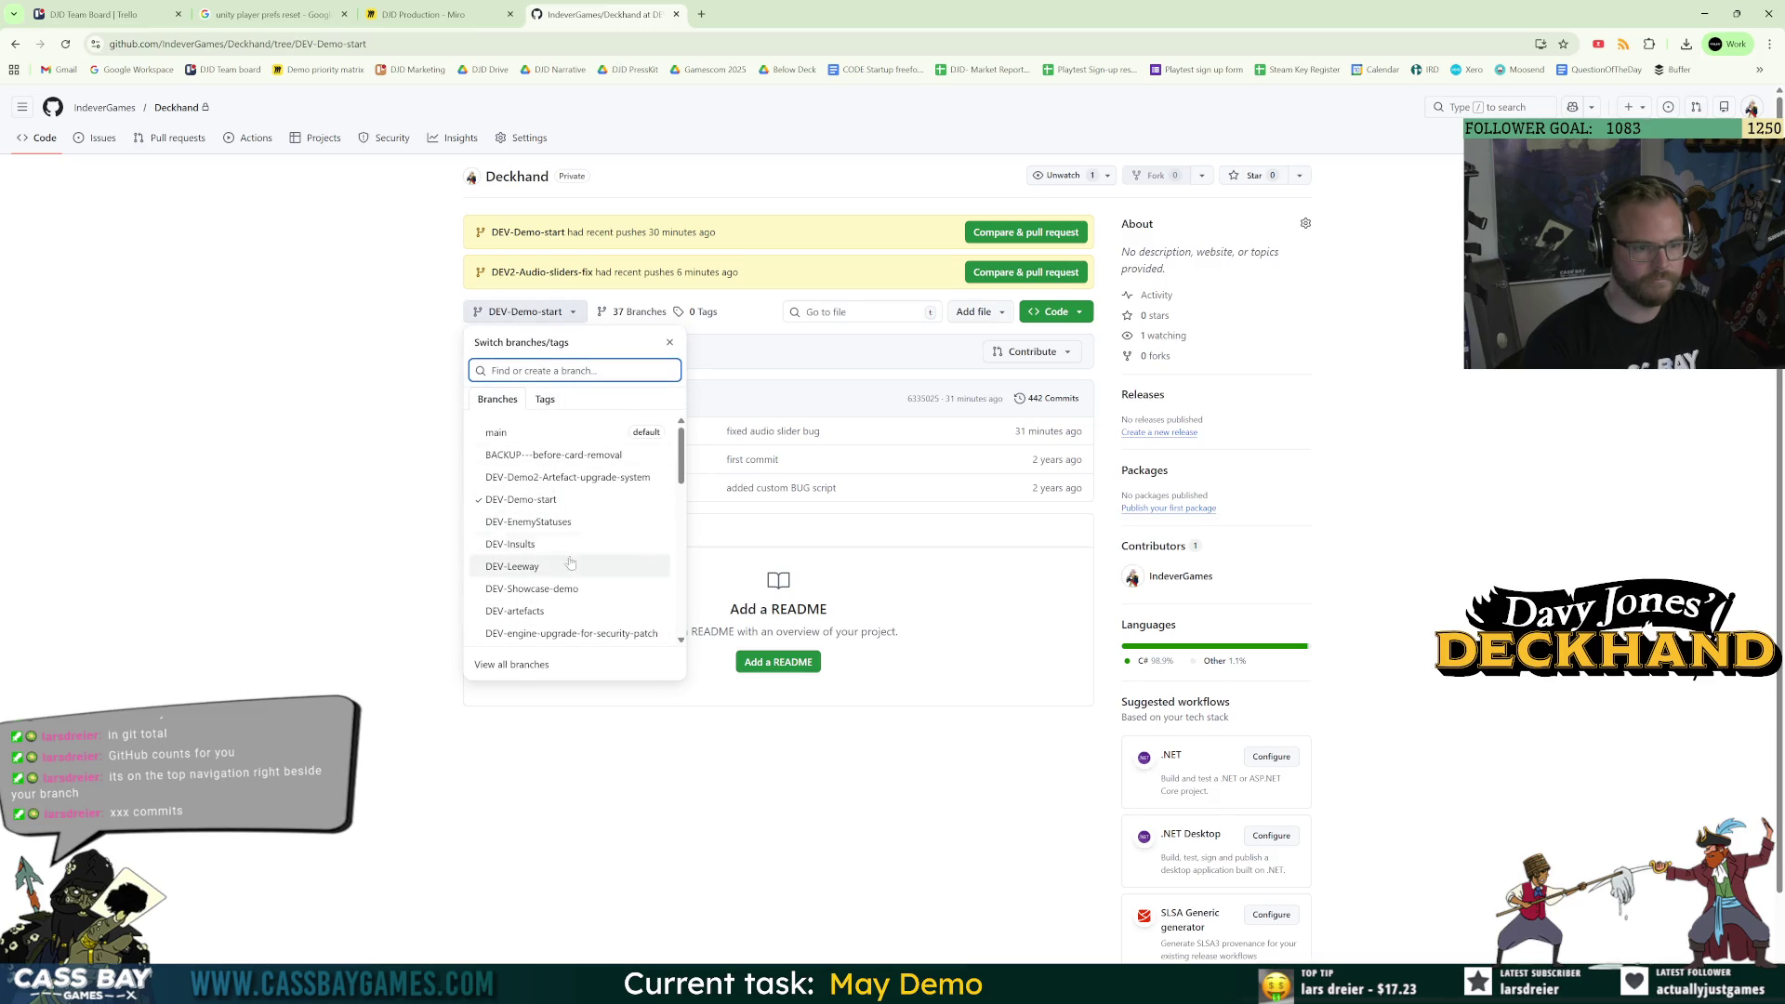
left_click(527, 434)
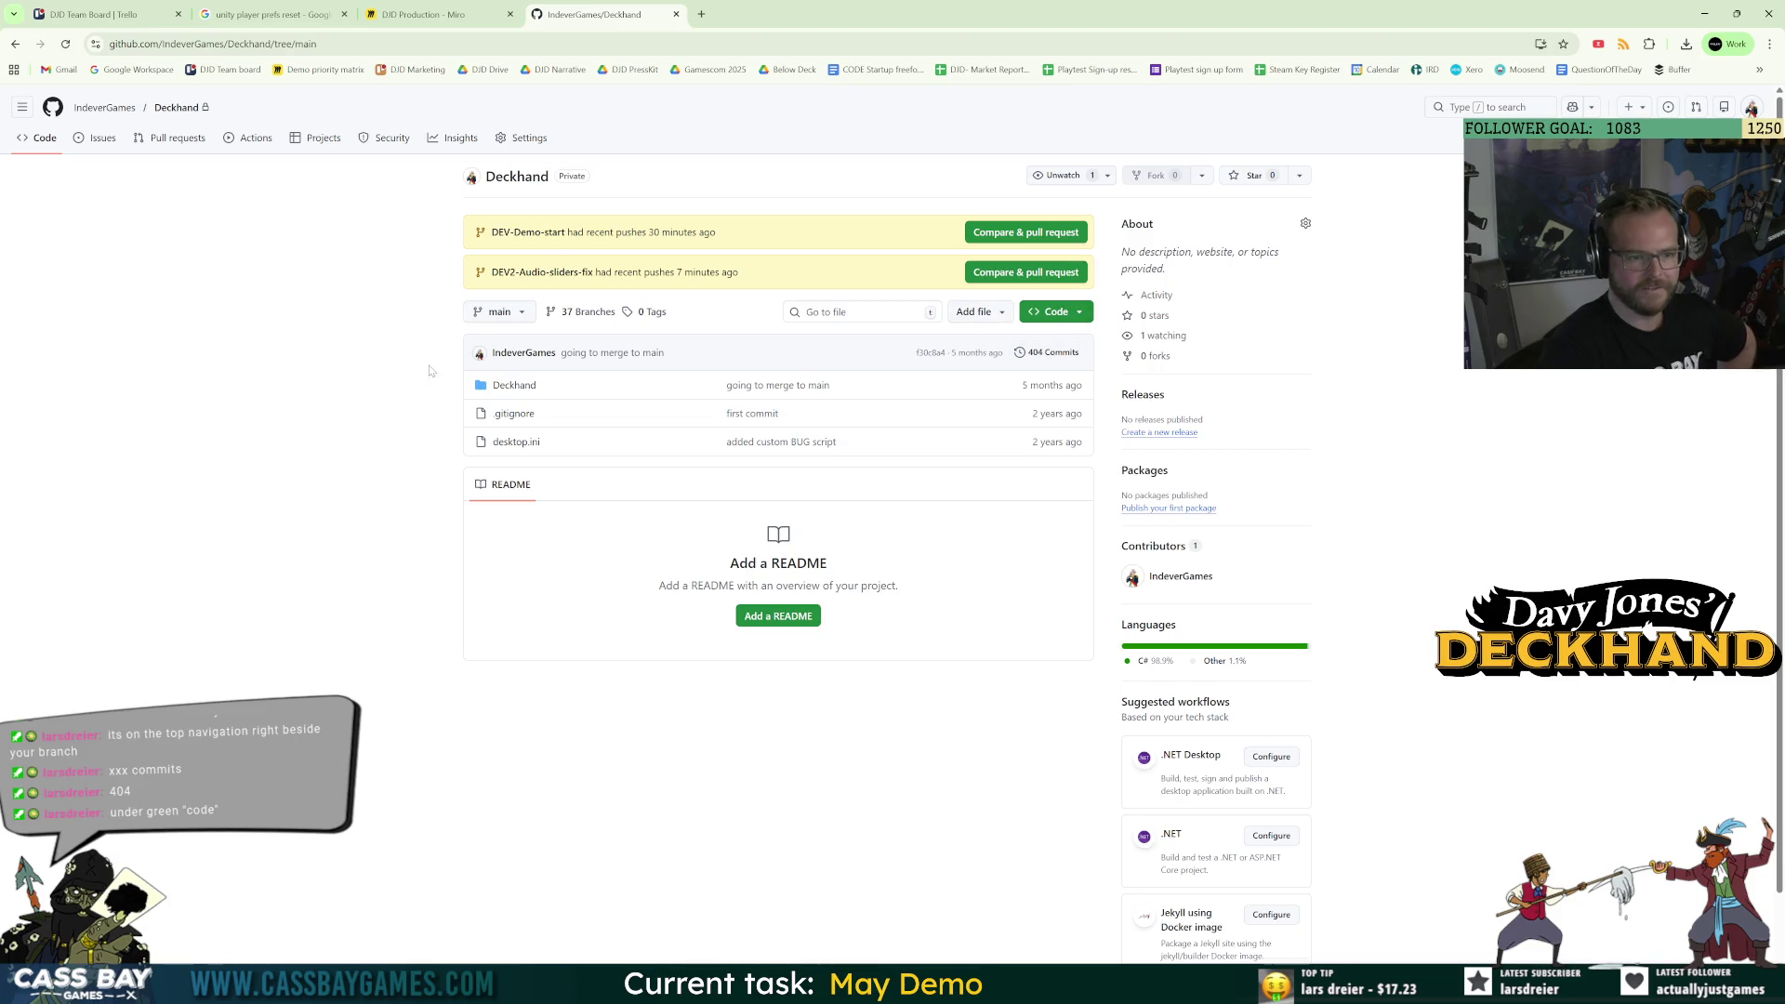
left_click(502, 312)
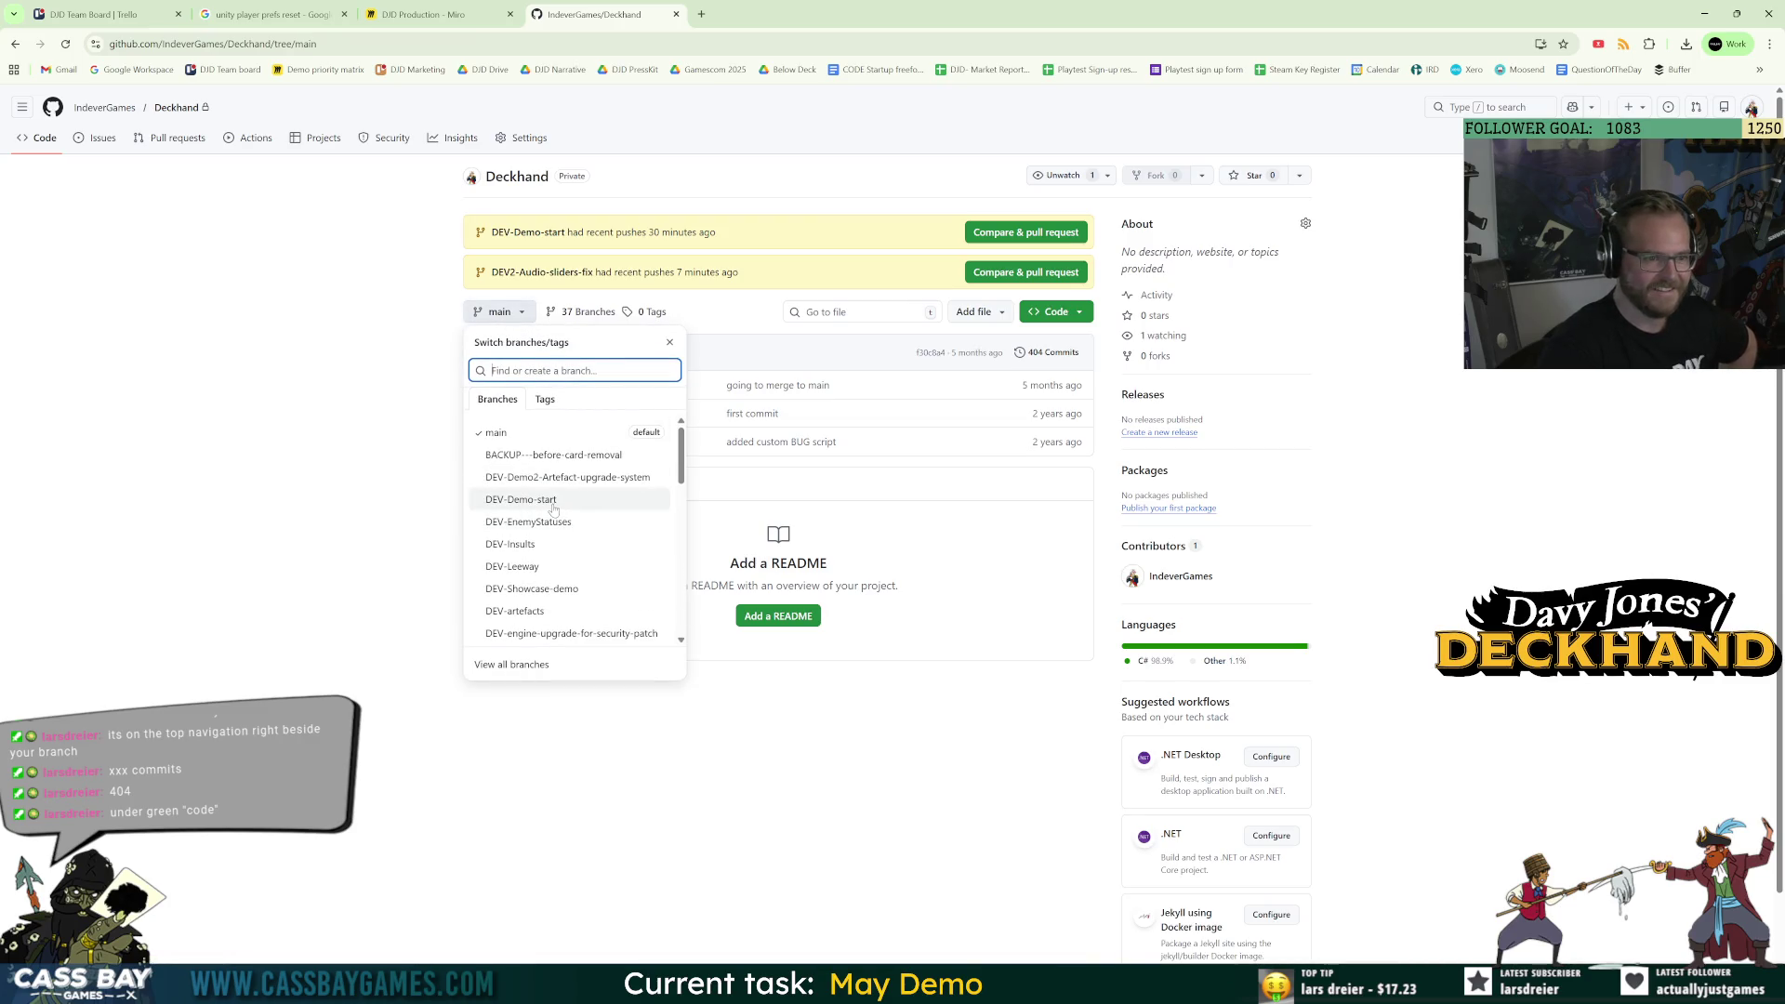
left_click(244, 319)
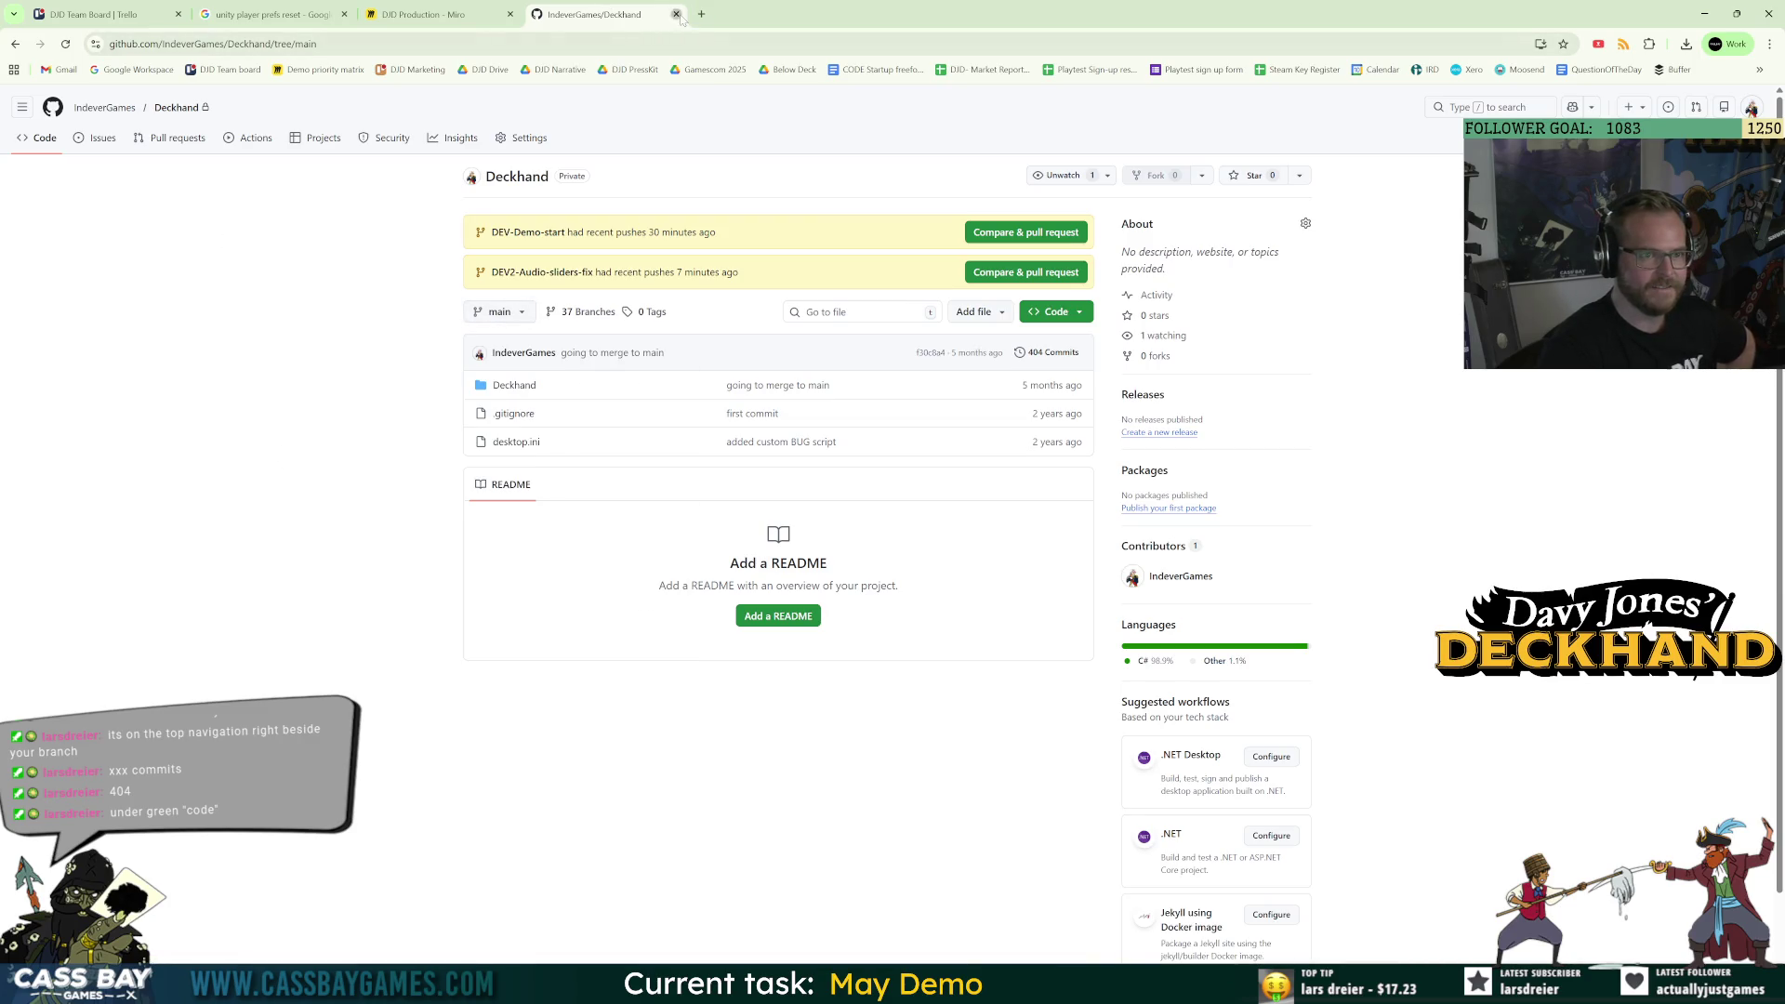
left_click(676, 14)
Reopen ArtefactLogicManager.cs from Unity's Project panel and scroll down to GetAdditionalCoinFromArtefacts.
mouse_move(1200, 986)
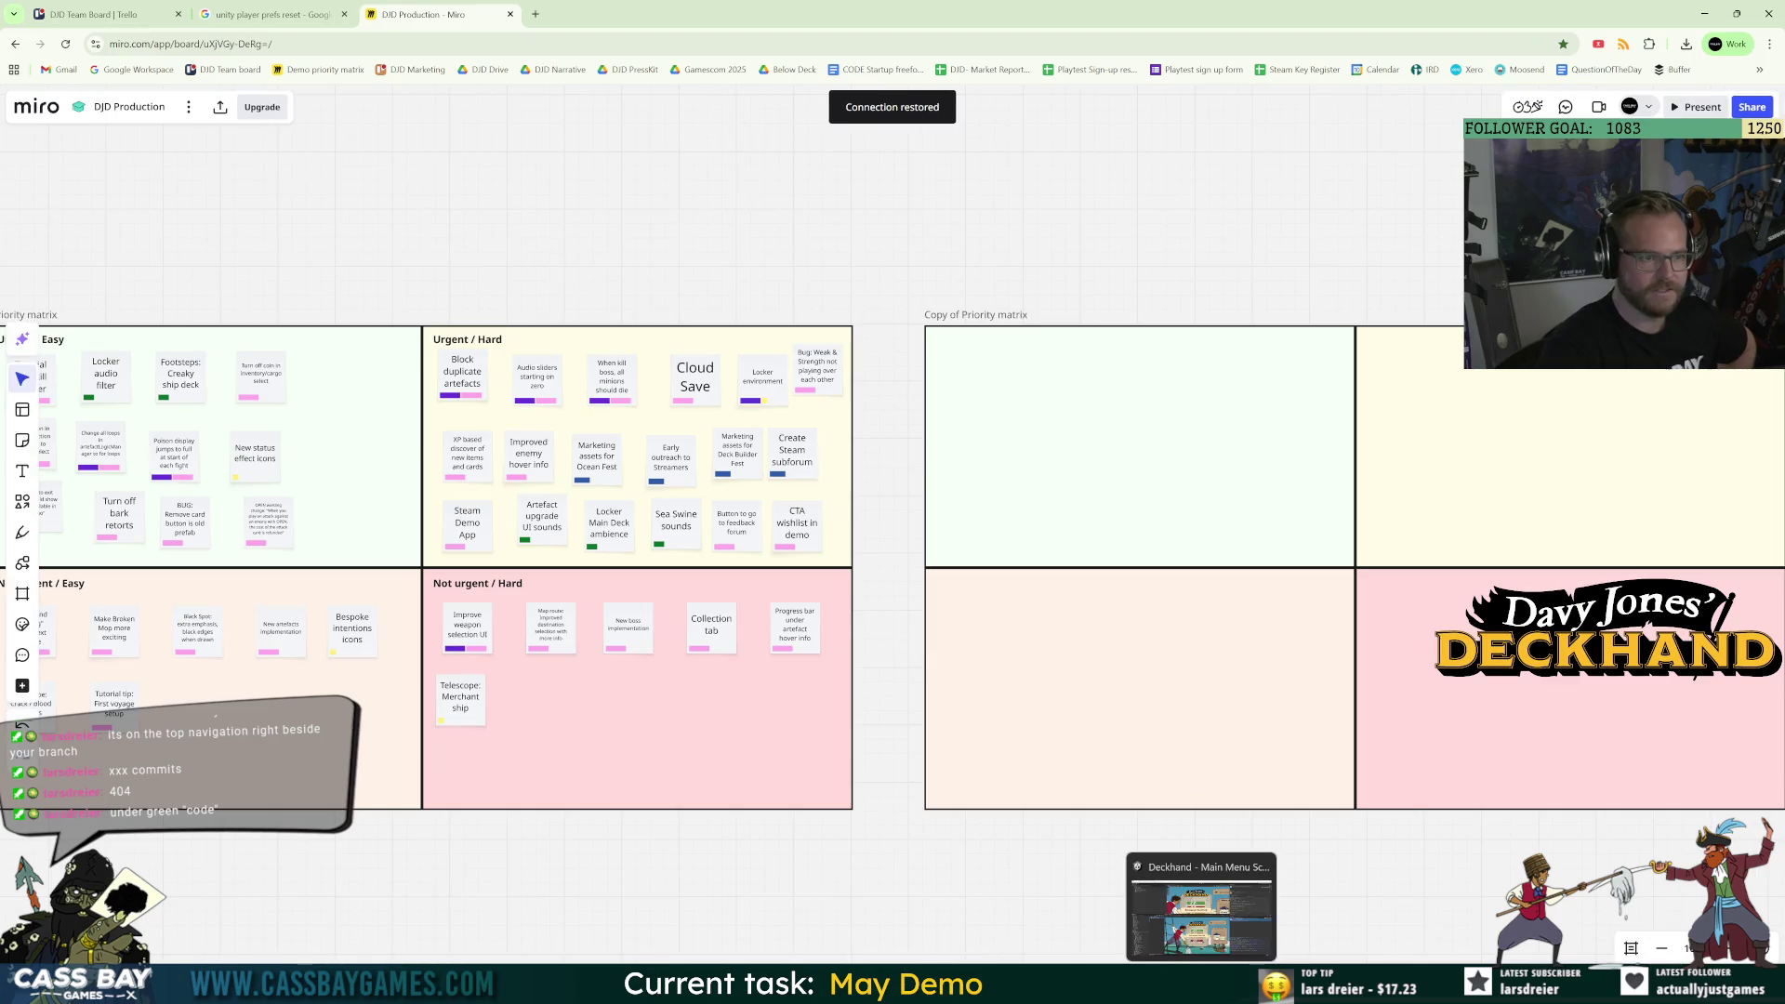
left_click(1200, 893)
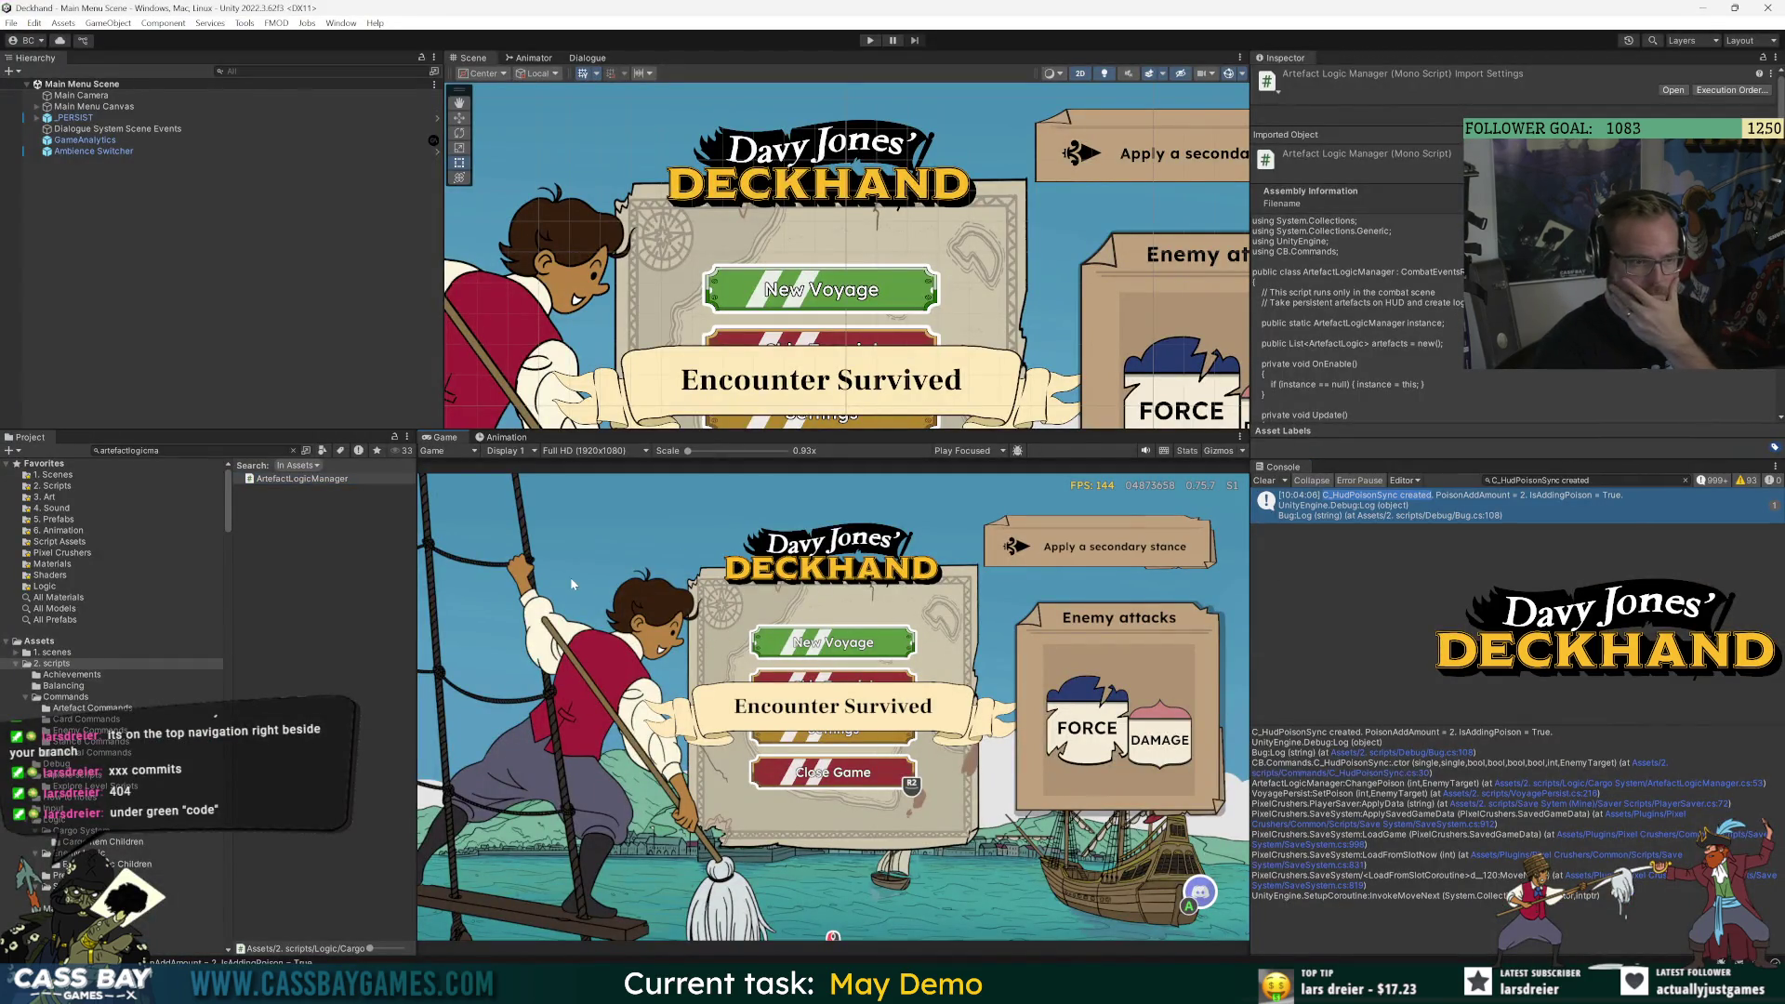
double_click(325, 479)
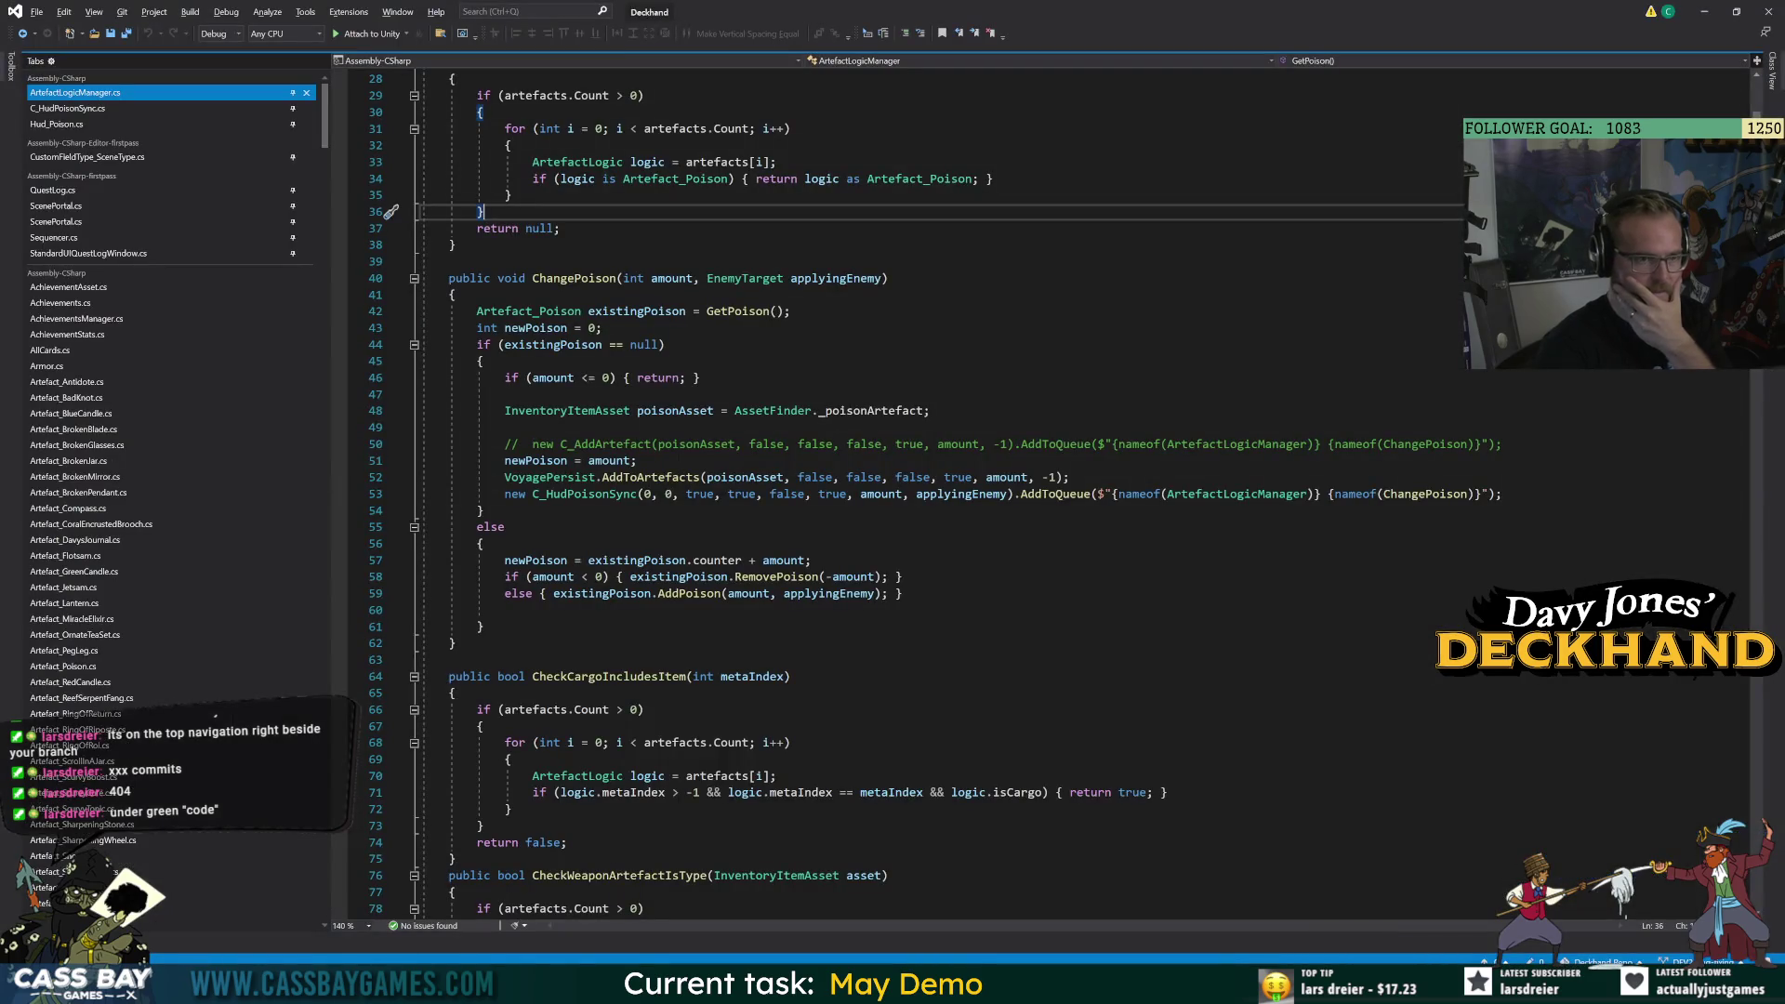
left_click(651, 310)
scroll(651, 311, "down", 12)
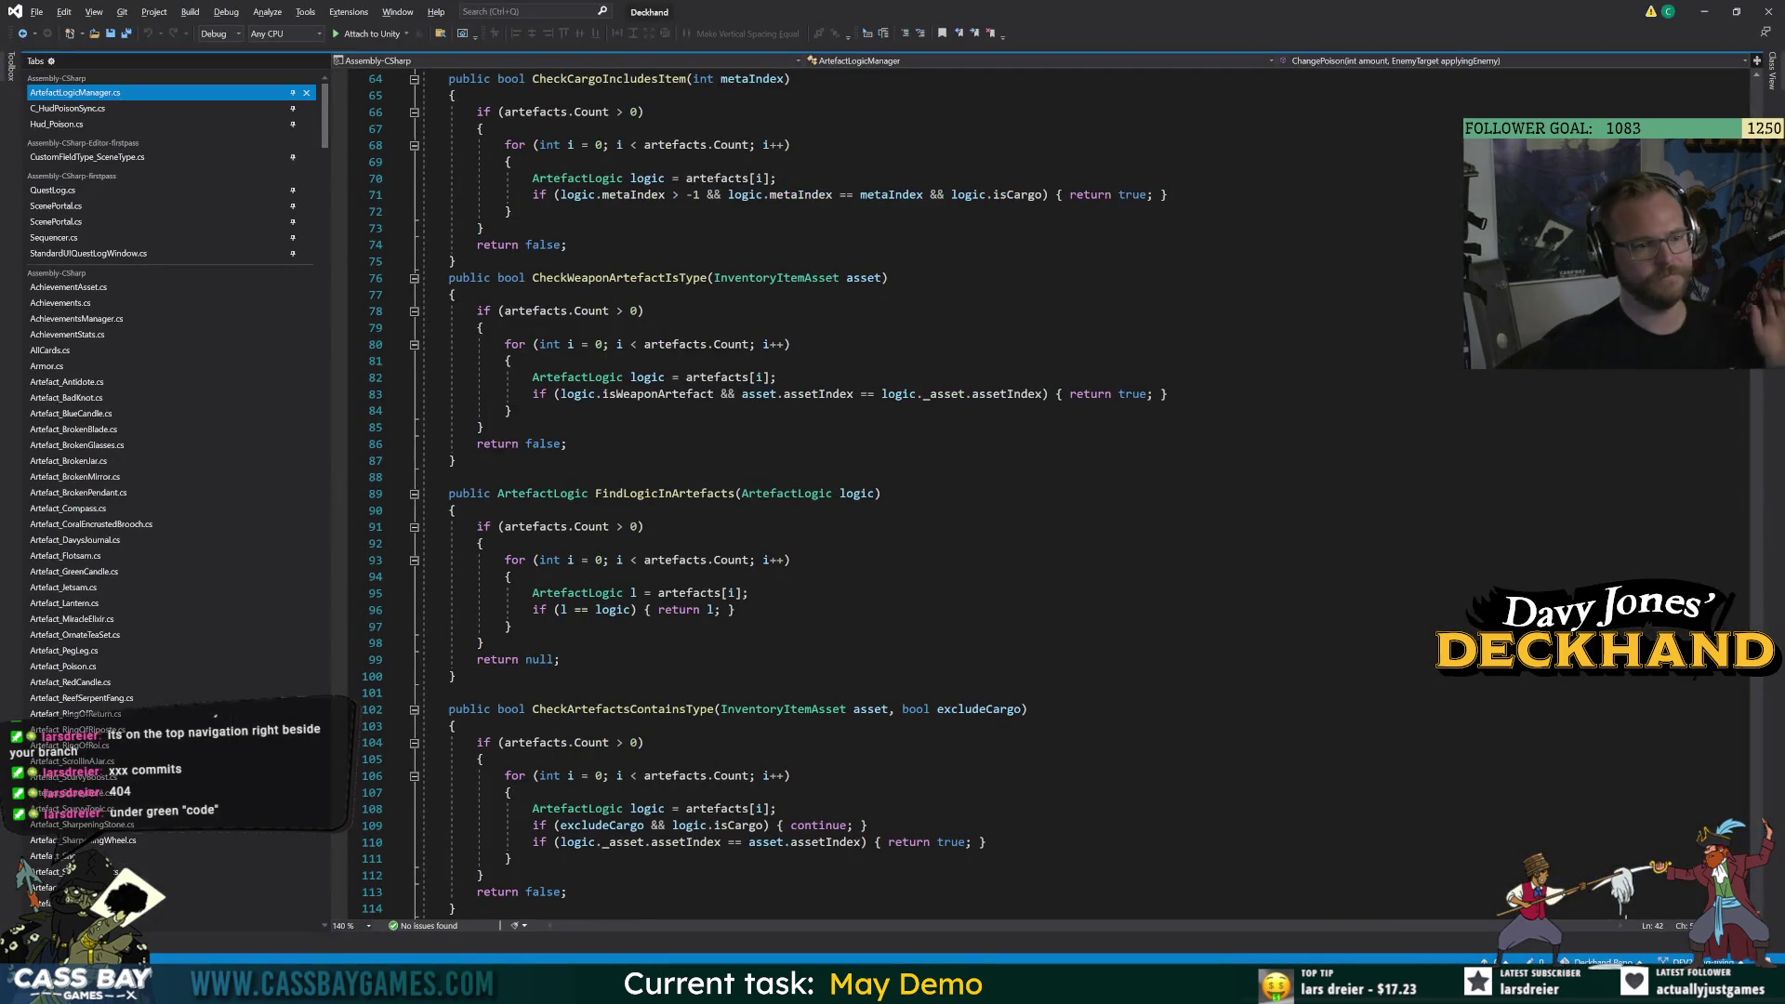
scroll(550, 354, "down", 5)
scroll(651, 493, "down", 8)
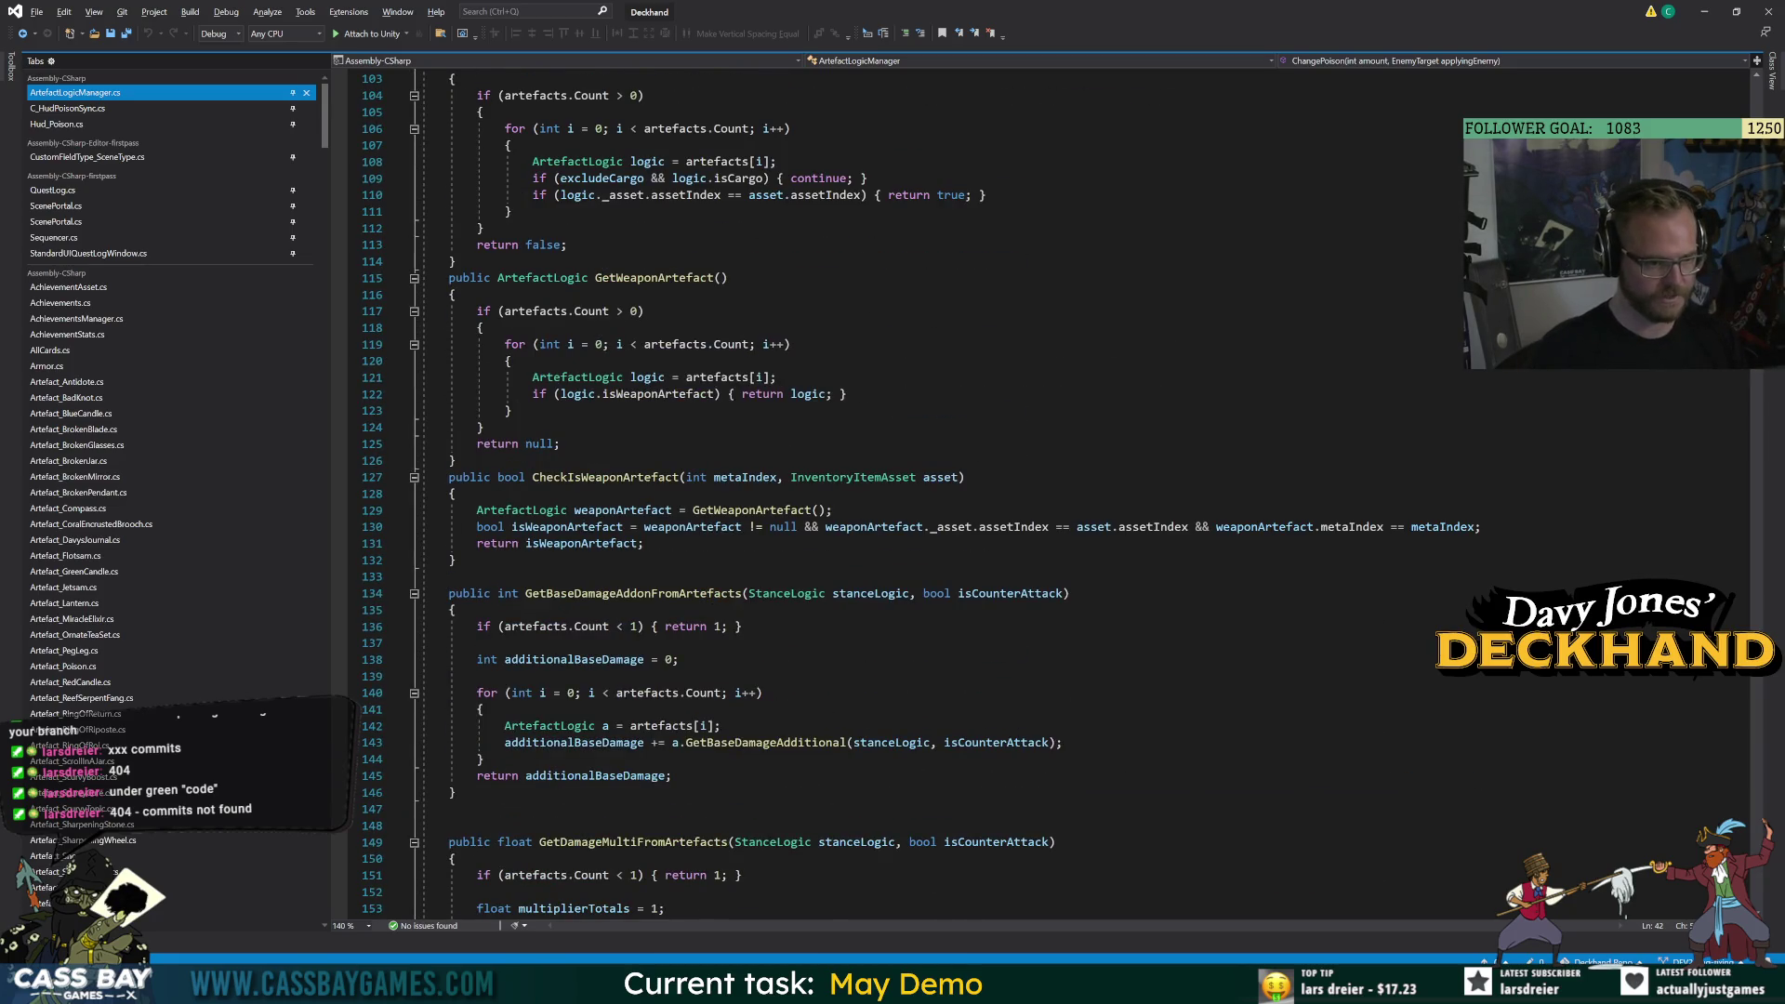
scroll(627, 662, "down", 5)
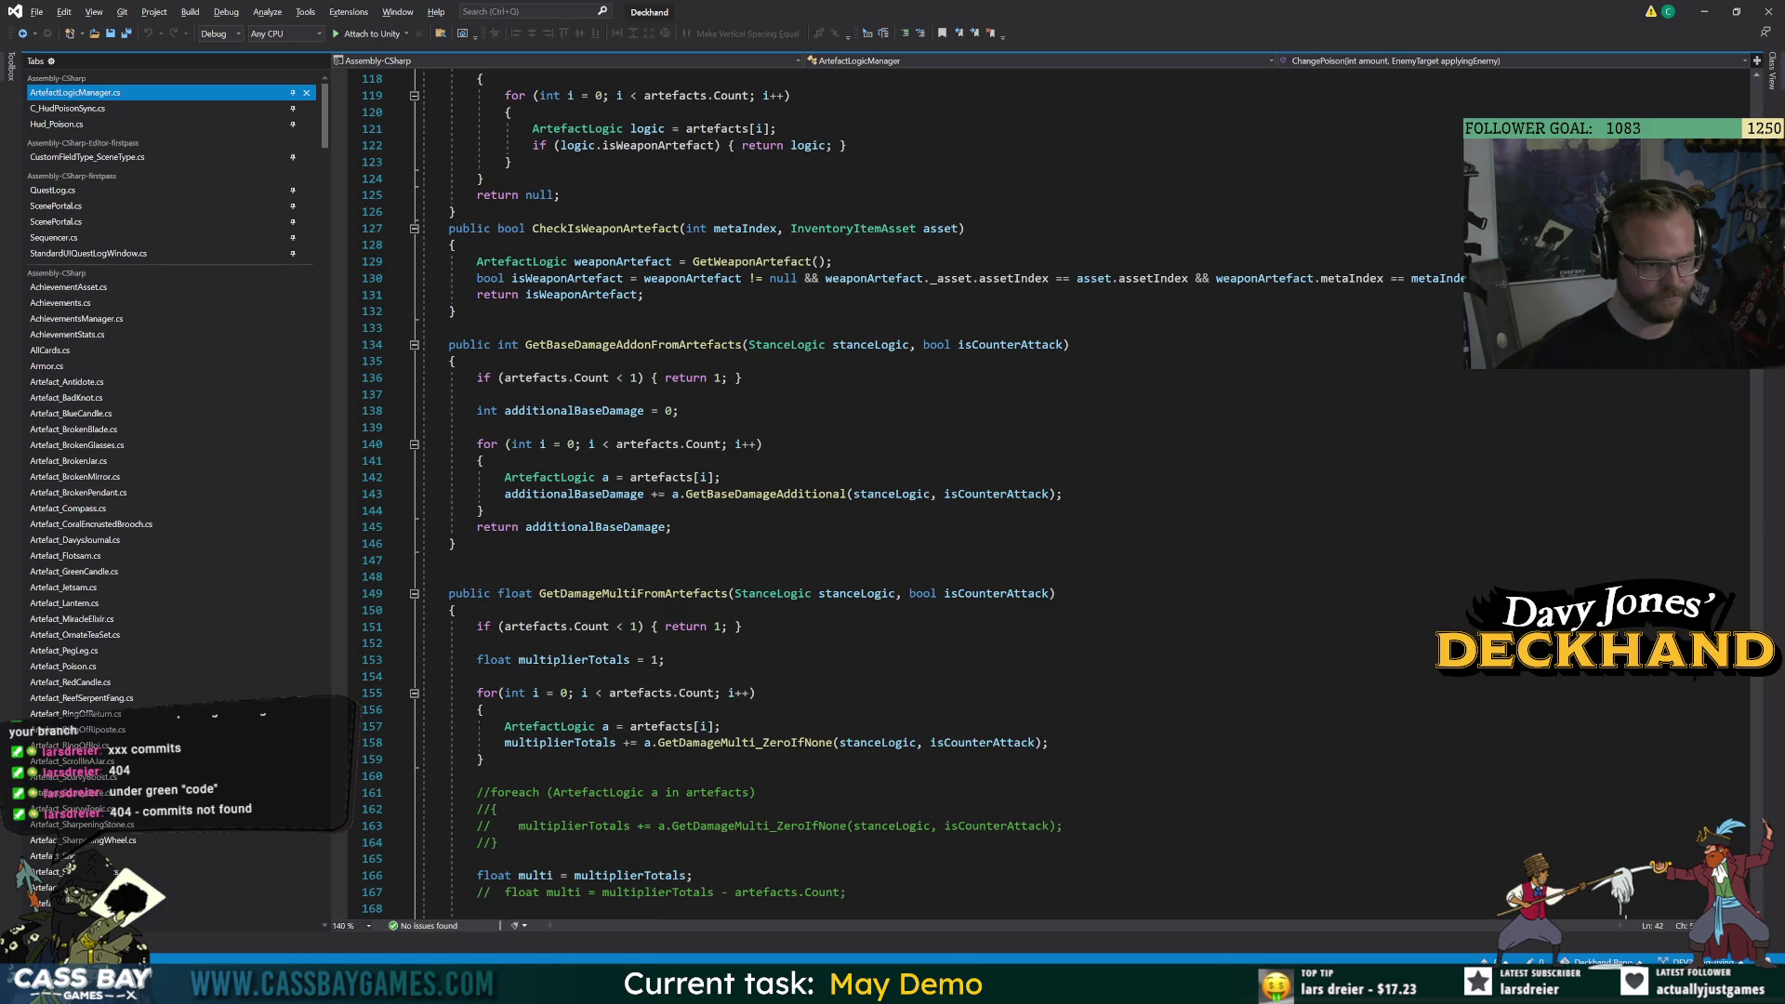
scroll(893, 493, "down", 7)
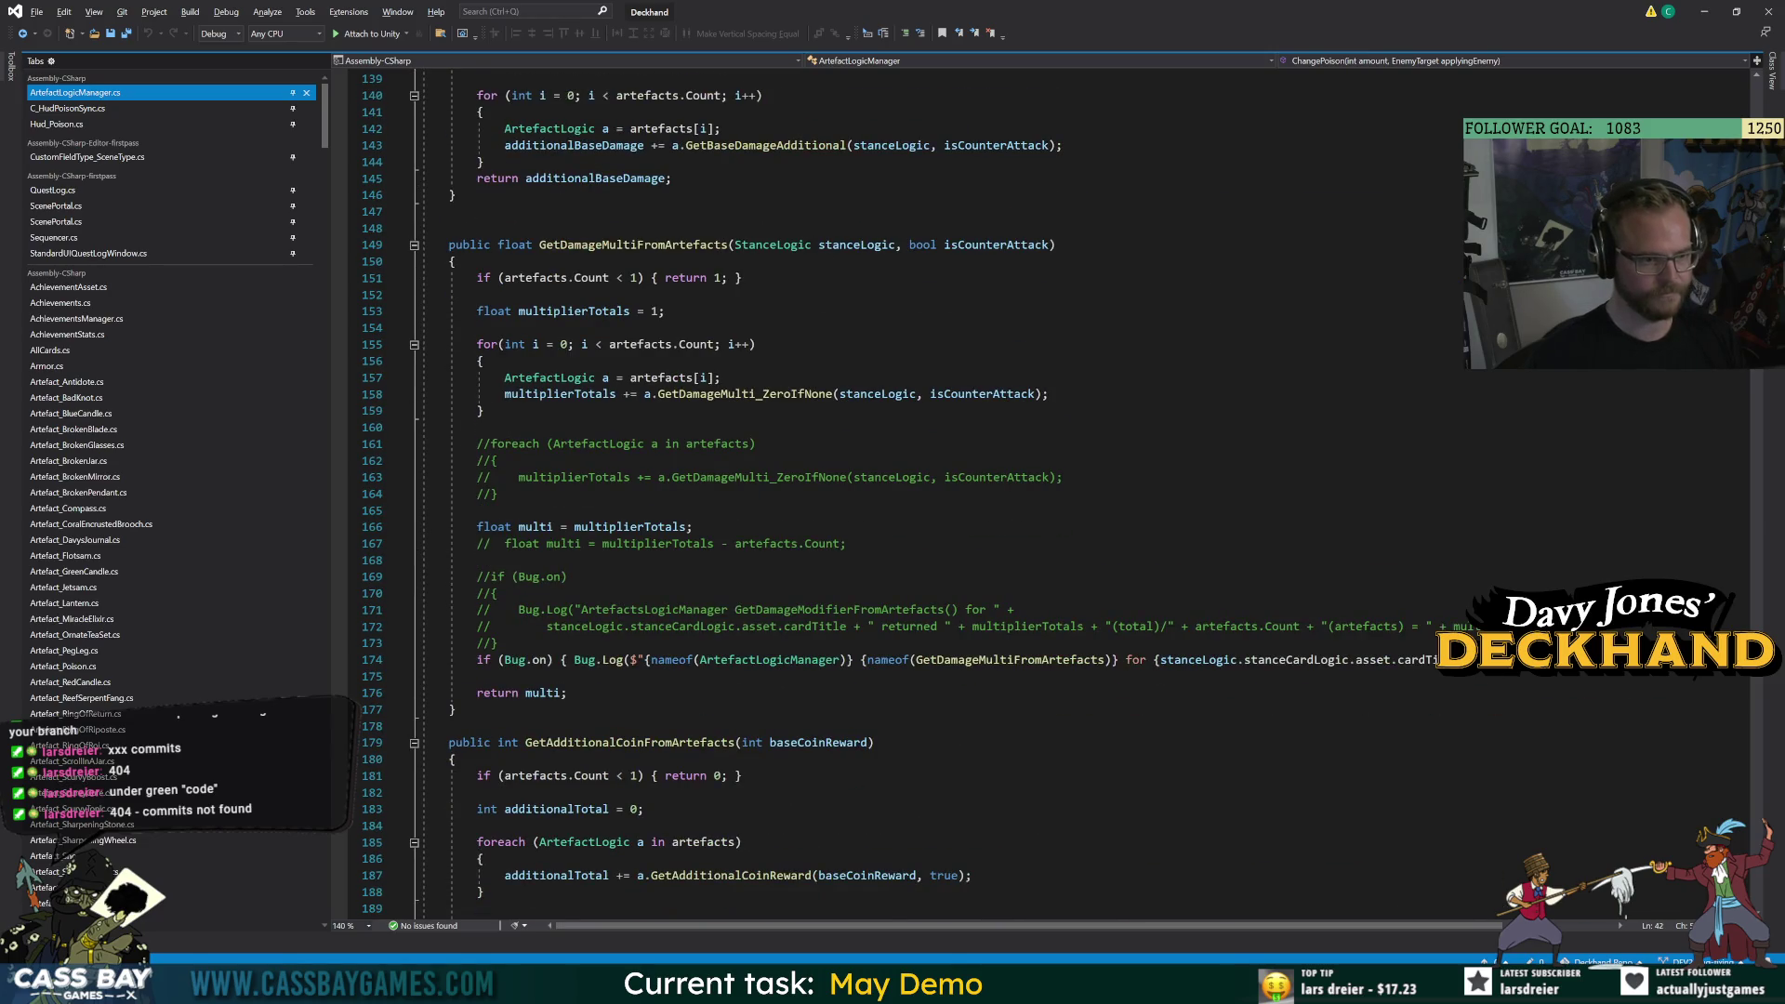
Write a for loop header from 0 to artefacts.Count below the GetAdditionalCoinFromArtefacts foreach.
scroll(893, 493, "down", 6)
left_click(483, 593)
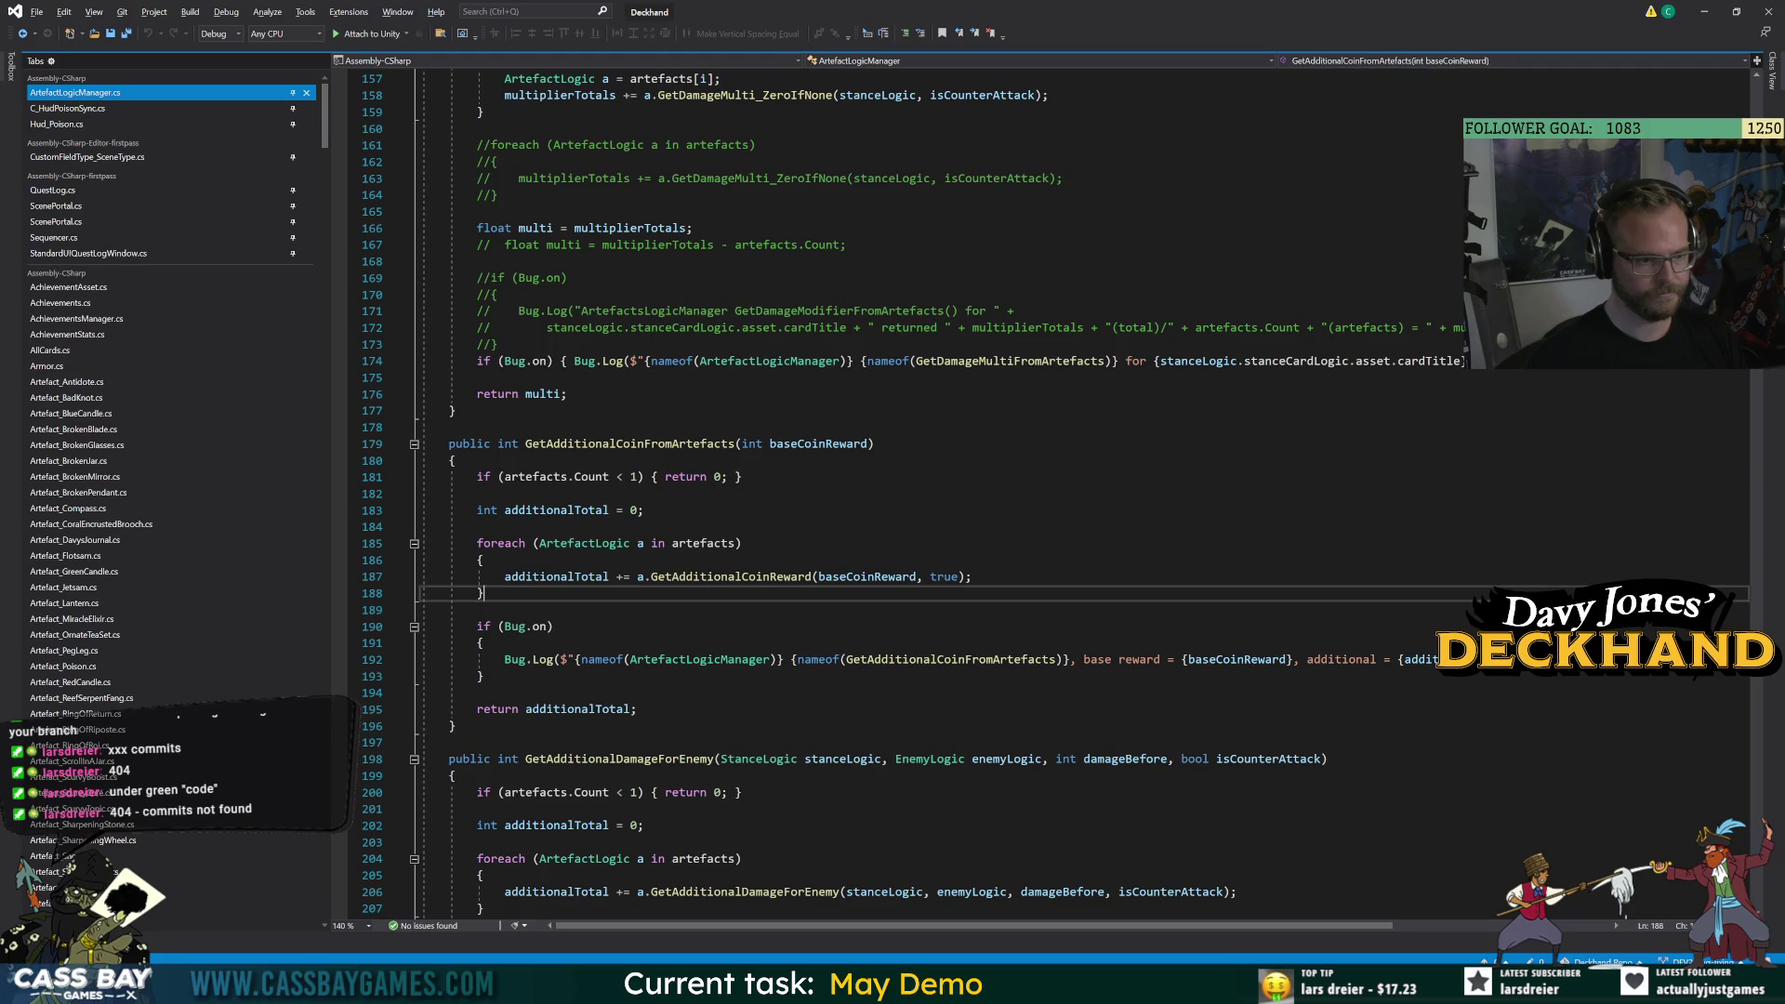
key("Return")
type("for(int i = 0-;")
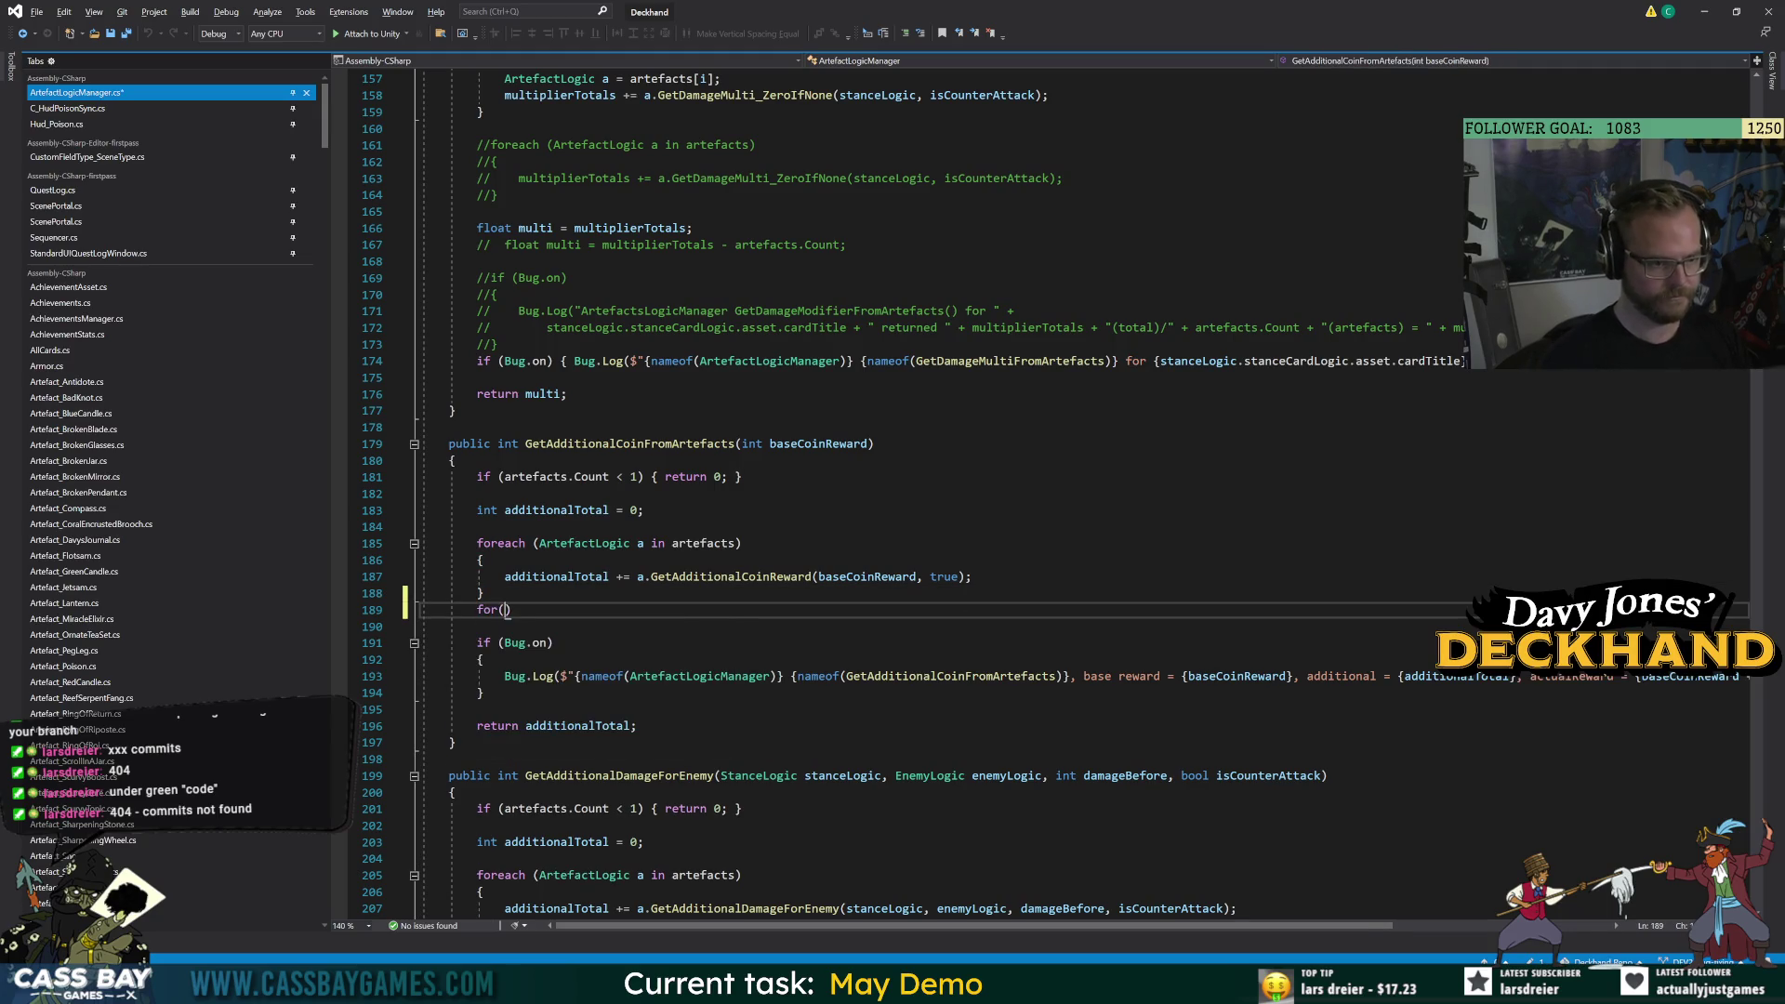
key("BackSpace")
key("BackSpace")
type("; ")
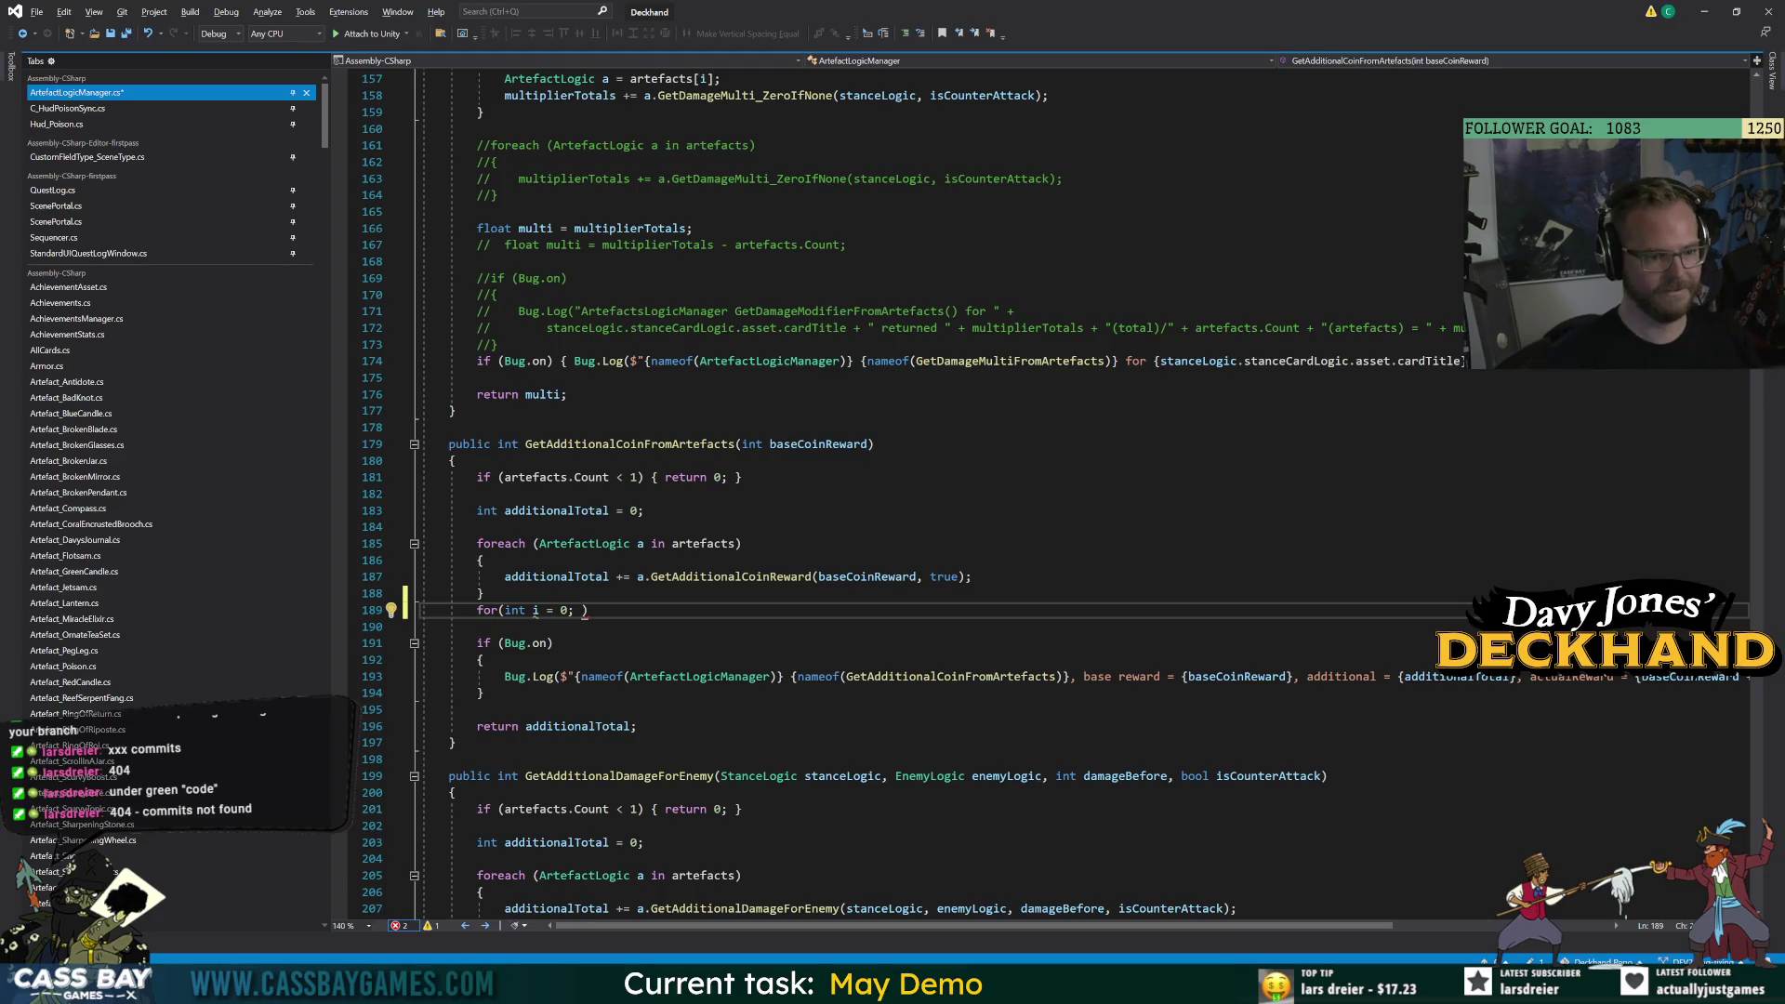
type("i < ")
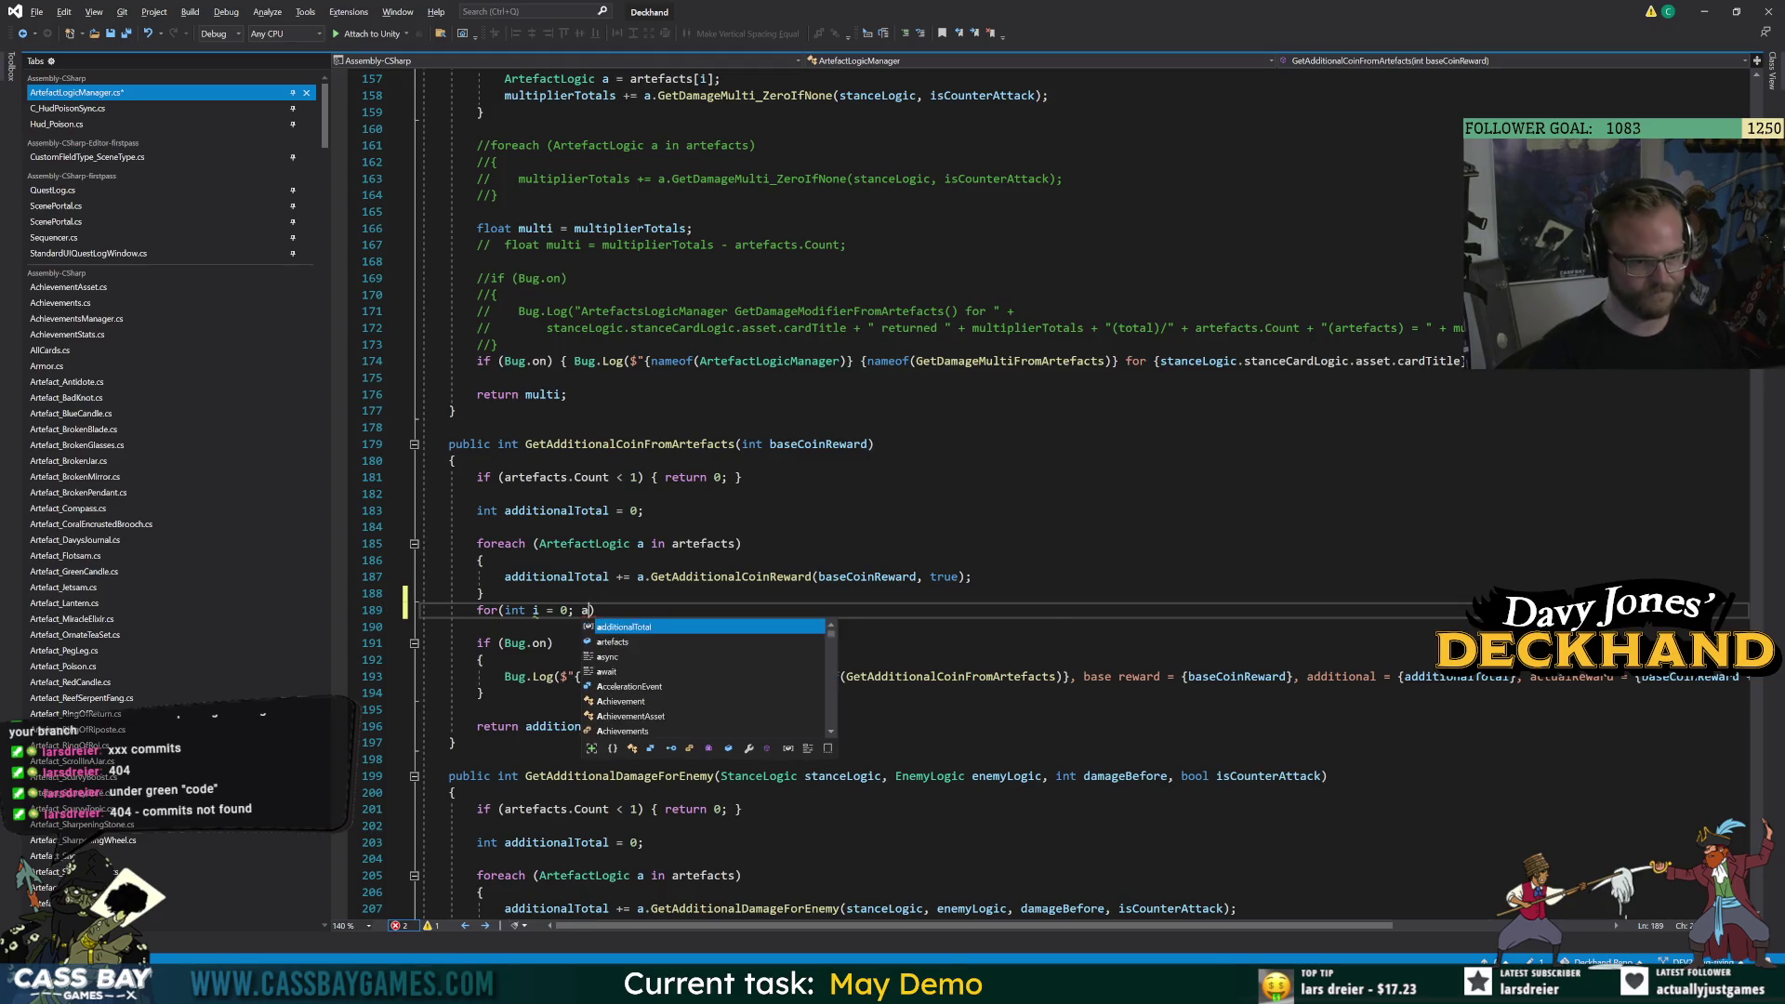
type("Artefact.co")
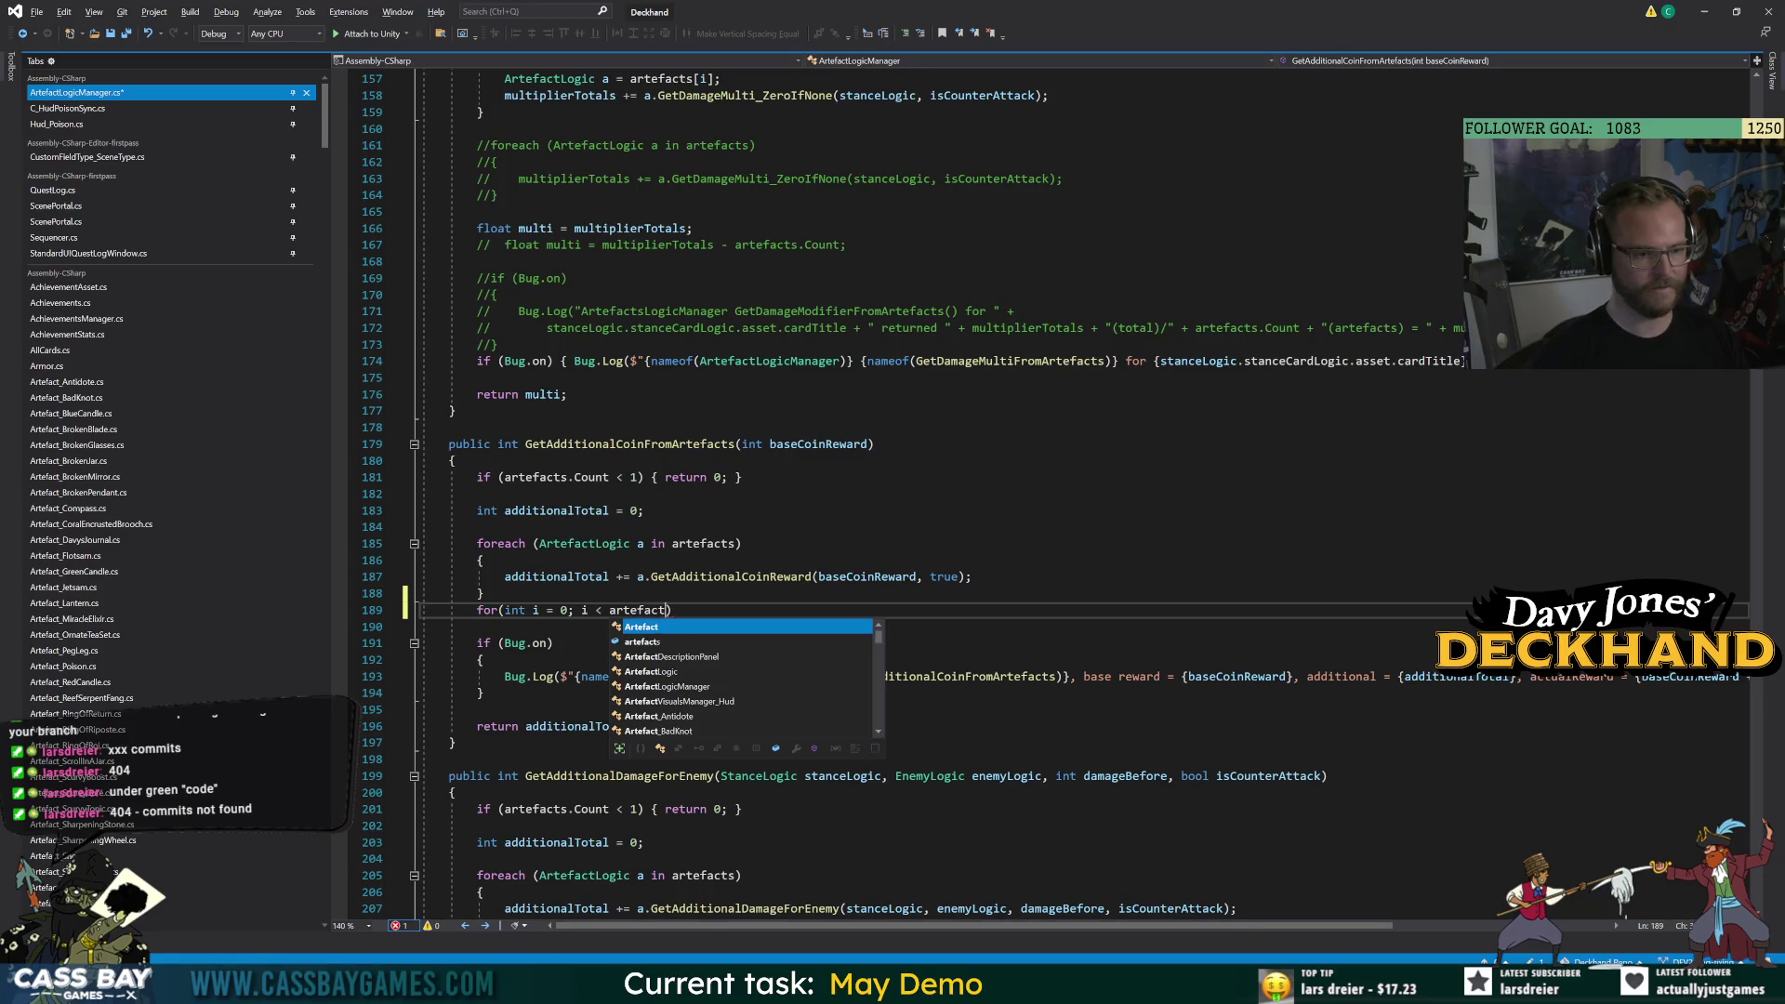
key("Return")
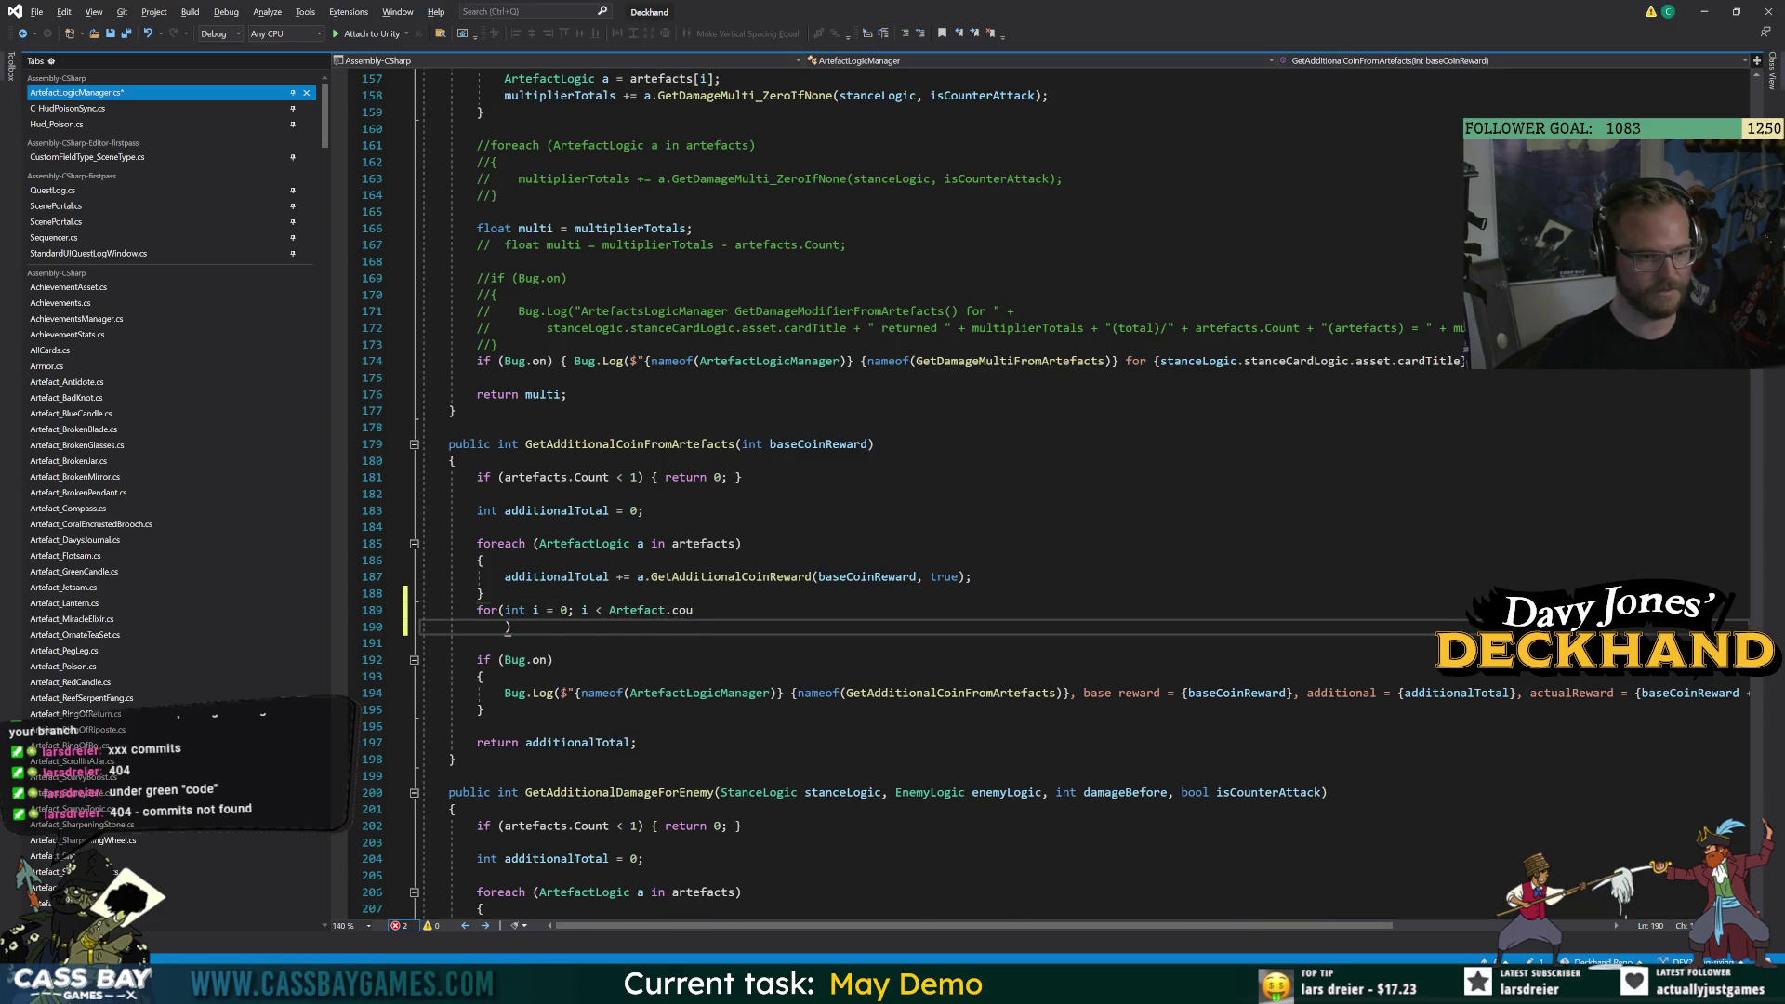
key("BackSpace")
key("BackSpace")
key("BackSpace")
key("BackSpace")
key("BackSpace")
type("artefaact")
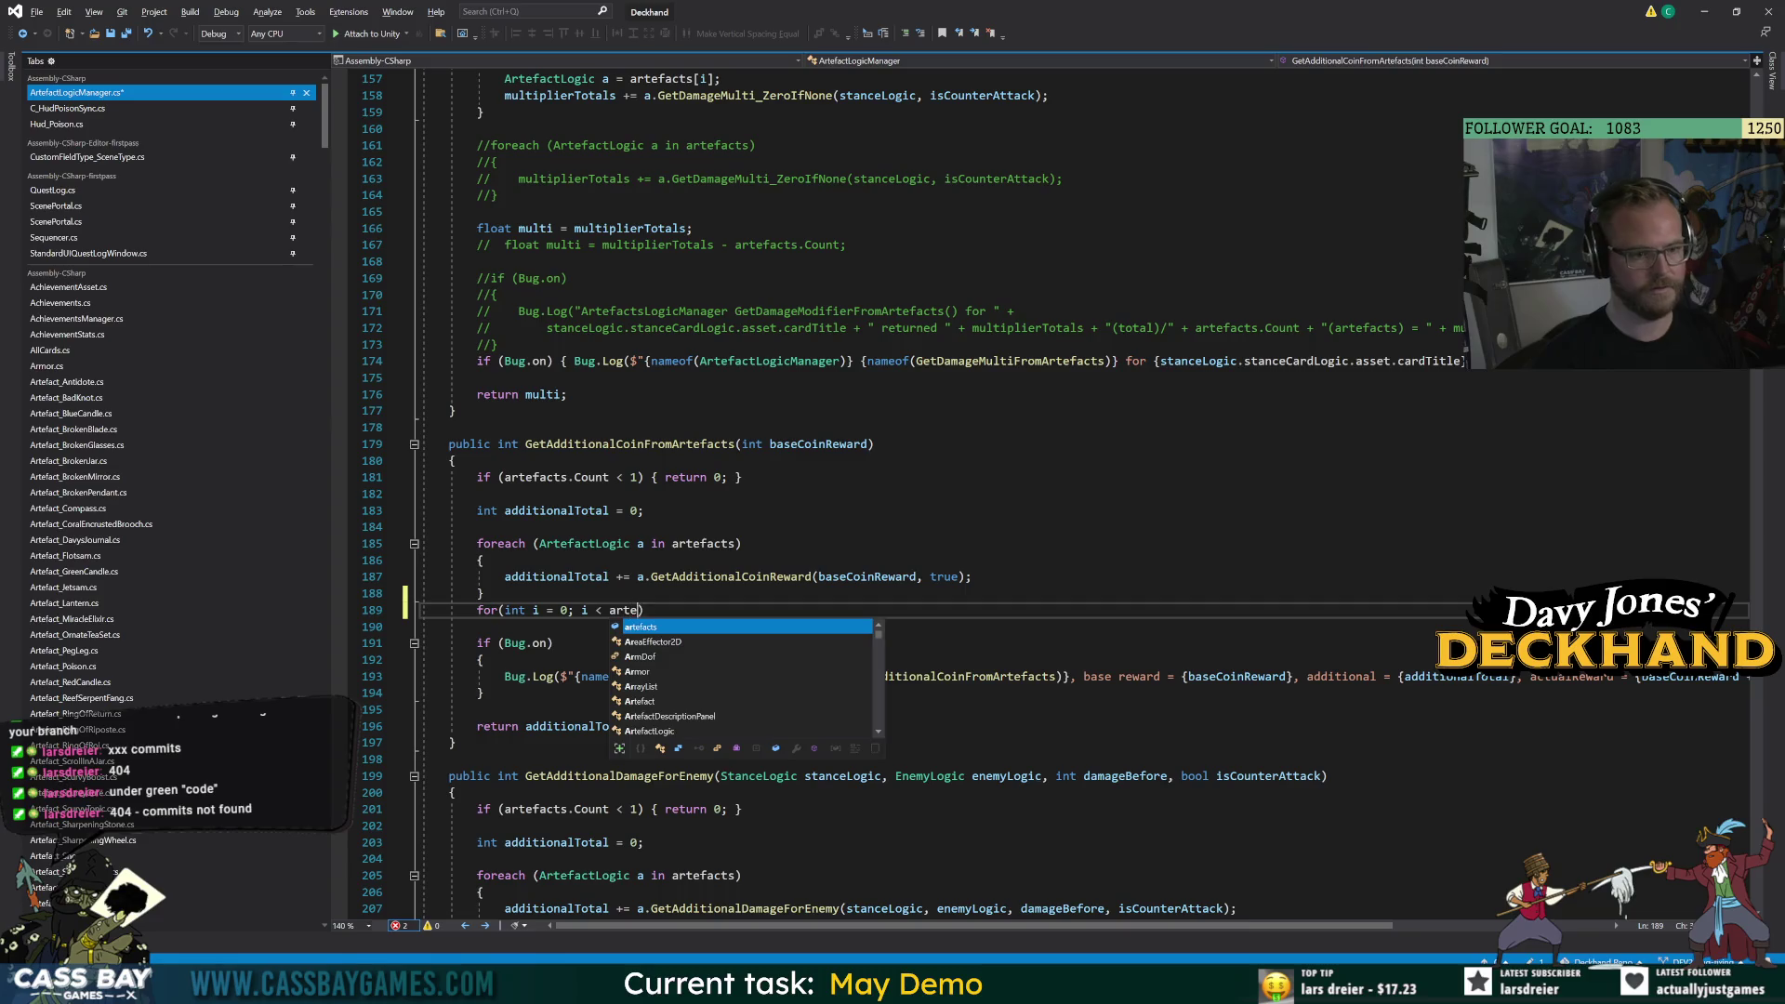
key("BackSpace")
key("BackSpace")
key("BackSpace")
type("cts.cou")
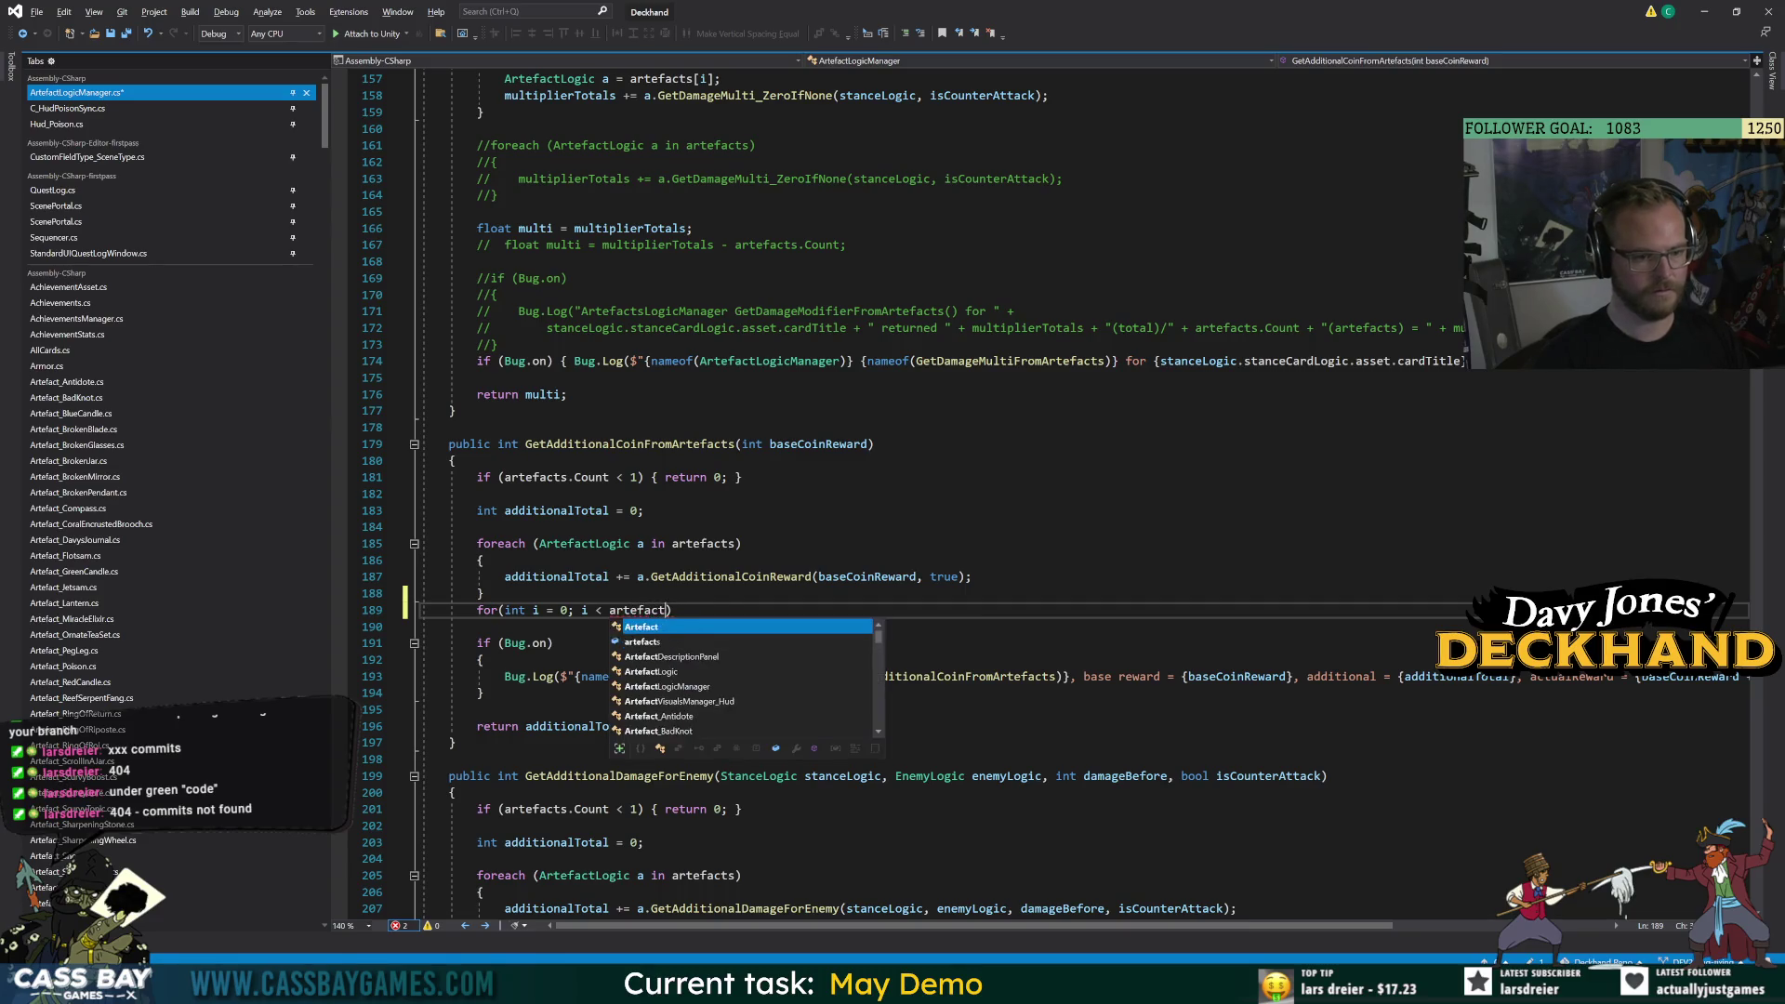
type("; i++")
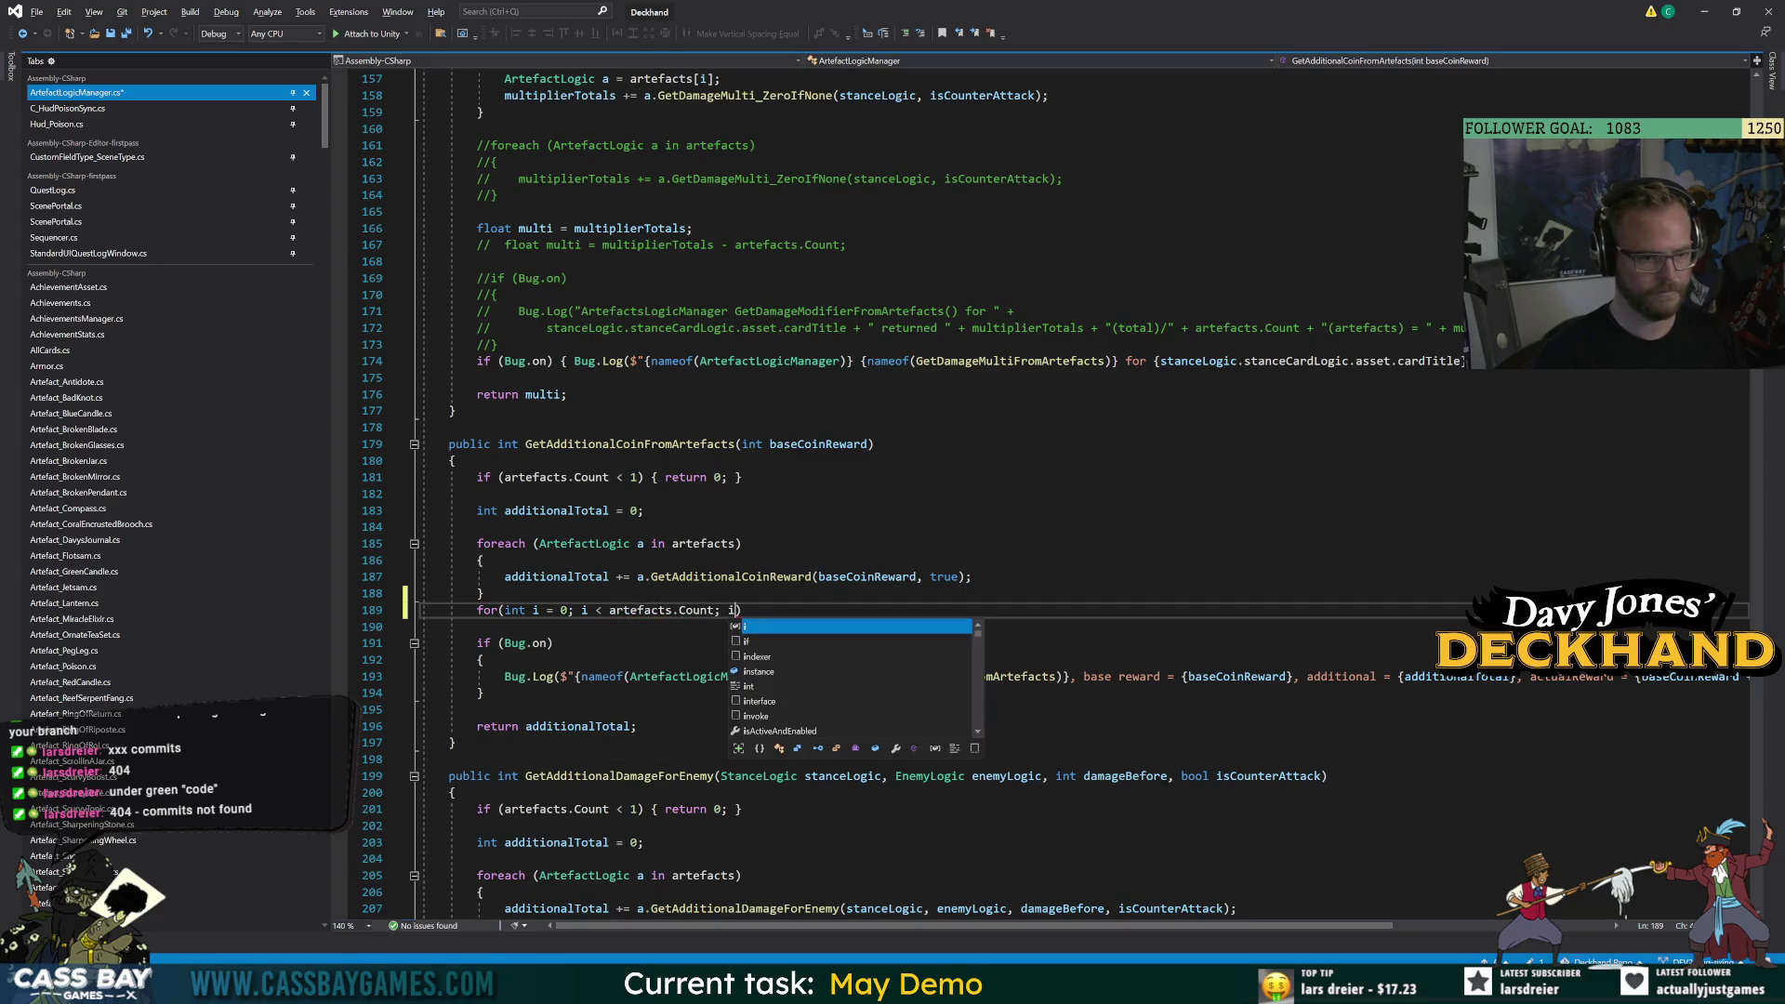
key("Return")
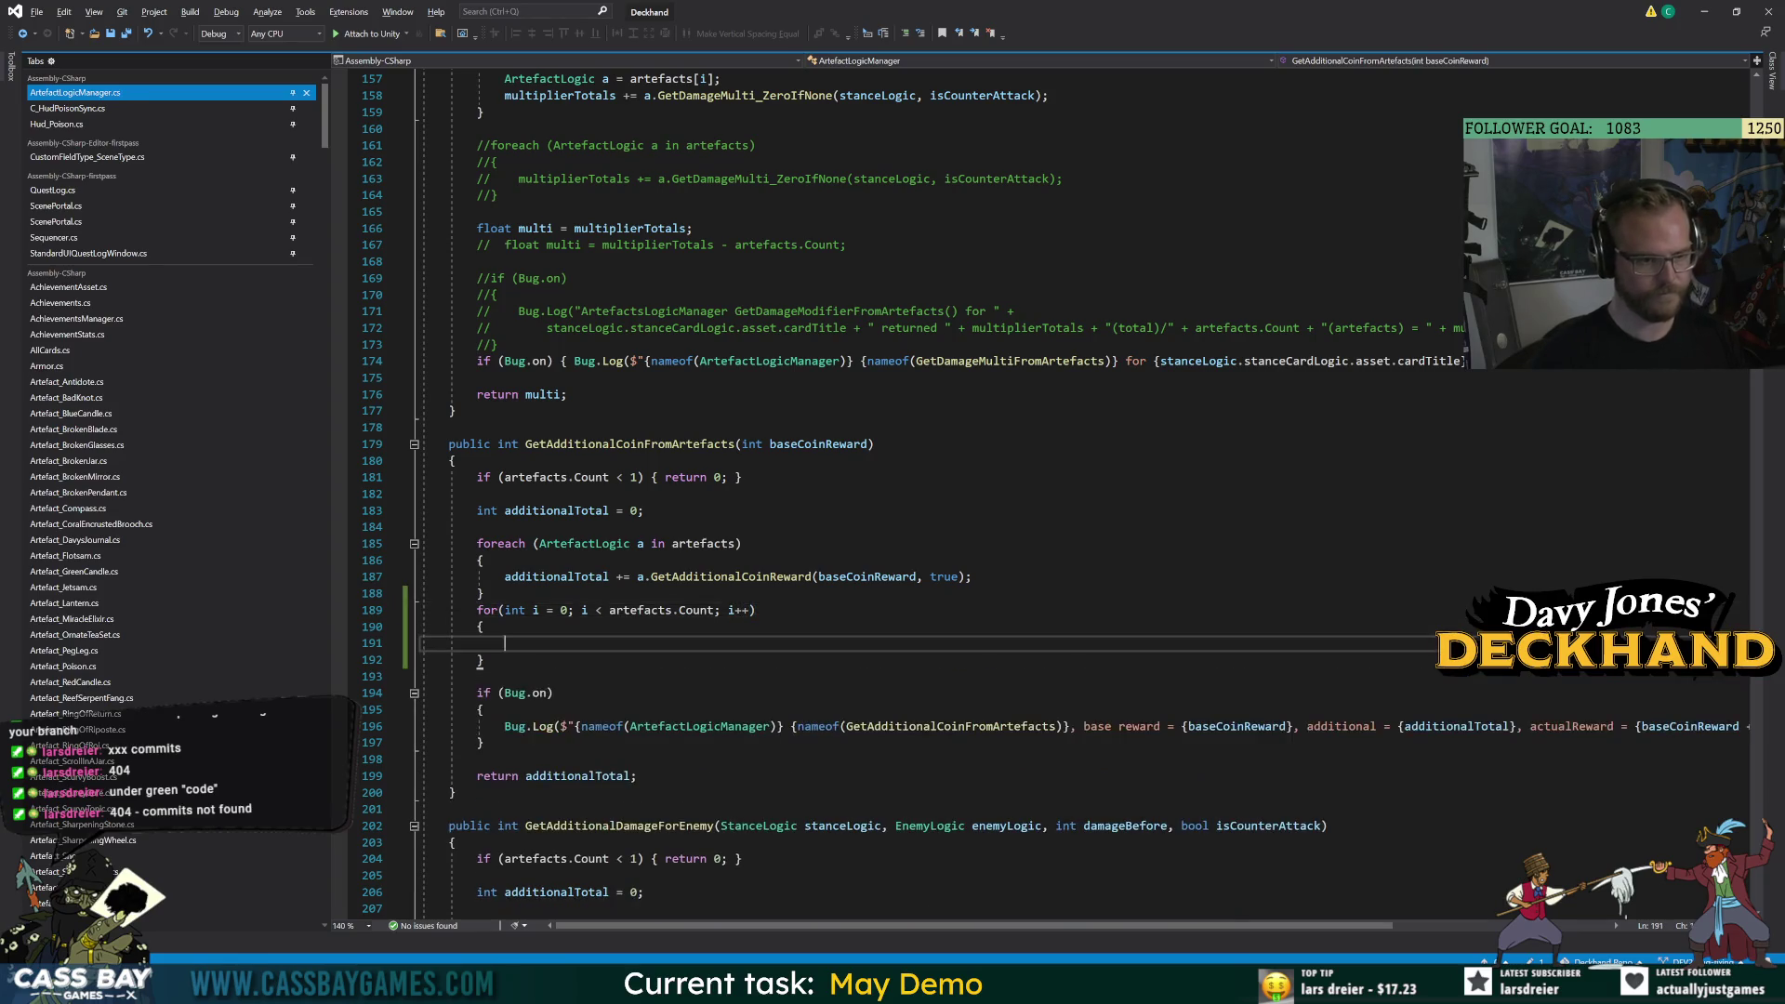
Declare ArtefactLogic a = artefacts[i]; inside the new loop body.
type("ARtefac")
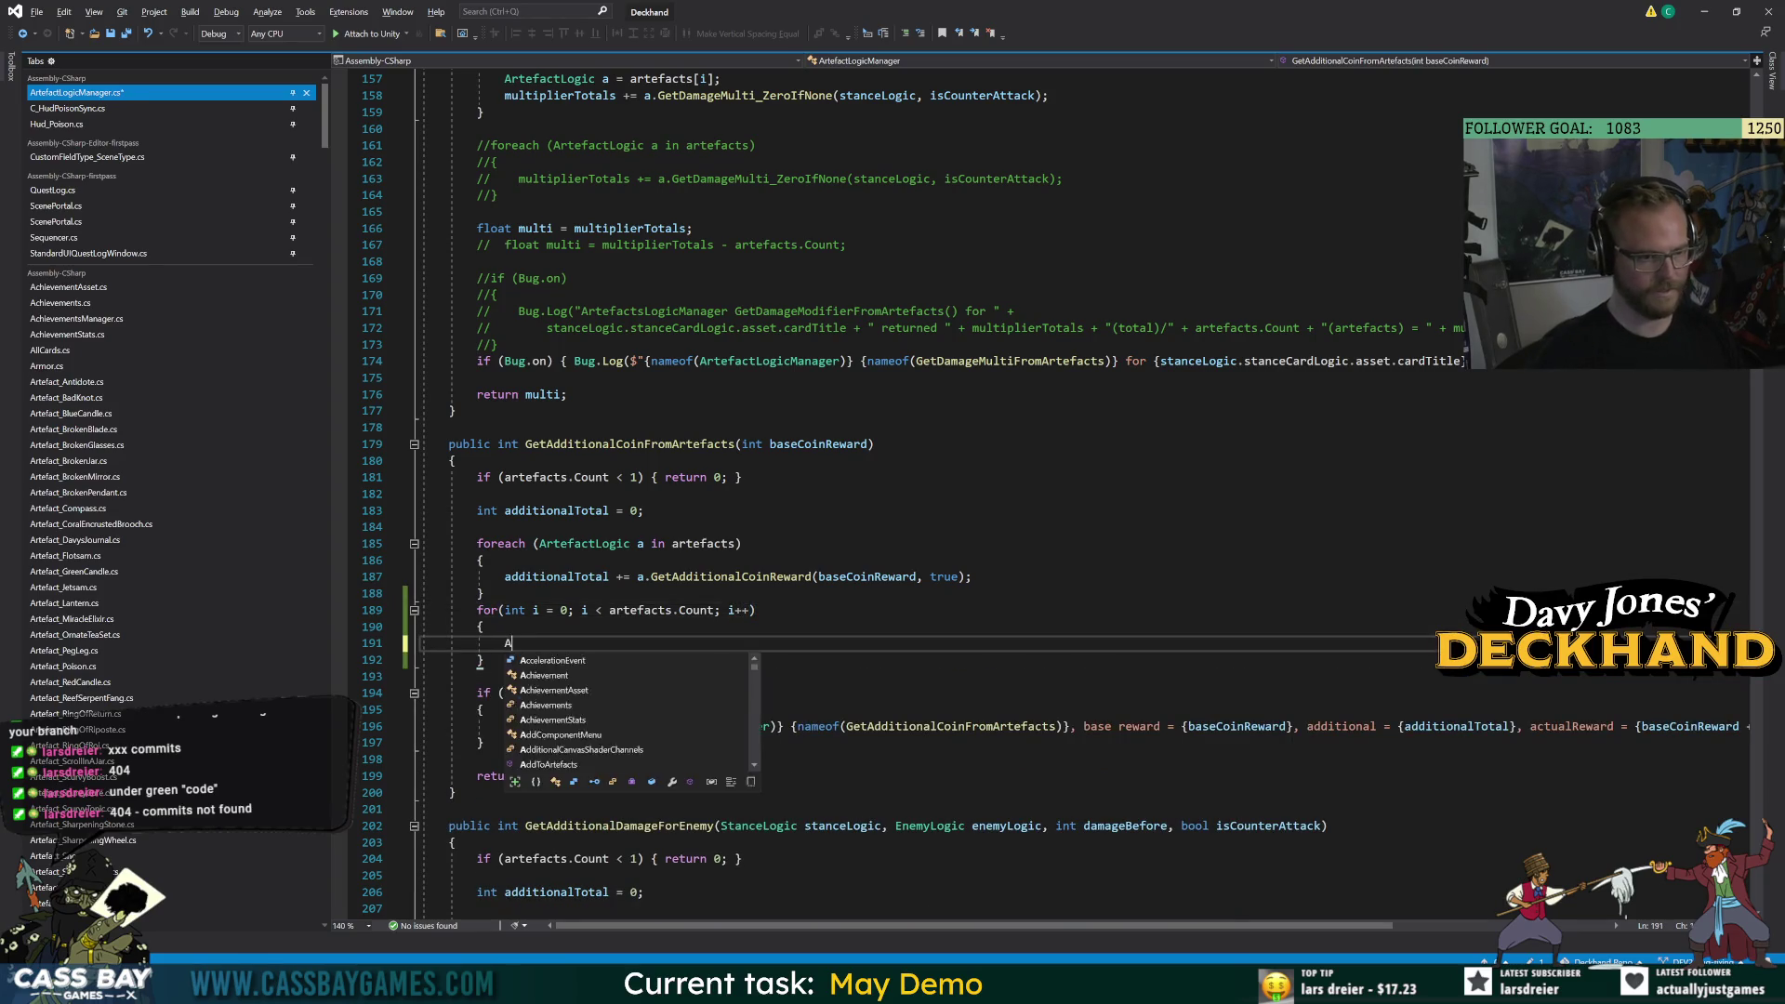
key("Up")
key("Up")
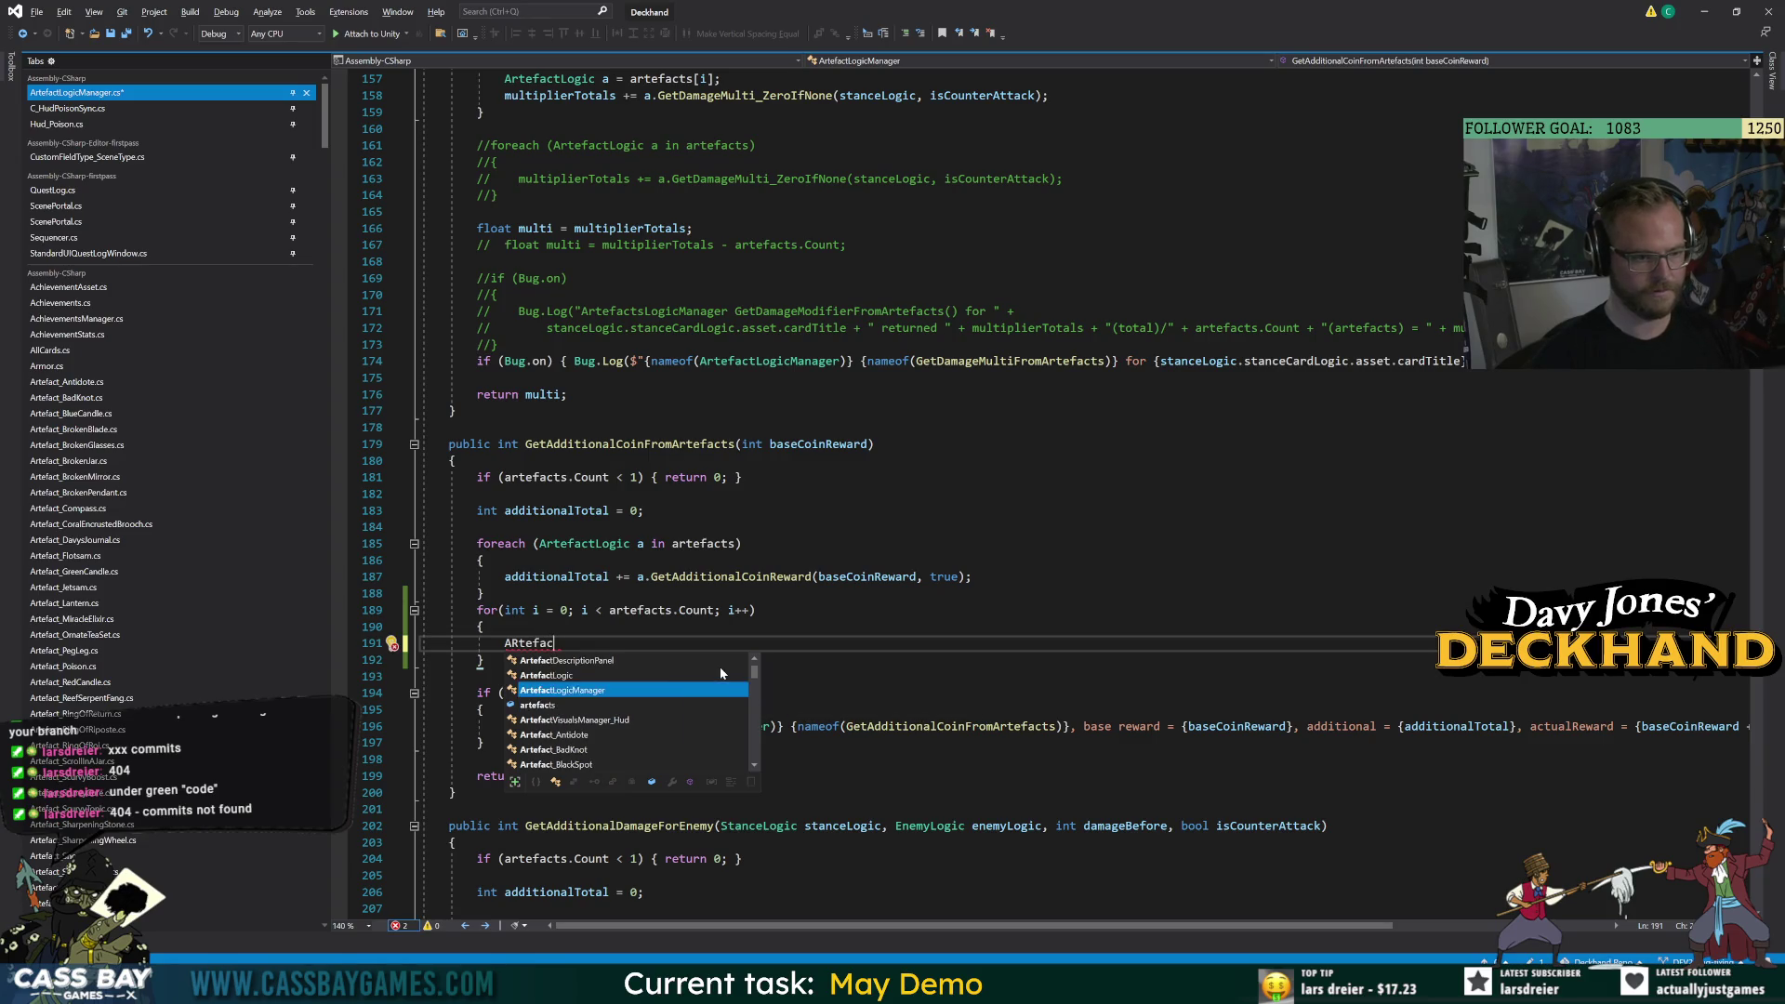
type("a = ar")
key("Tab")
type("[i];")
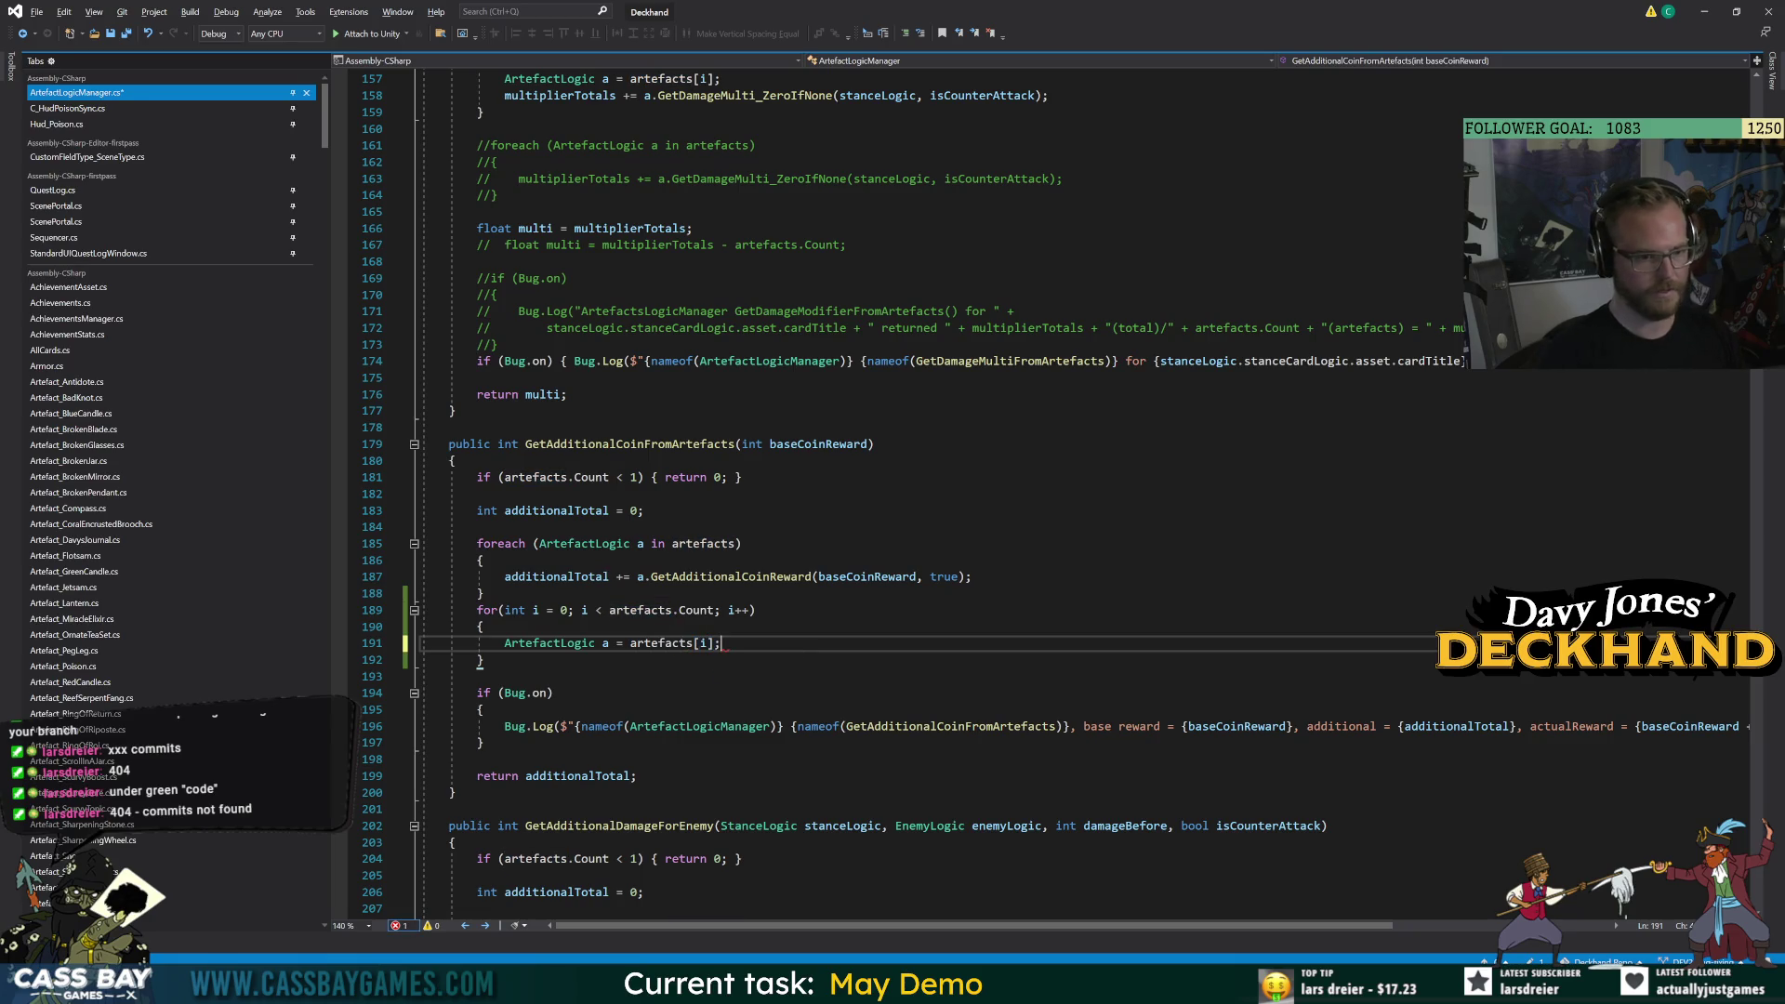
left_click_drag(476, 676, 462, 610)
scroll(462, 609, "down", 4)
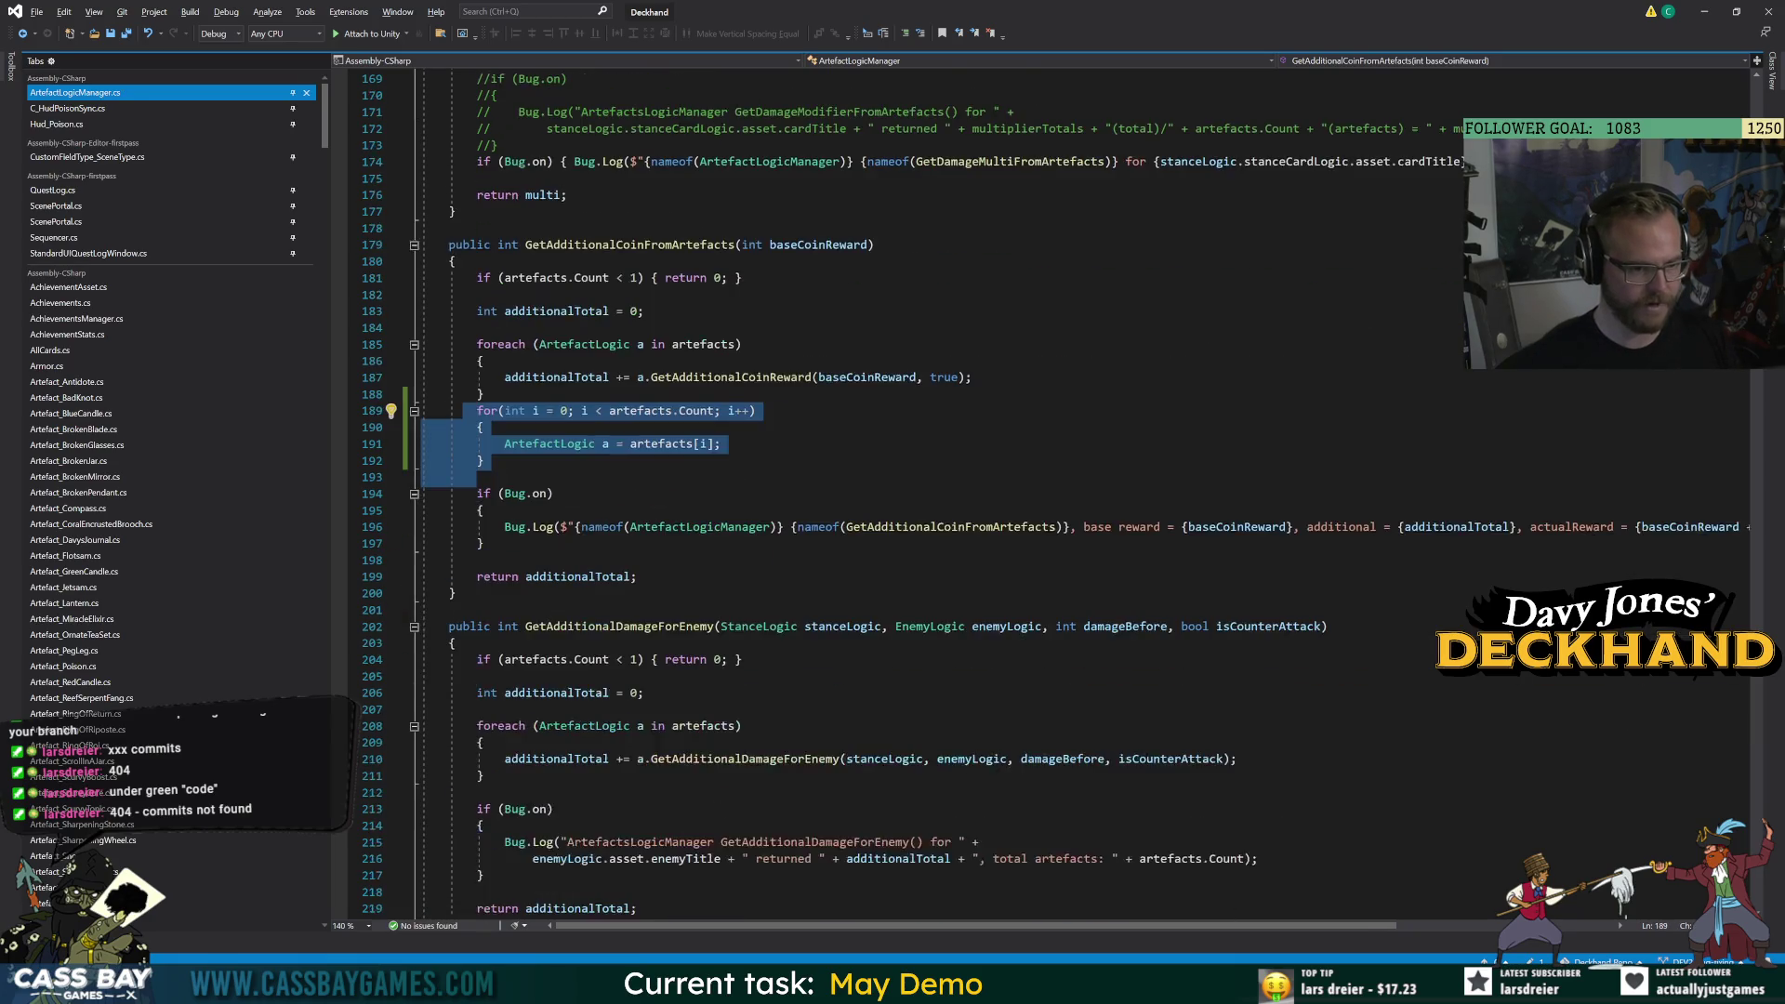
Paste a copy of the for loop below the GetAdditionalDamageForEnemy foreach.
key("ctrl+c")
left_click(489, 776)
key("Return")
key("ctrl+v")
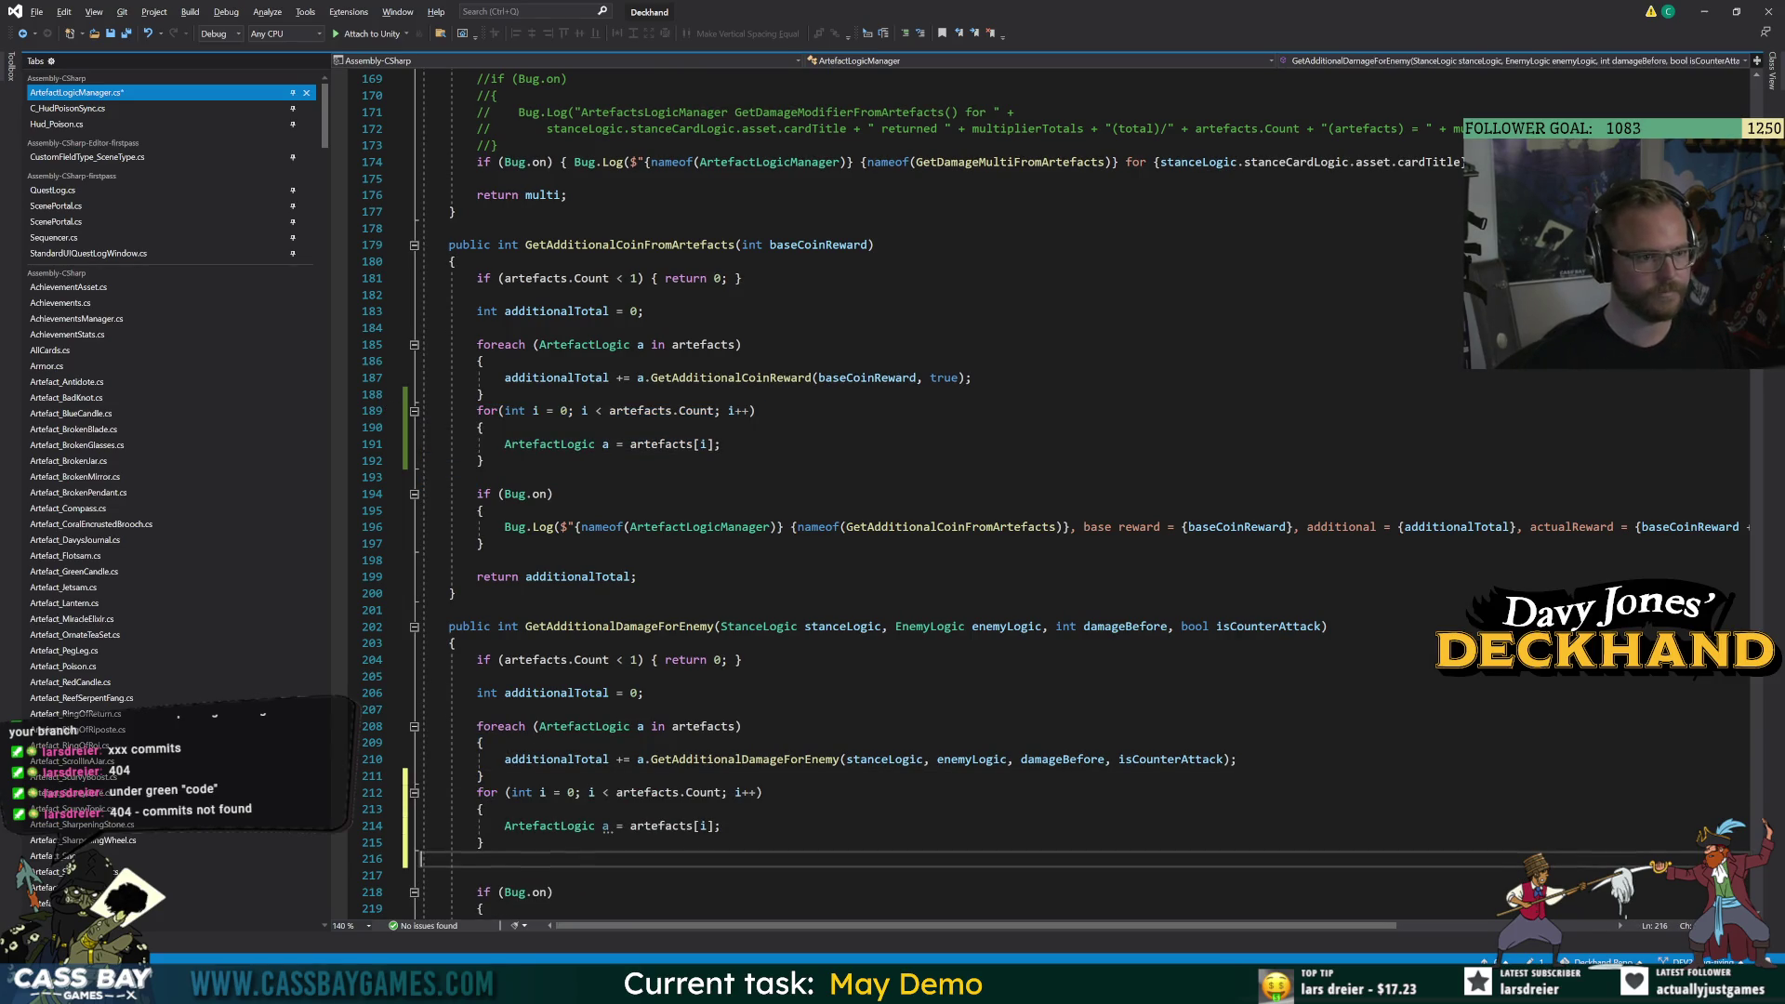
Move the coin reward accumulation into the coin loop, comment out its foreach, and save.
left_click_drag(496, 377, 973, 377)
left_click(721, 443)
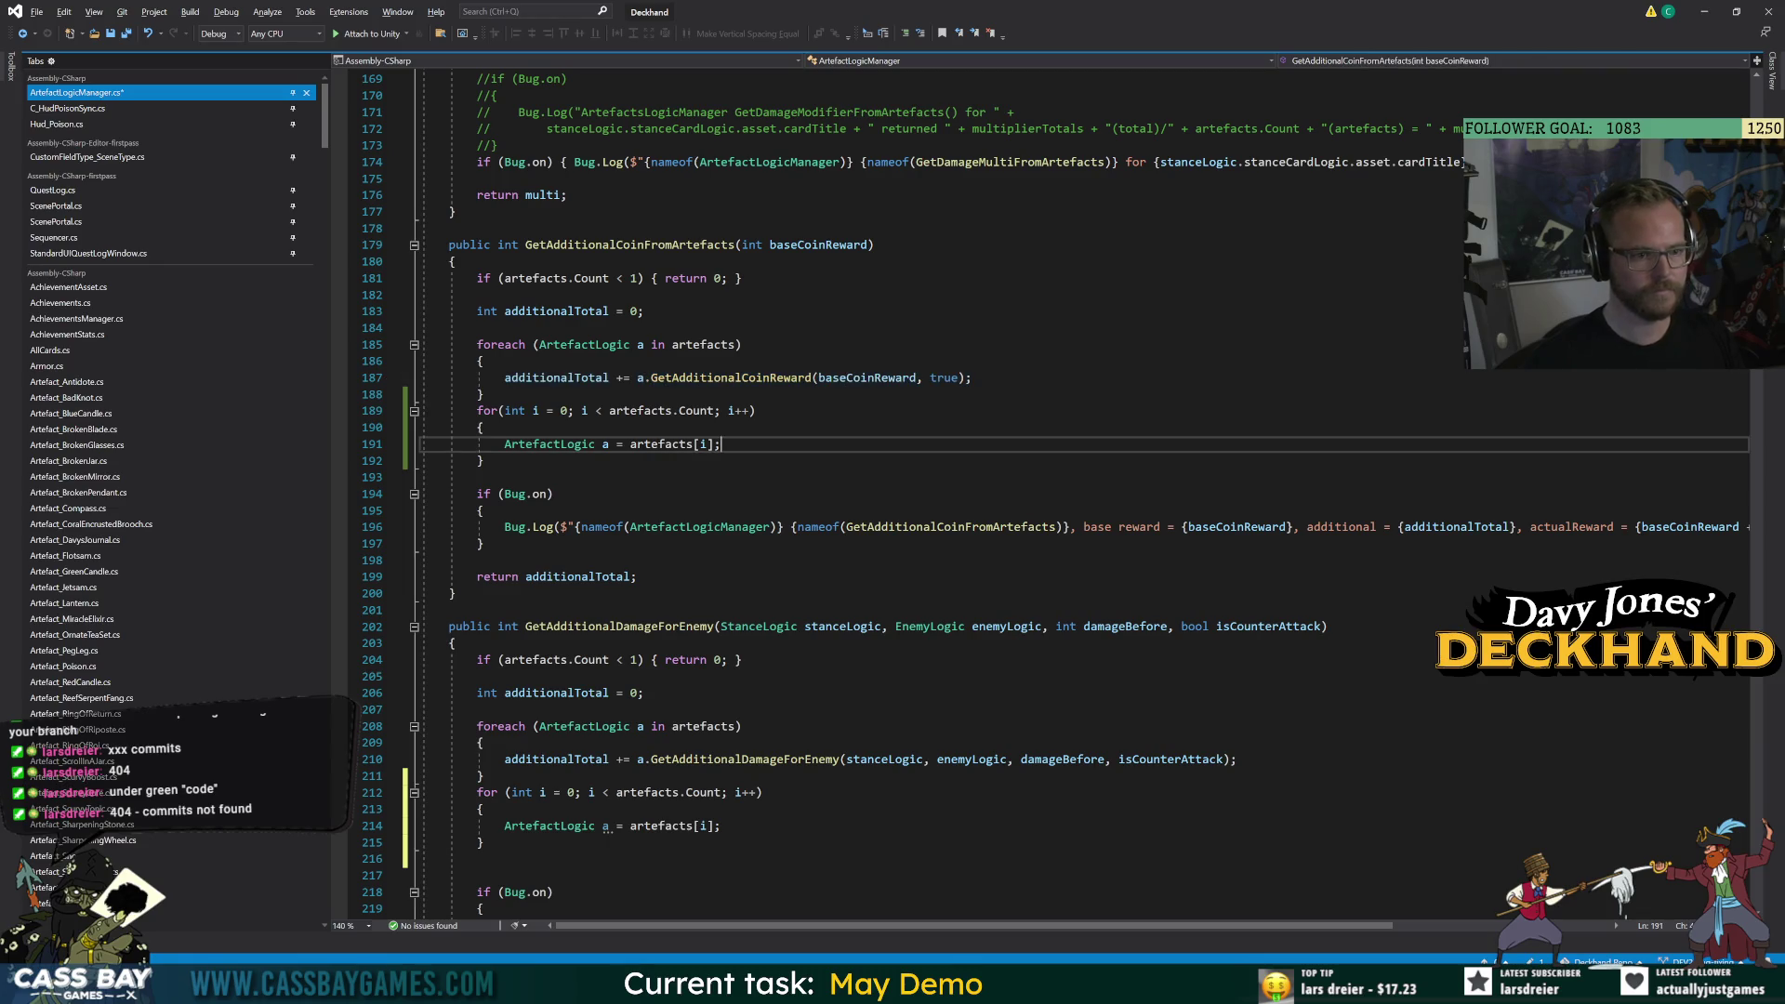
key("Return")
key("ctrl+v")
left_click_drag(485, 394, 462, 349)
key("ctrl+k")
key("ctrl+c")
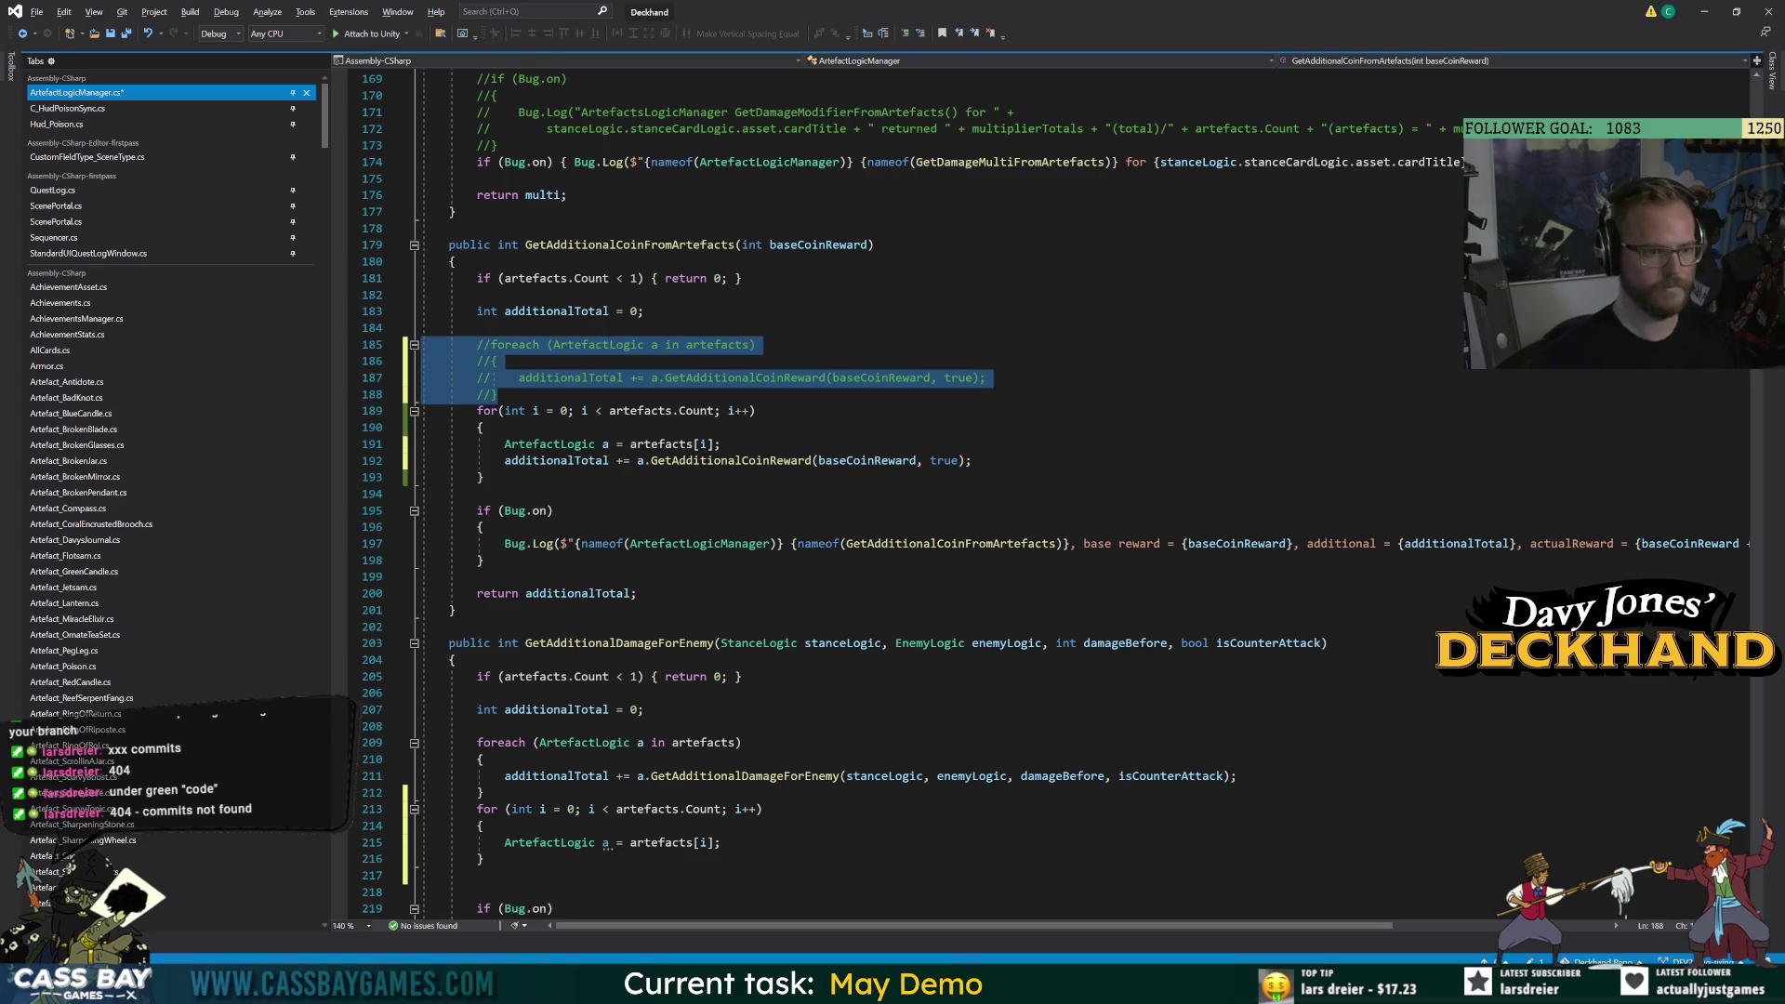
left_click(756, 344)
key("ctrl+s")
left_click(497, 394)
key("Return")
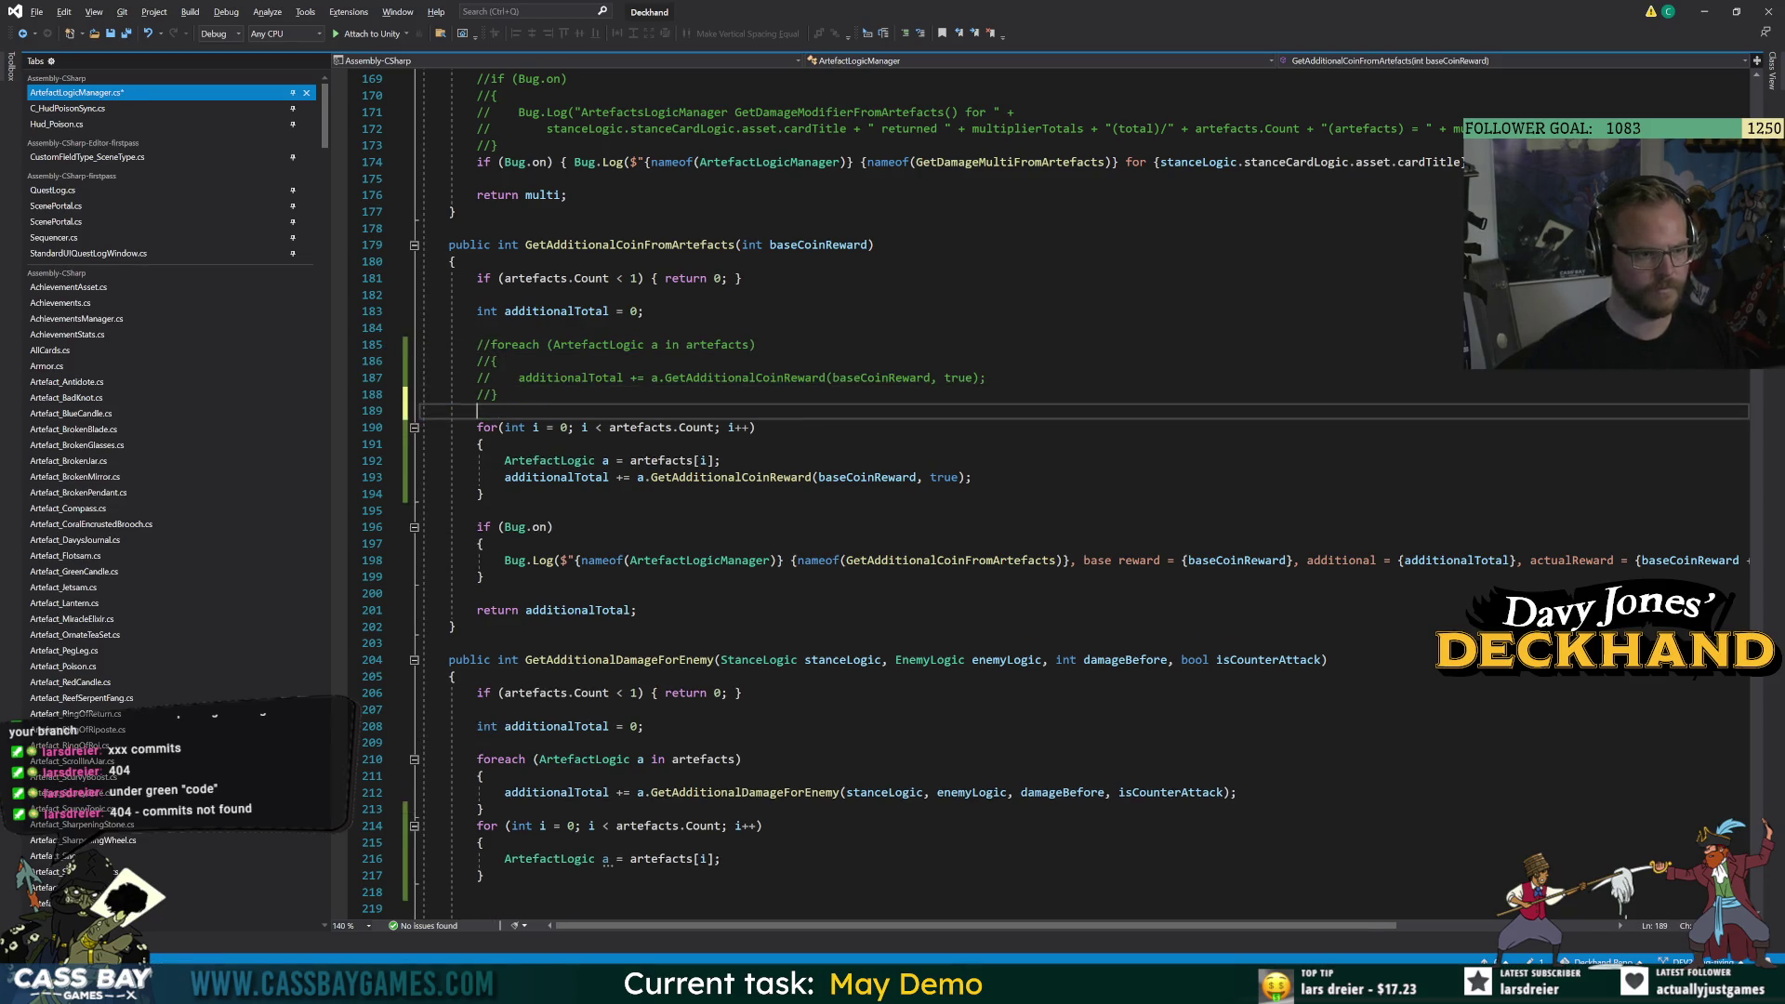
Paste the for loop as a stub into ClearAllChildLogics after its foreach.
scroll(930, 558, "down", 3)
left_click(427, 642)
mouse_move(483, 726)
left_mouse_down()
mouse_move(424, 692)
mouse_move(471, 676)
left_mouse_up()
scroll(390, 227, "down", 9)
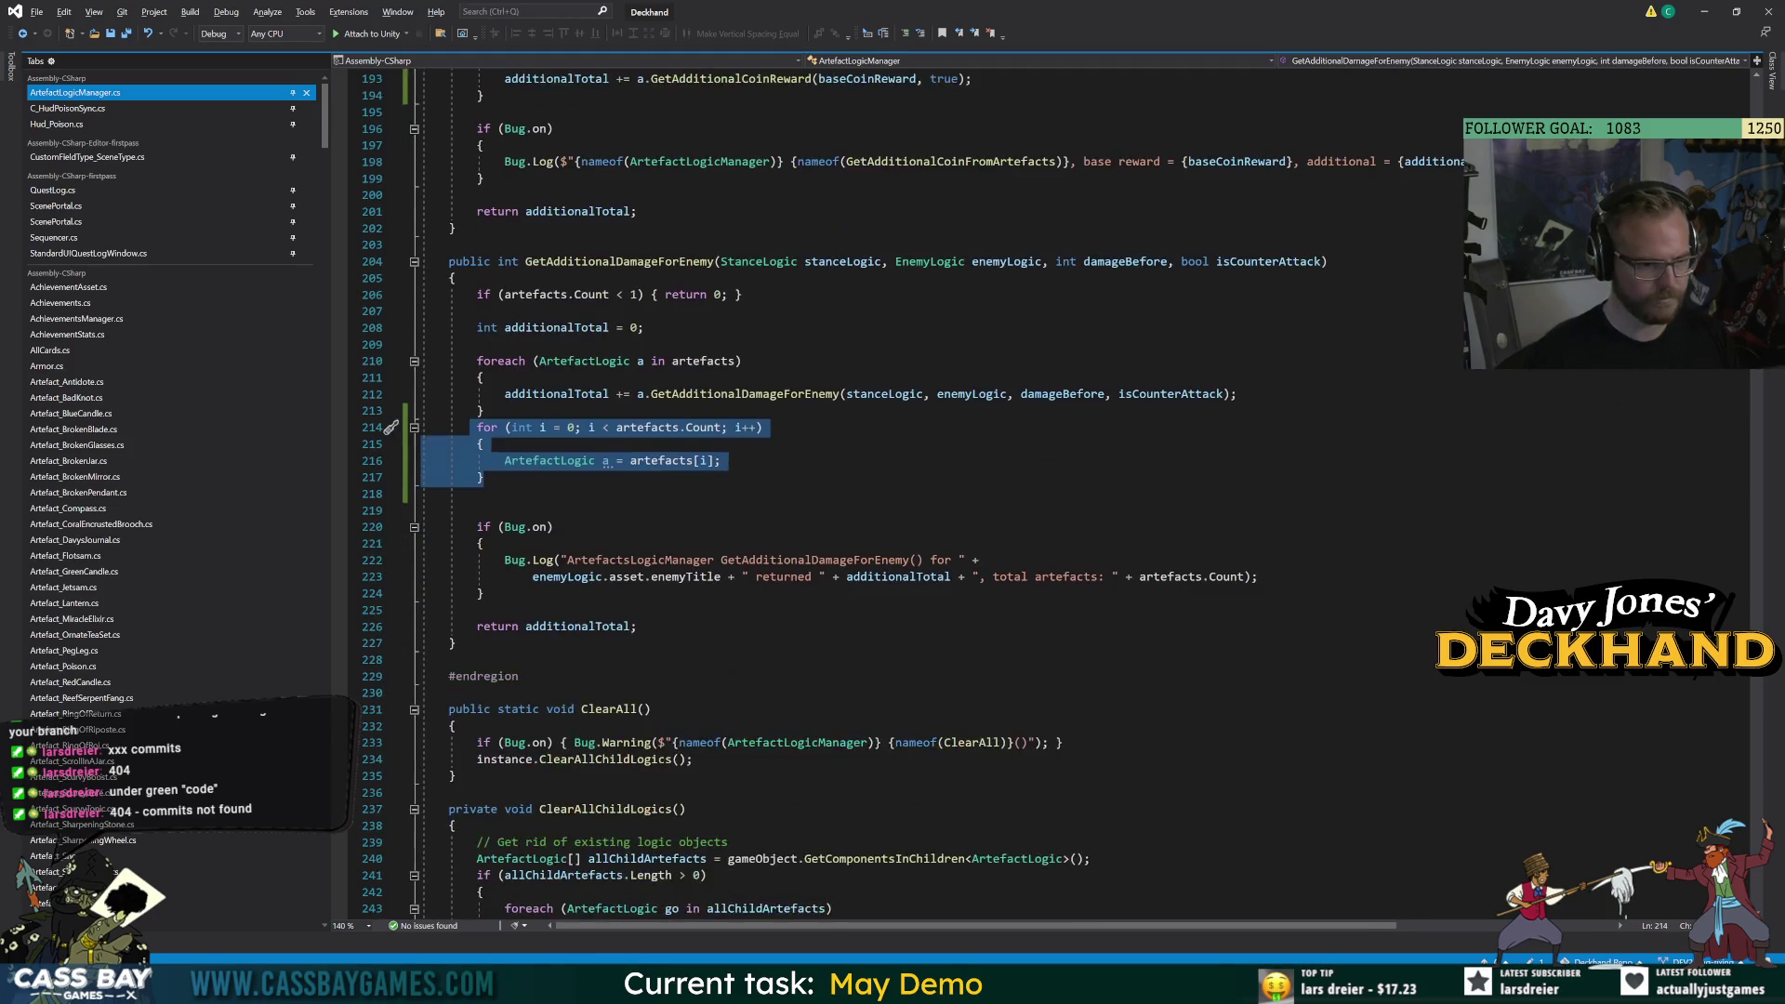
left_click(391, 759)
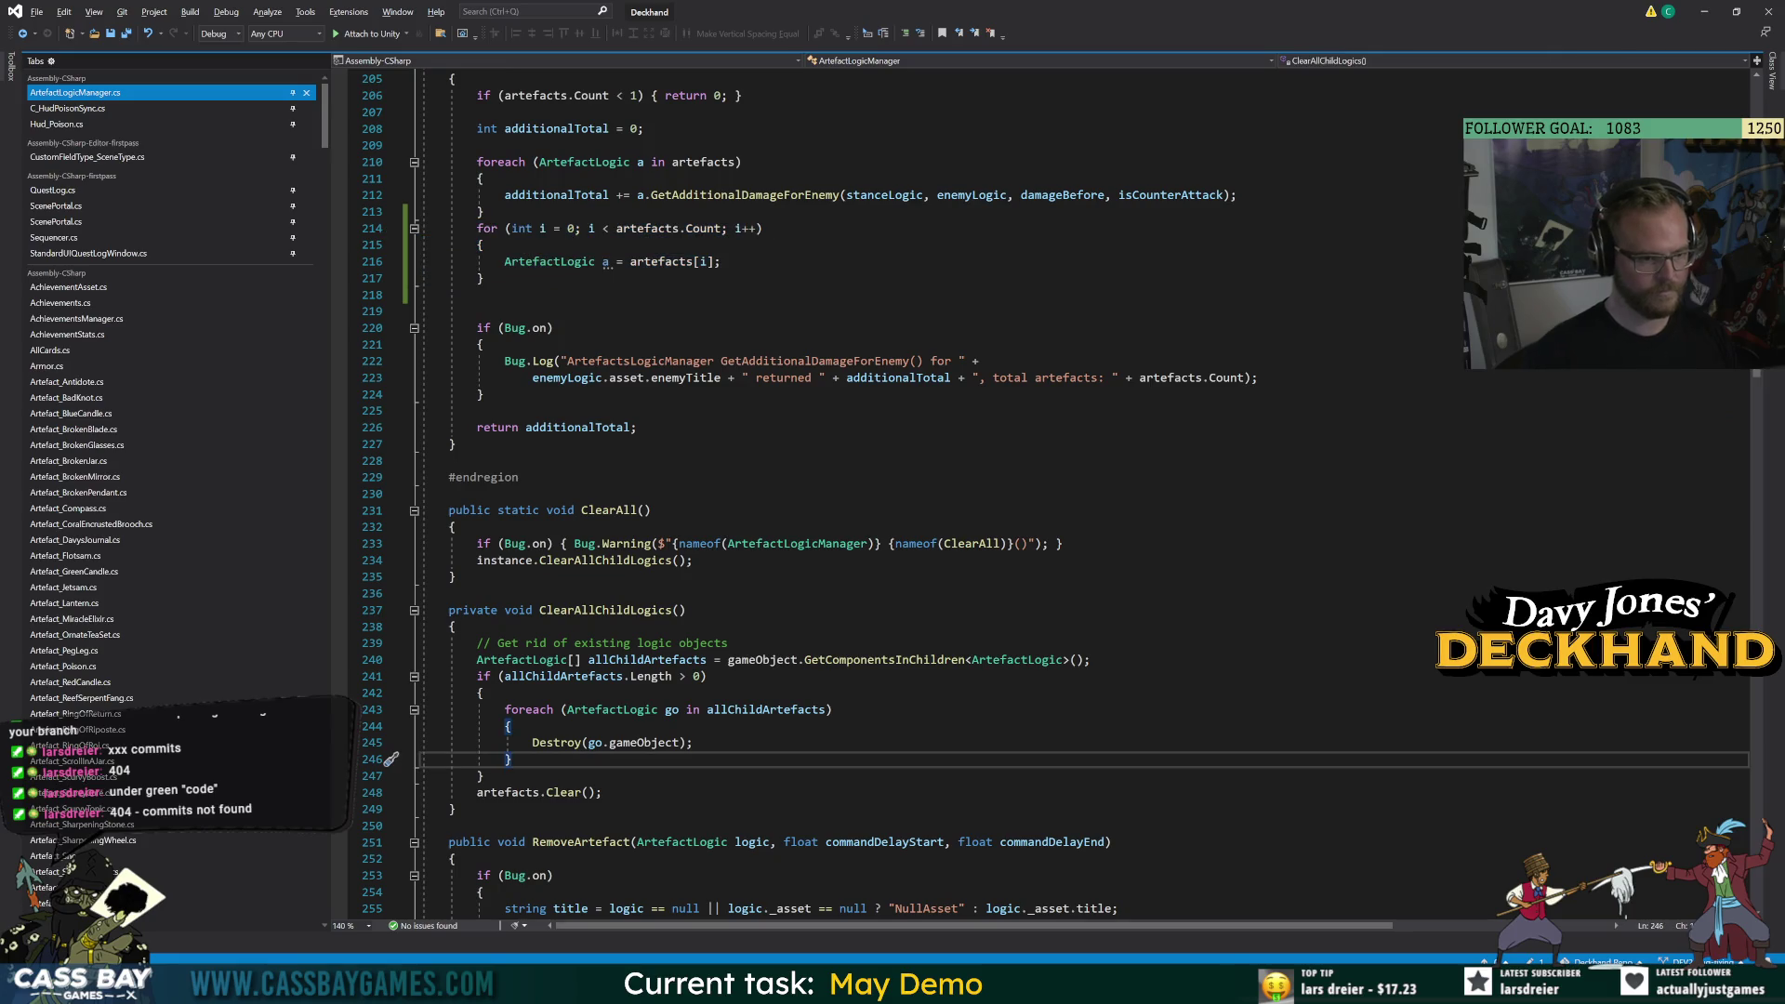
key("ctrl+v")
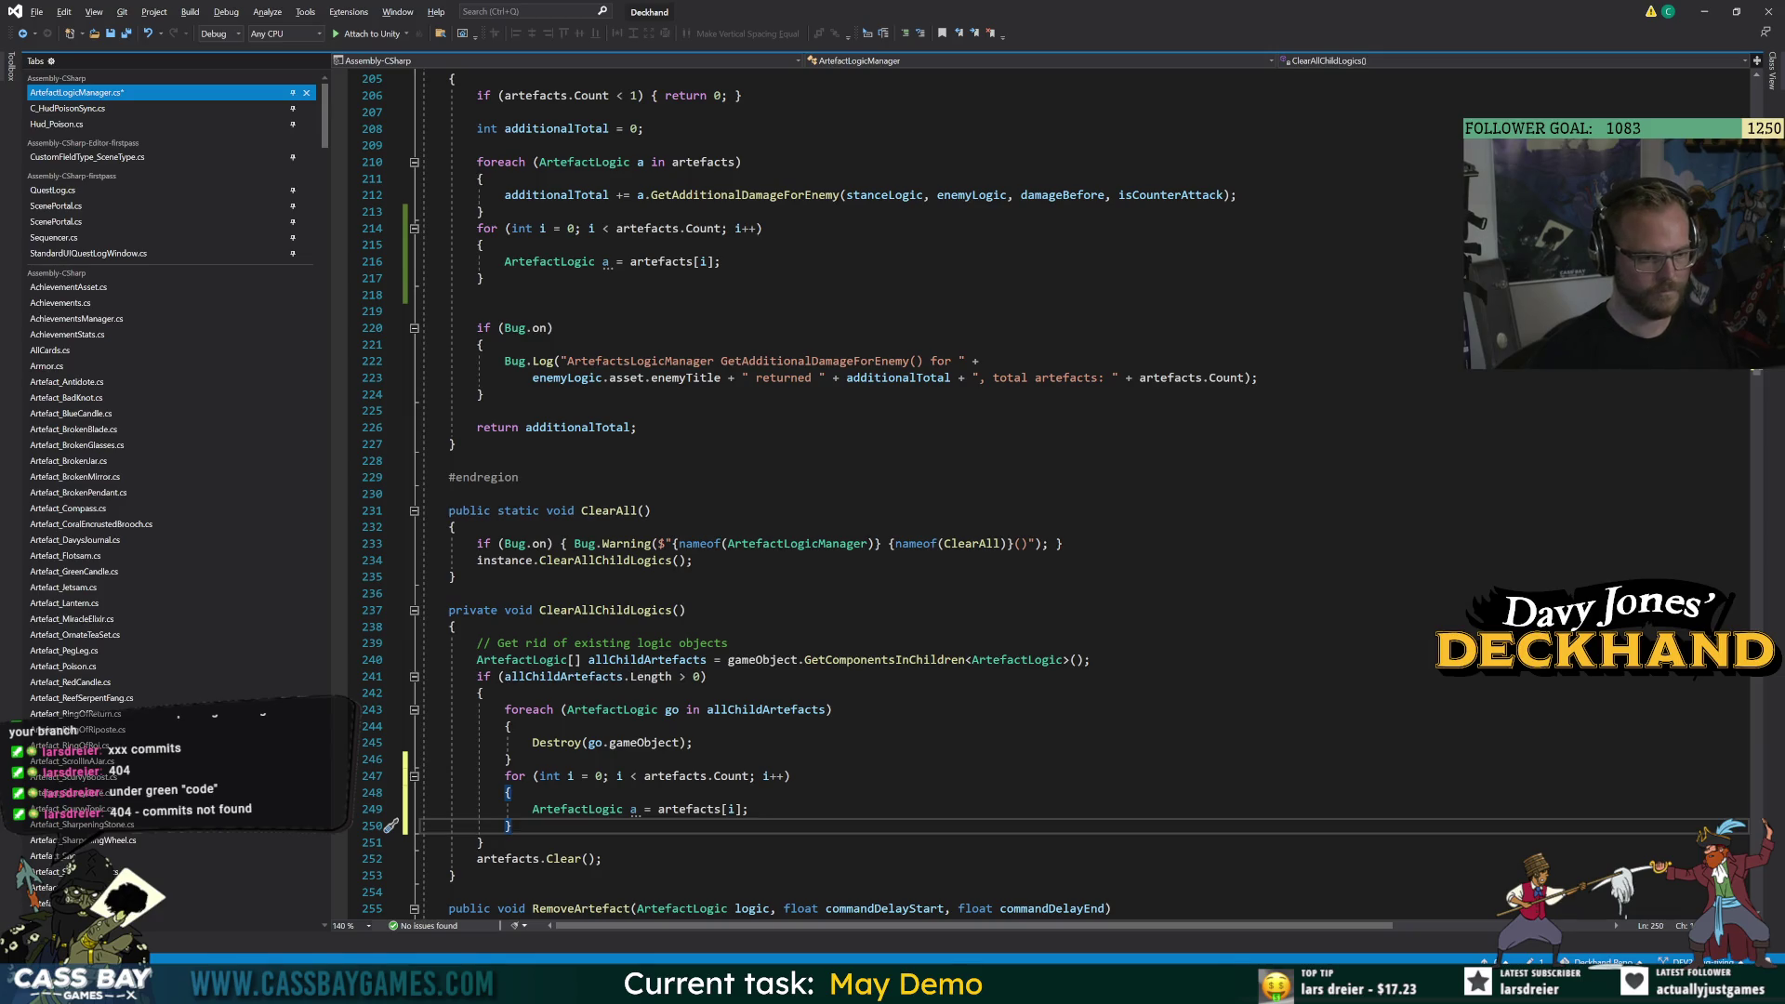
Move the additionalTotal damage accumulation into the damage loop and comment out its foreach.
scroll(390, 824, "up", 3)
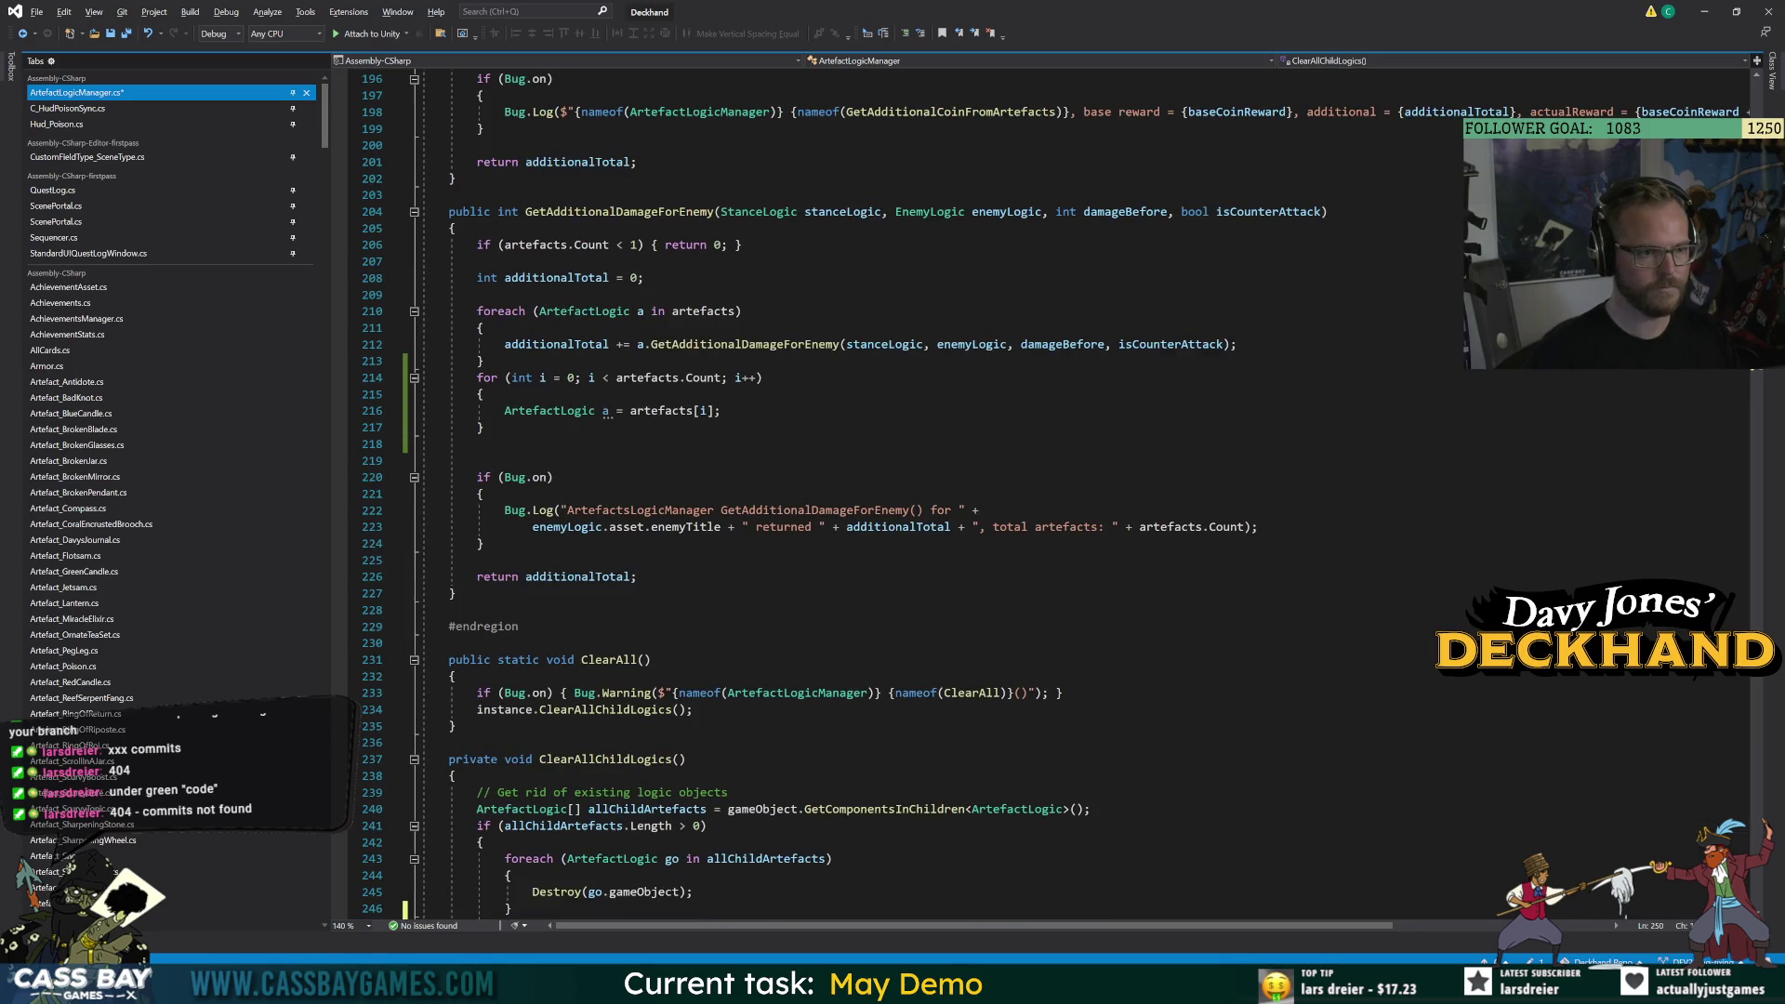
left_click_drag(505, 344, 1239, 344)
key("ctrl+c")
left_click(722, 410)
key("Return")
key("ctrl+v")
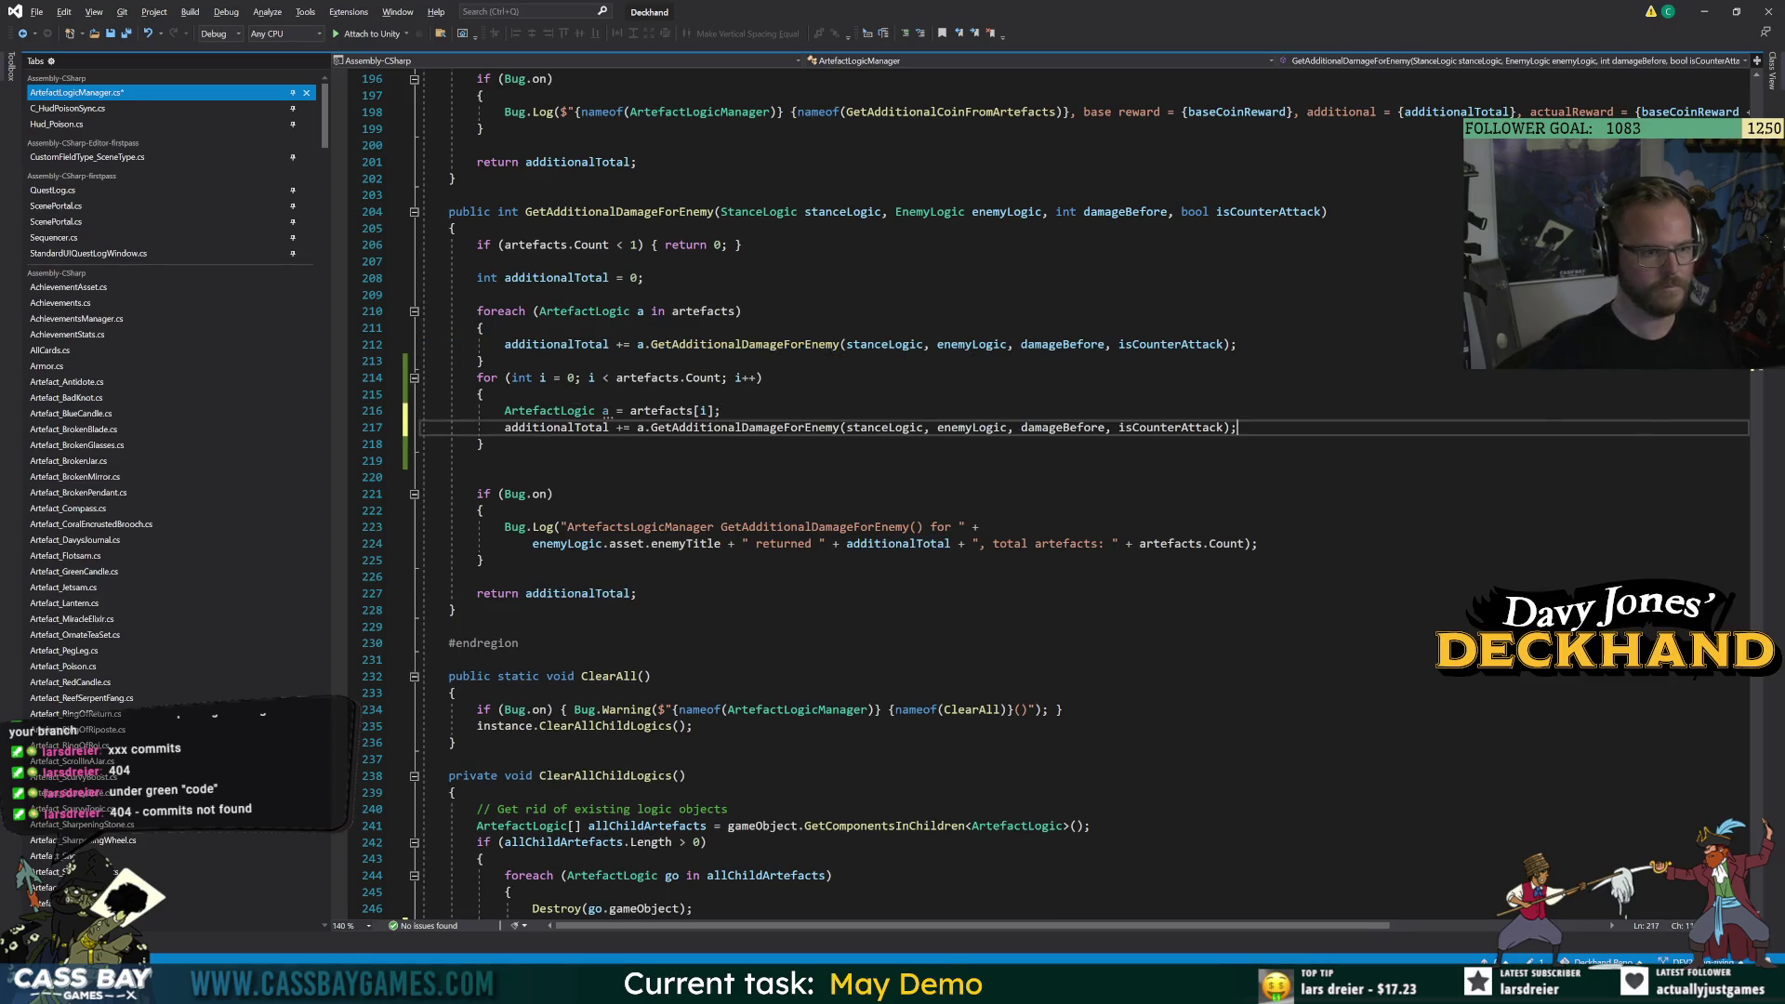
left_click_drag(483, 361, 463, 311)
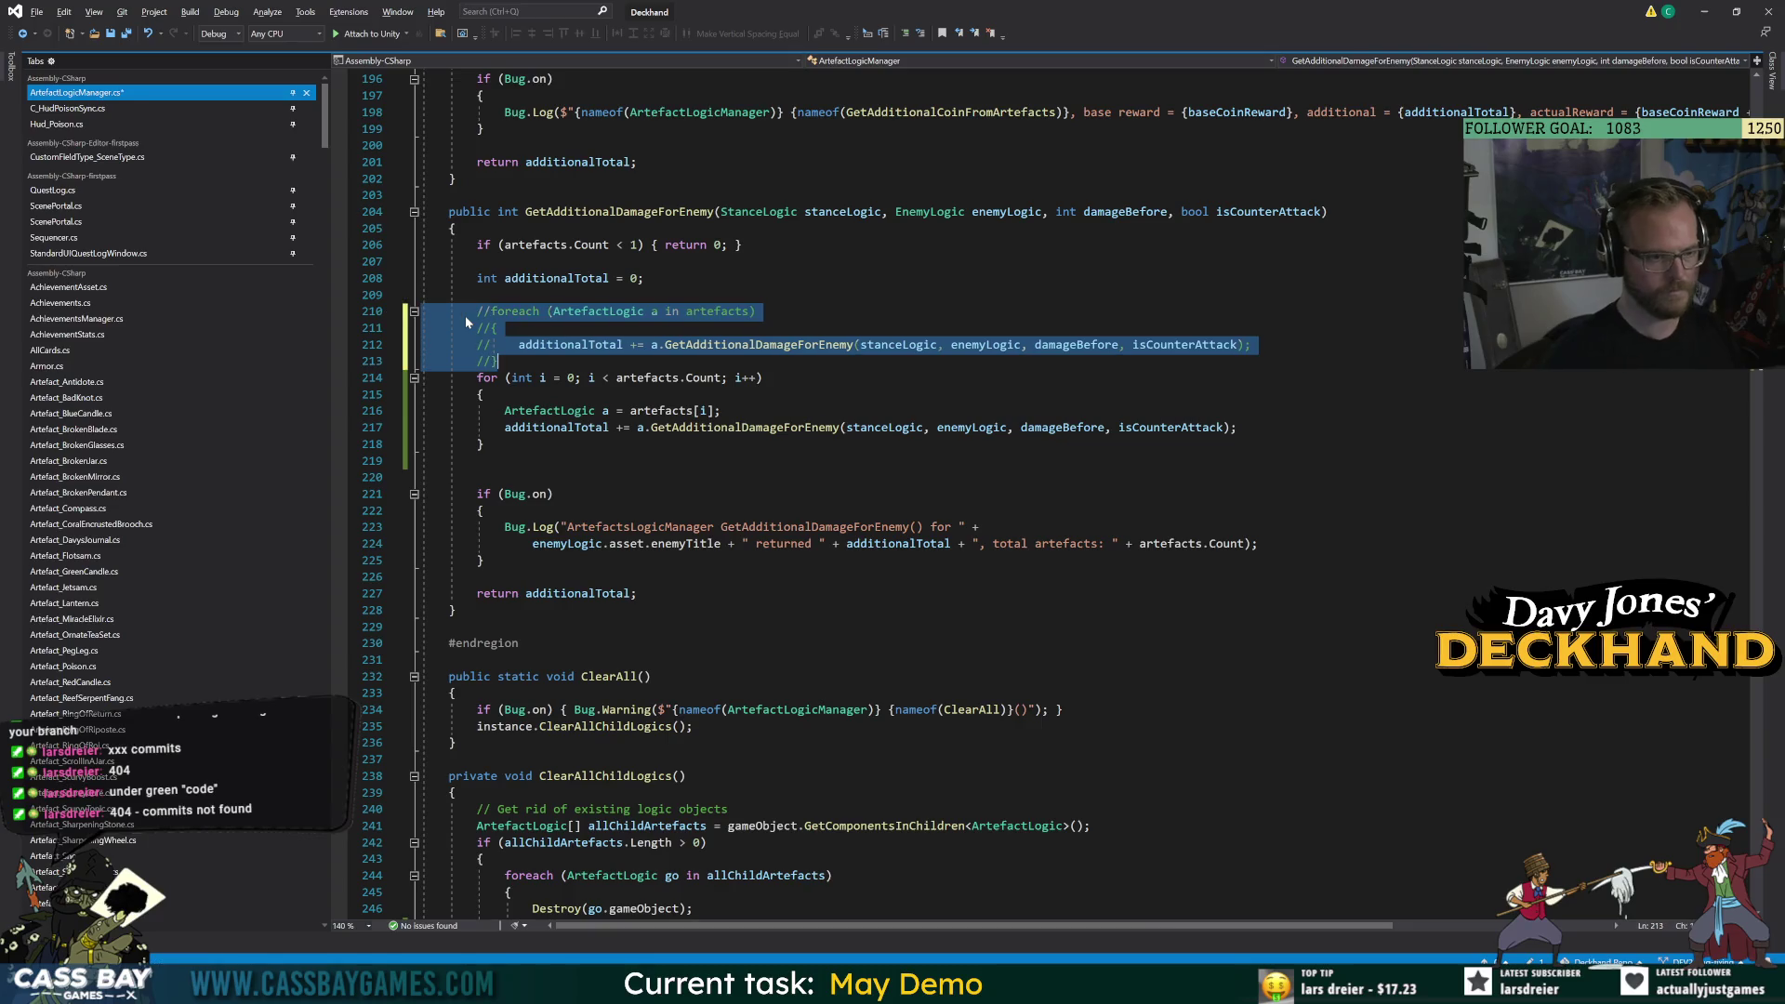
key("ctrl+k")
key("ctrl+c")
left_click(554, 494)
scroll(553, 494, "down", 5)
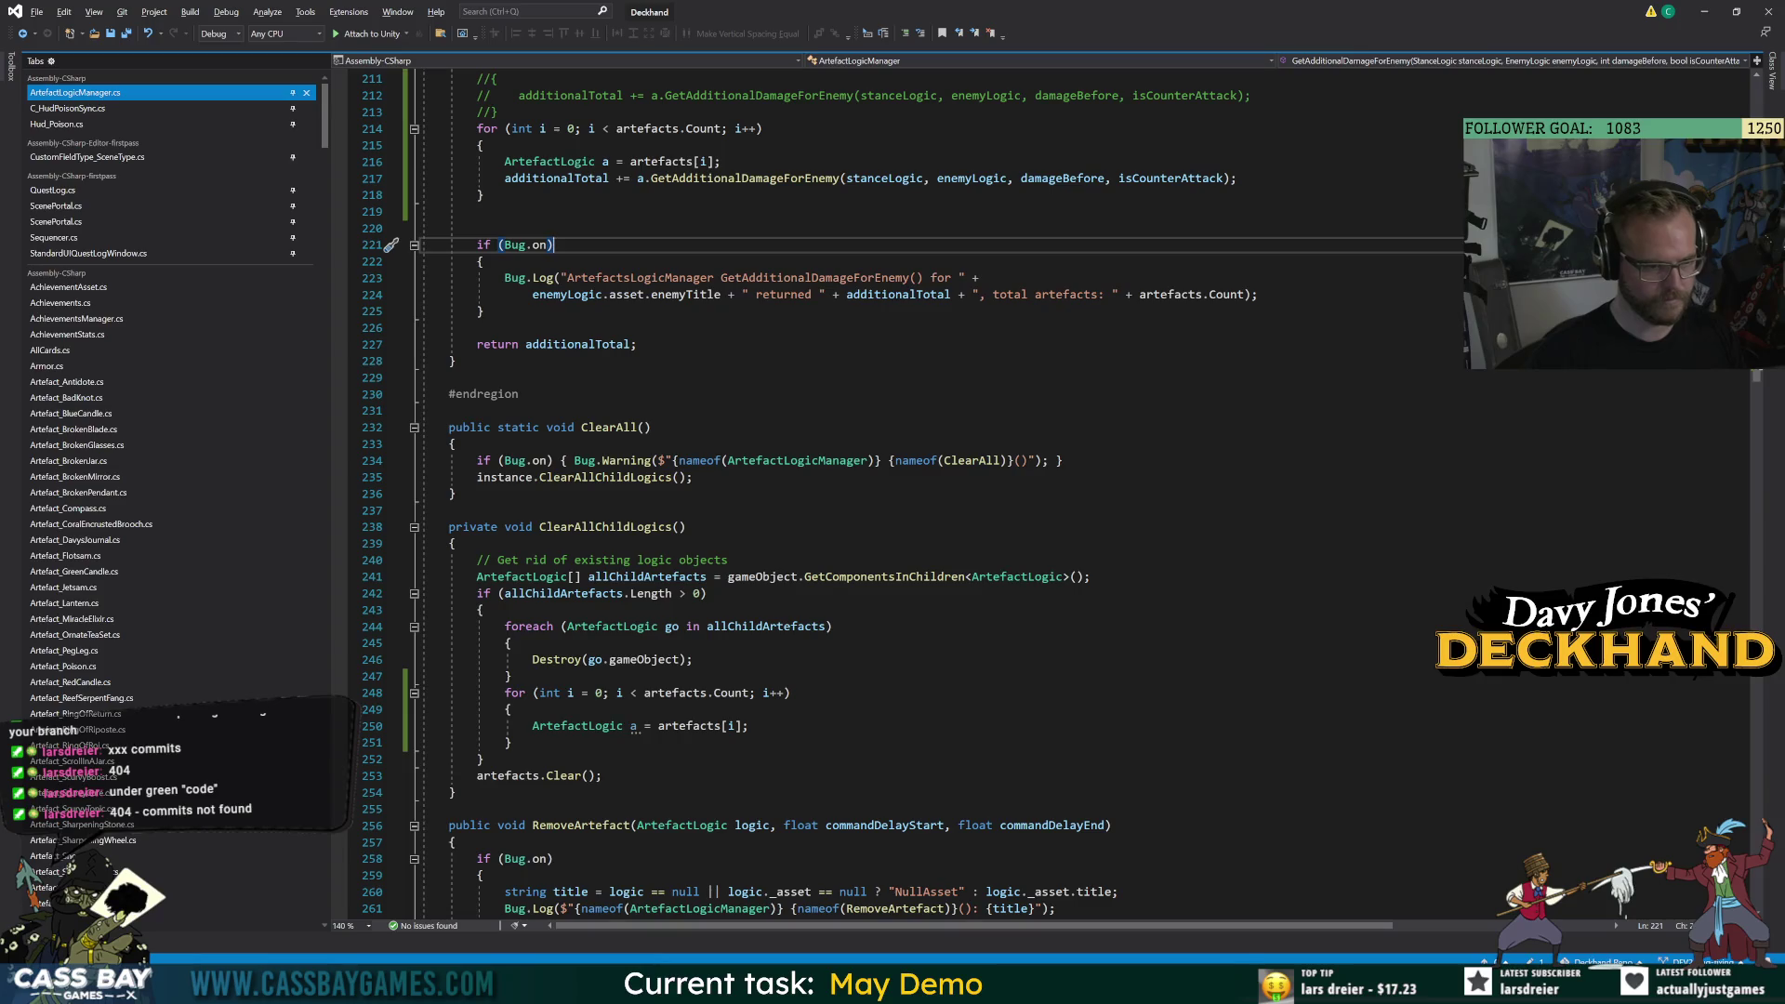
Add Destroy(a.gameObject); to the ClearAllChildLogics loop body and save.
left_click(749, 725)
key("Return")
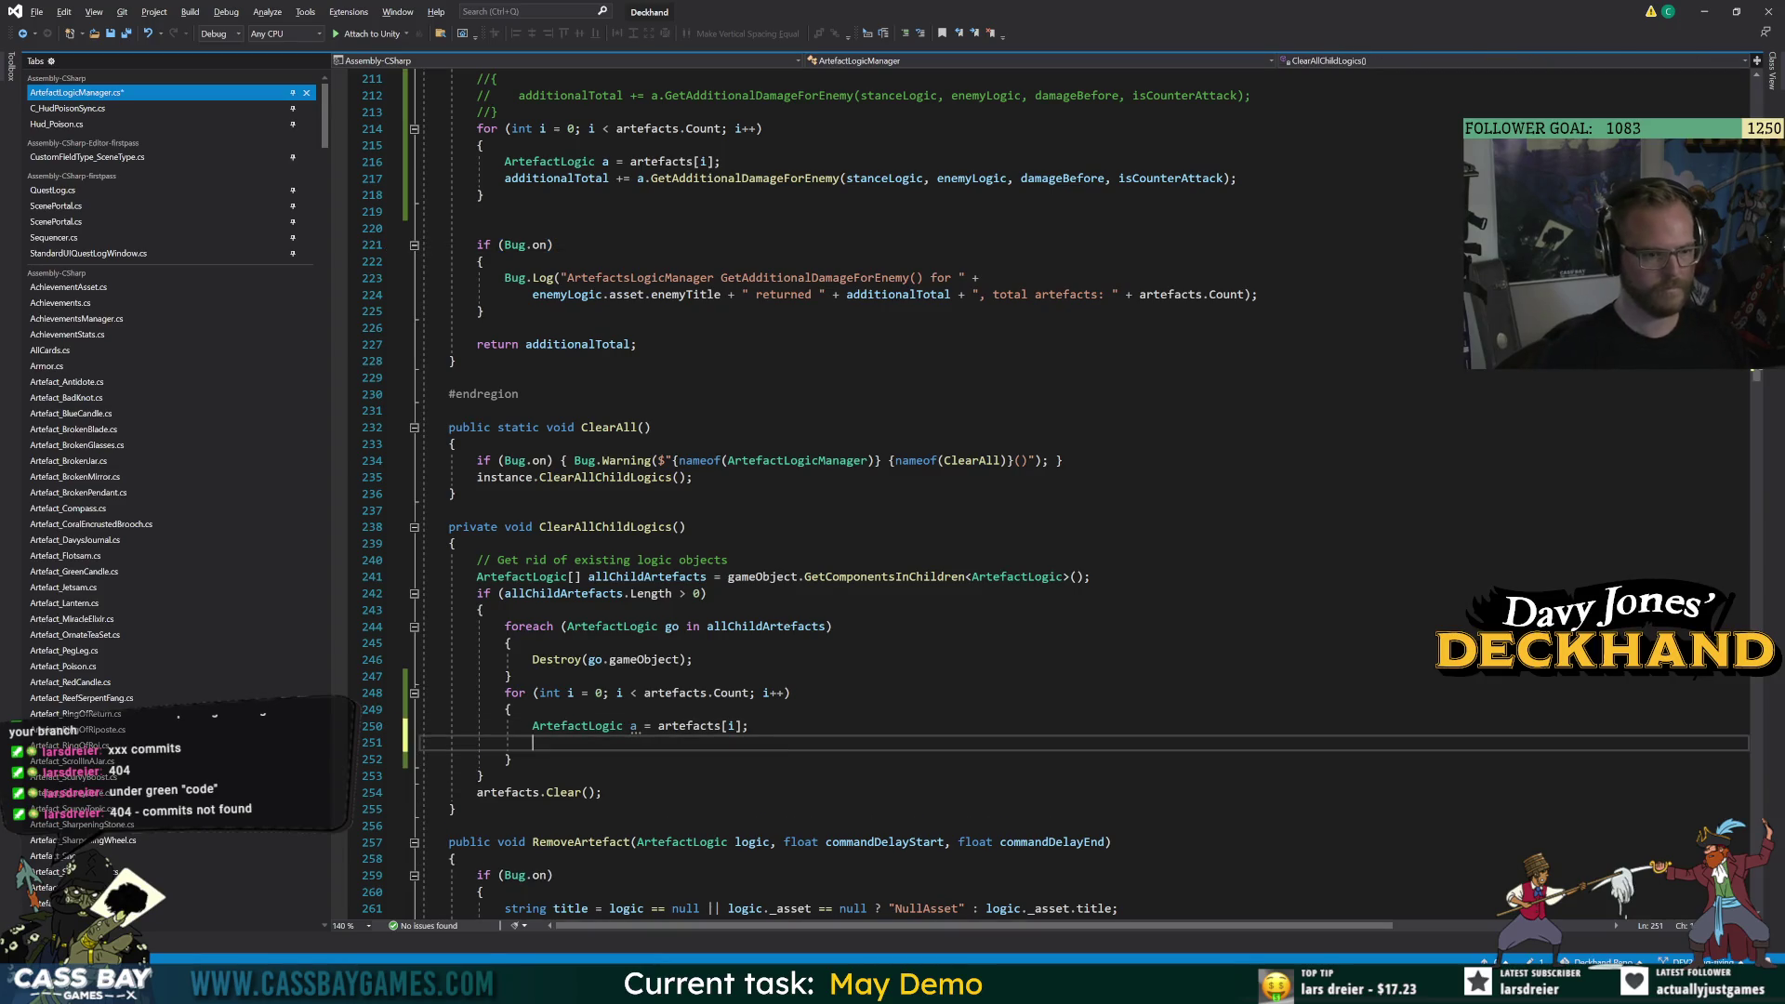
type("Destr")
key("Tab")
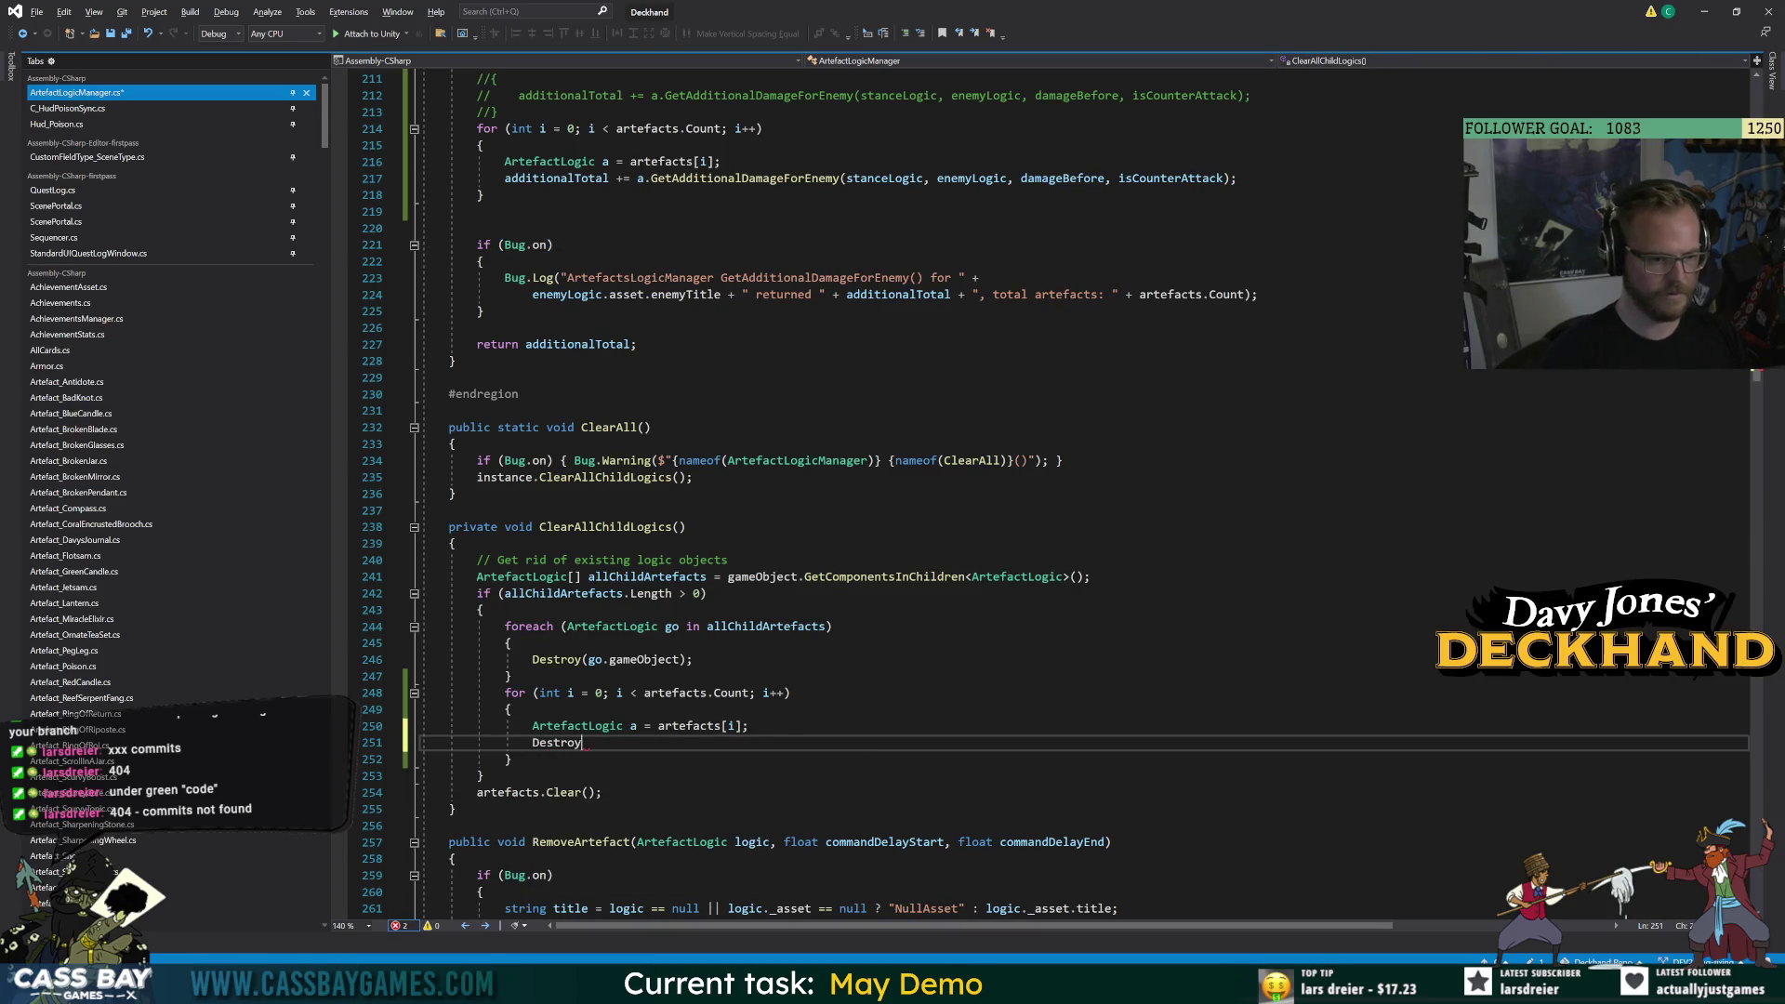
key("BackSpace")
key("BackSpace")
key("BackSpace")
type("(a.gameObject)")
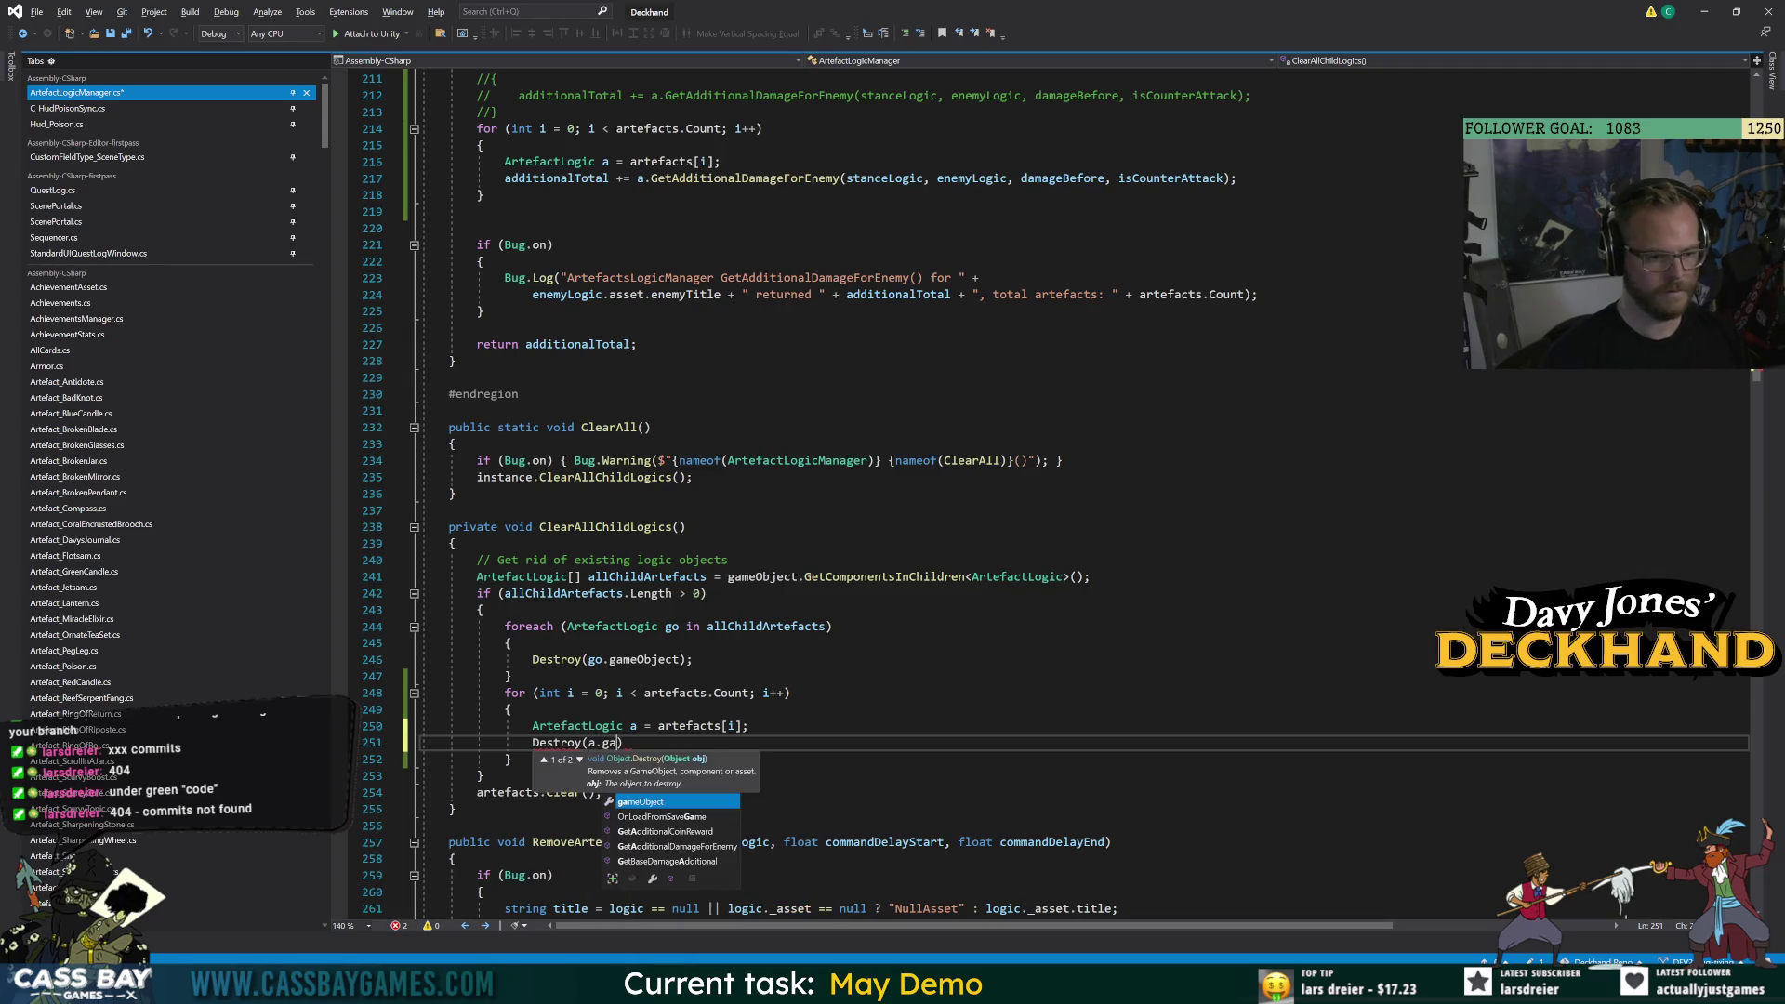
type(";")
key("ctrl+s")
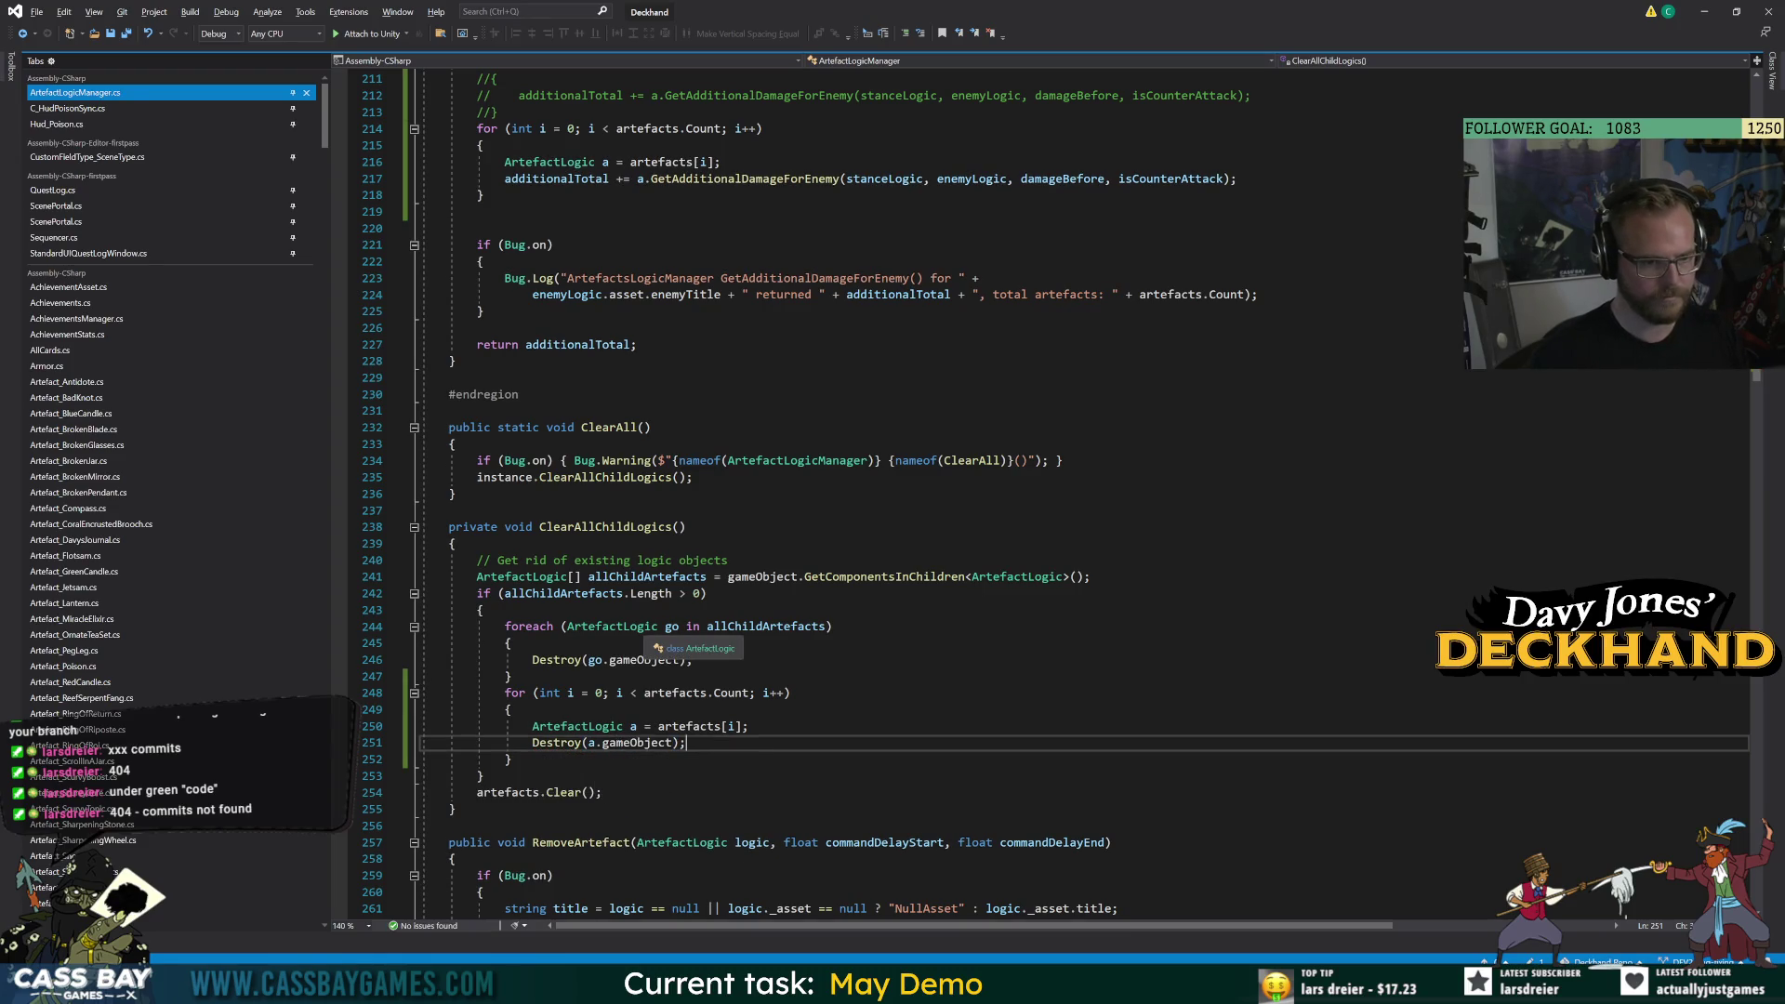
Retarget the loop to allChildArtefacts.Length and allChildArtefacts[i], then save.
double_click(767, 627)
key("ctrl+c")
double_click(674, 693)
key("ctrl+v")
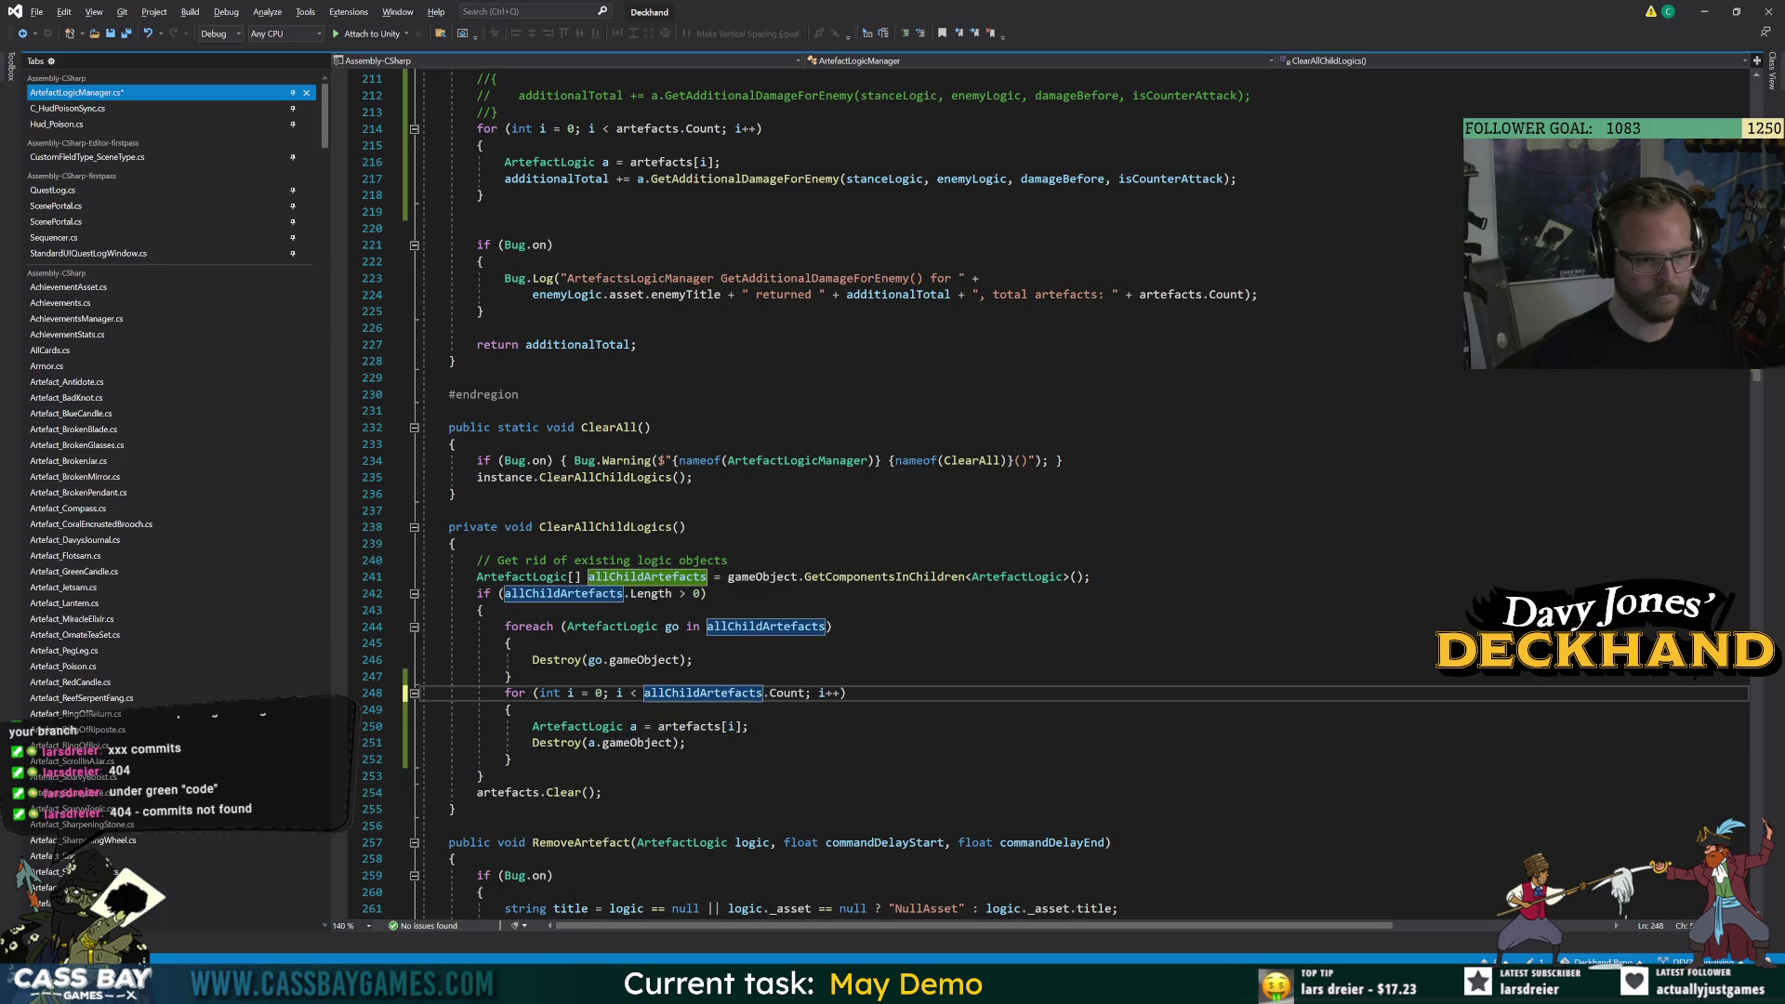
double_click(785, 693)
type("le")
key("Tab")
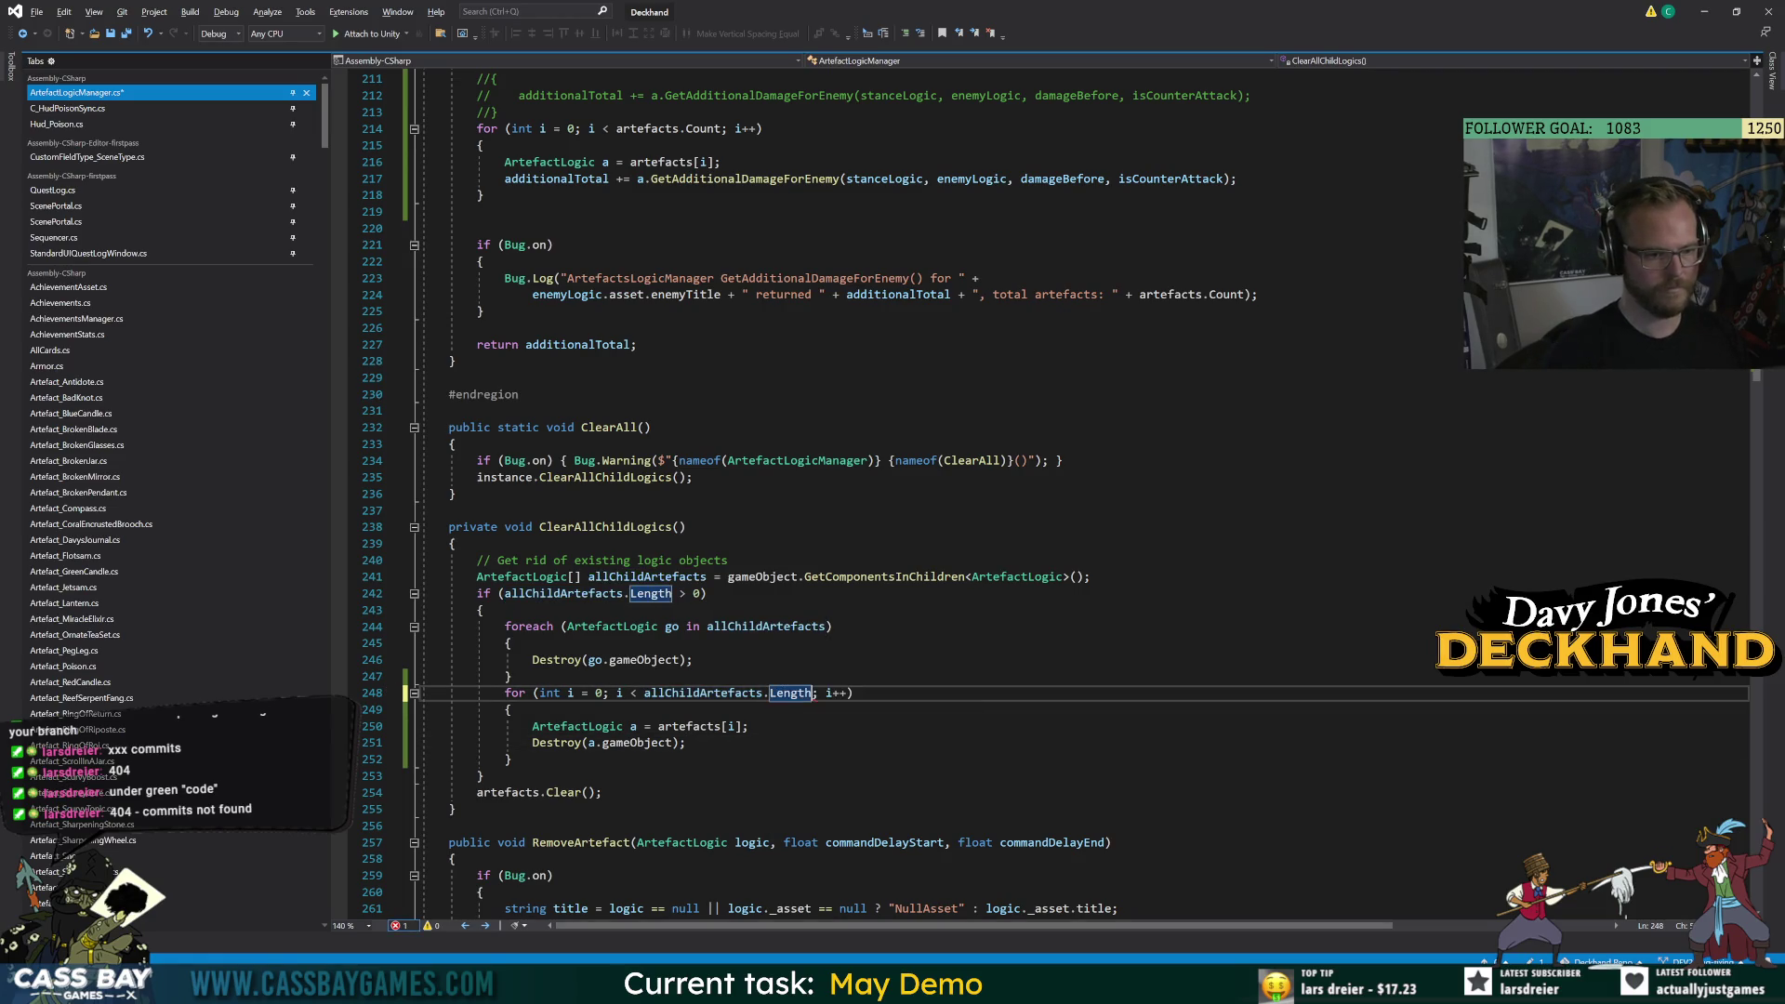
double_click(688, 726)
key("ctrl+v")
left_click(510, 759)
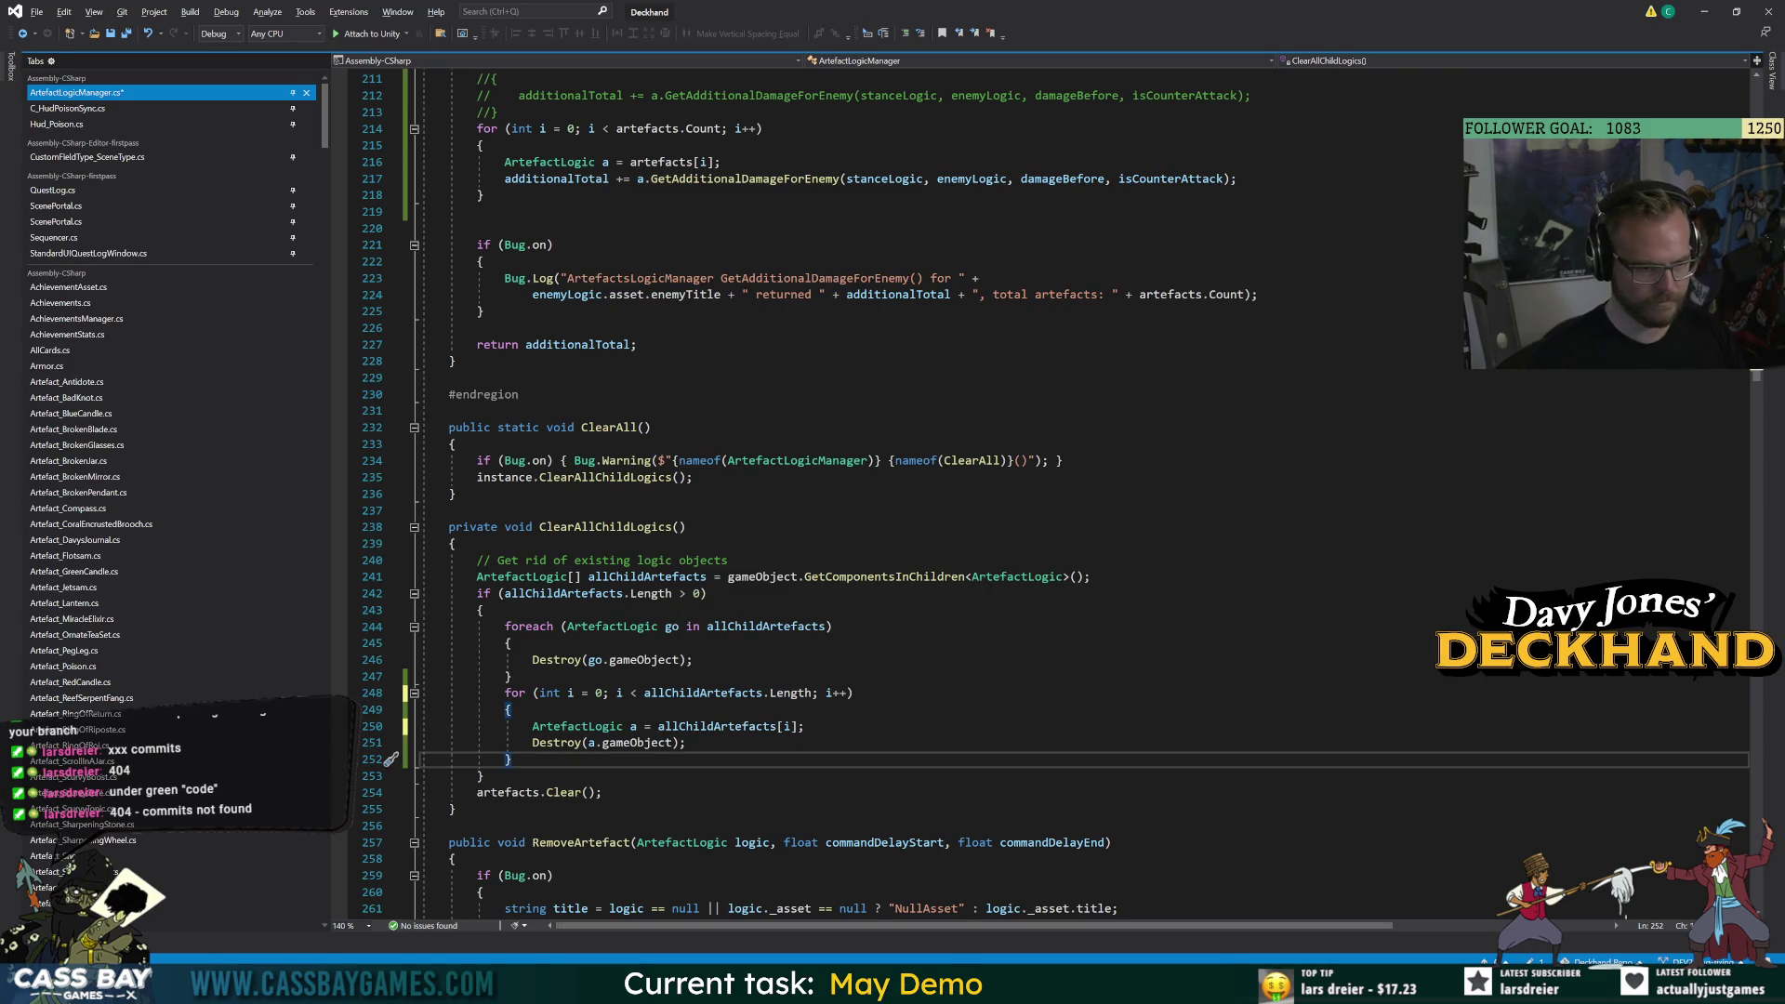
key("ctrl+s")
Comment out the old child-destroying foreach in ClearAllChildLogics.
left_click(510, 643)
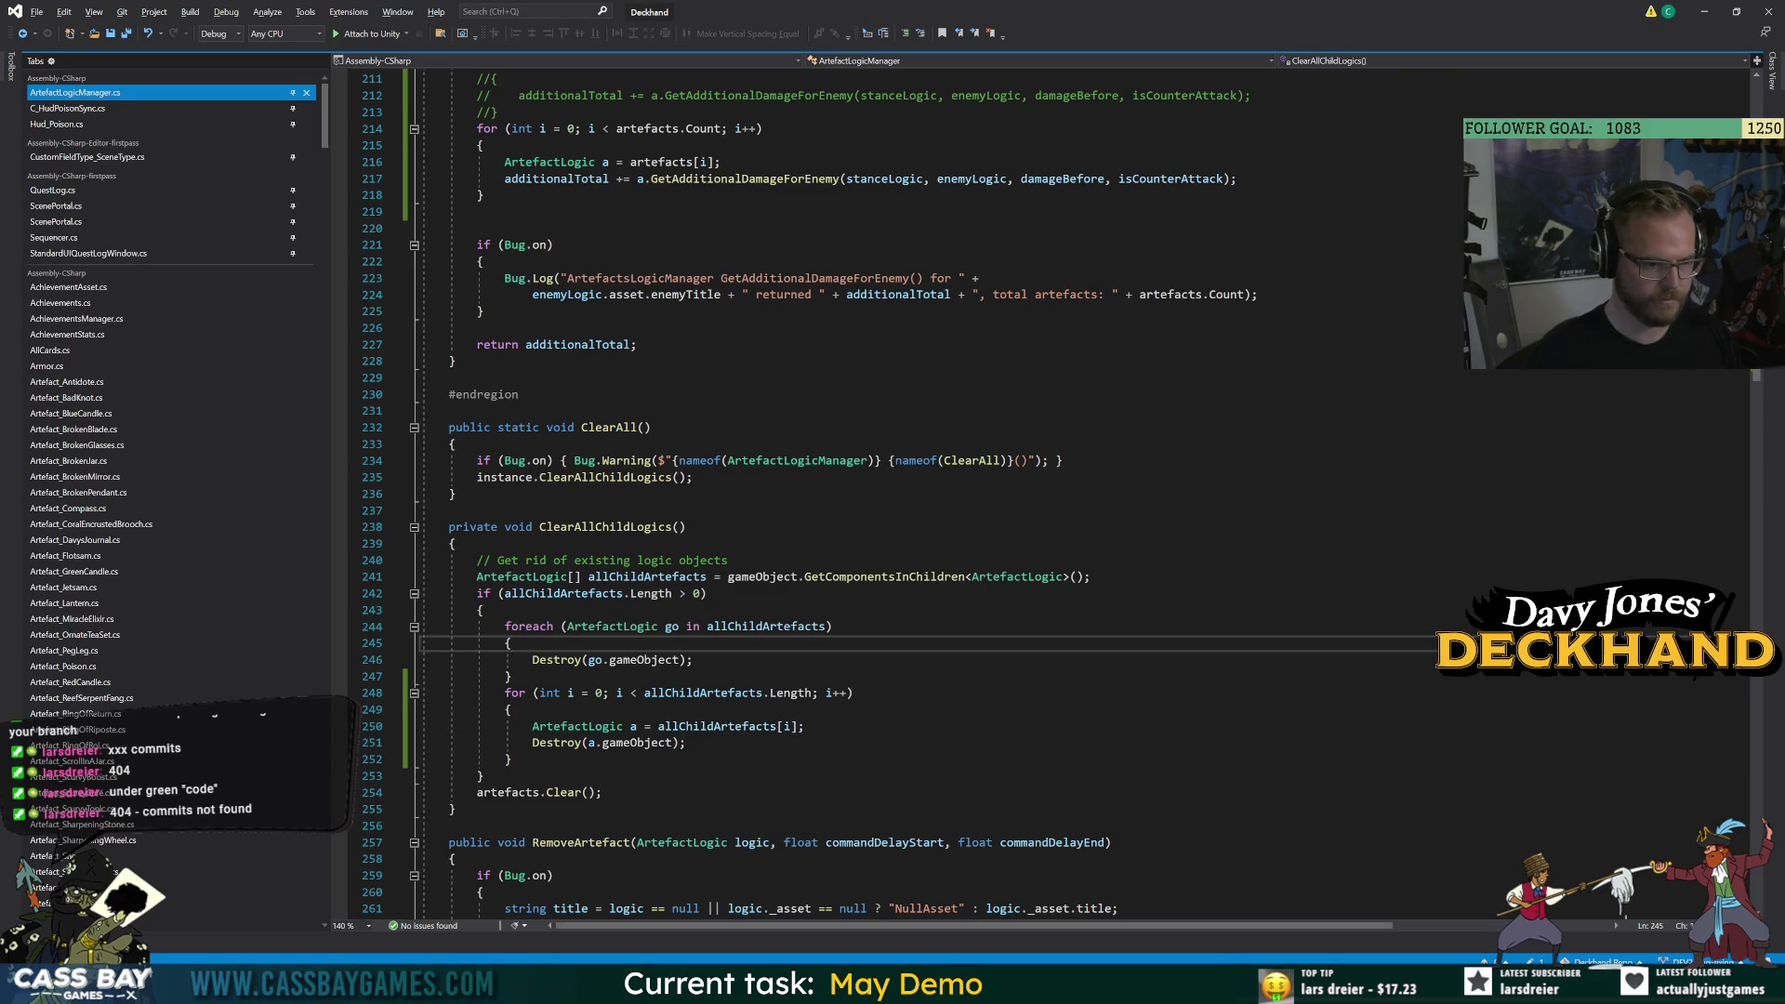
left_click_drag(512, 676, 499, 625)
key("ctrl+k")
key("ctrl+c")
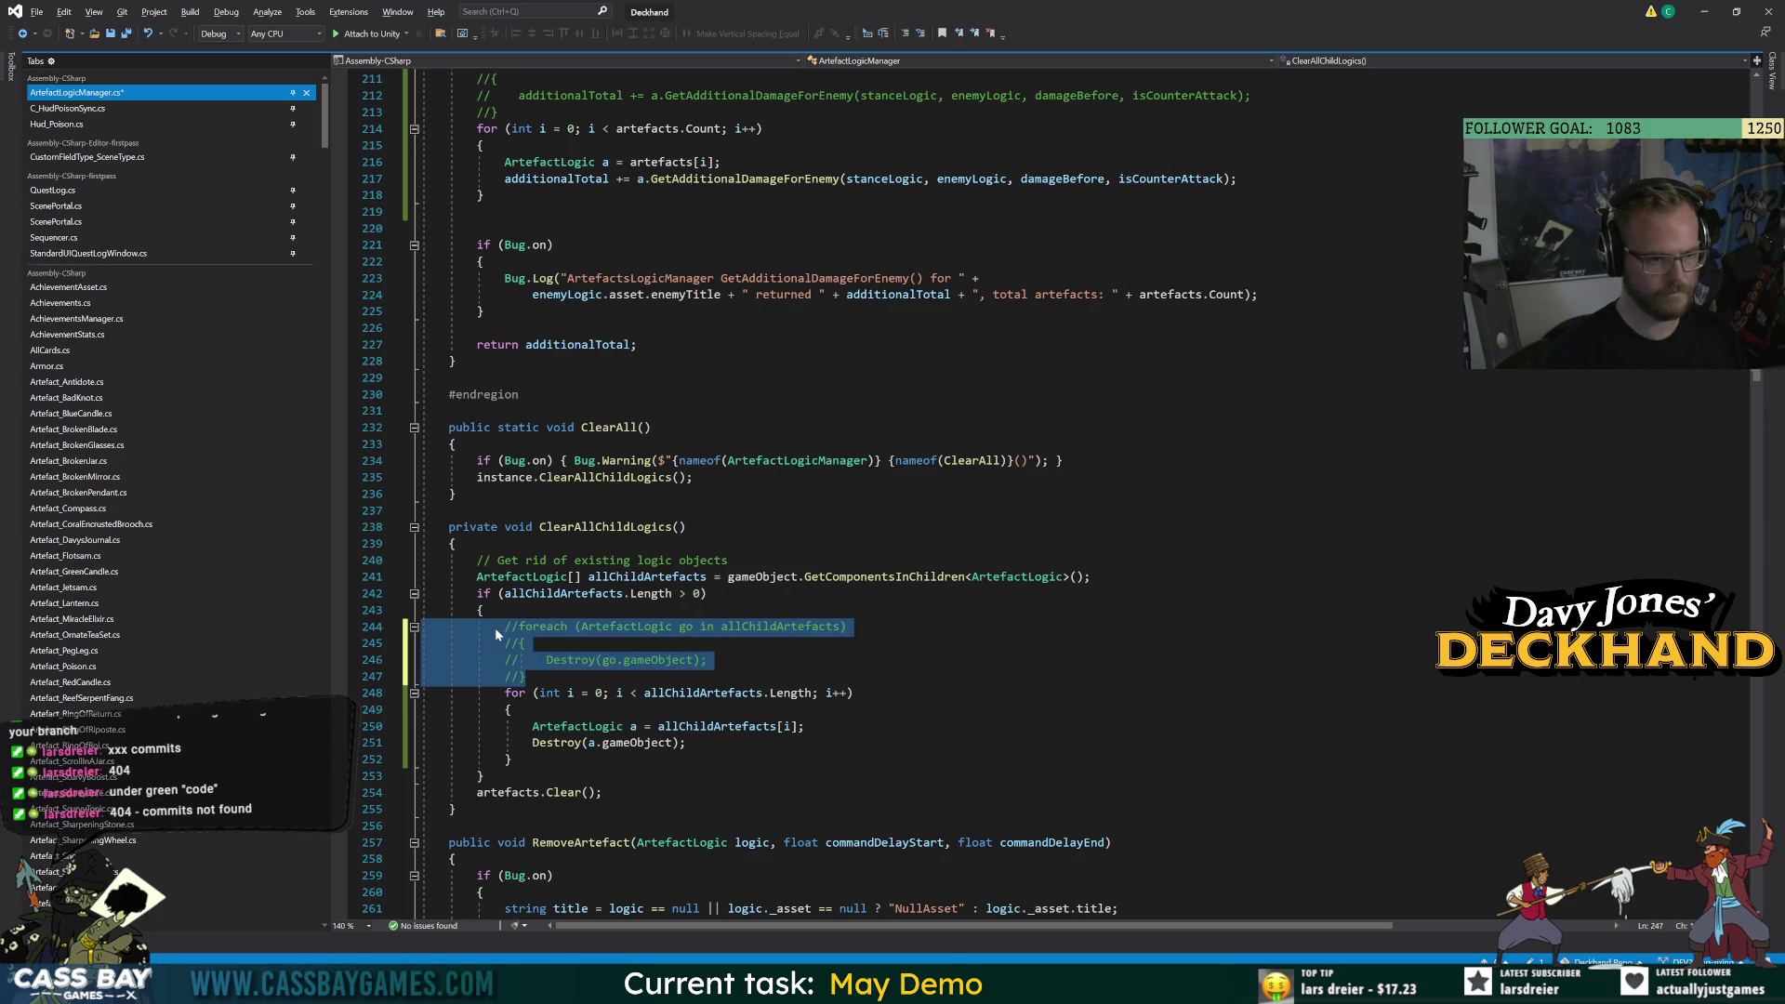
left_click(853, 693)
left_click(452, 809)
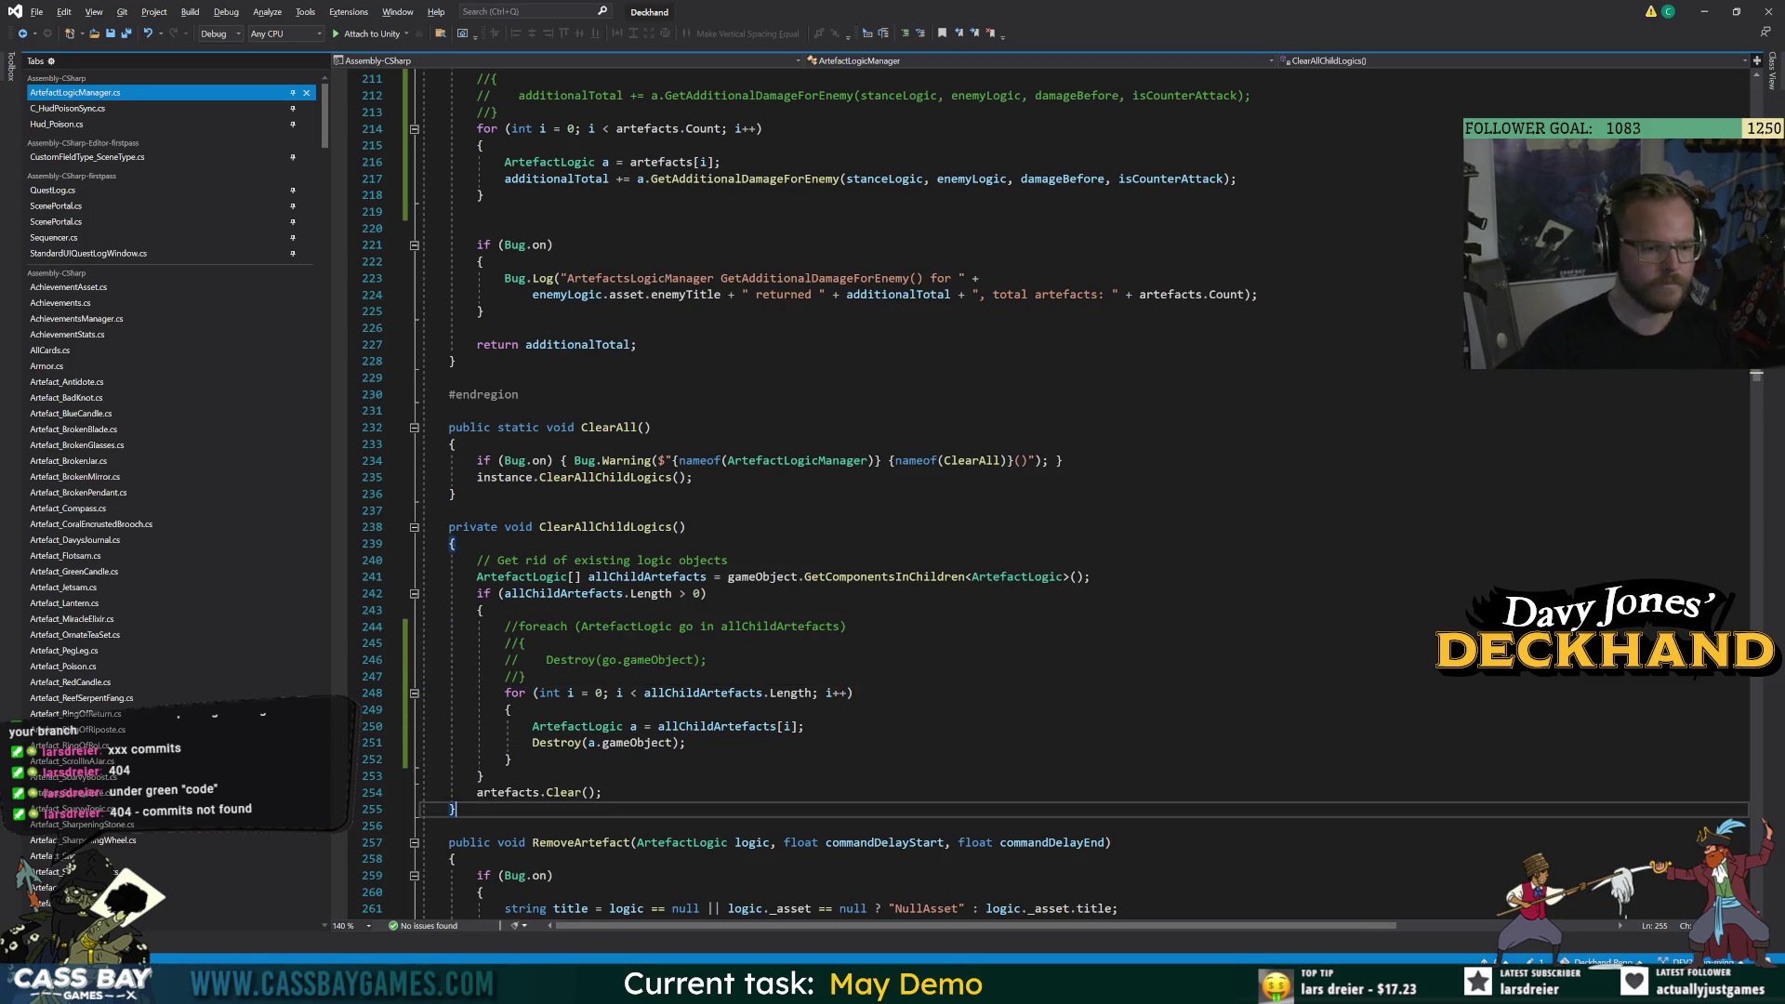
scroll(1023, 483, "down", 6)
scroll(1023, 484, "down", 15)
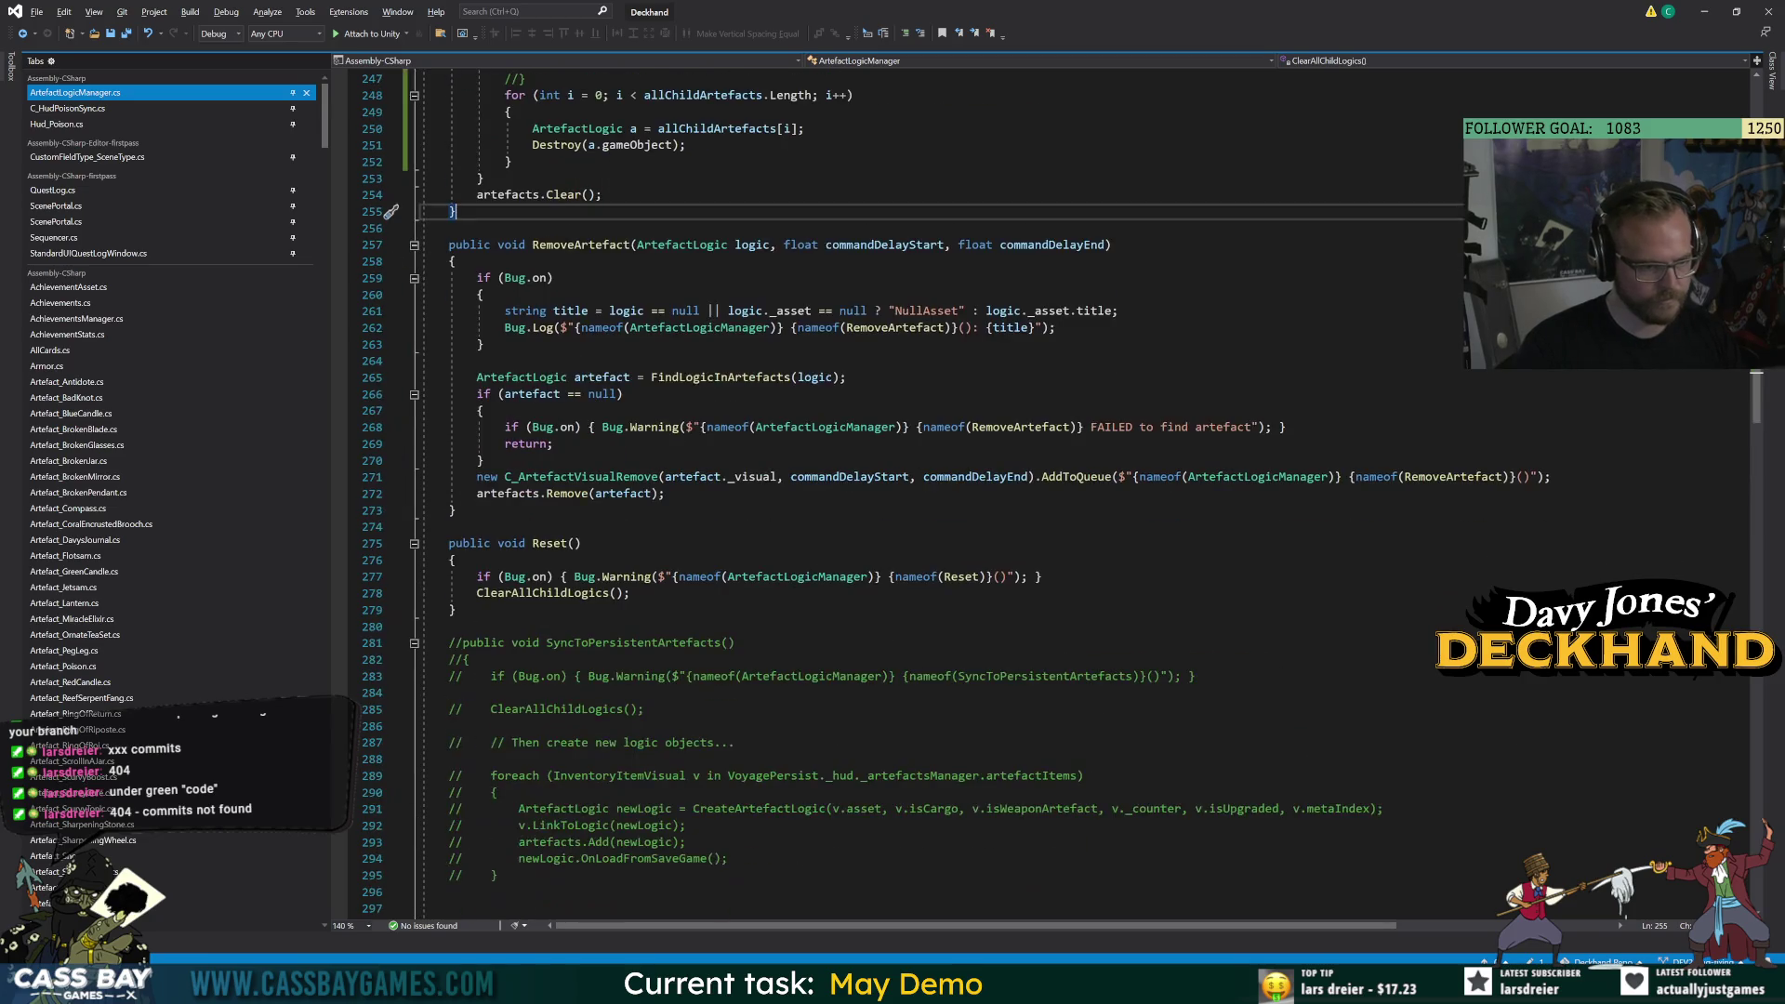
Write an indexed for loop over artefacts.Count below OnStanceAttack's foreach, declaring an ArtefactLogic.
scroll(1023, 483, "down", 20)
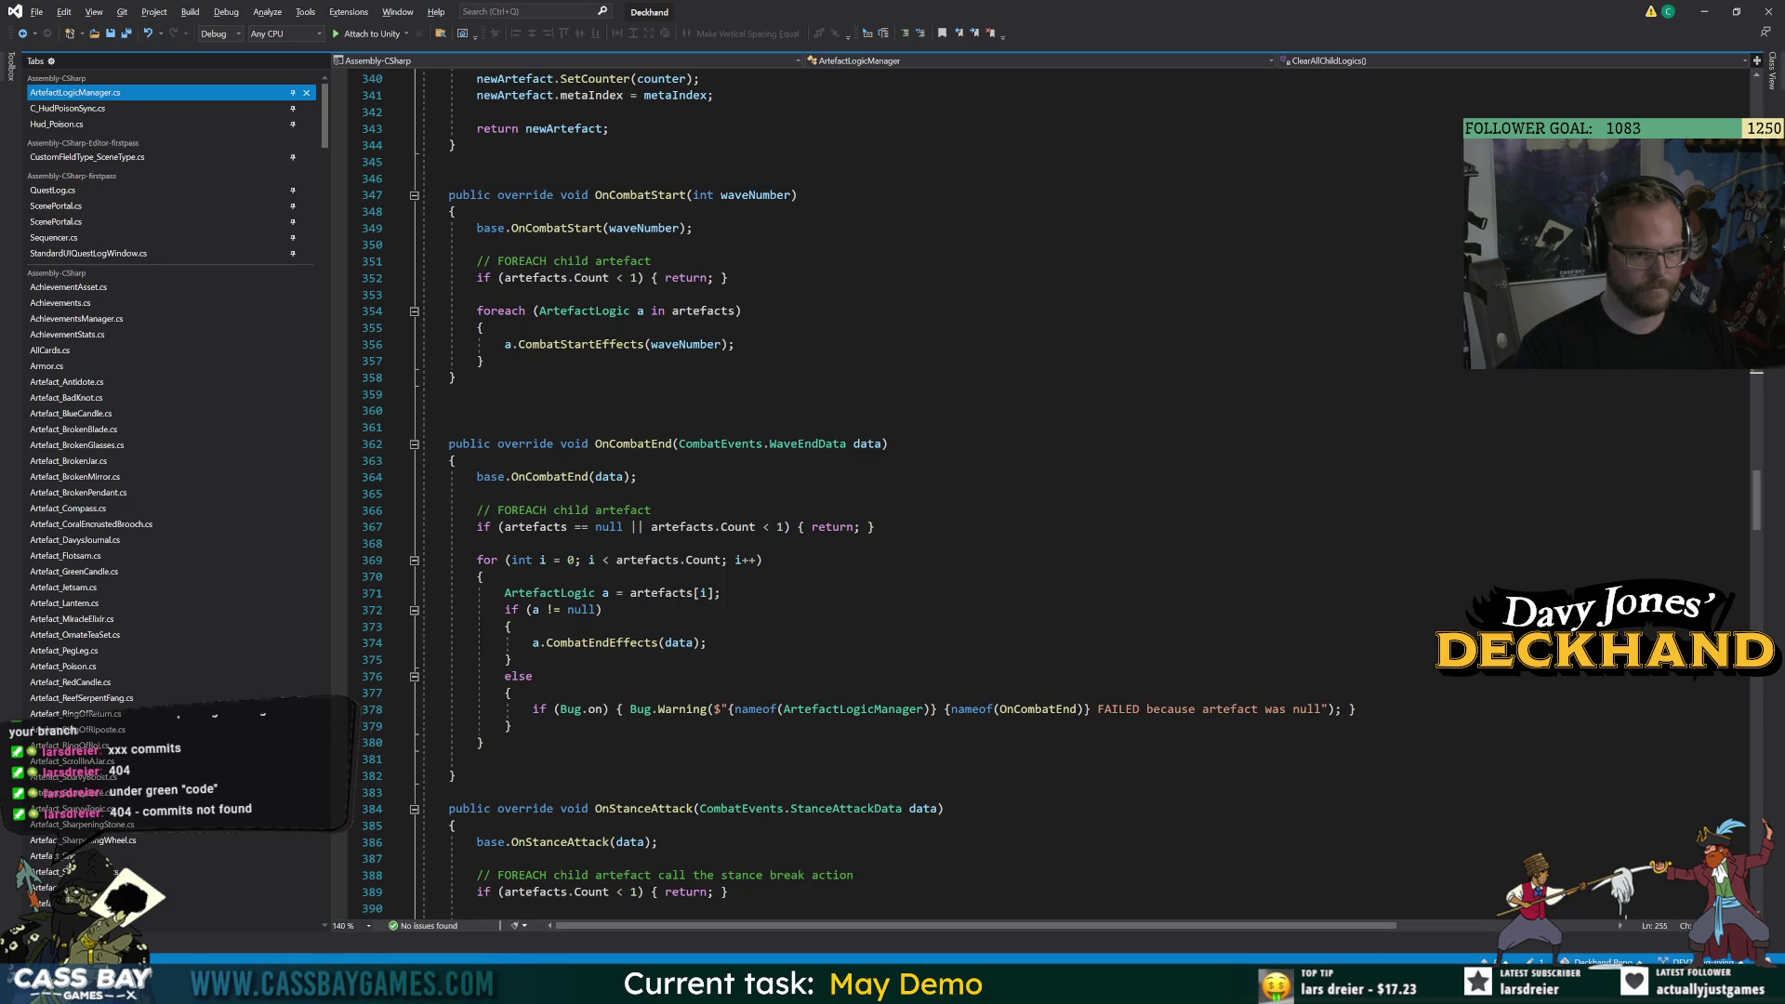
scroll(1022, 483, "down", 7)
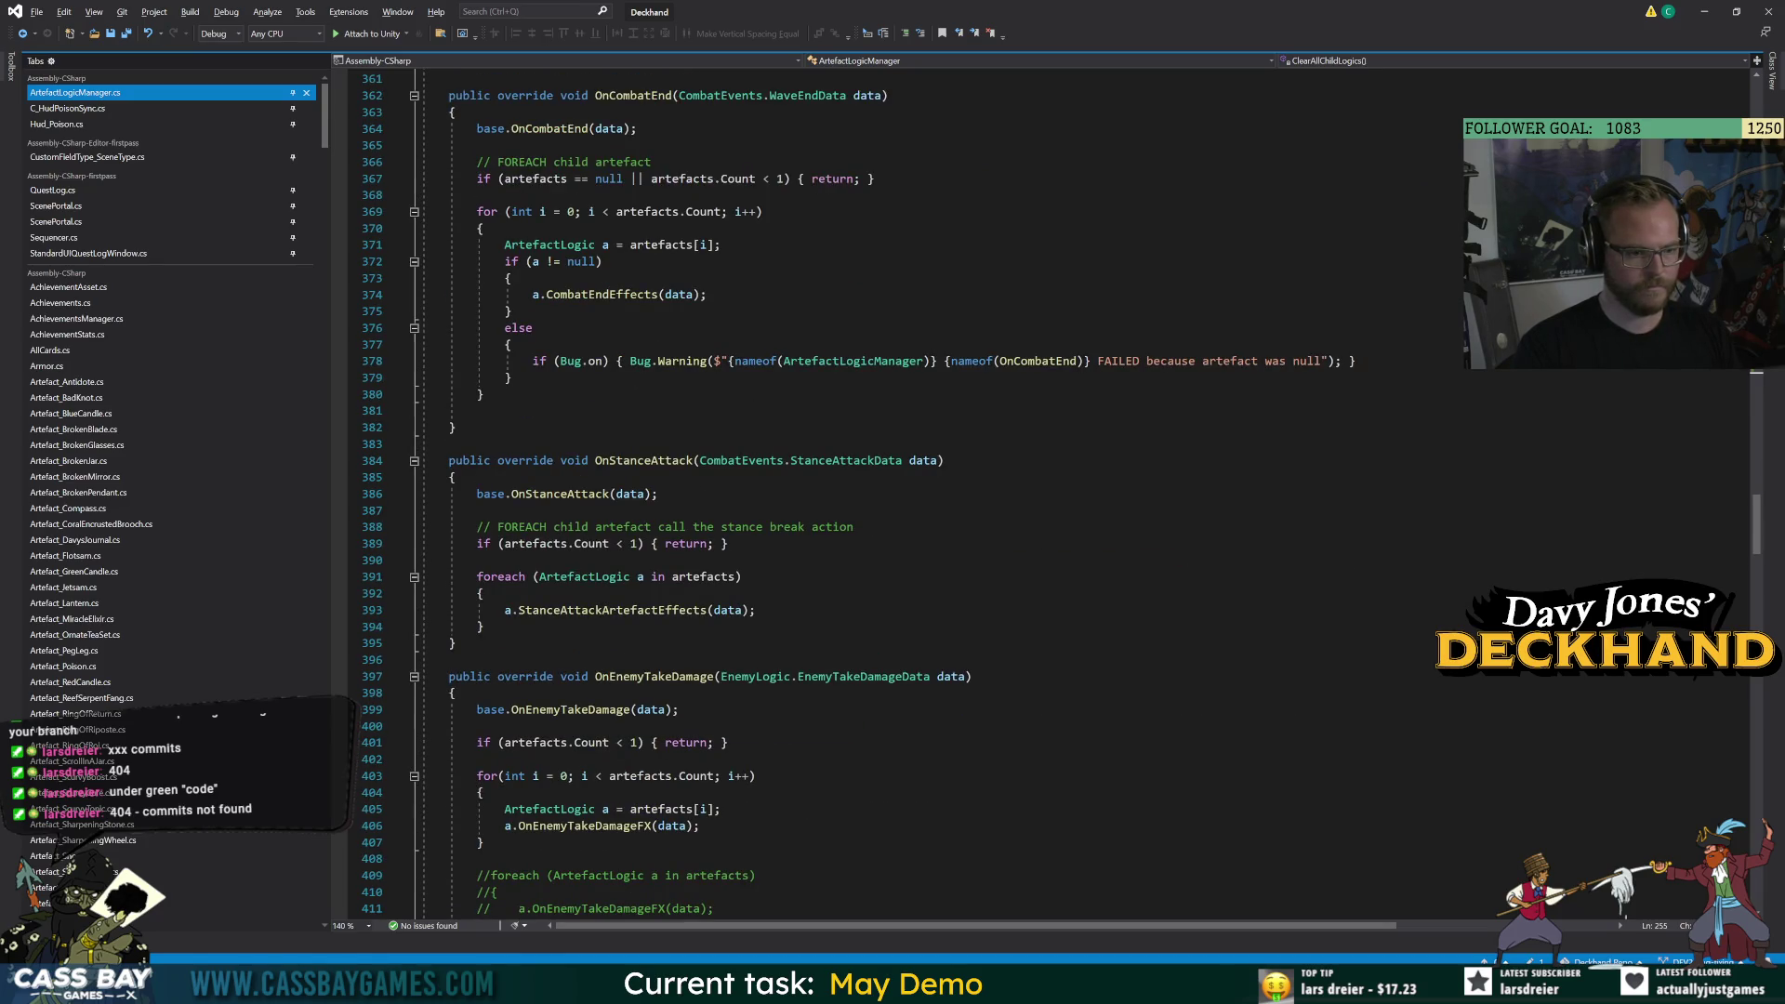
left_click(483, 627)
key("Return")
type("for(int i = 0; ")
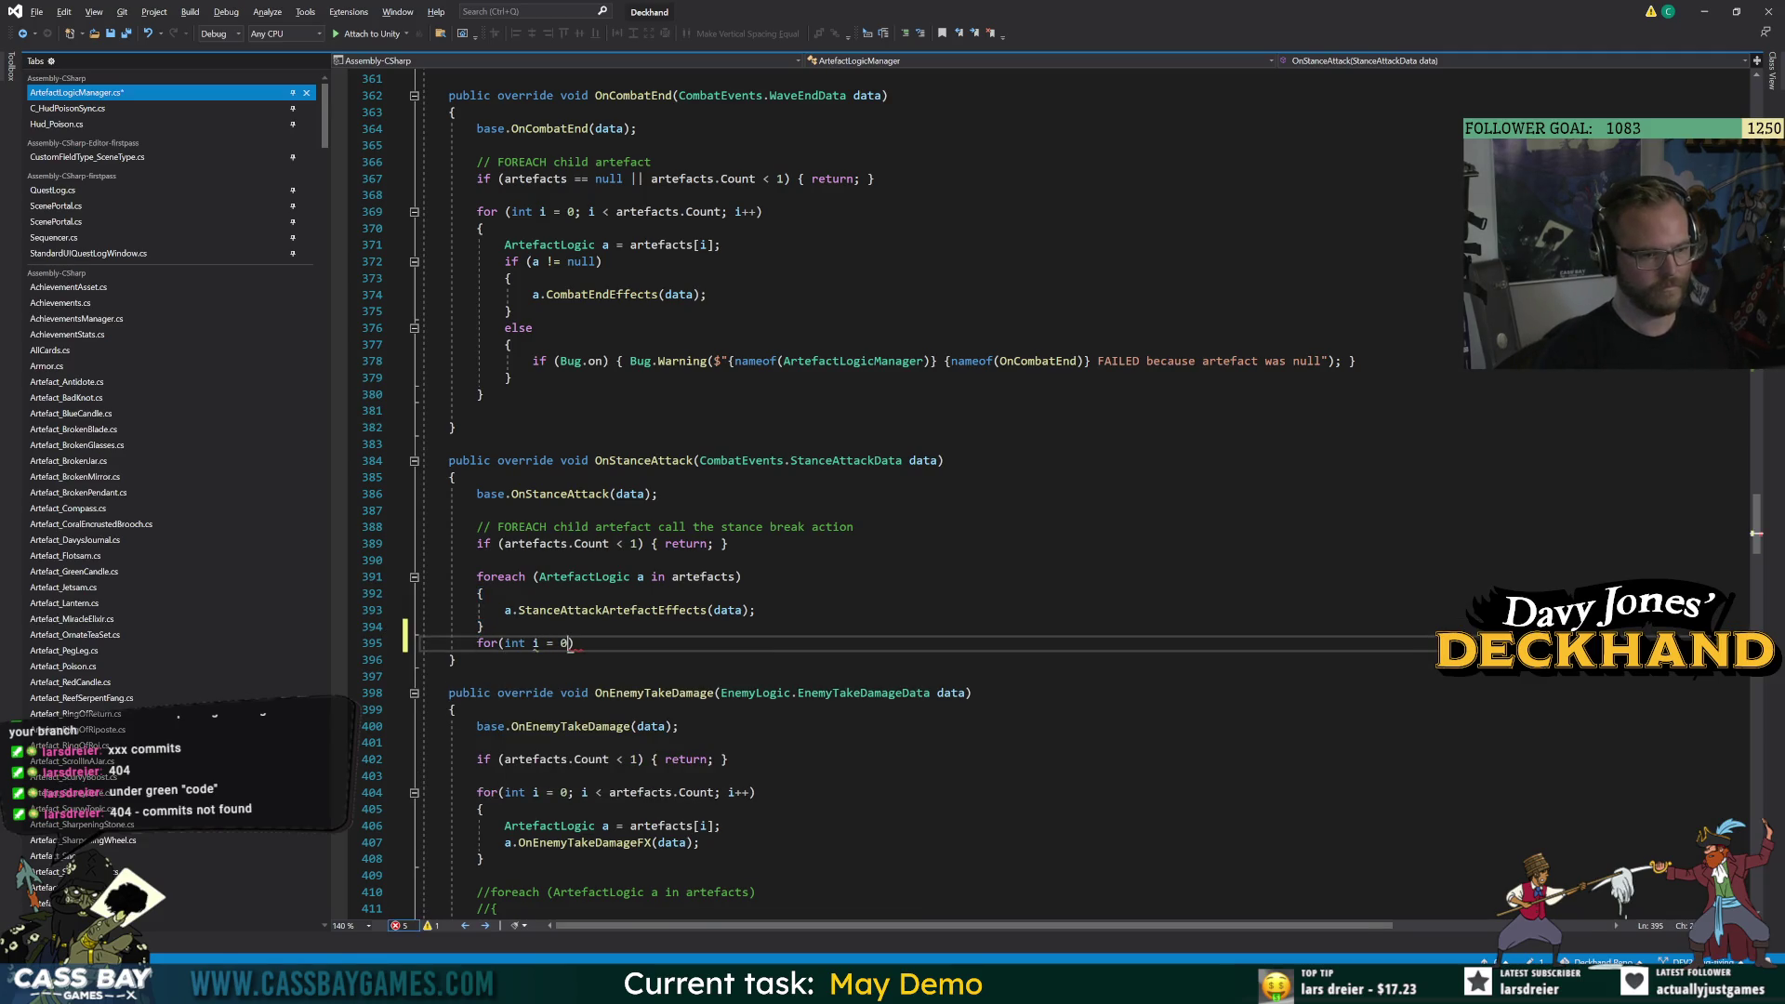
type("i")
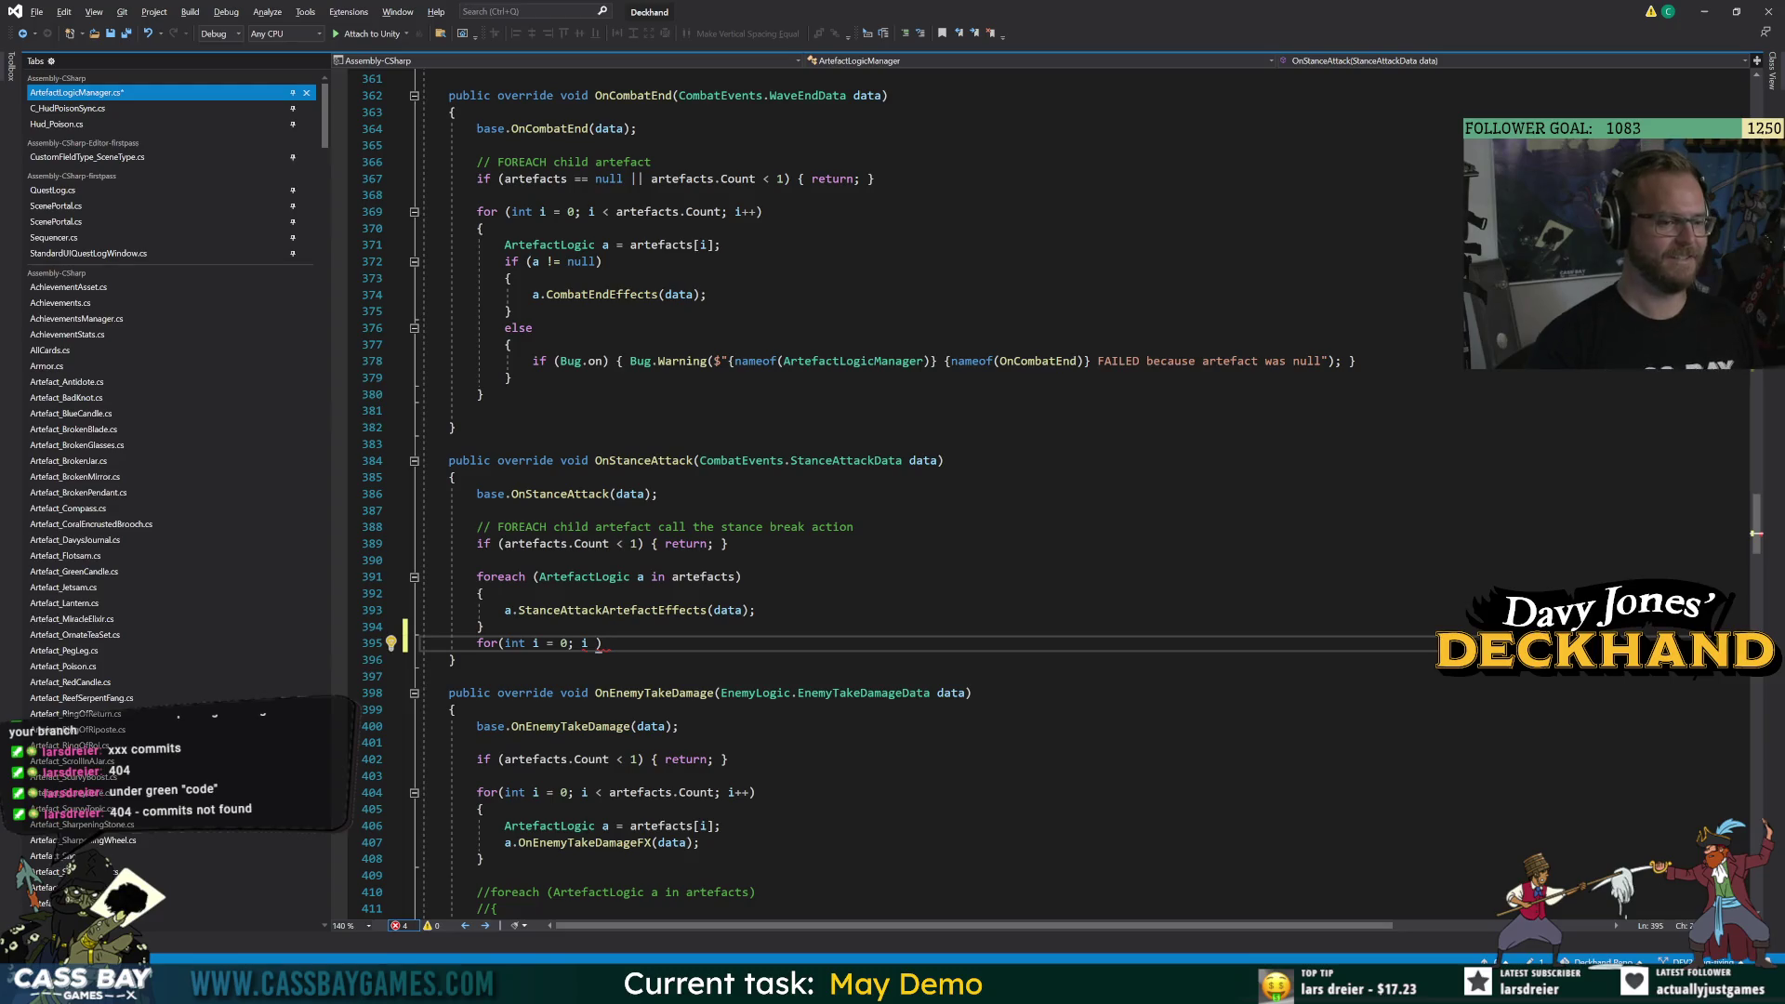
type("< artefacts.co")
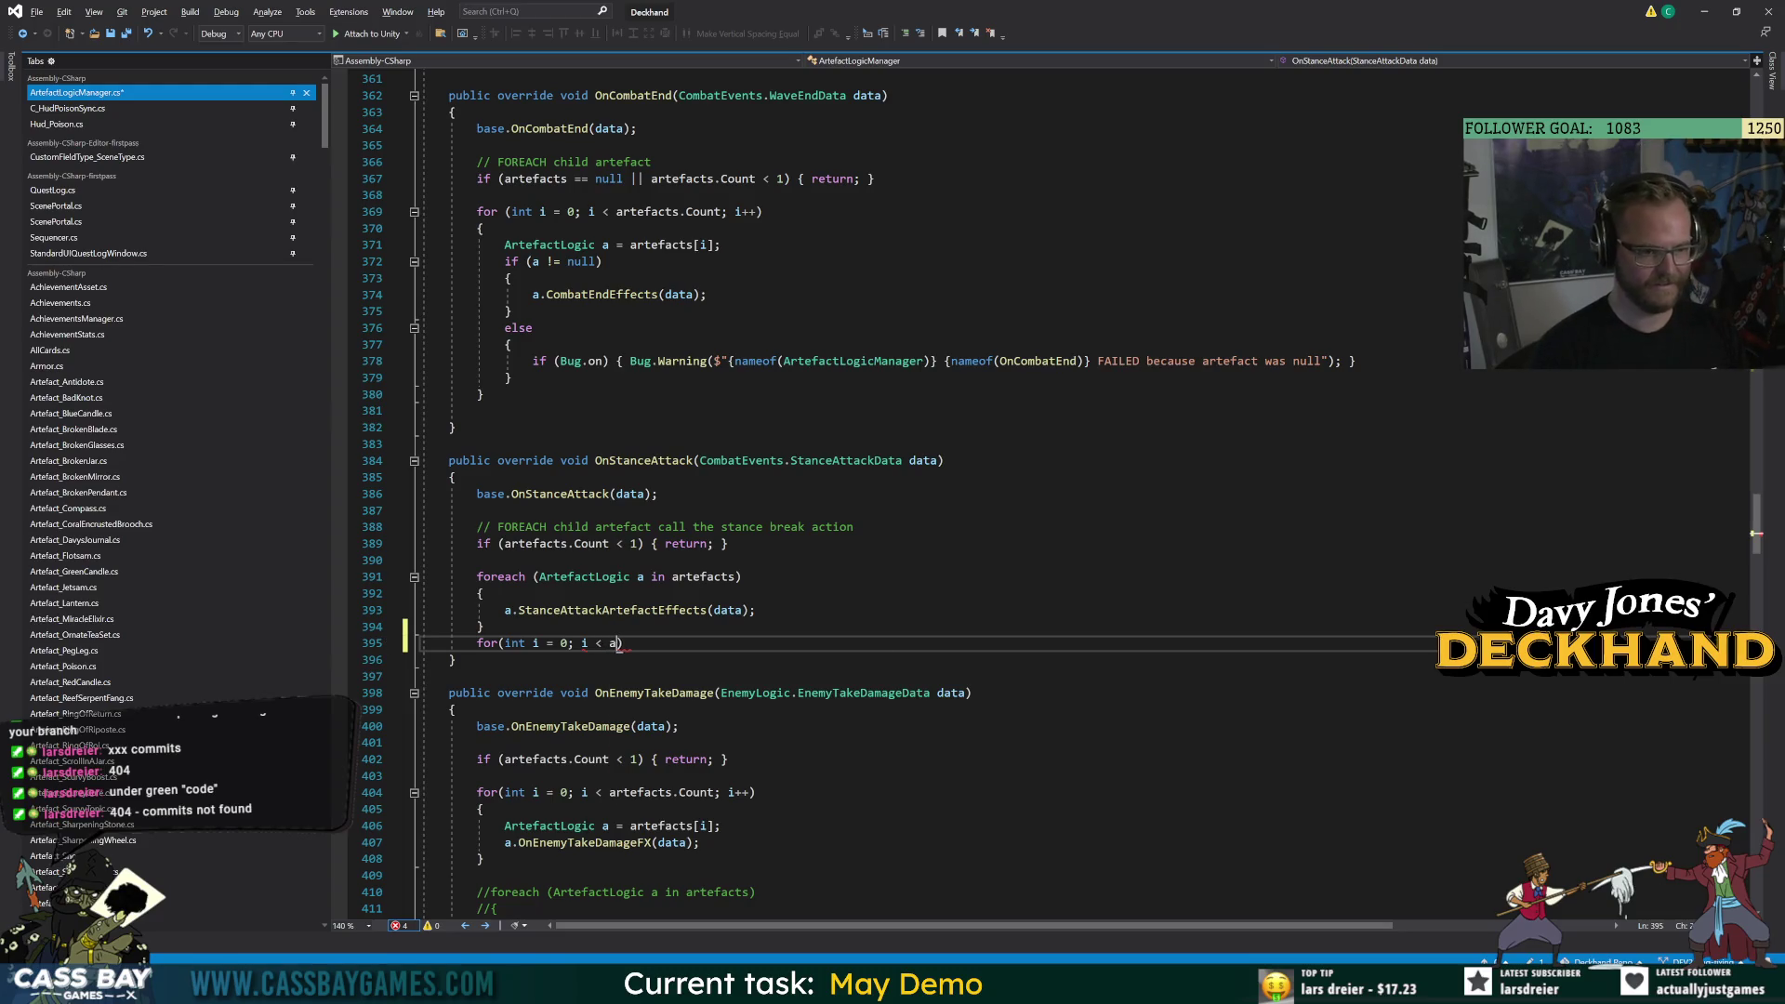
type("; i++")
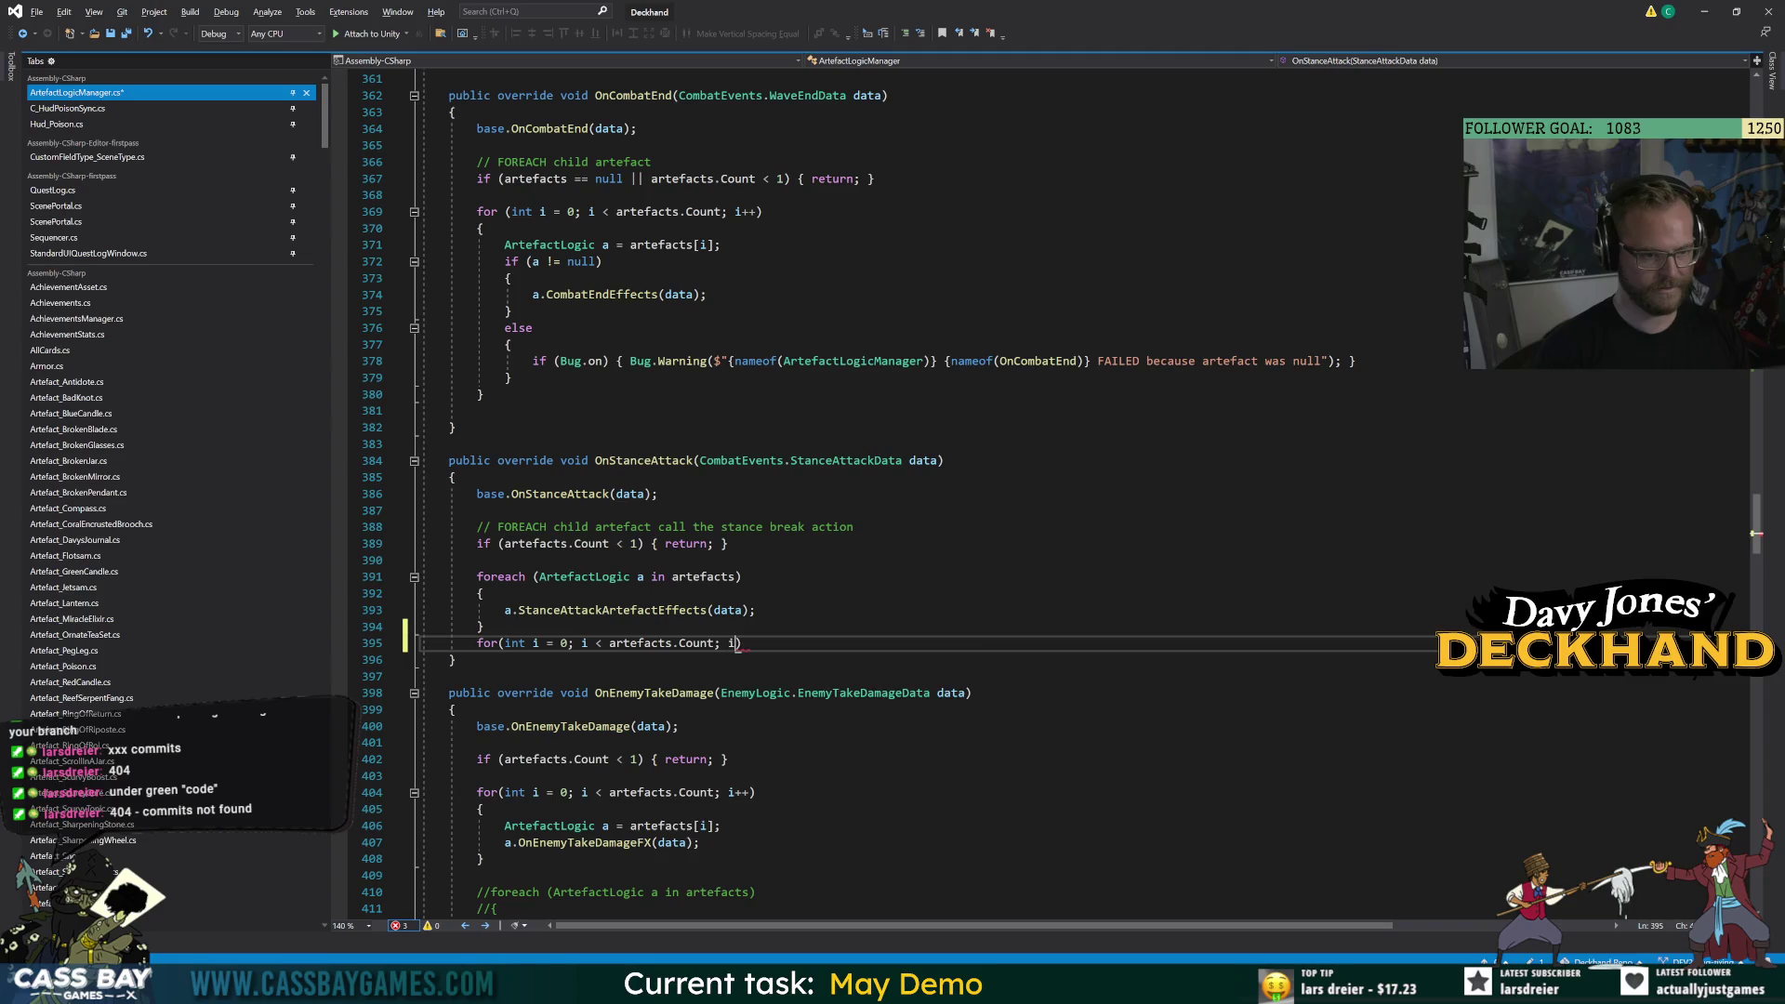
key("Return")
type("{")
key("Return")
type("Arte")
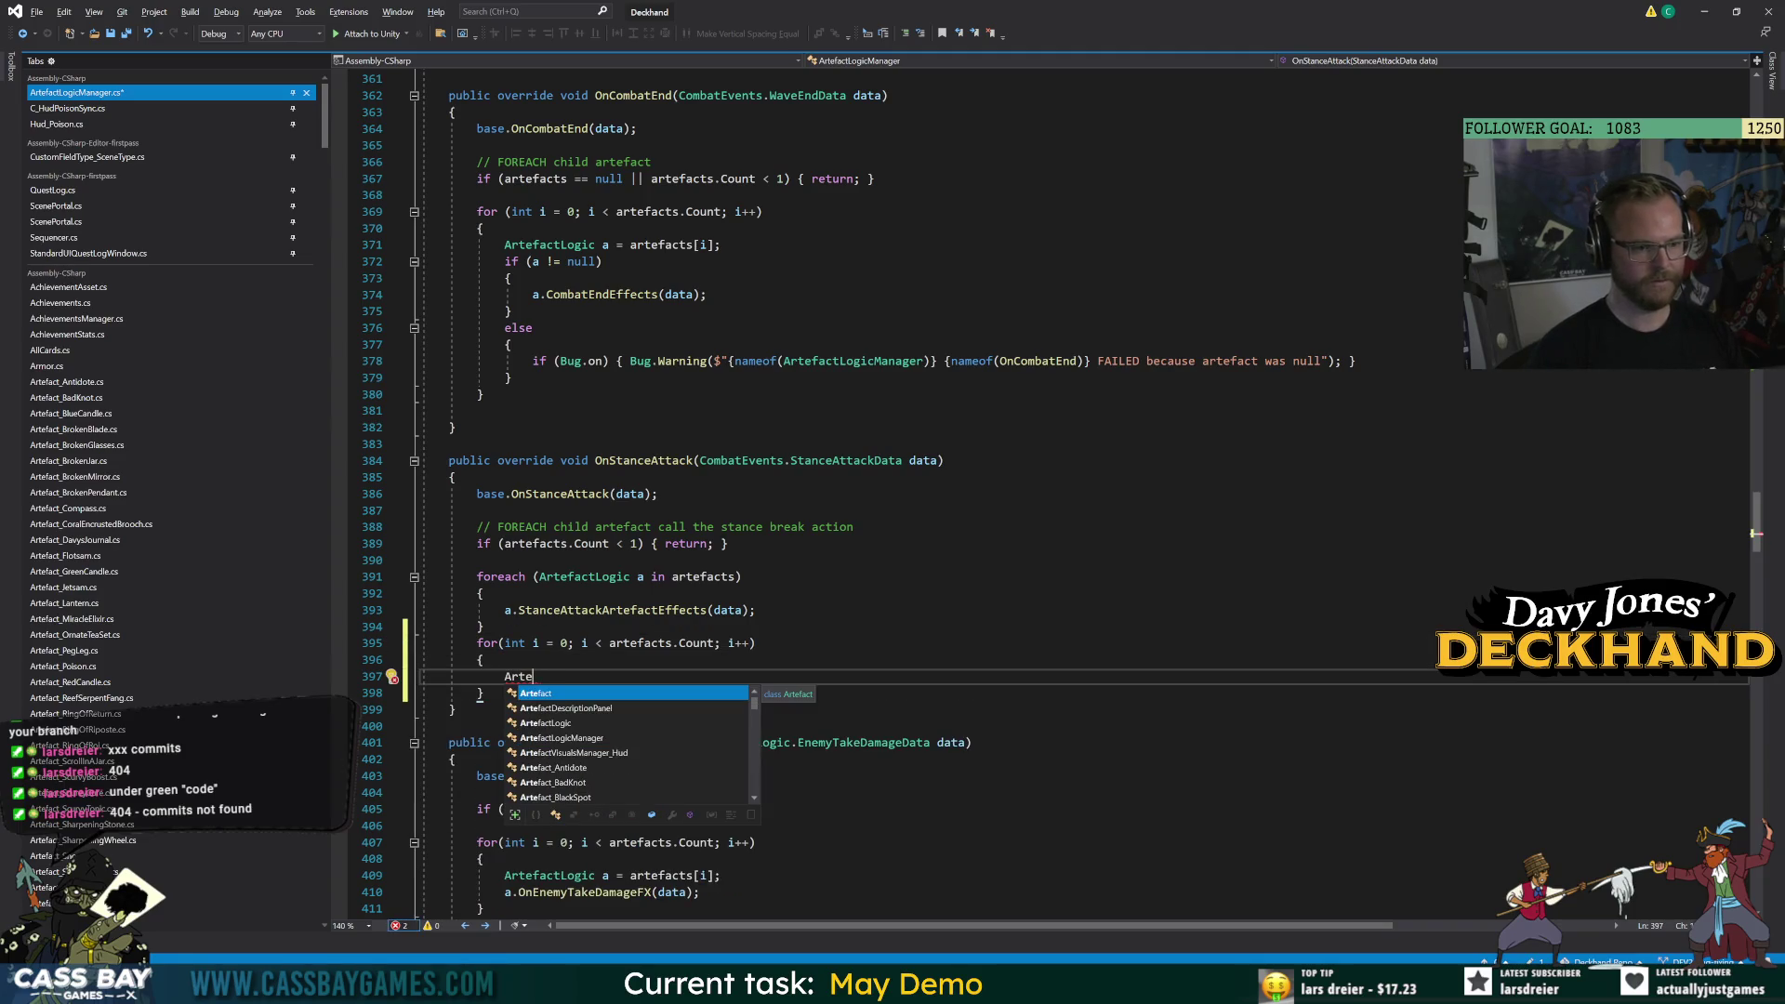
key("Tab")
type("= ")
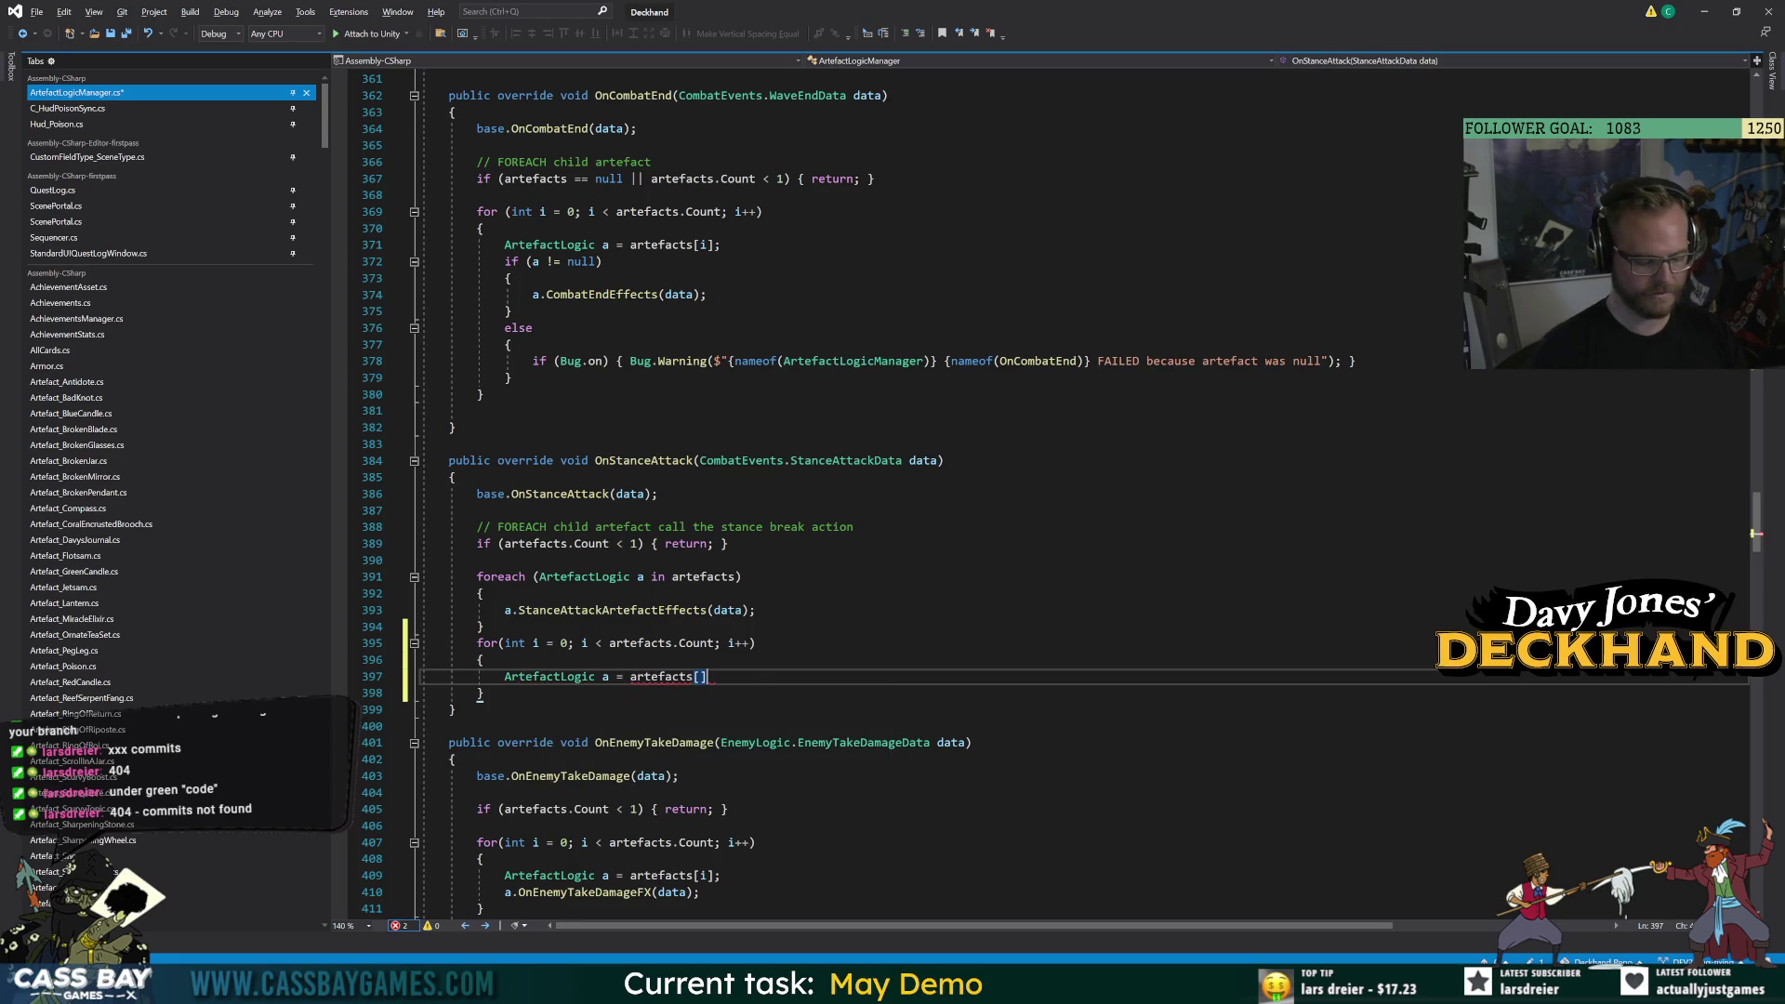
type(";")
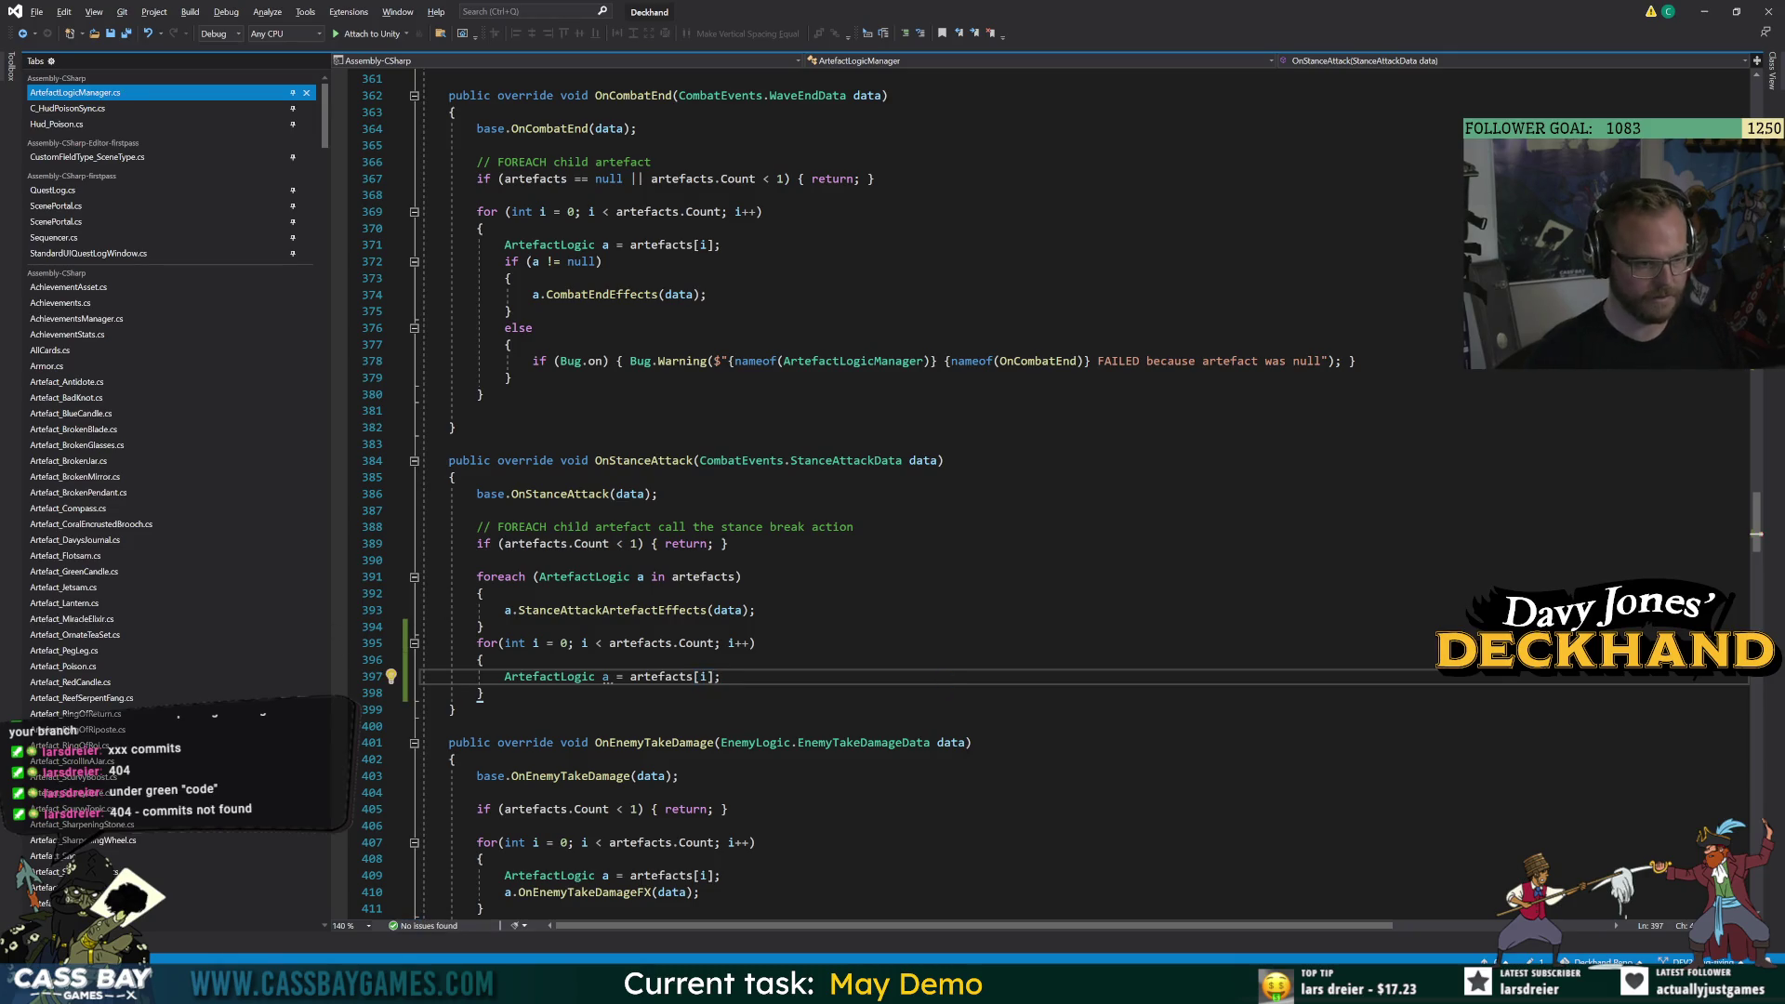
Call a.StanceAttackArtefactEffects(data); inside the new loop body.
left_click_drag(484, 693, 483, 643)
scroll(837, 493, "down", 10)
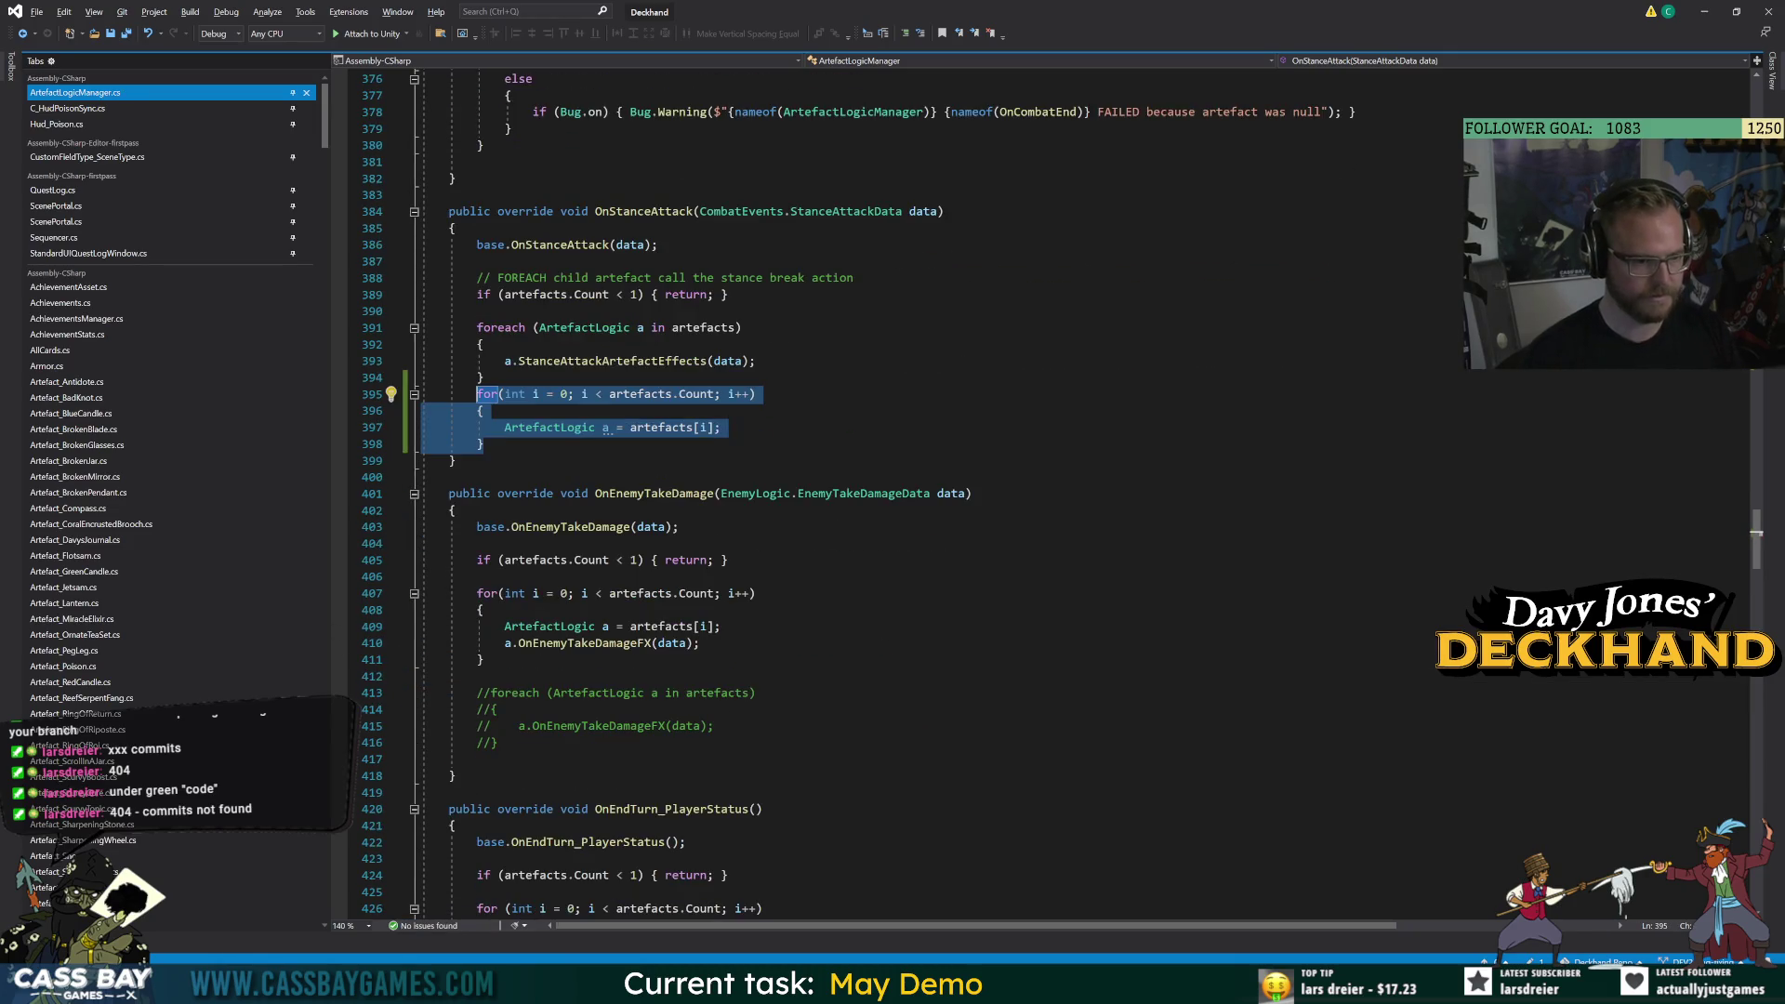
scroll(837, 493, "down", 5)
scroll(836, 493, "up", 8)
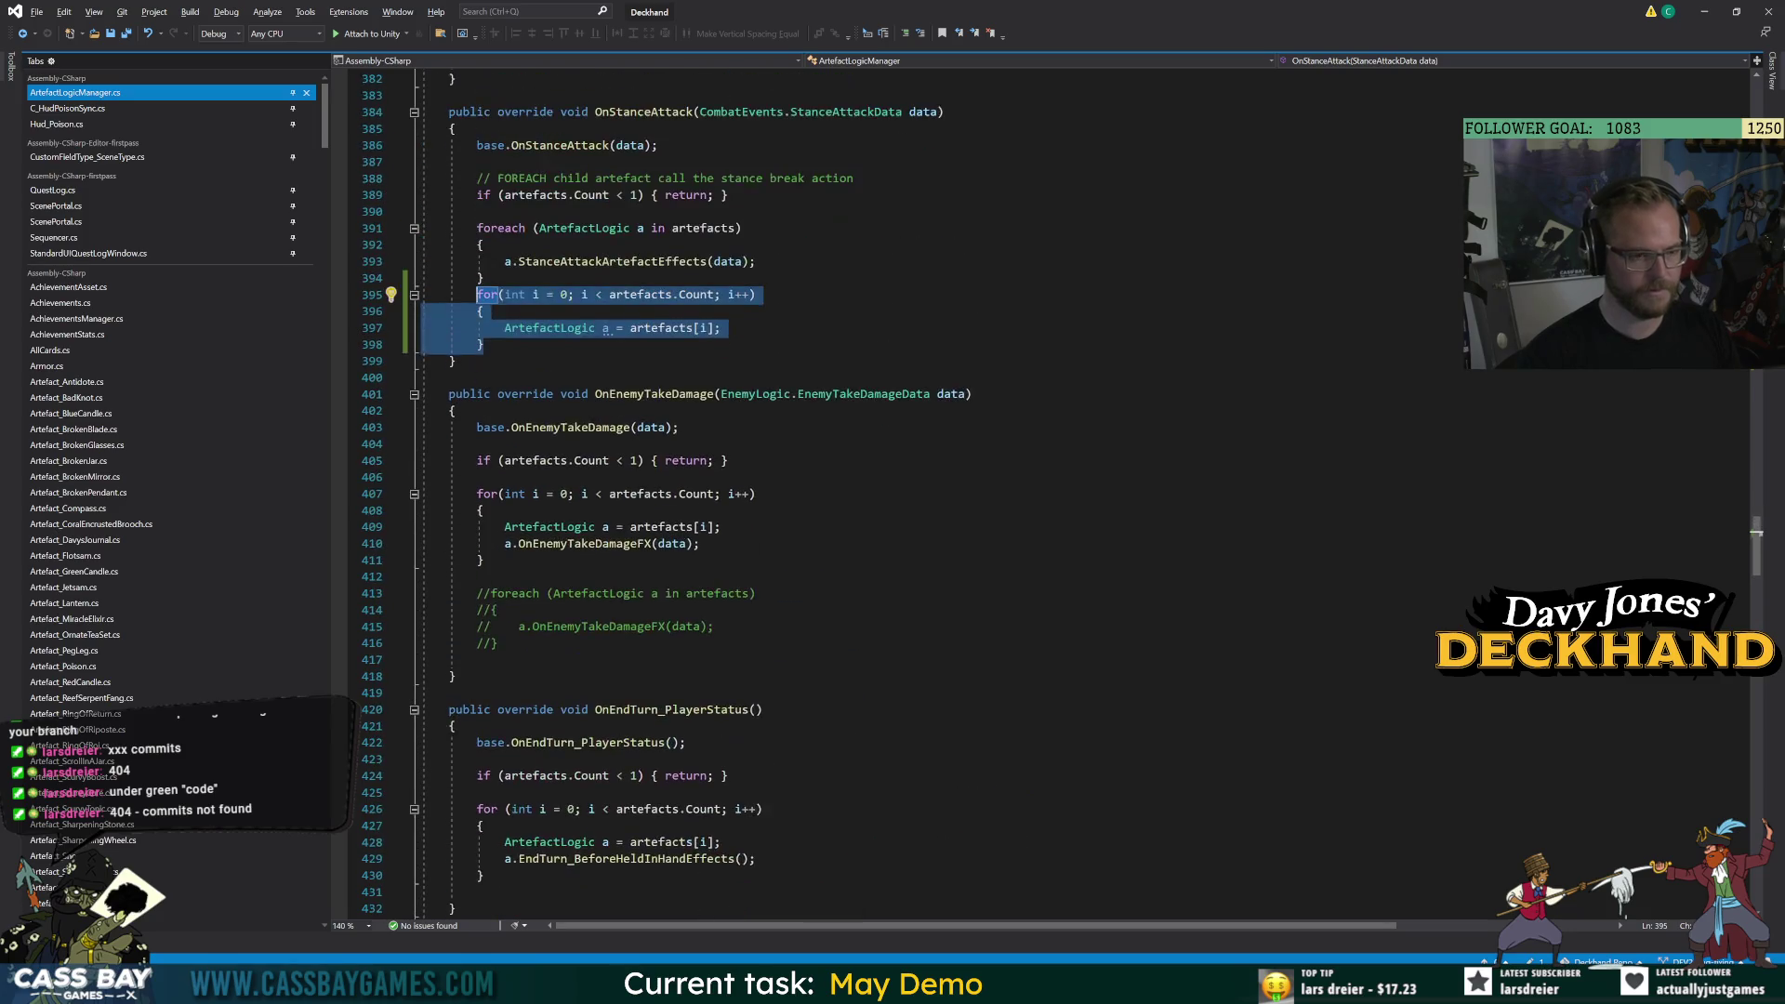
left_click(455, 360)
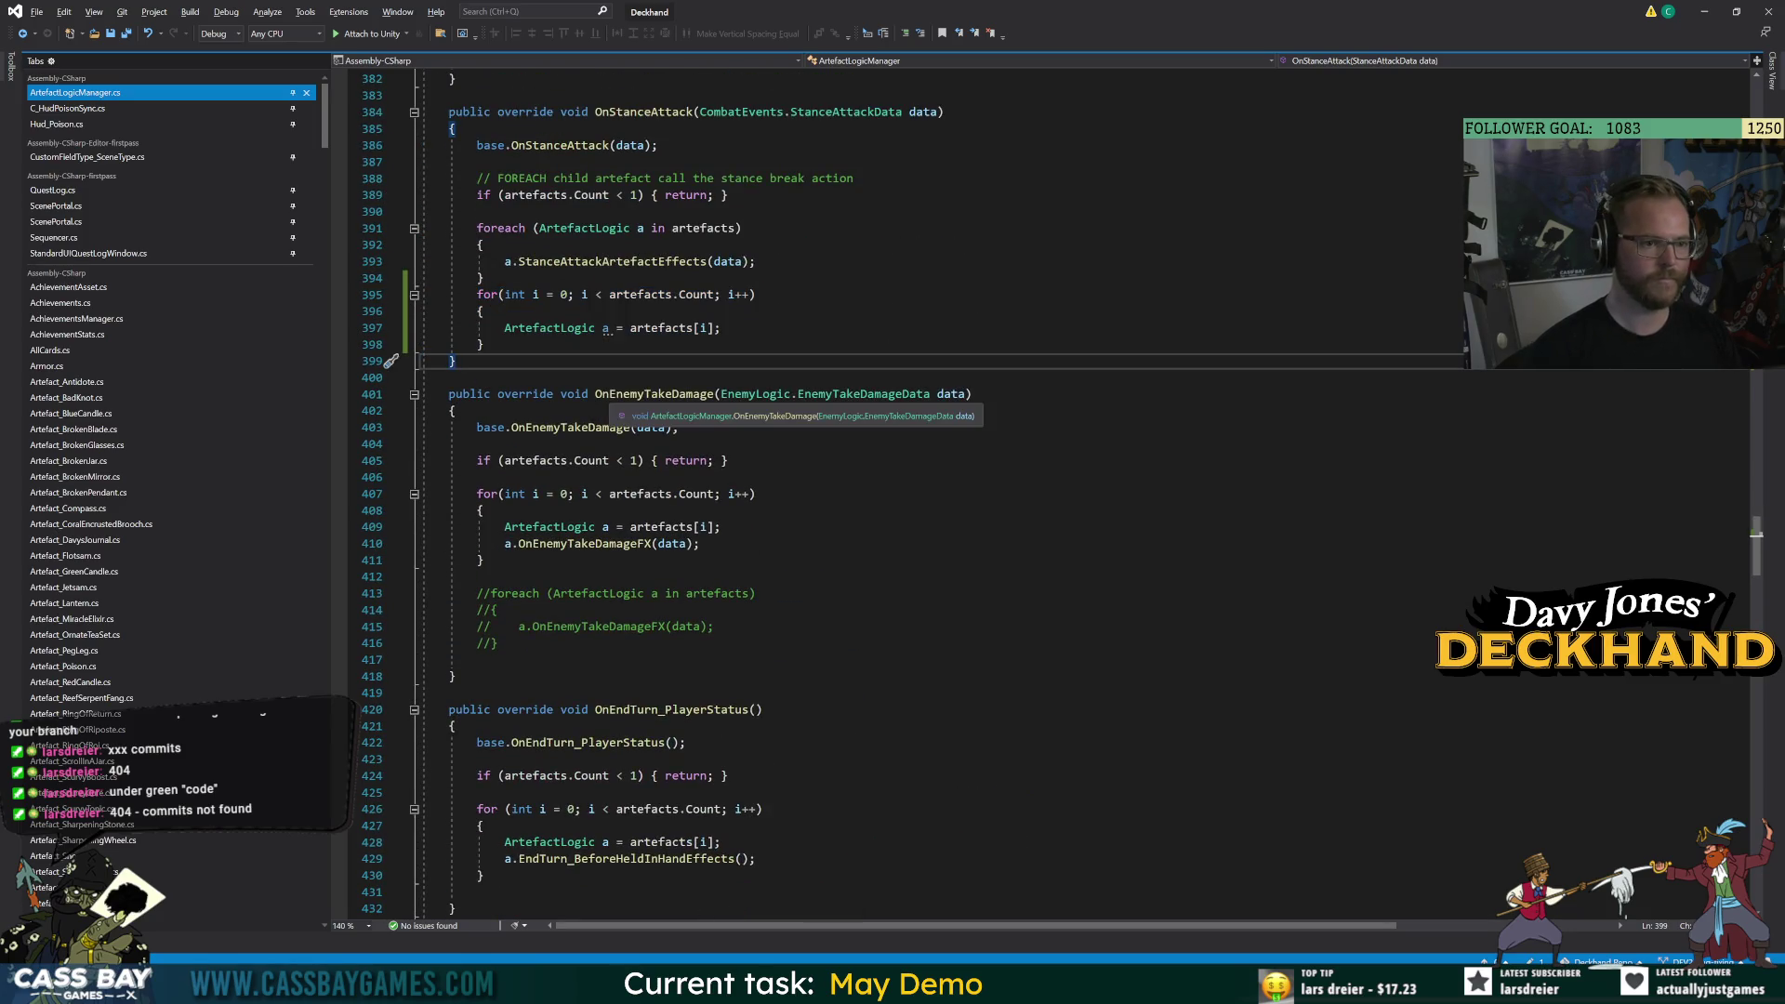
left_click(721, 327)
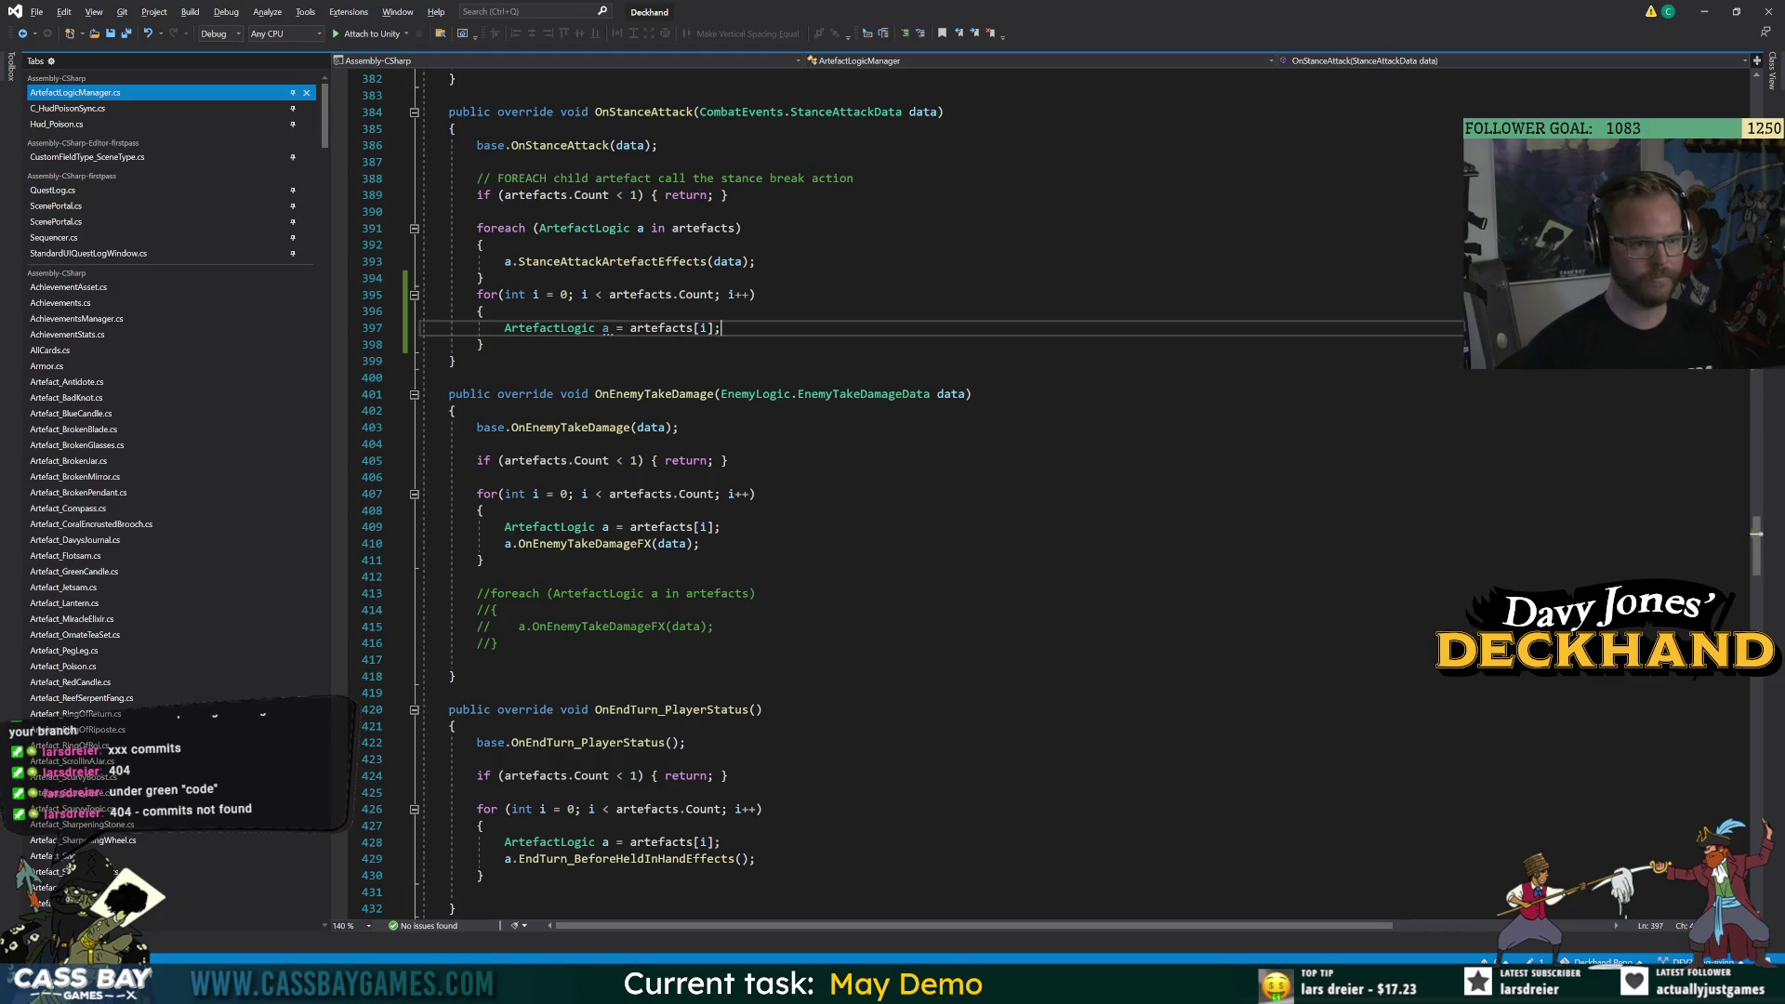
key("Return")
type("a.sta")
key("Tab")
type("(data);")
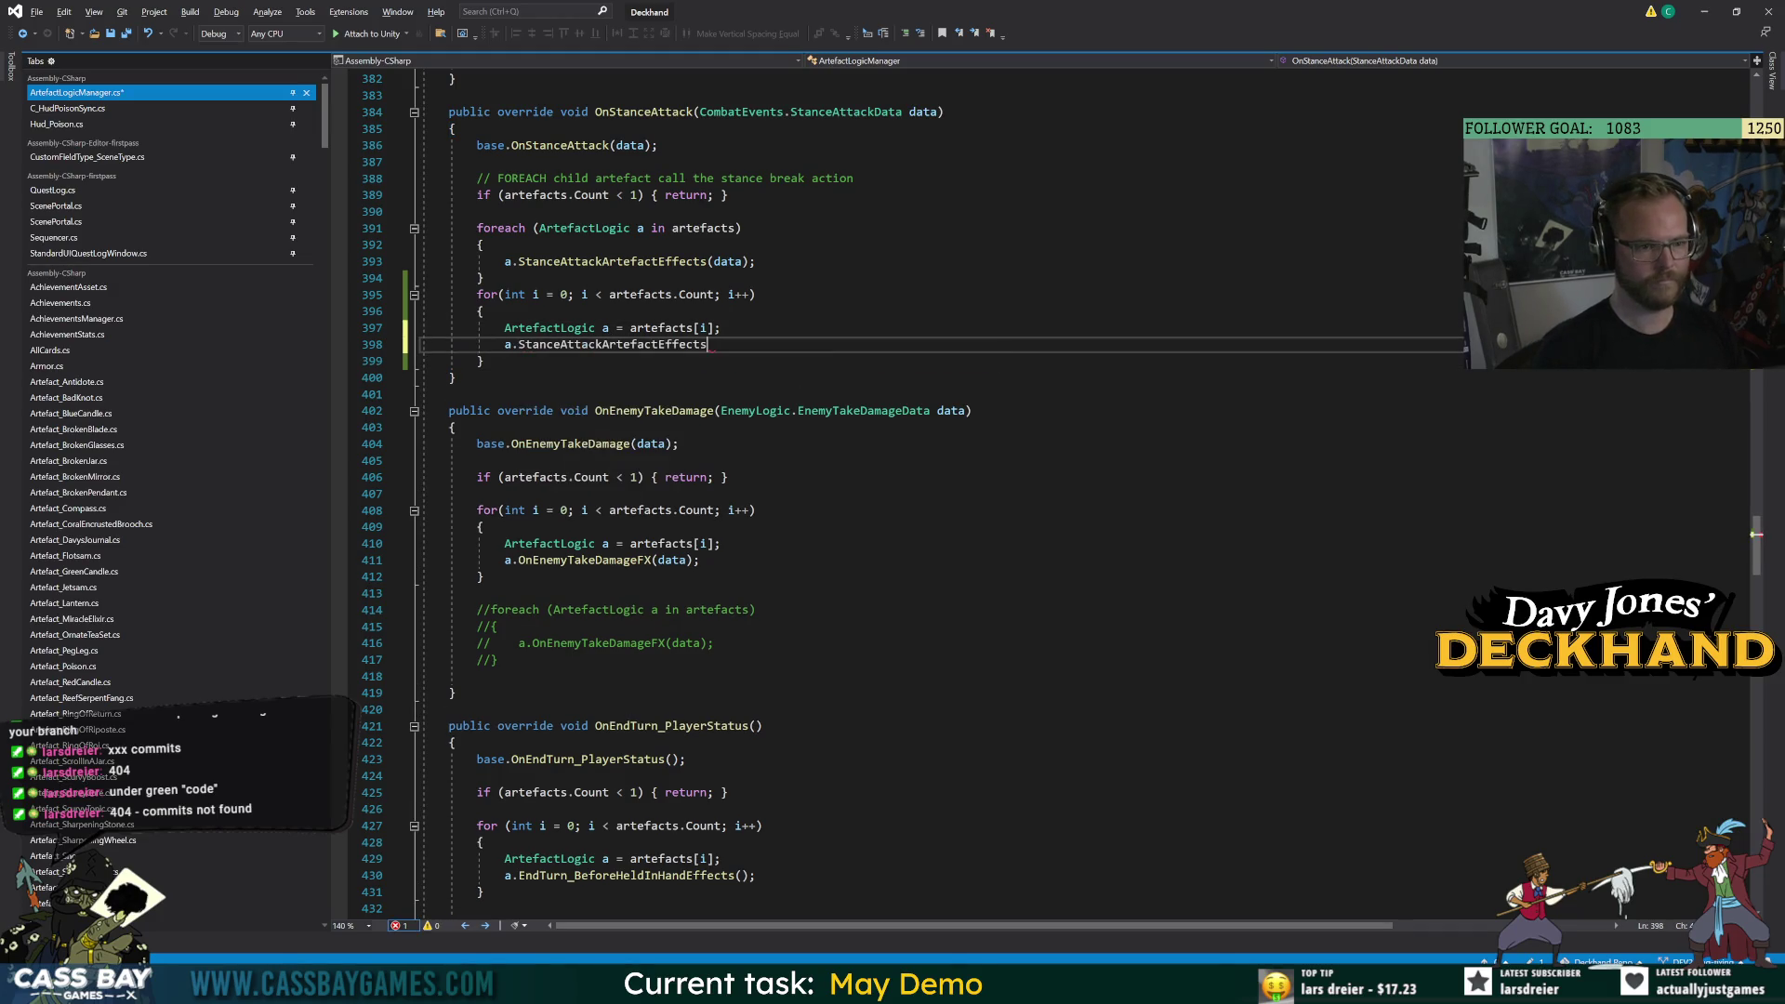
Comment out the old foreach block in OnStanceAttack.
left_click_drag(483, 278, 475, 232)
key("ctrl+k")
key("ctrl+c")
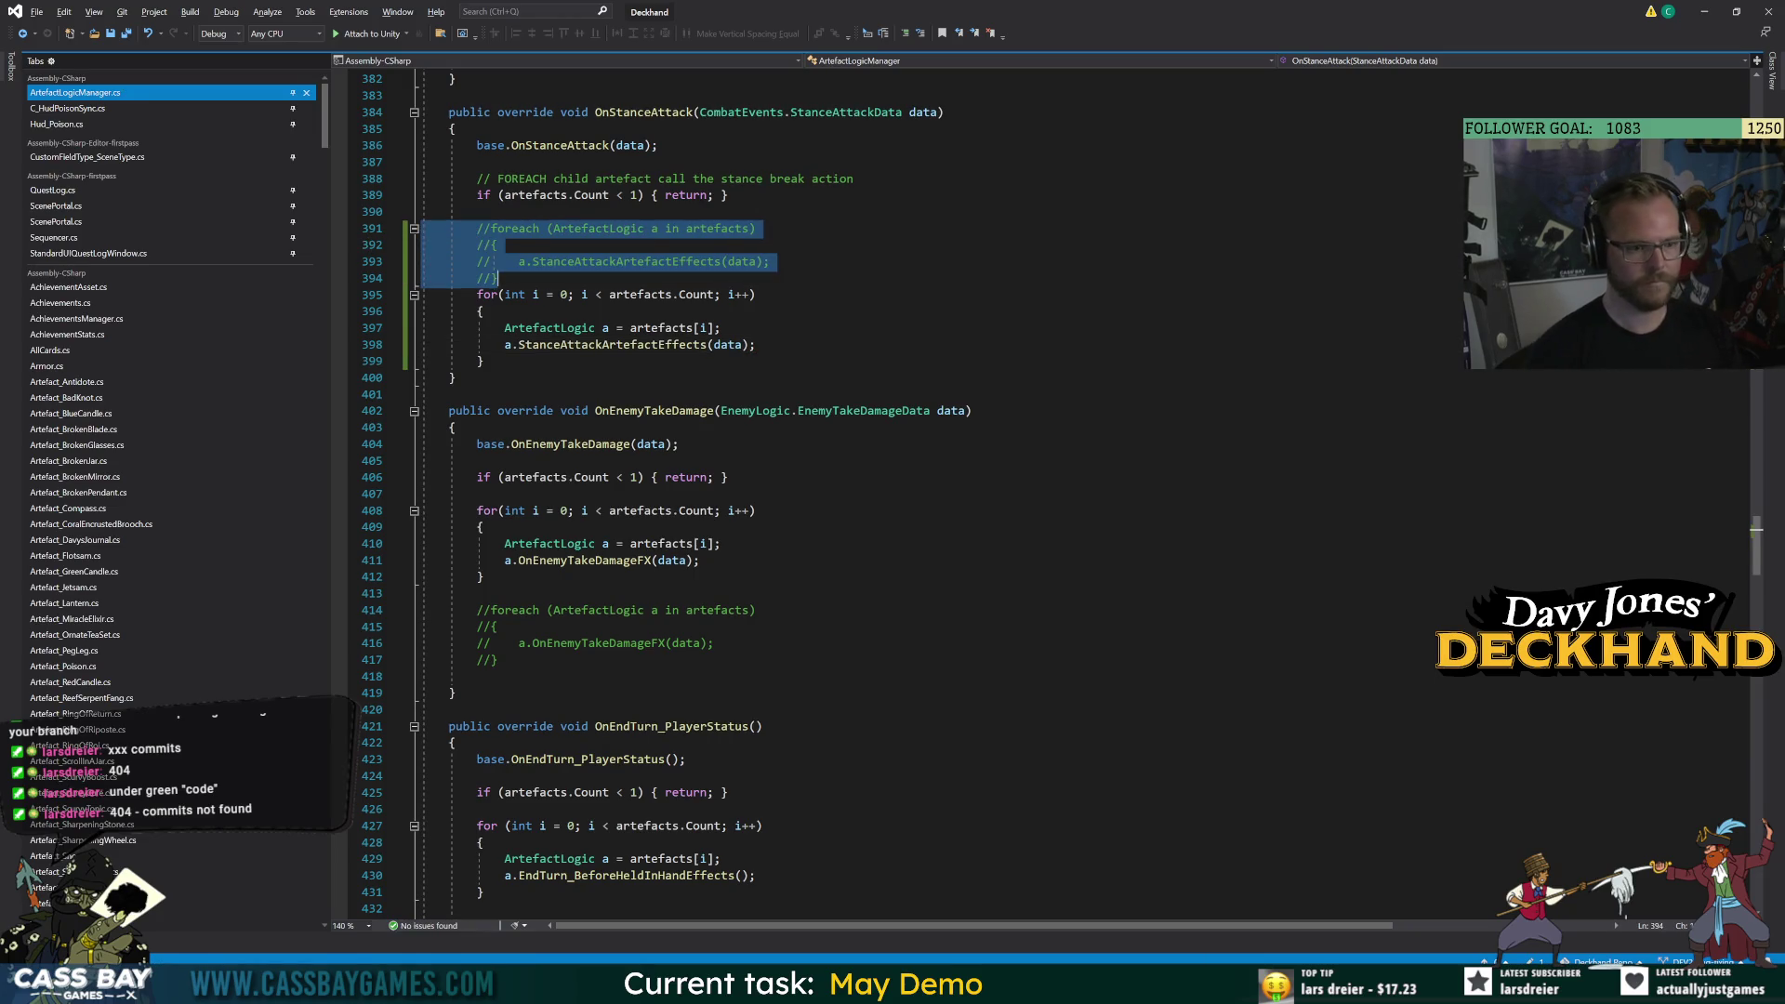
scroll(665, 493, "down", 10)
Add an indexed for loop in OnStanceBreak calling a.StanceBreakArtefactEffect(stanceBreak).
left_click(486, 659)
key("Return")
key("ctrl+v")
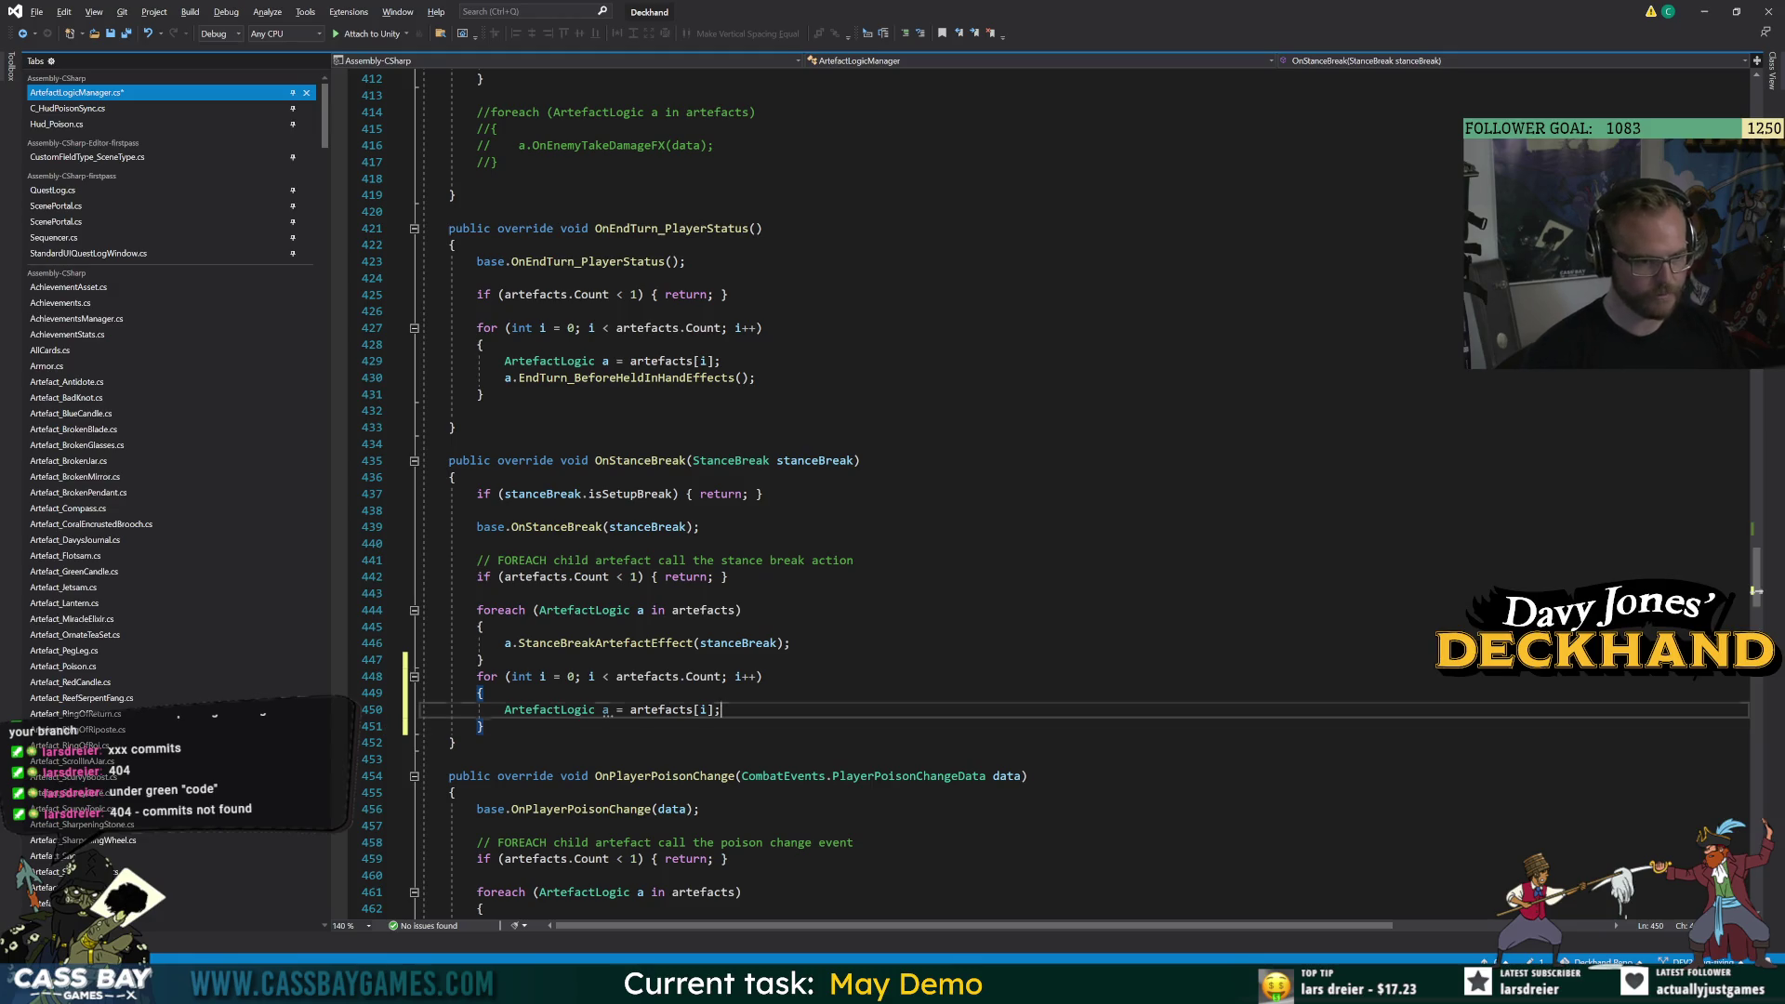
key("Return")
type("a.stan")
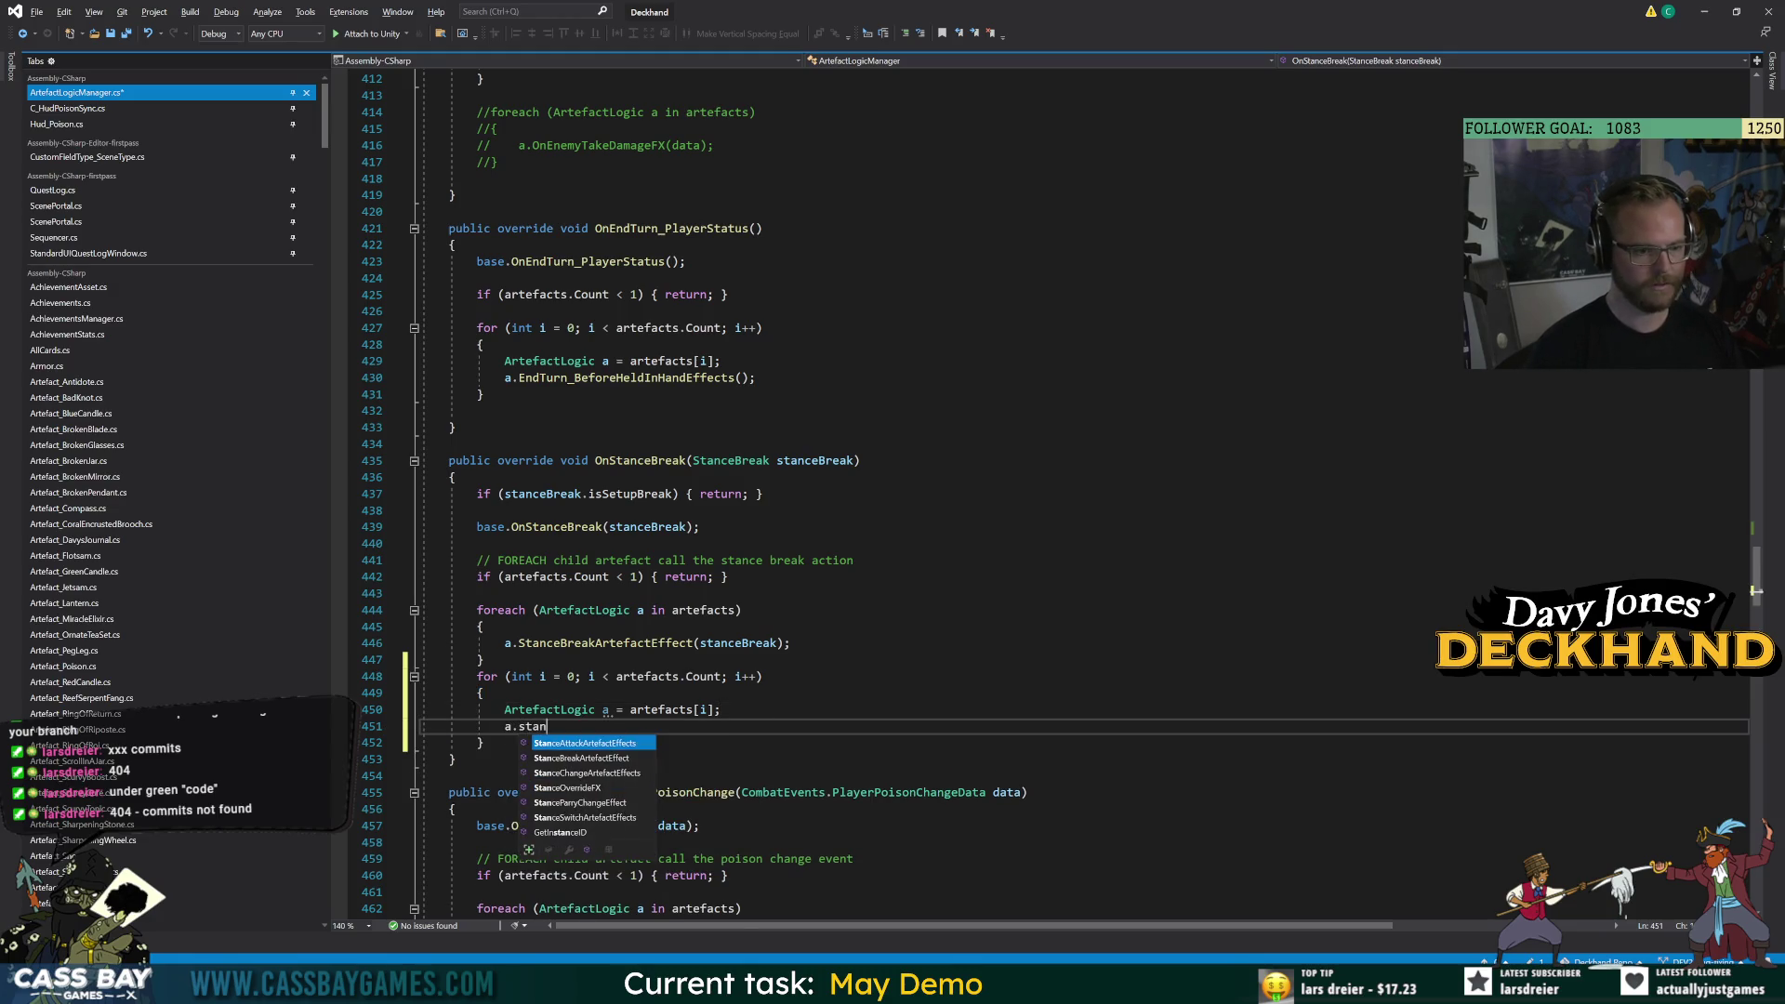
type("ceb")
key("Tab")
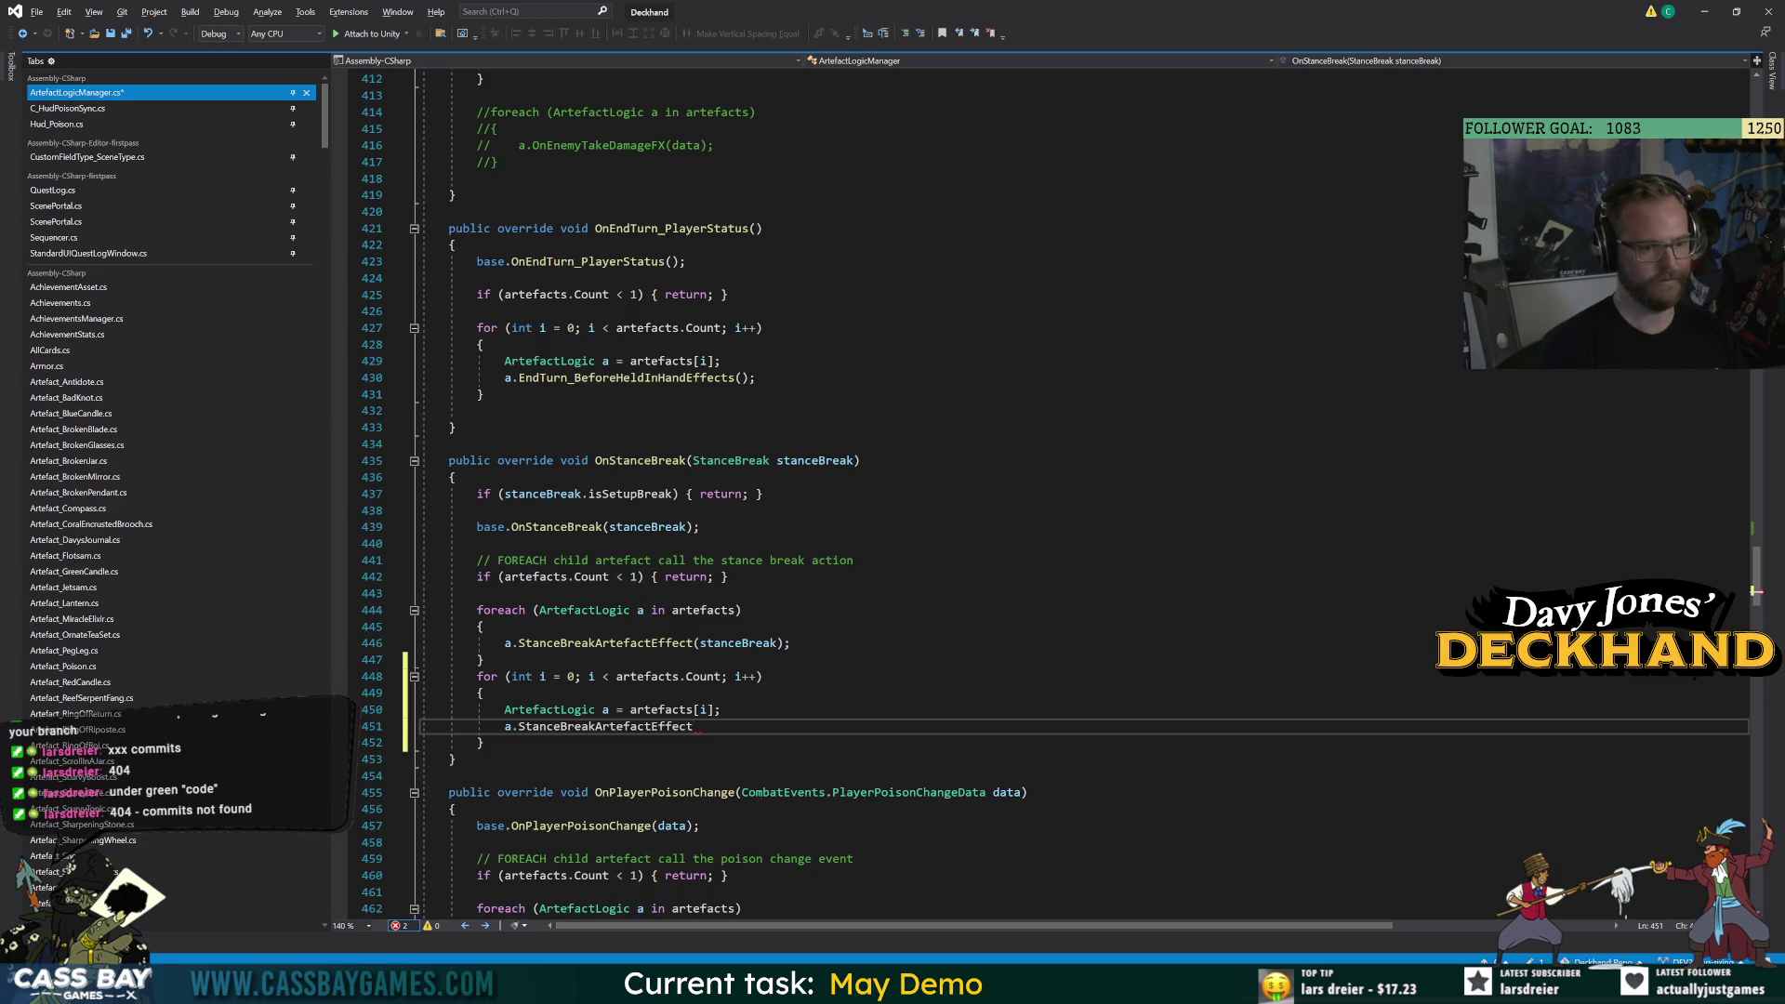
type("(stanceB")
key("Tab")
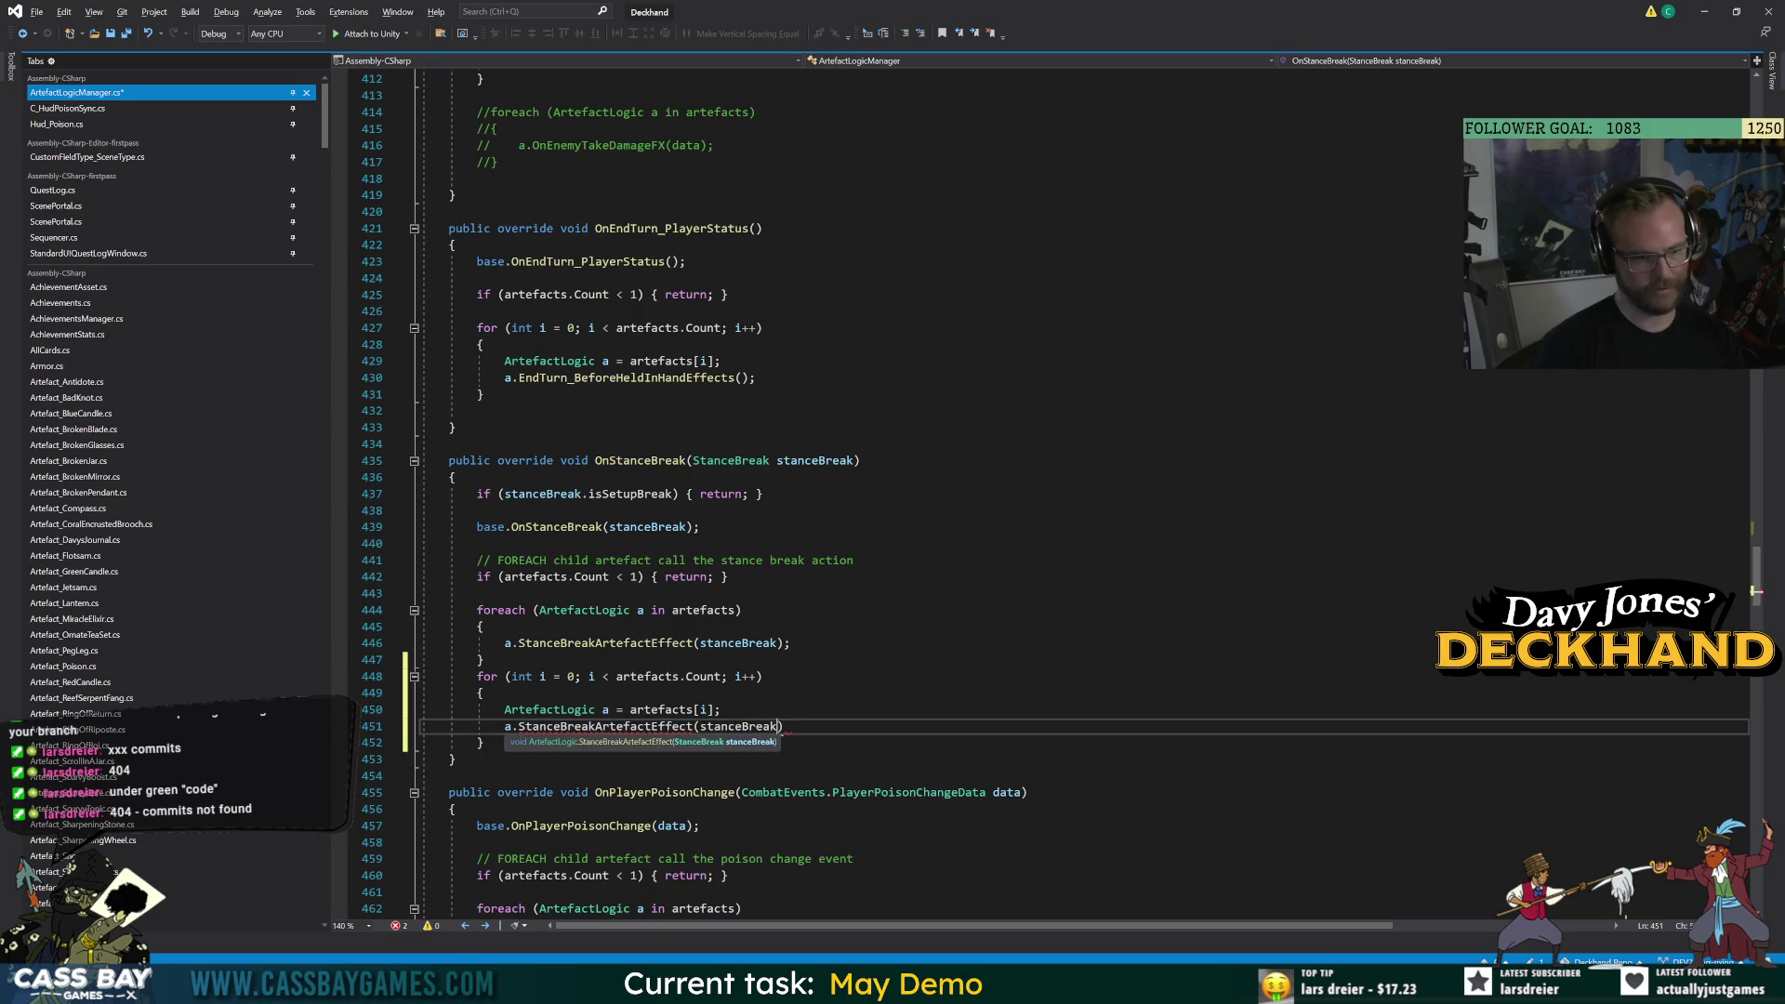
type(";")
Comment out the old foreach block in OnStanceBreak.
left_click_drag(484, 659, 463, 610)
key("ctrl+k")
key("ctrl+c")
left_click(805, 643)
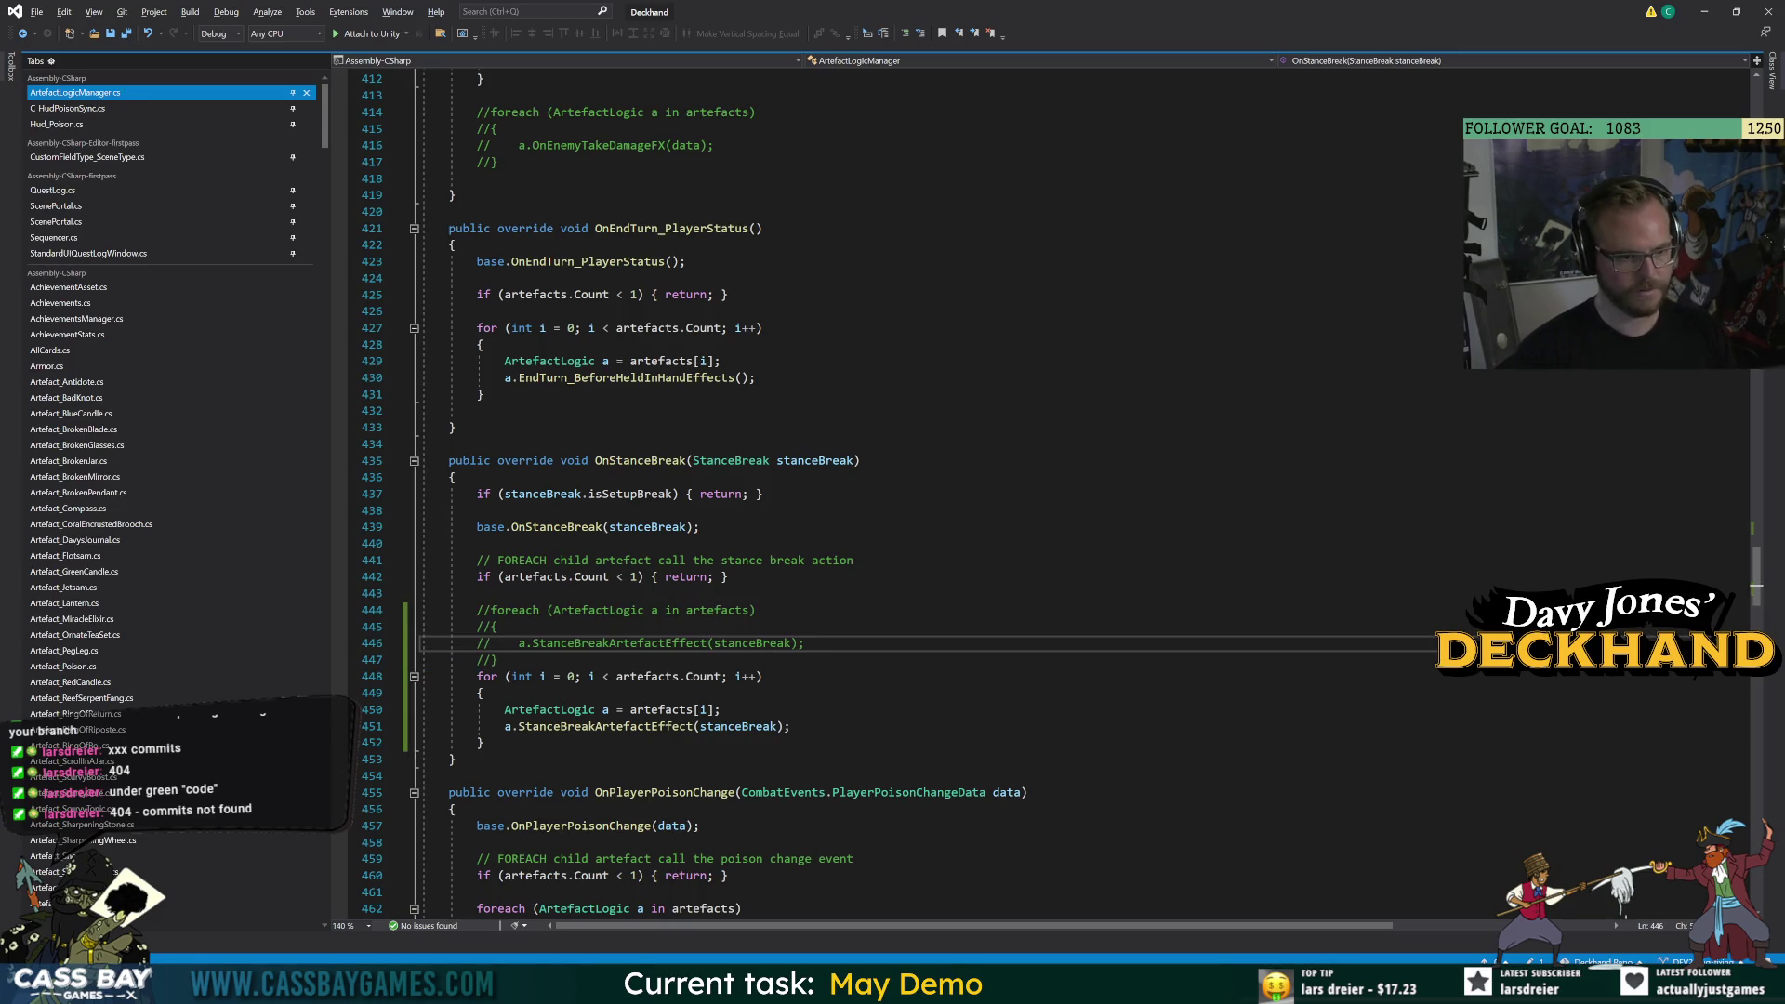
Add an indexed for loop in OnPlayerPoisonChange calling a.PlayerPoisonChangeEffect(data).
scroll(1051, 493, "down", 4)
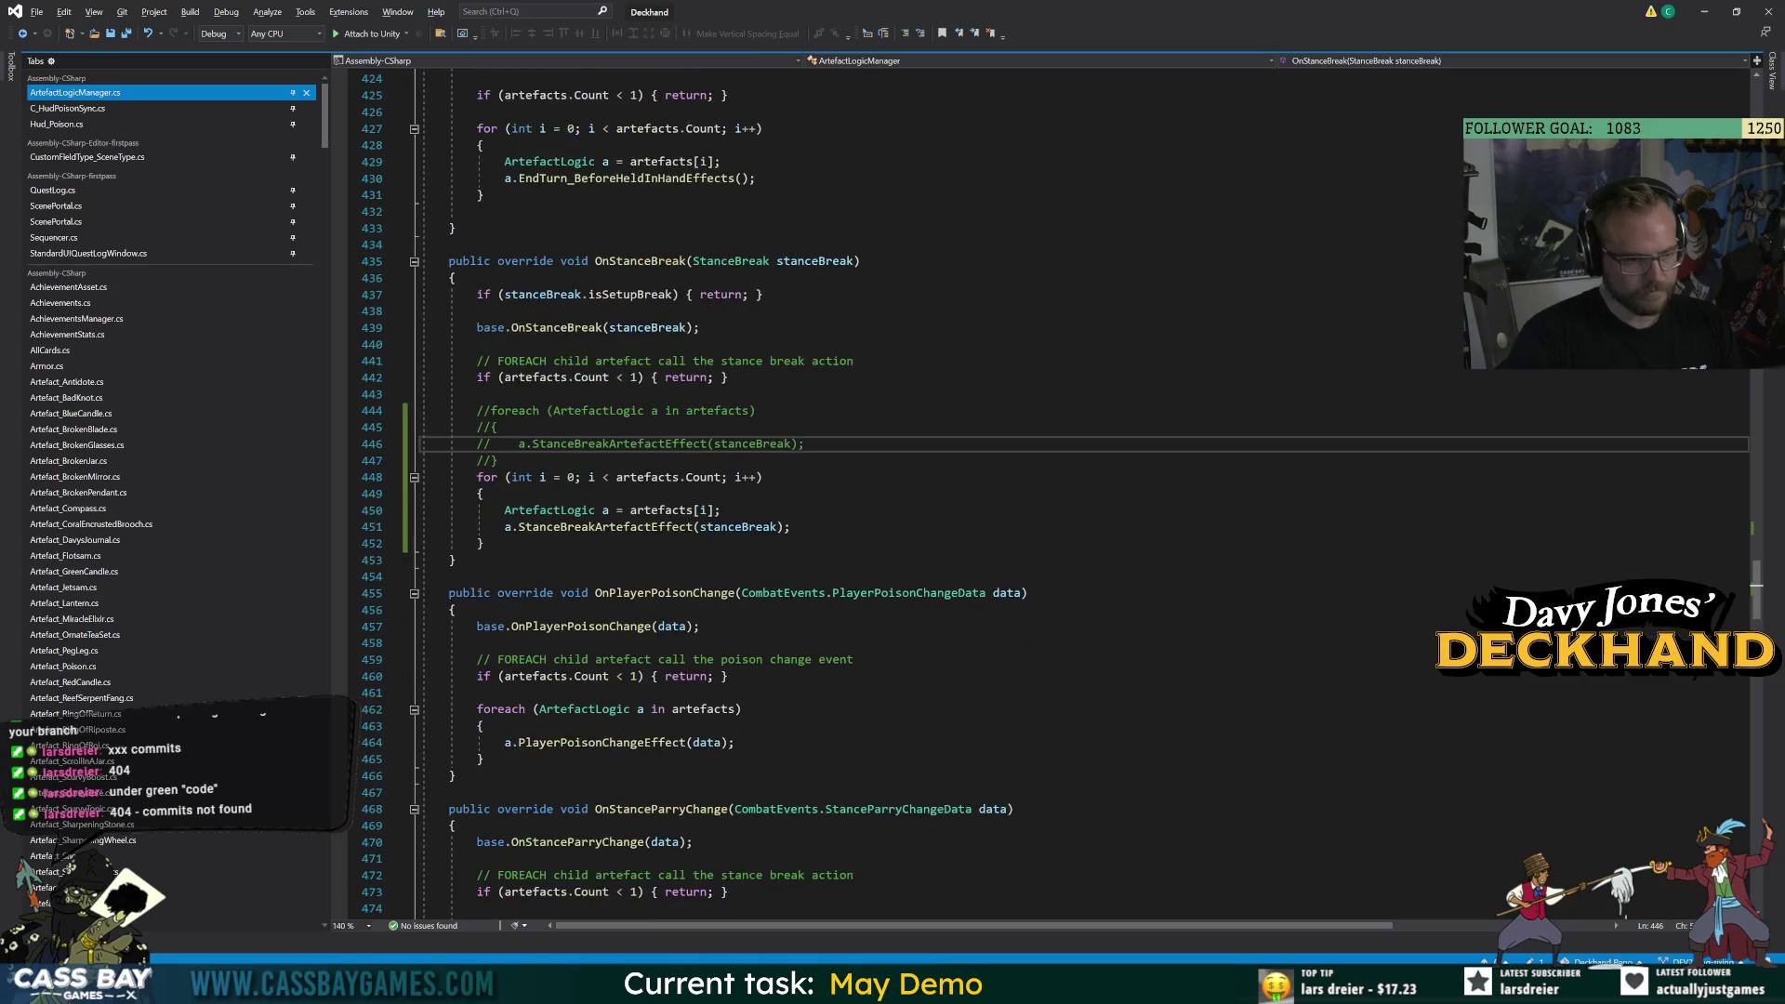
left_click(485, 759)
key("Return")
key("ctrl+v")
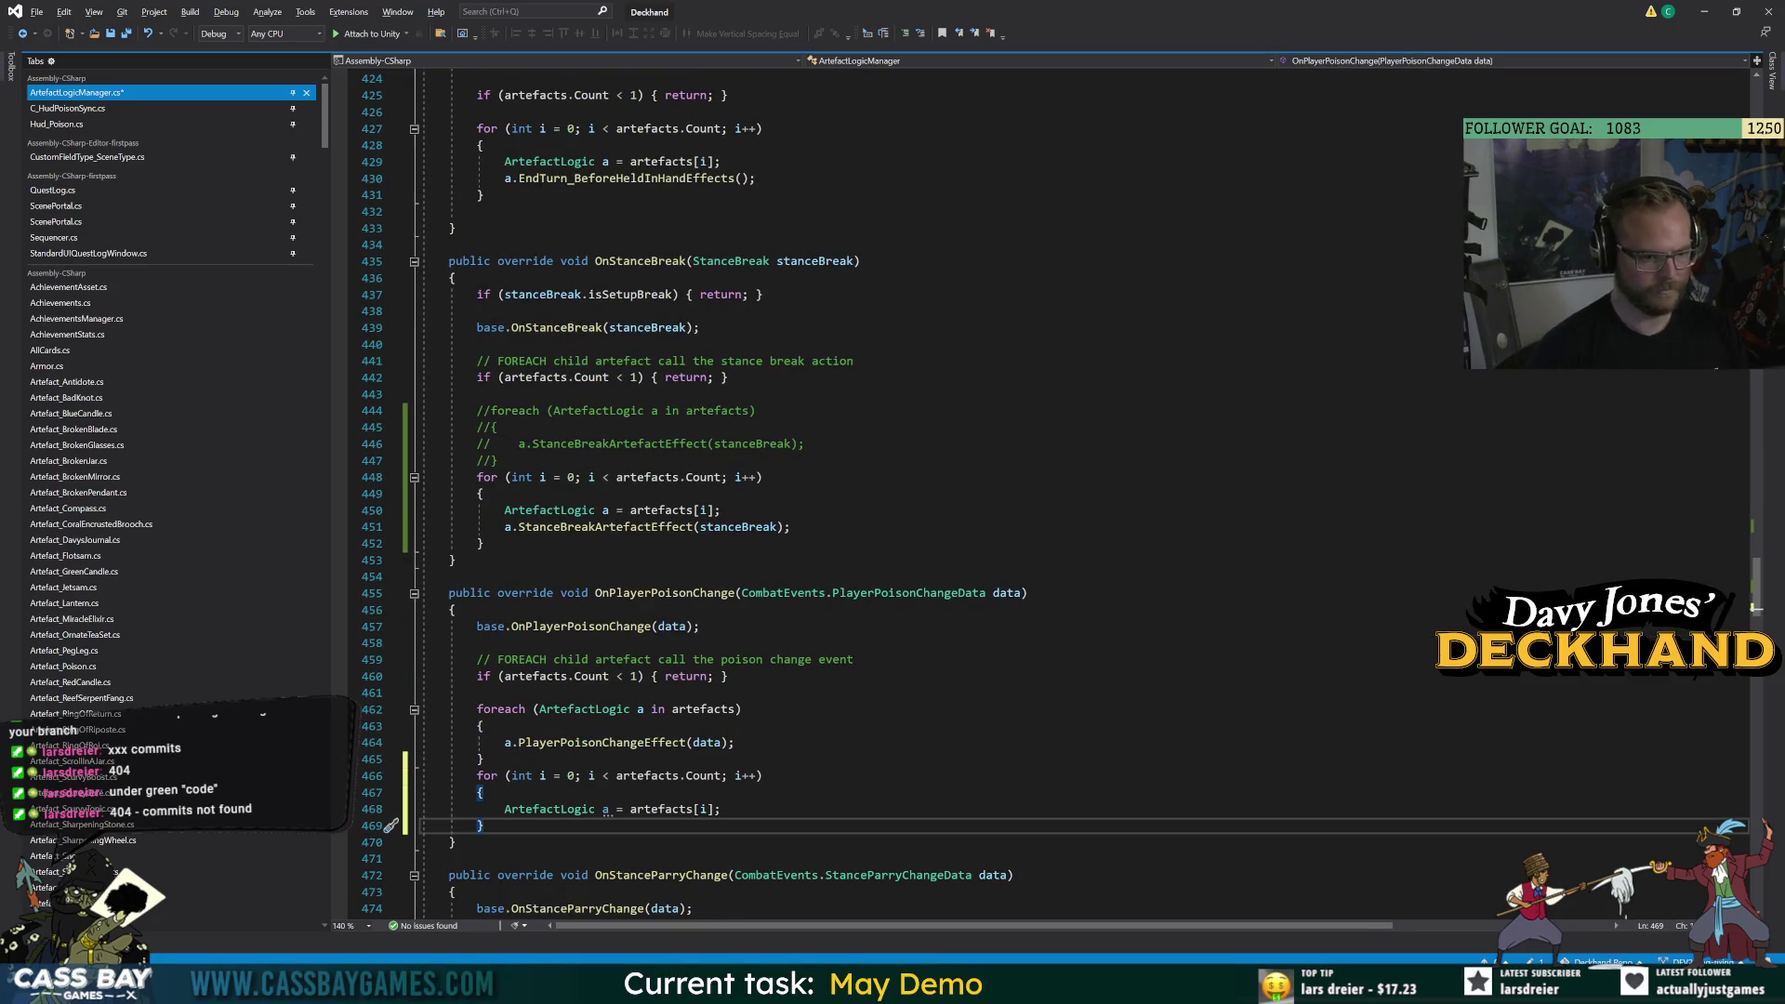
key("Return")
key("BackSpace")
key("Up")
key("End")
key("Return")
type("a.playerpo")
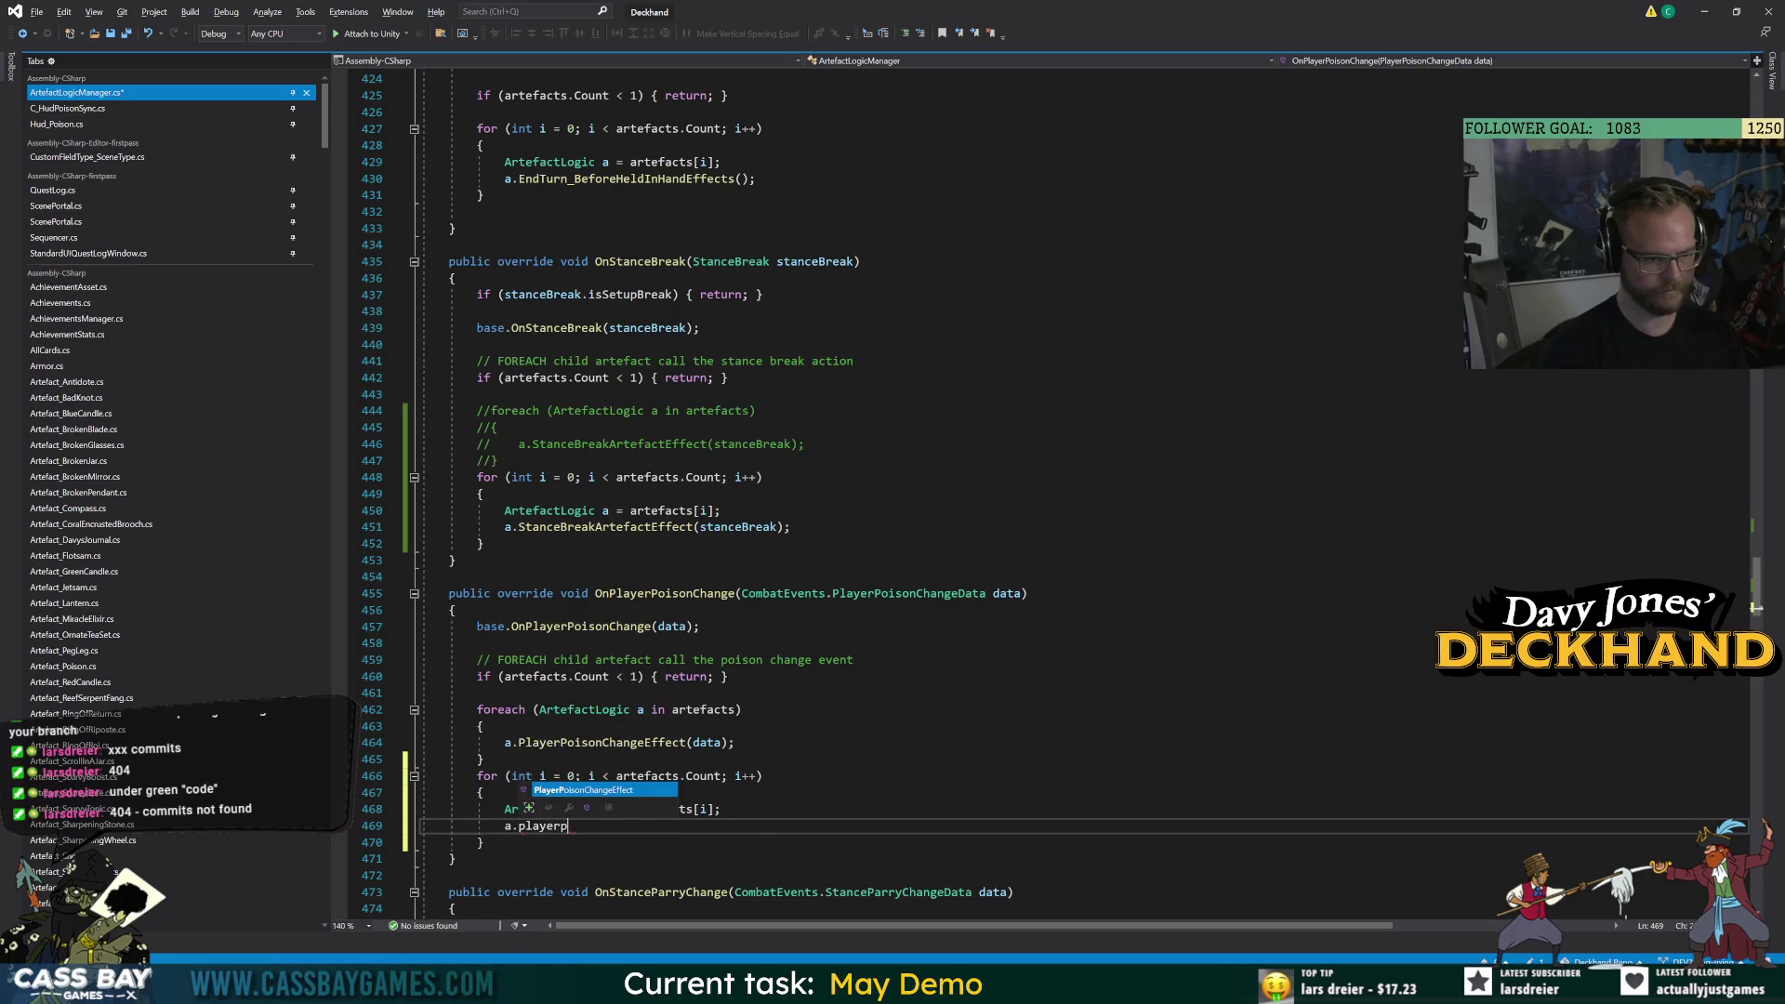
key("Tab")
type("(data);")
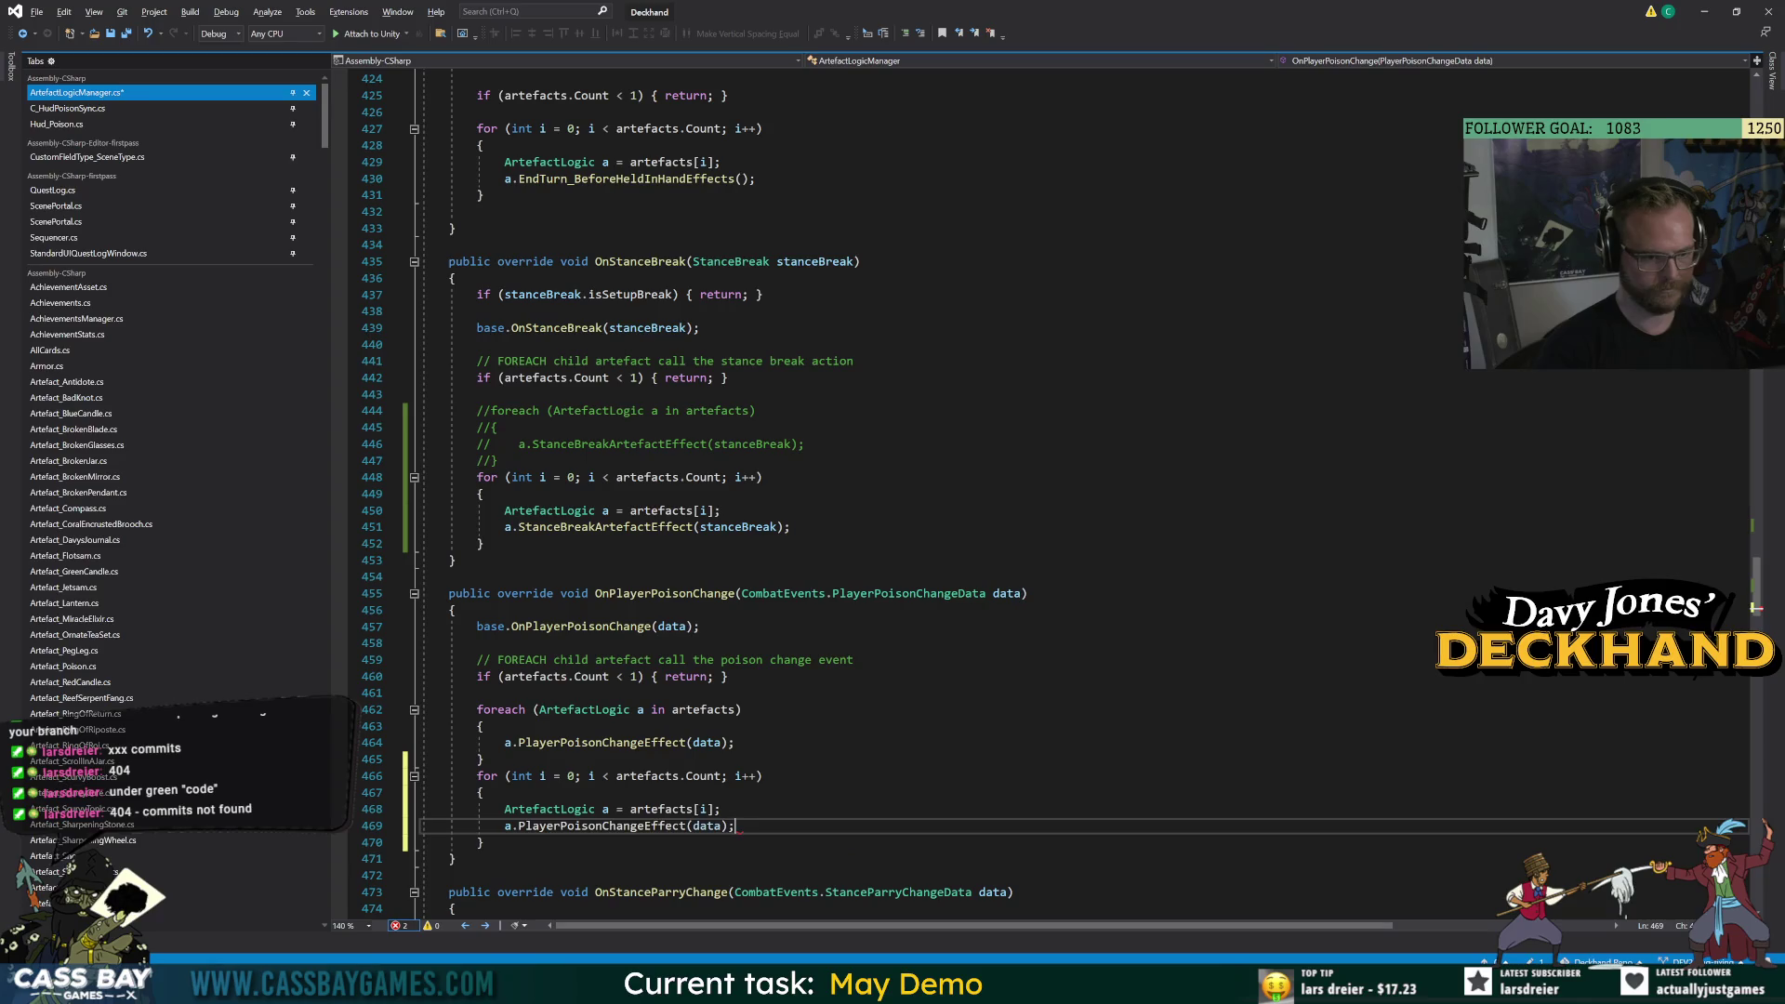
Comment out the old foreach block in OnPlayerPoisonChange.
left_click_drag(483, 759, 477, 709)
key("ctrl+k")
key("ctrl+c")
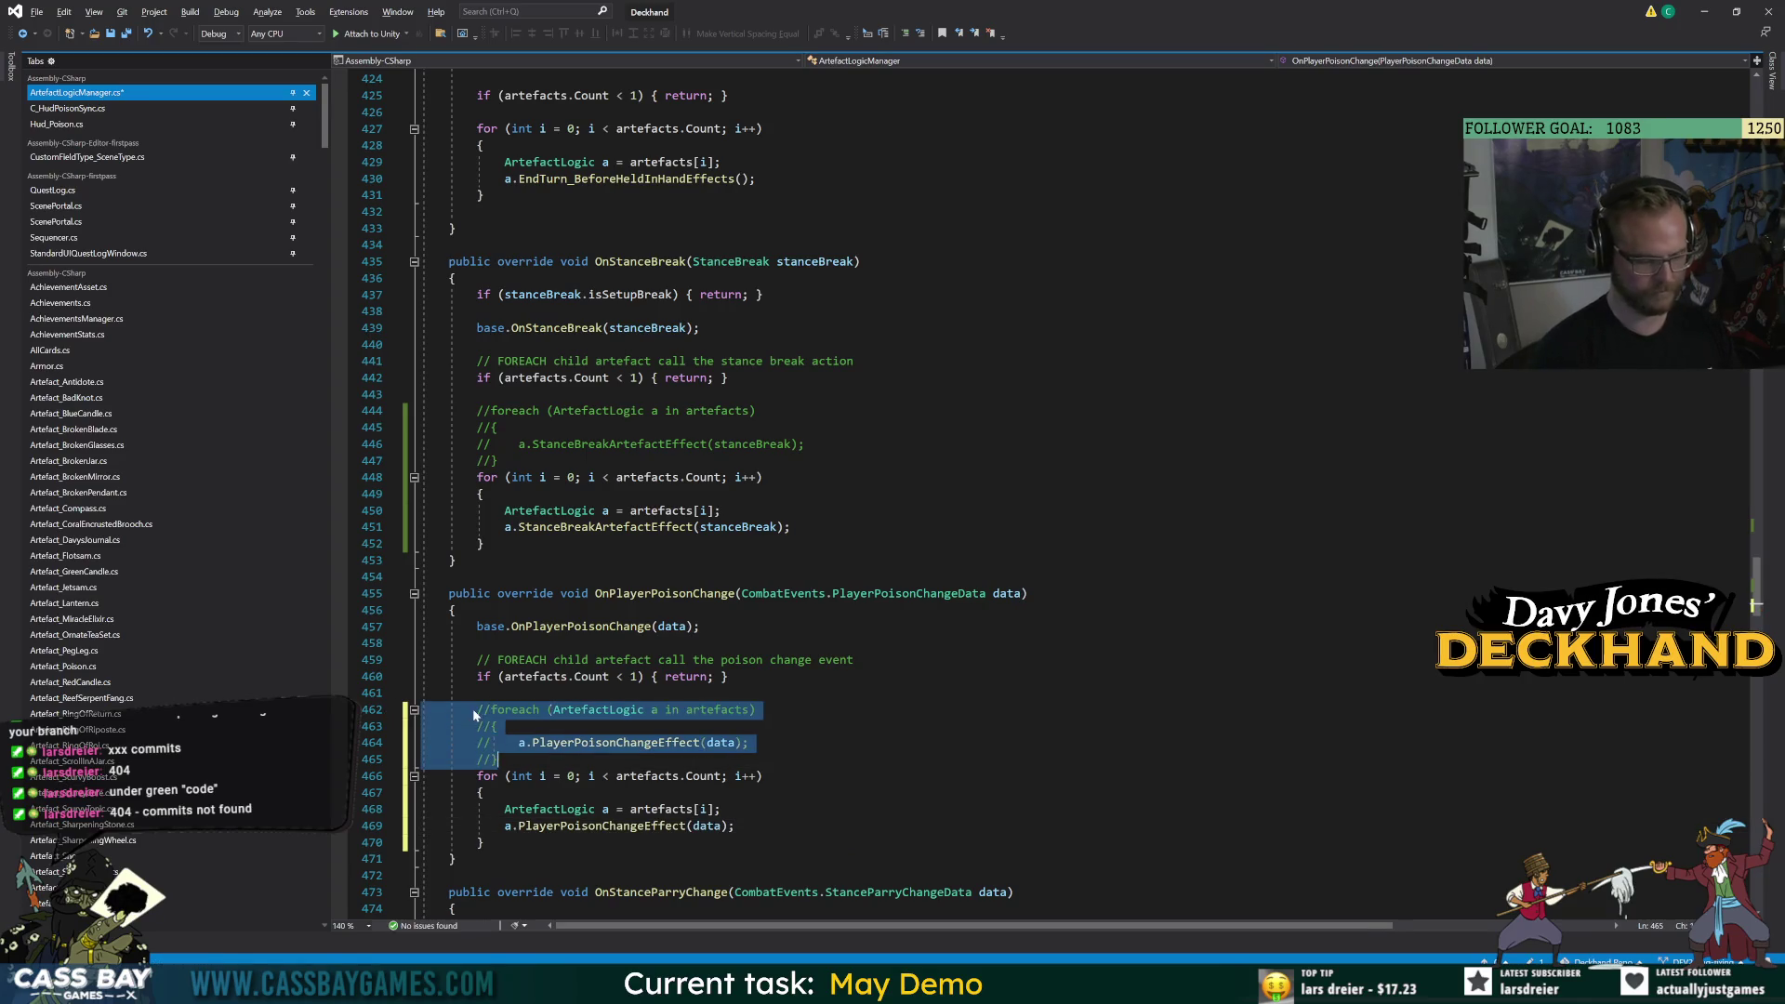
left_click(750, 742)
scroll(749, 742, "down", 7)
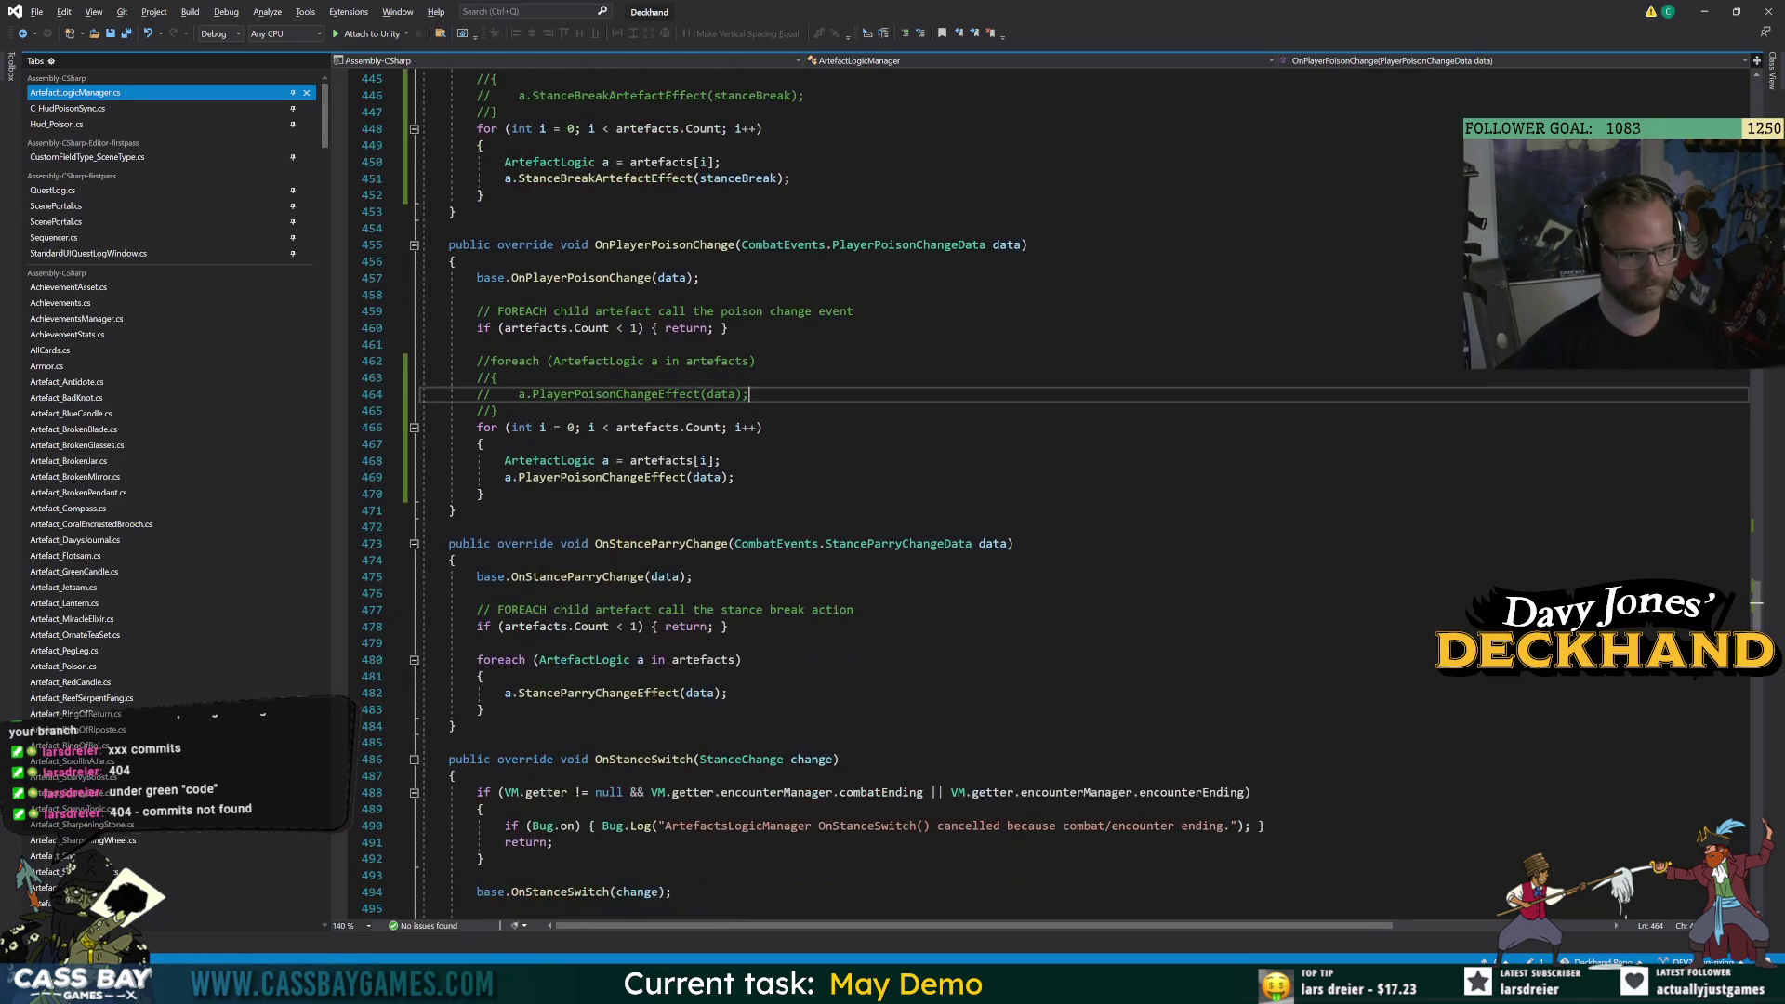
Add an indexed for loop in OnStanceParryChange calling a.StanceParryChangeEffect(data).
left_click_drag(484, 710, 517, 693)
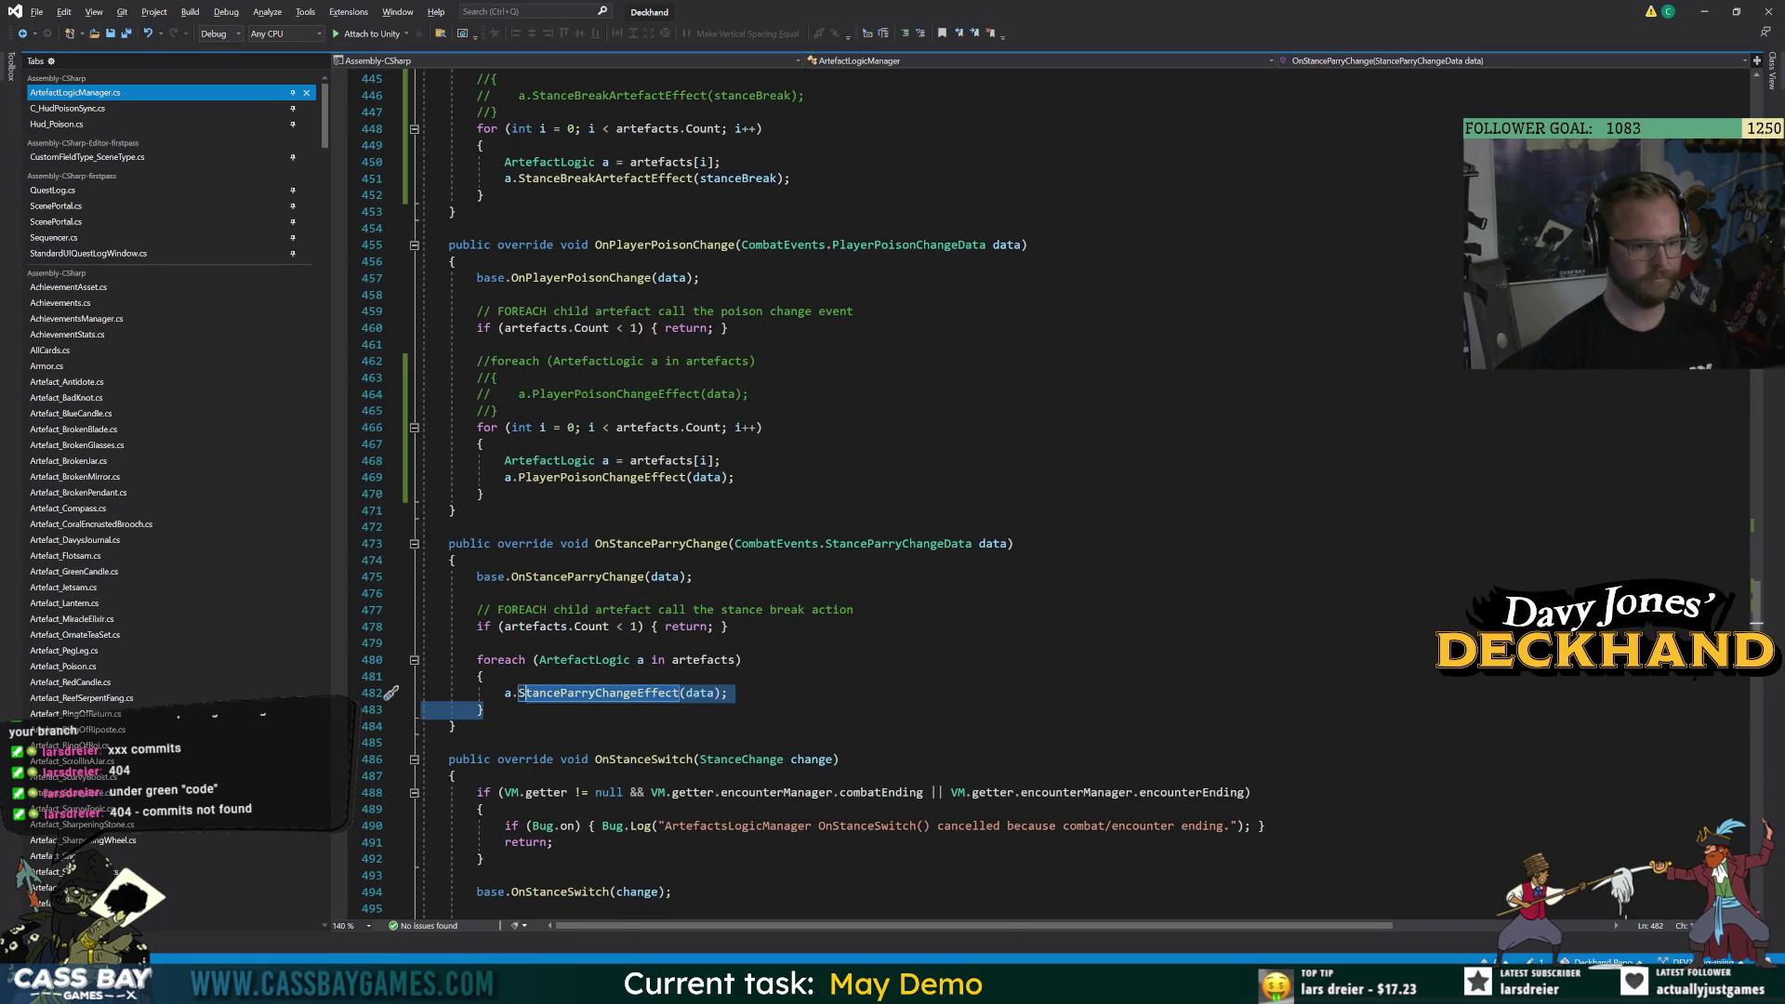
key("Right")
key("Return")
key("ctrl+v")
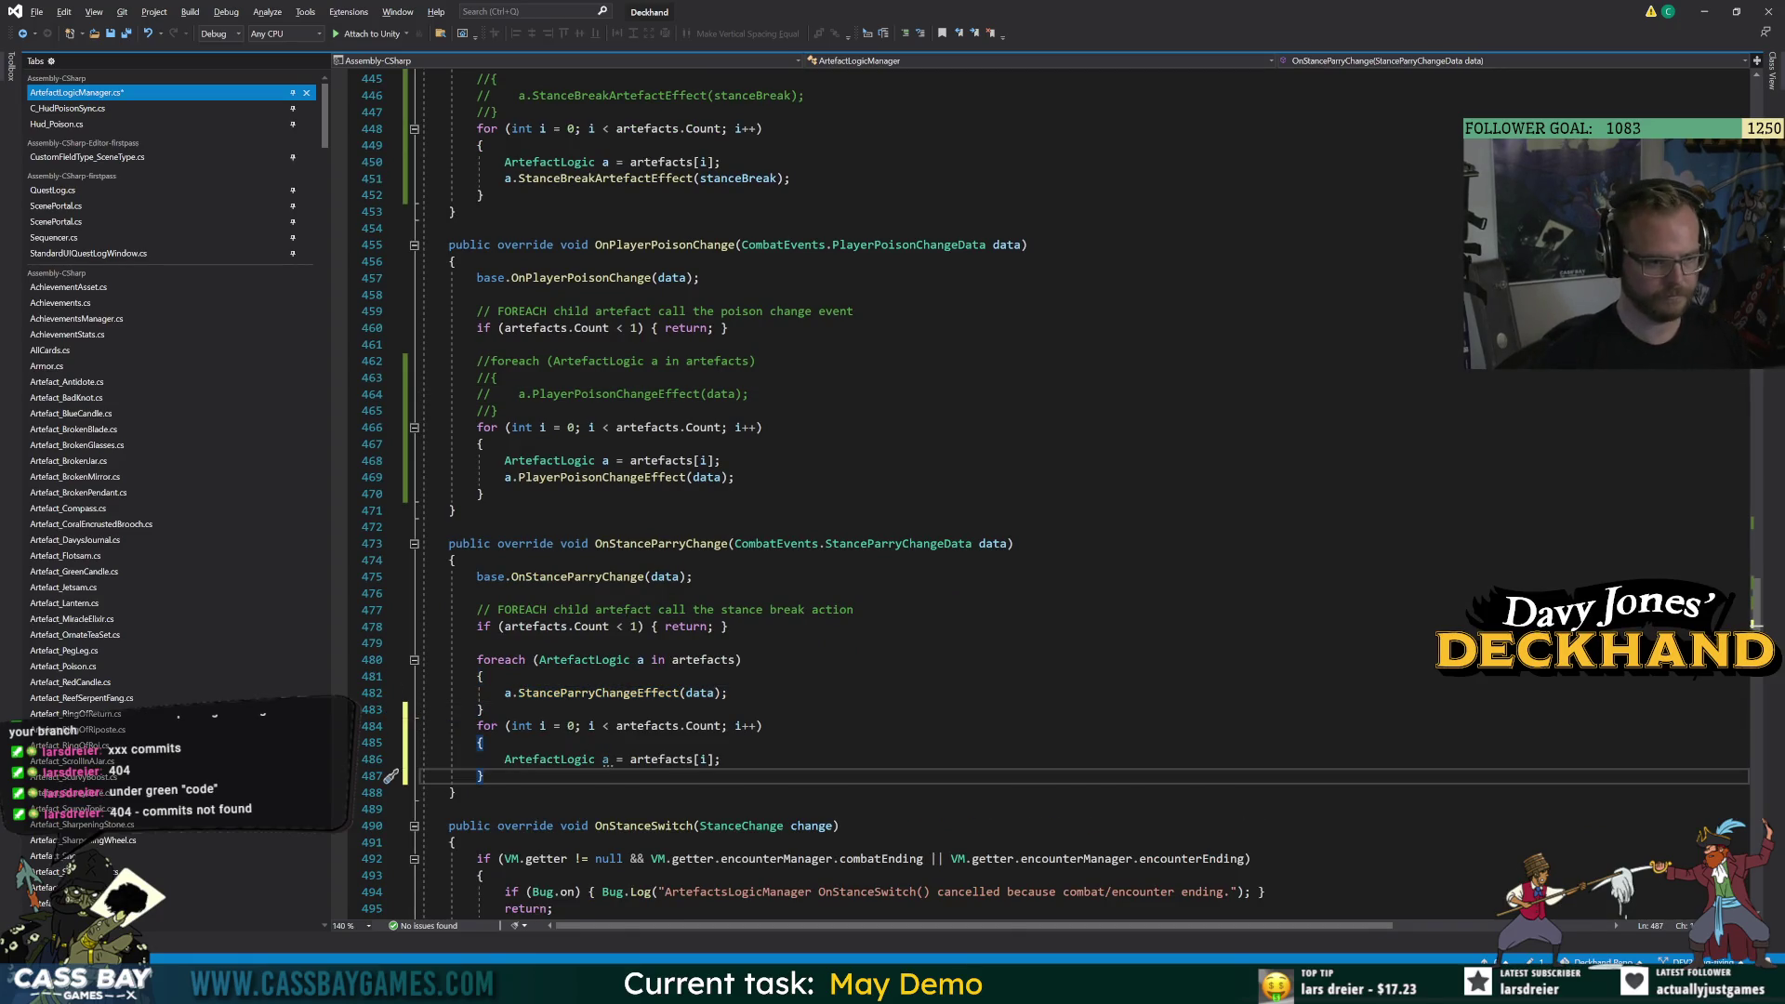
key("Return")
type("a.stancep")
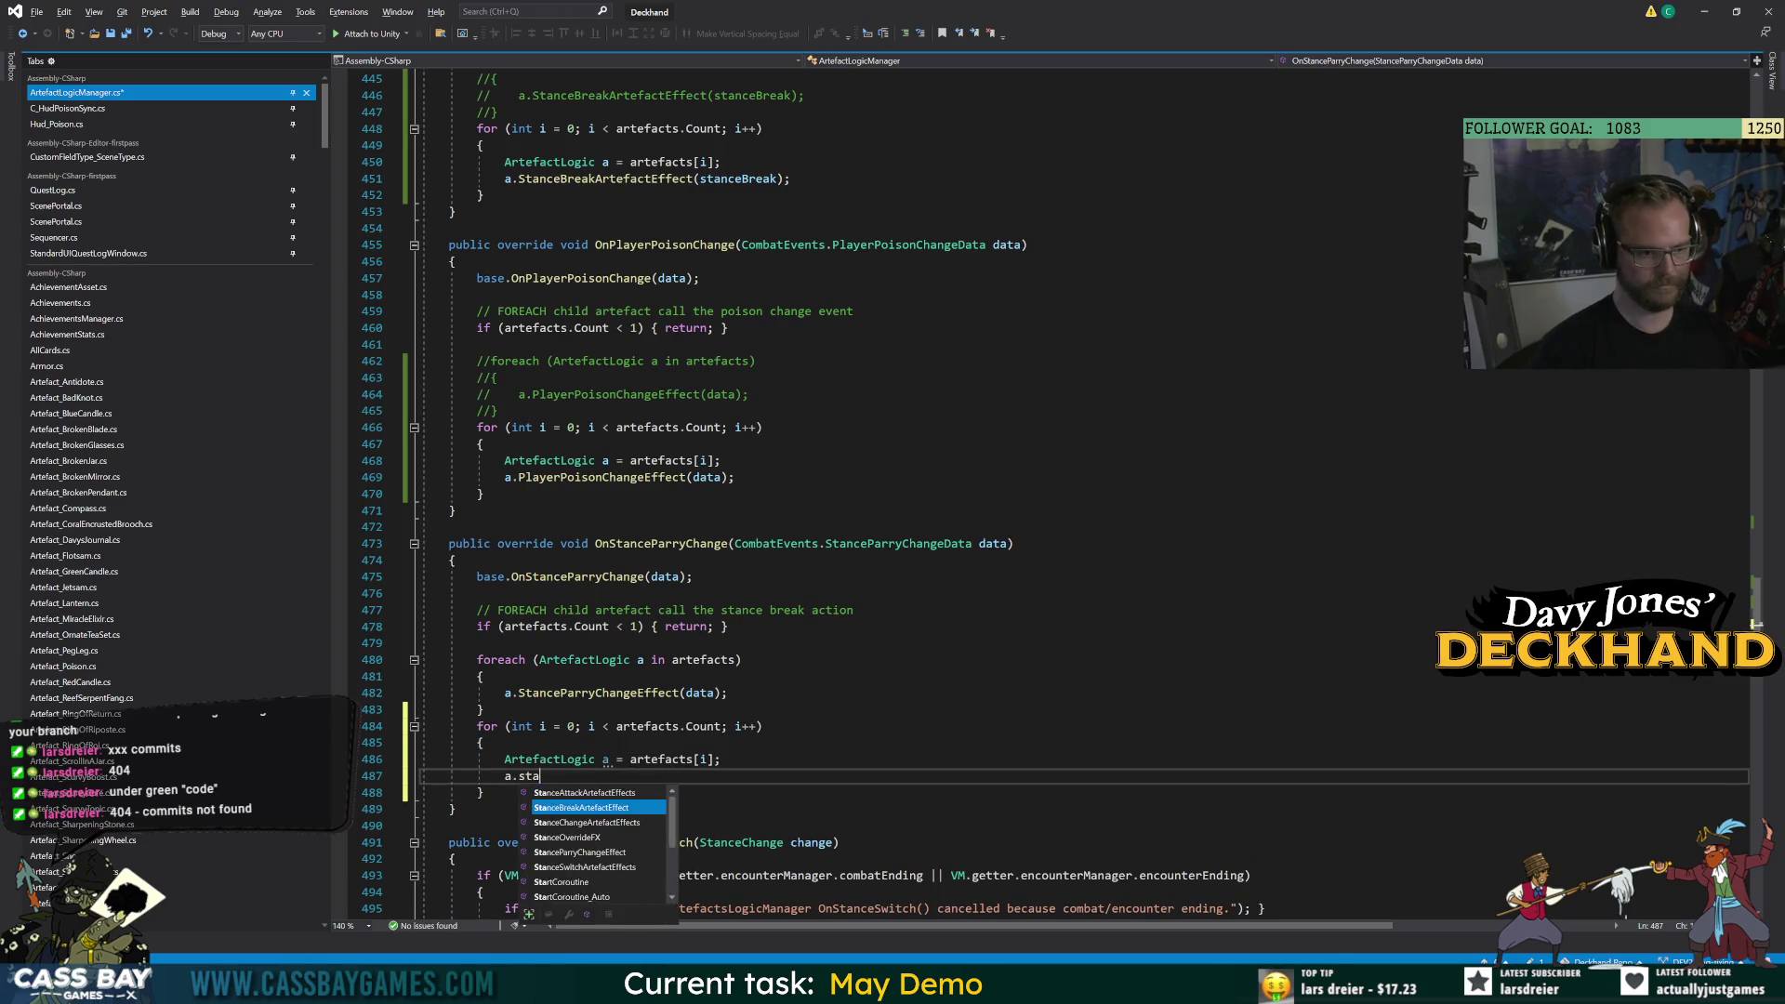
key("Tab")
type("(data);")
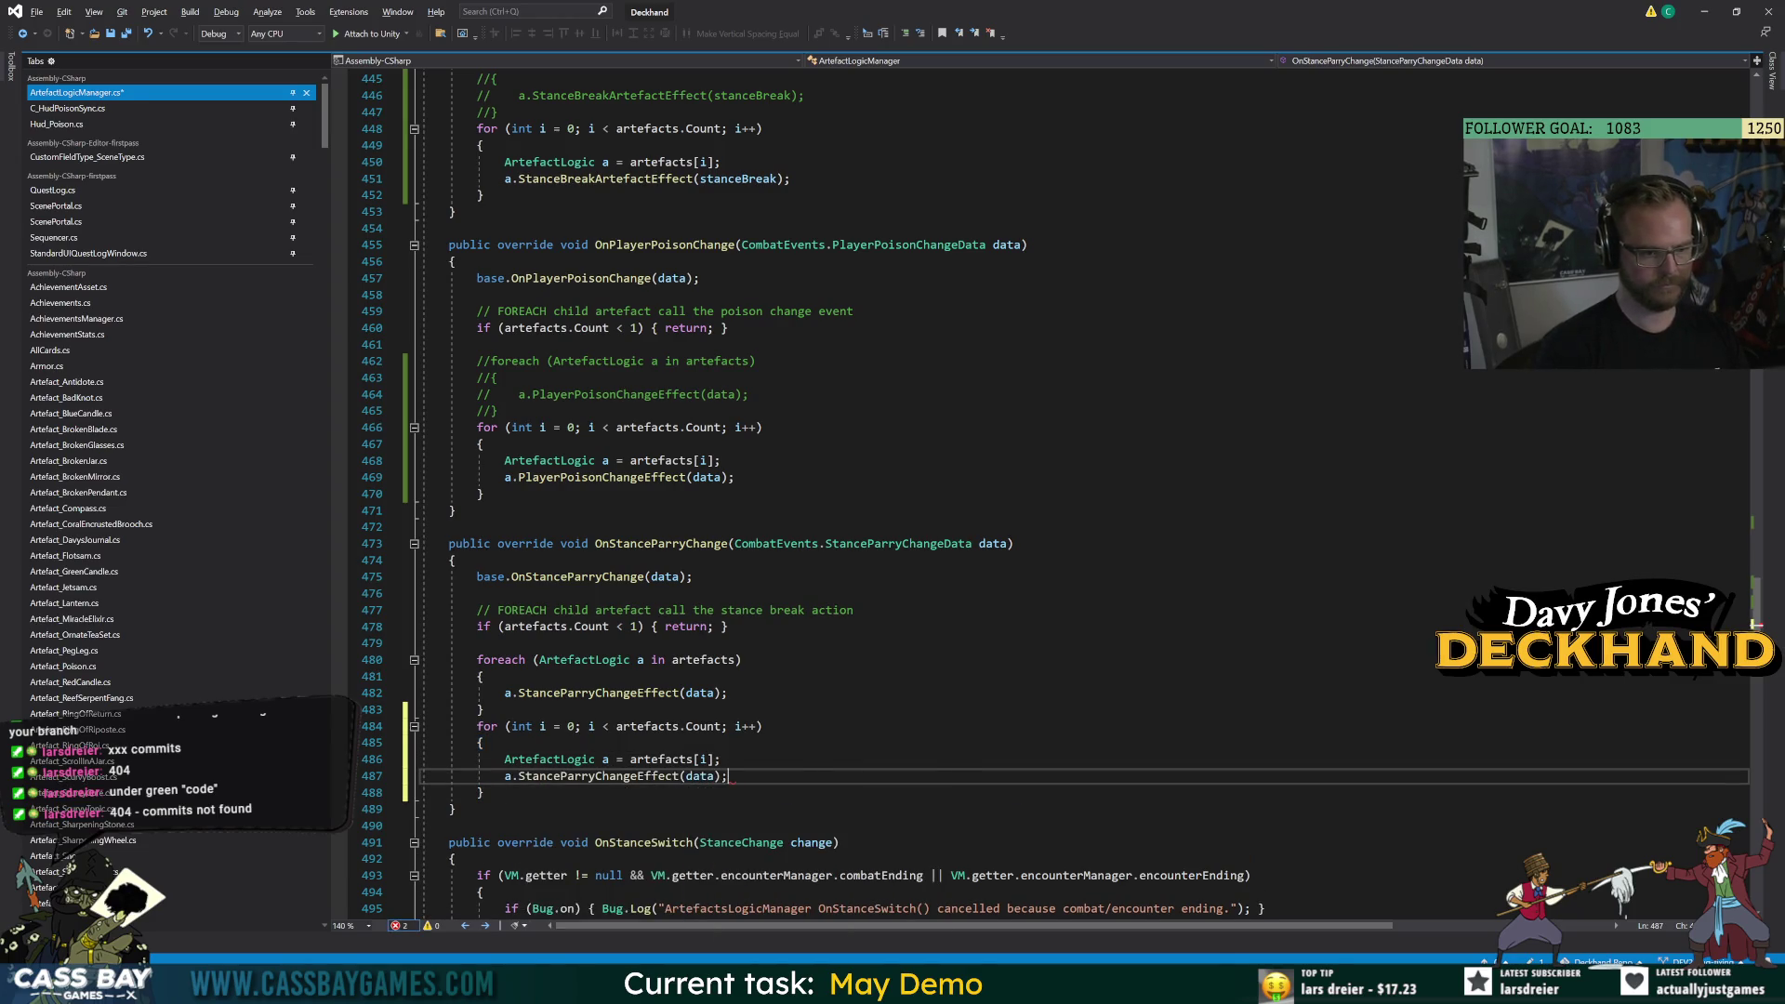
Comment out OnStanceParryChange's old foreach block and save ArtefactLogicManager.
left_click_drag(484, 709, 459, 666)
key("ctrl+k")
key("ctrl+c")
key("Down")
key("Down")
key("ctrl+s")
scroll(459, 666, "down", 5)
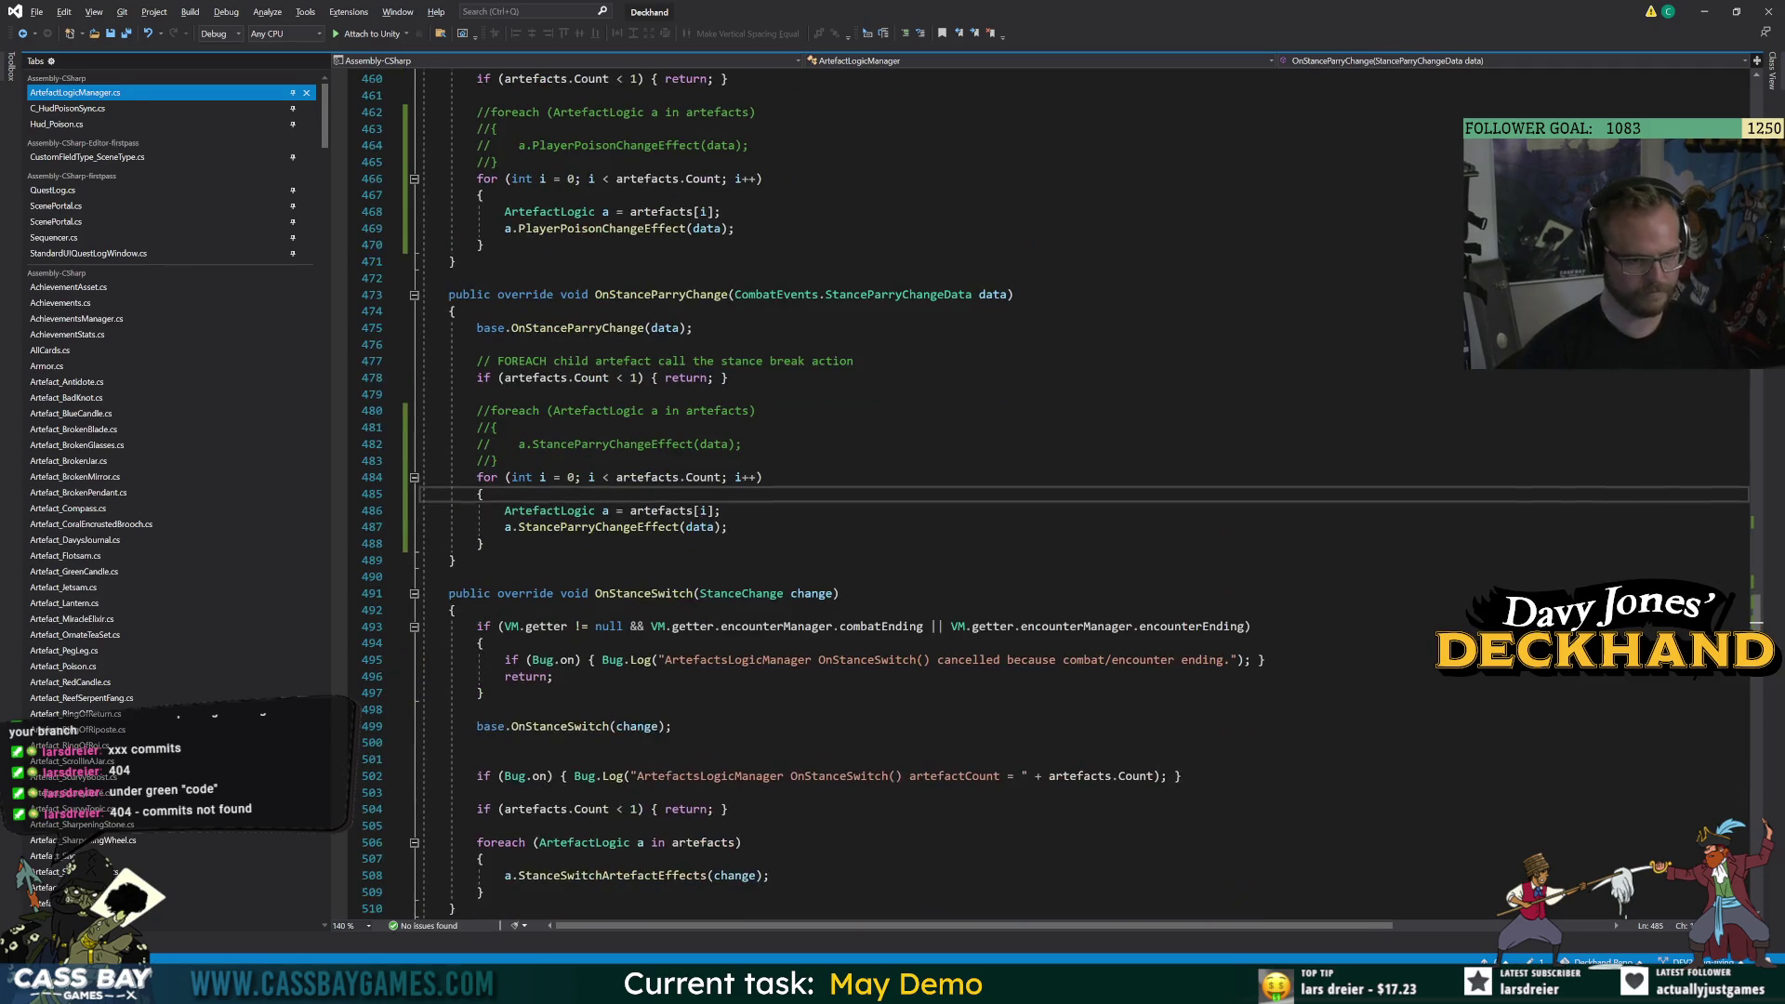
scroll(836, 484, "down", 3)
Add an indexed for loop in OnStanceSwitch calling a.StanceSwitchArtefactEffects(change).
left_click(480, 742)
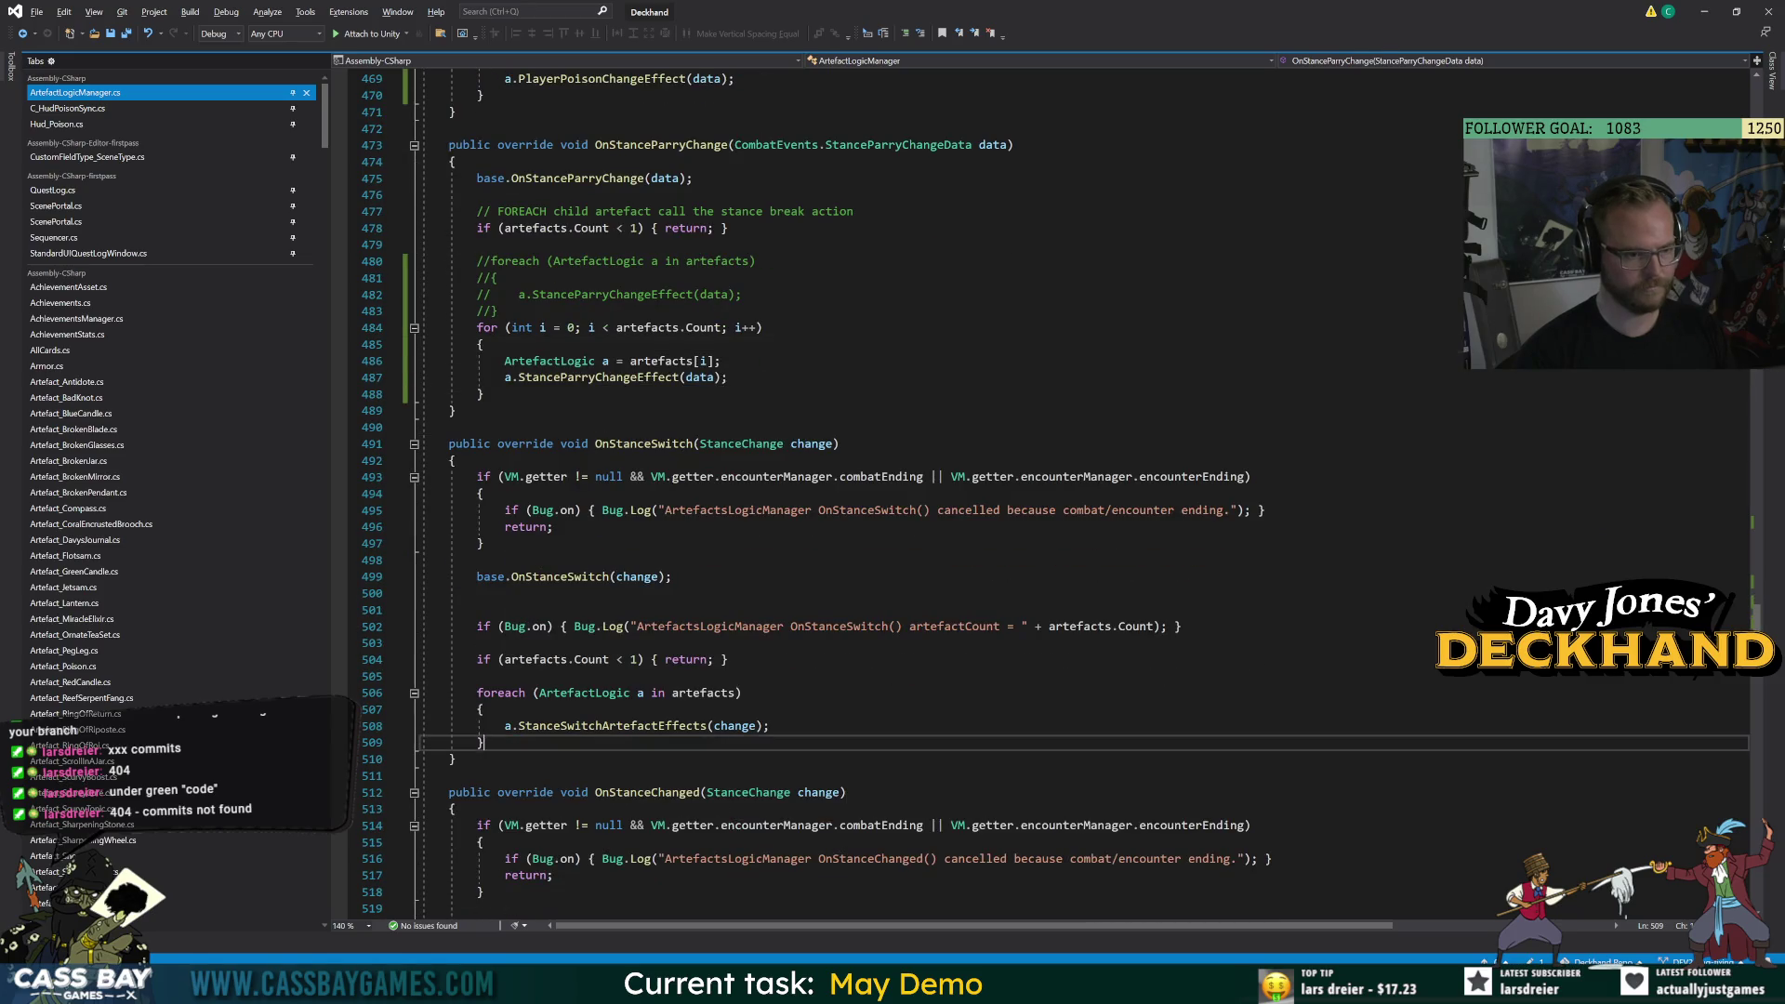
key("Return")
key("ctrl+v")
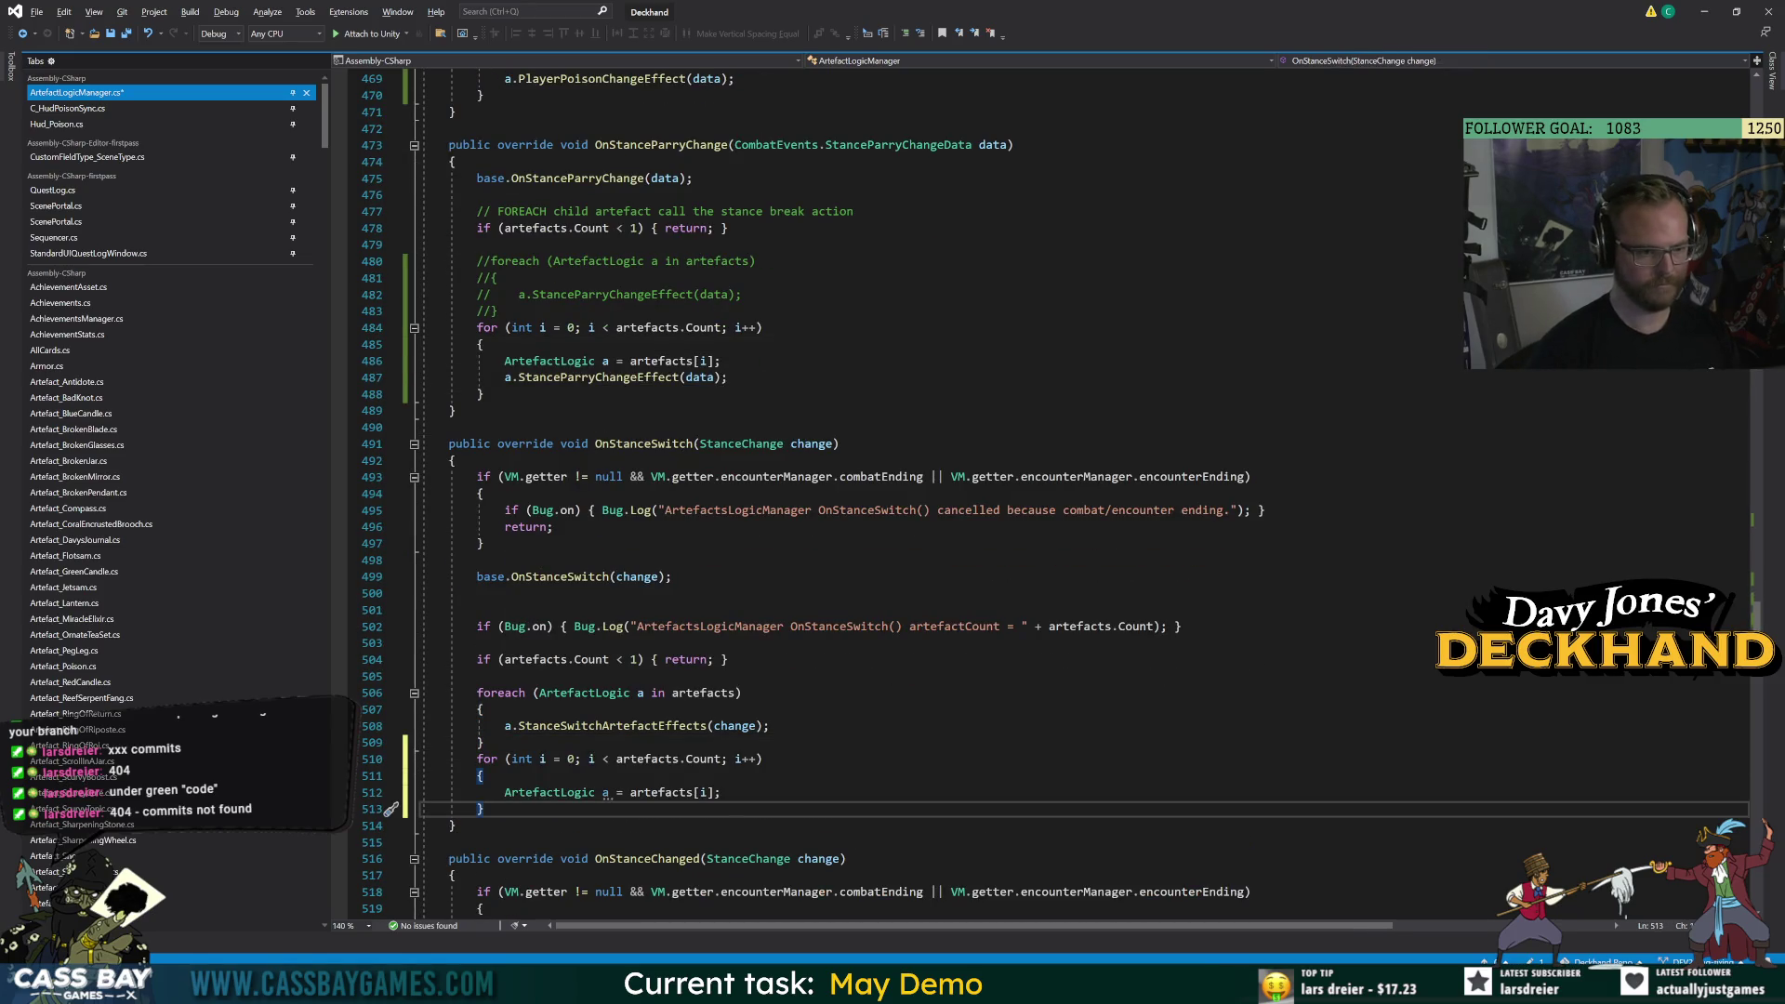
key("Return")
type("a.st")
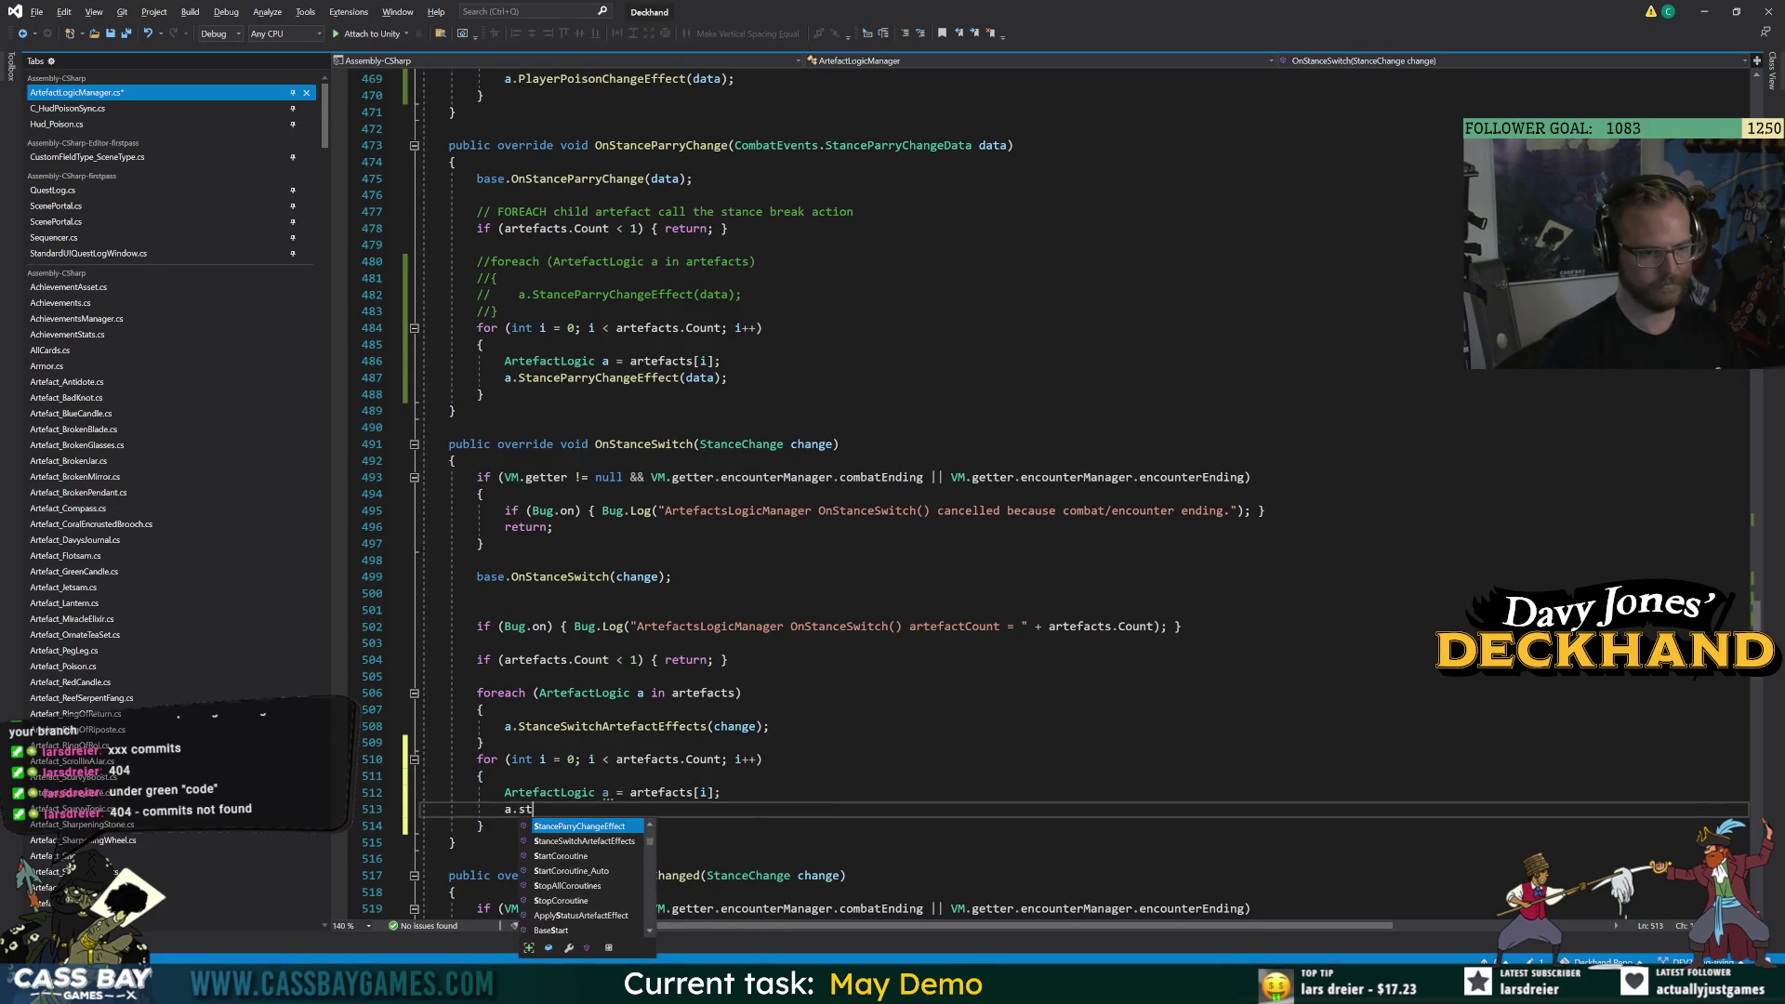
type("ancesw")
key("Tab")
type("(change);")
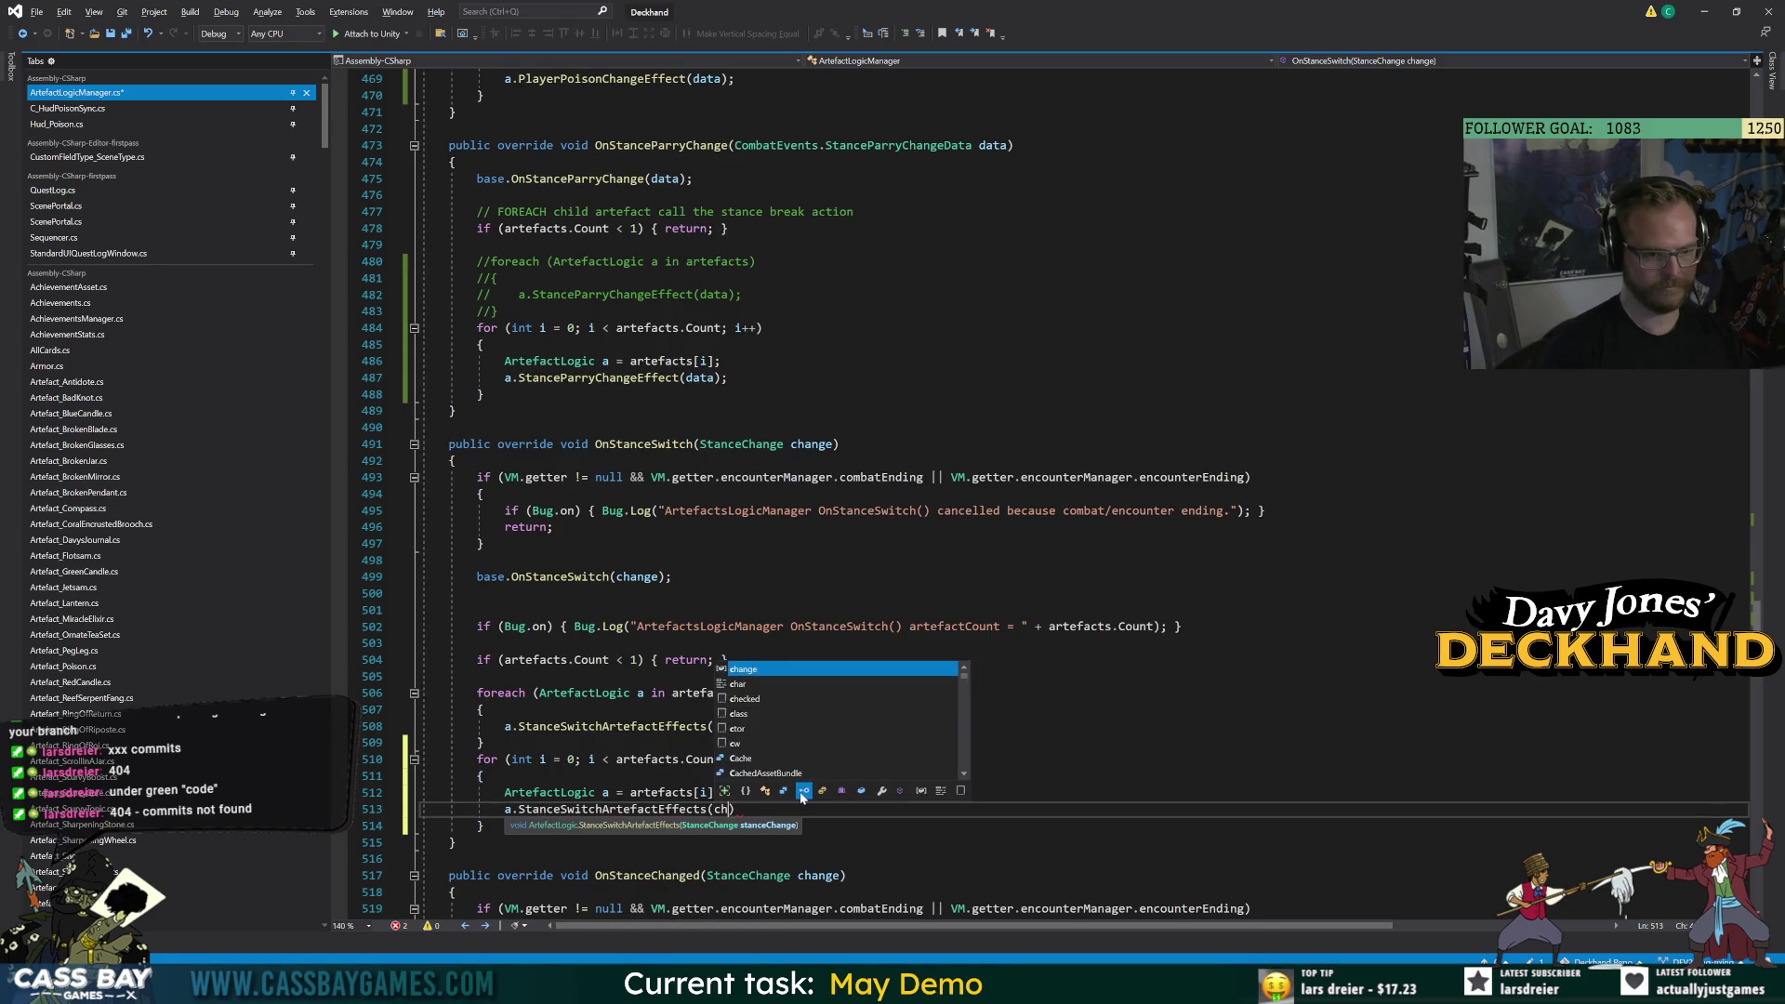
Comment out the old foreach block in OnStanceSwitch.
mouse_move(484, 742)
left_mouse_down()
mouse_move(502, 721)
mouse_move(463, 693)
left_mouse_up()
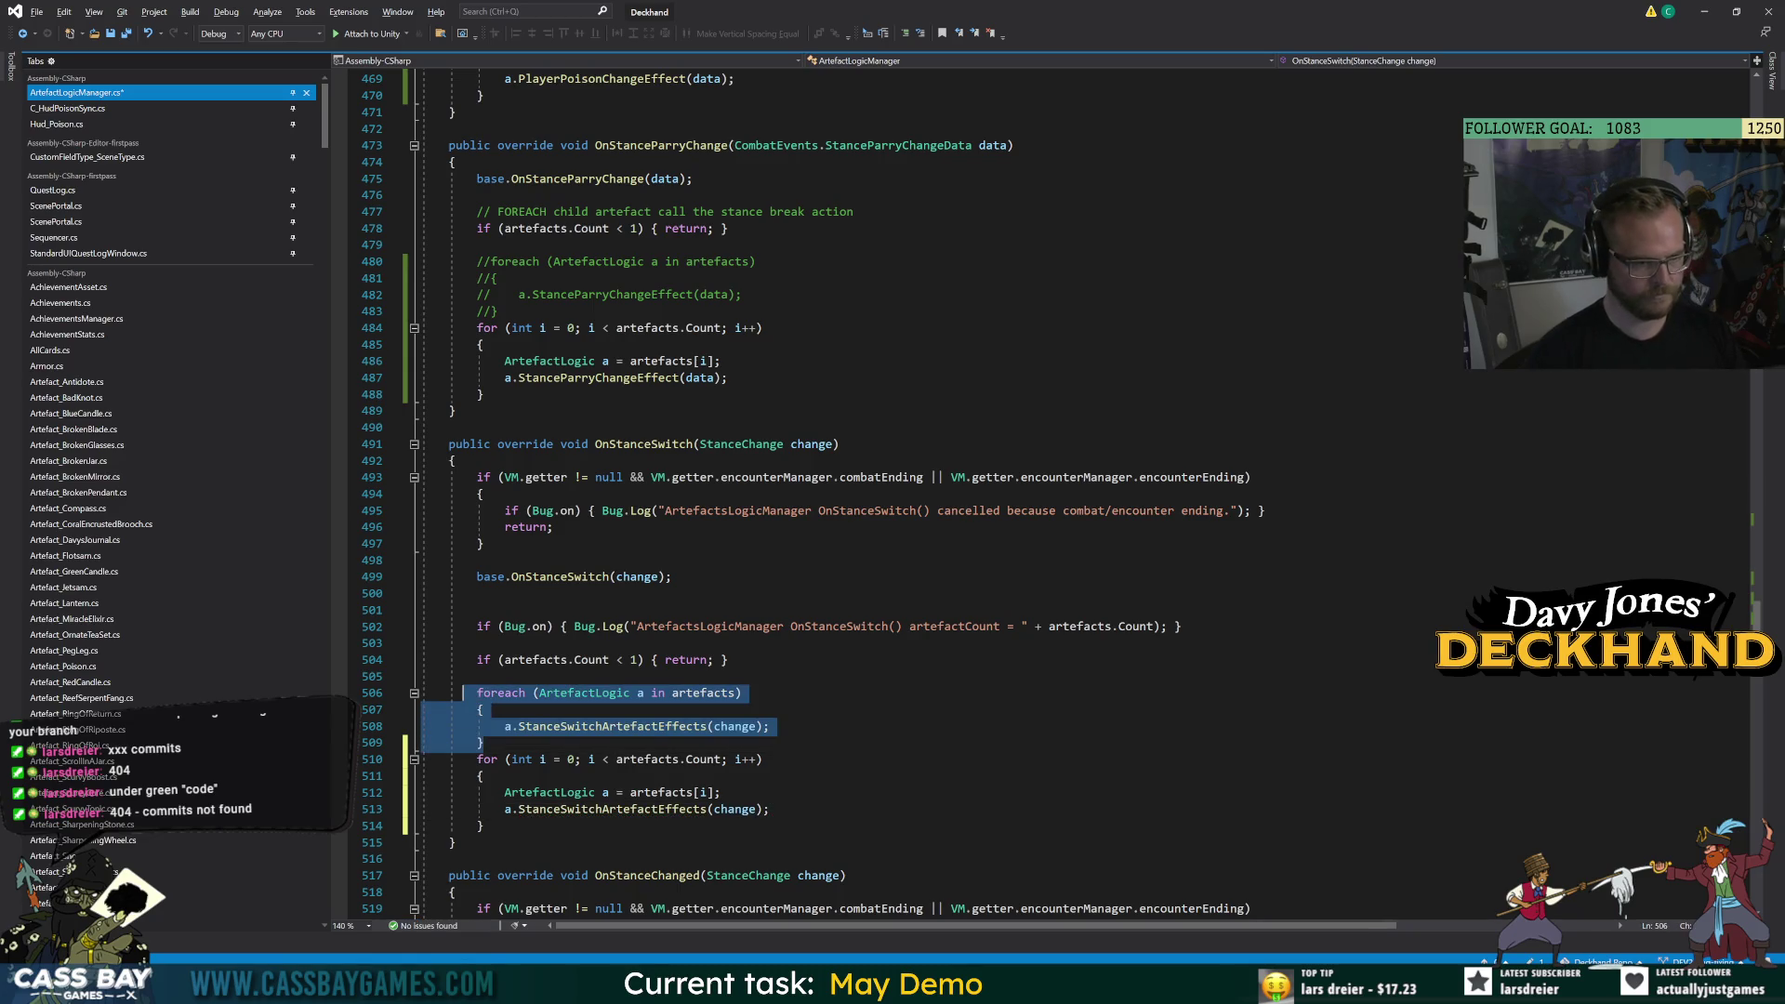
key("ctrl+k")
key("ctrl+c")
left_click(970, 773)
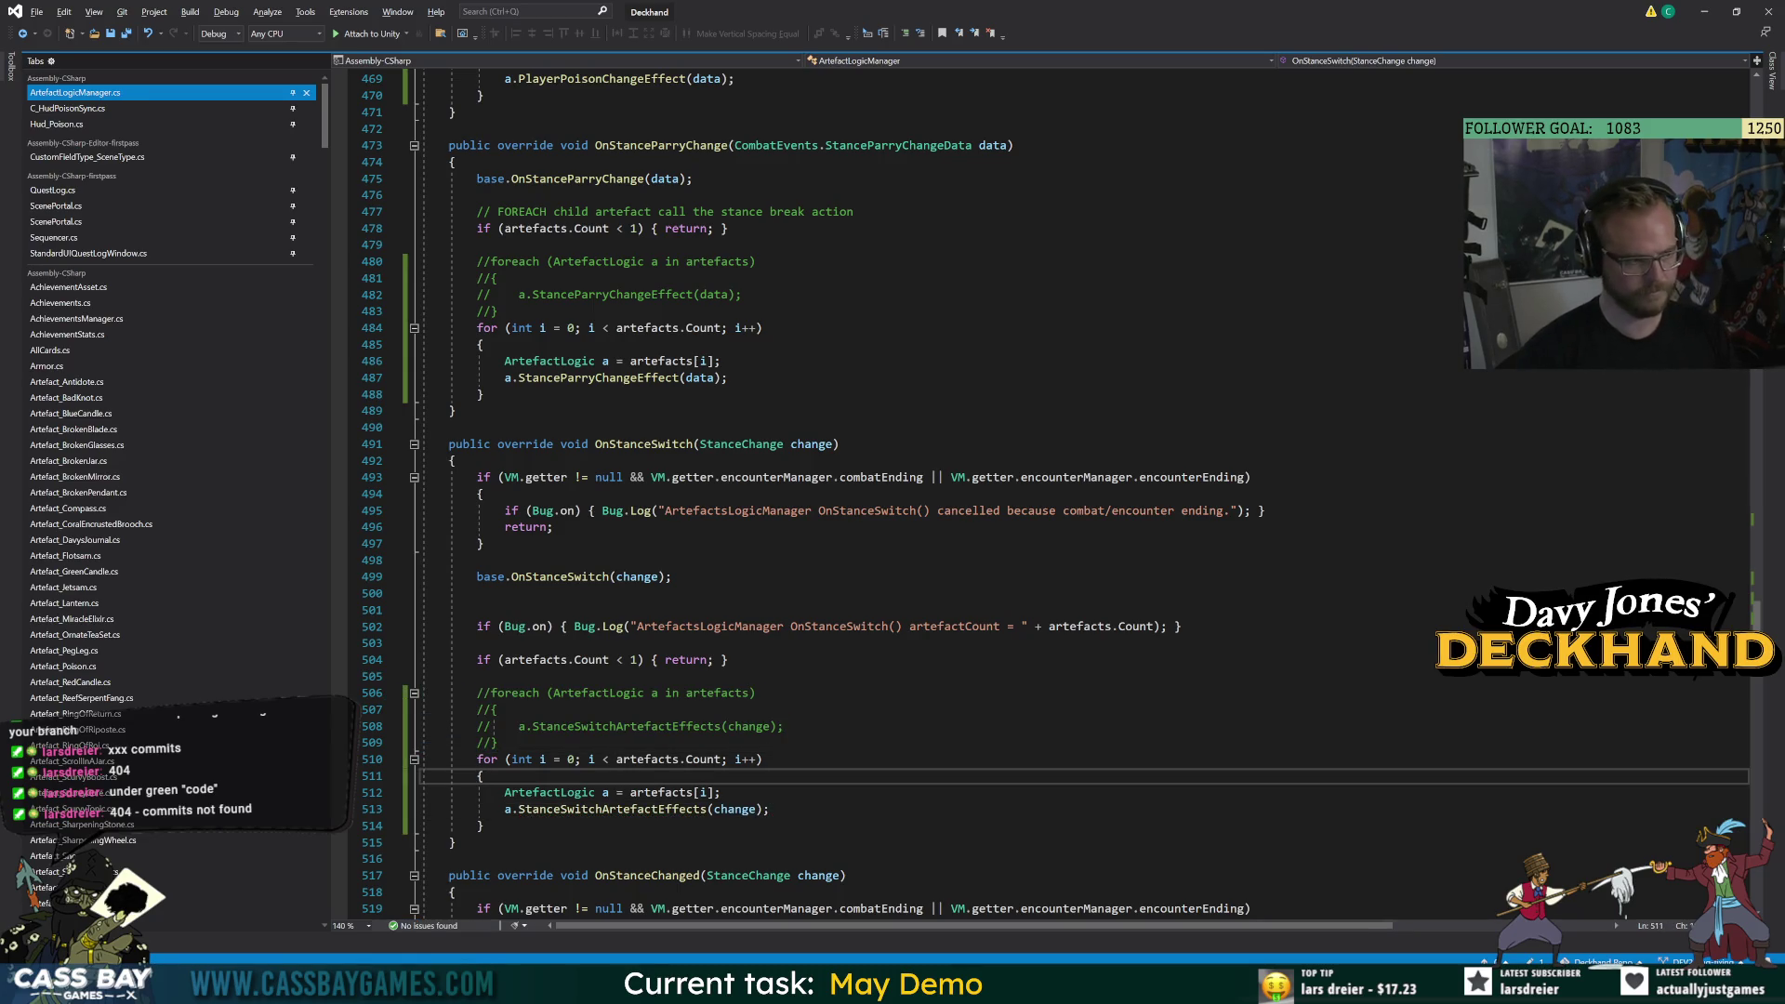
scroll(970, 773, "down", 4)
scroll(969, 774, "down", 3)
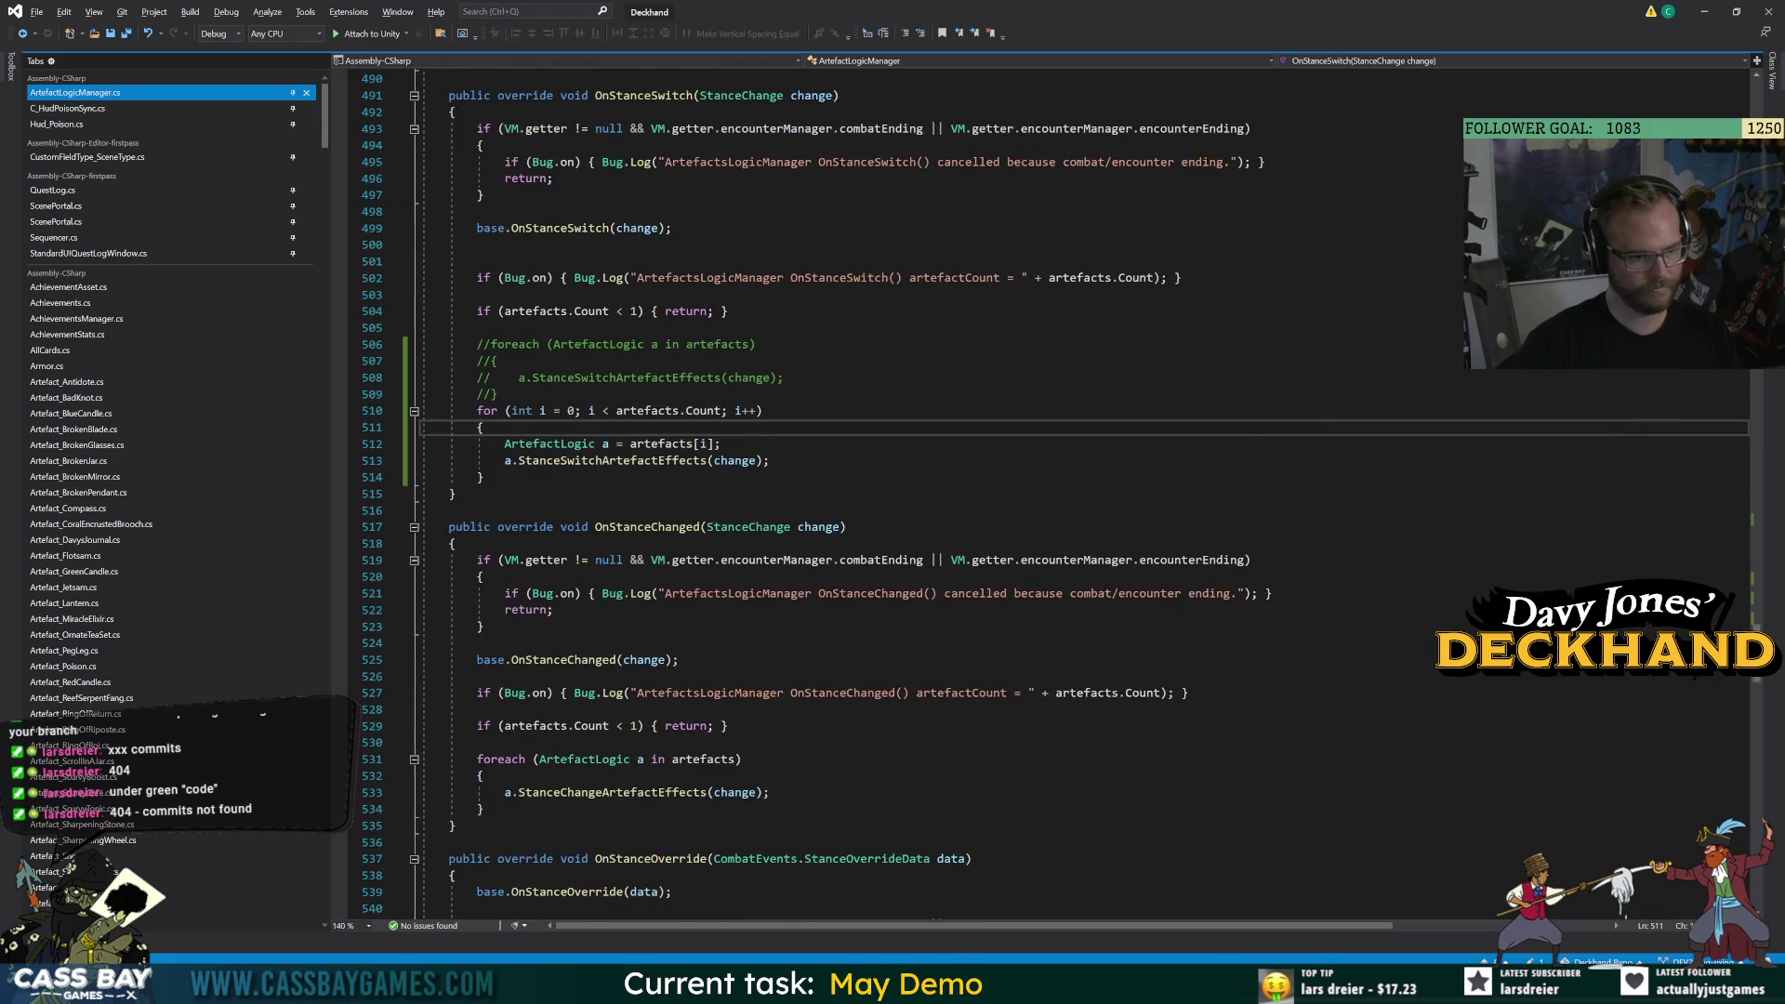
Give OnStanceChanged a for loop calling StanceChangeArtefactEffects(change), commenting out its foreach.
left_click(483, 809)
key("ctrl+v")
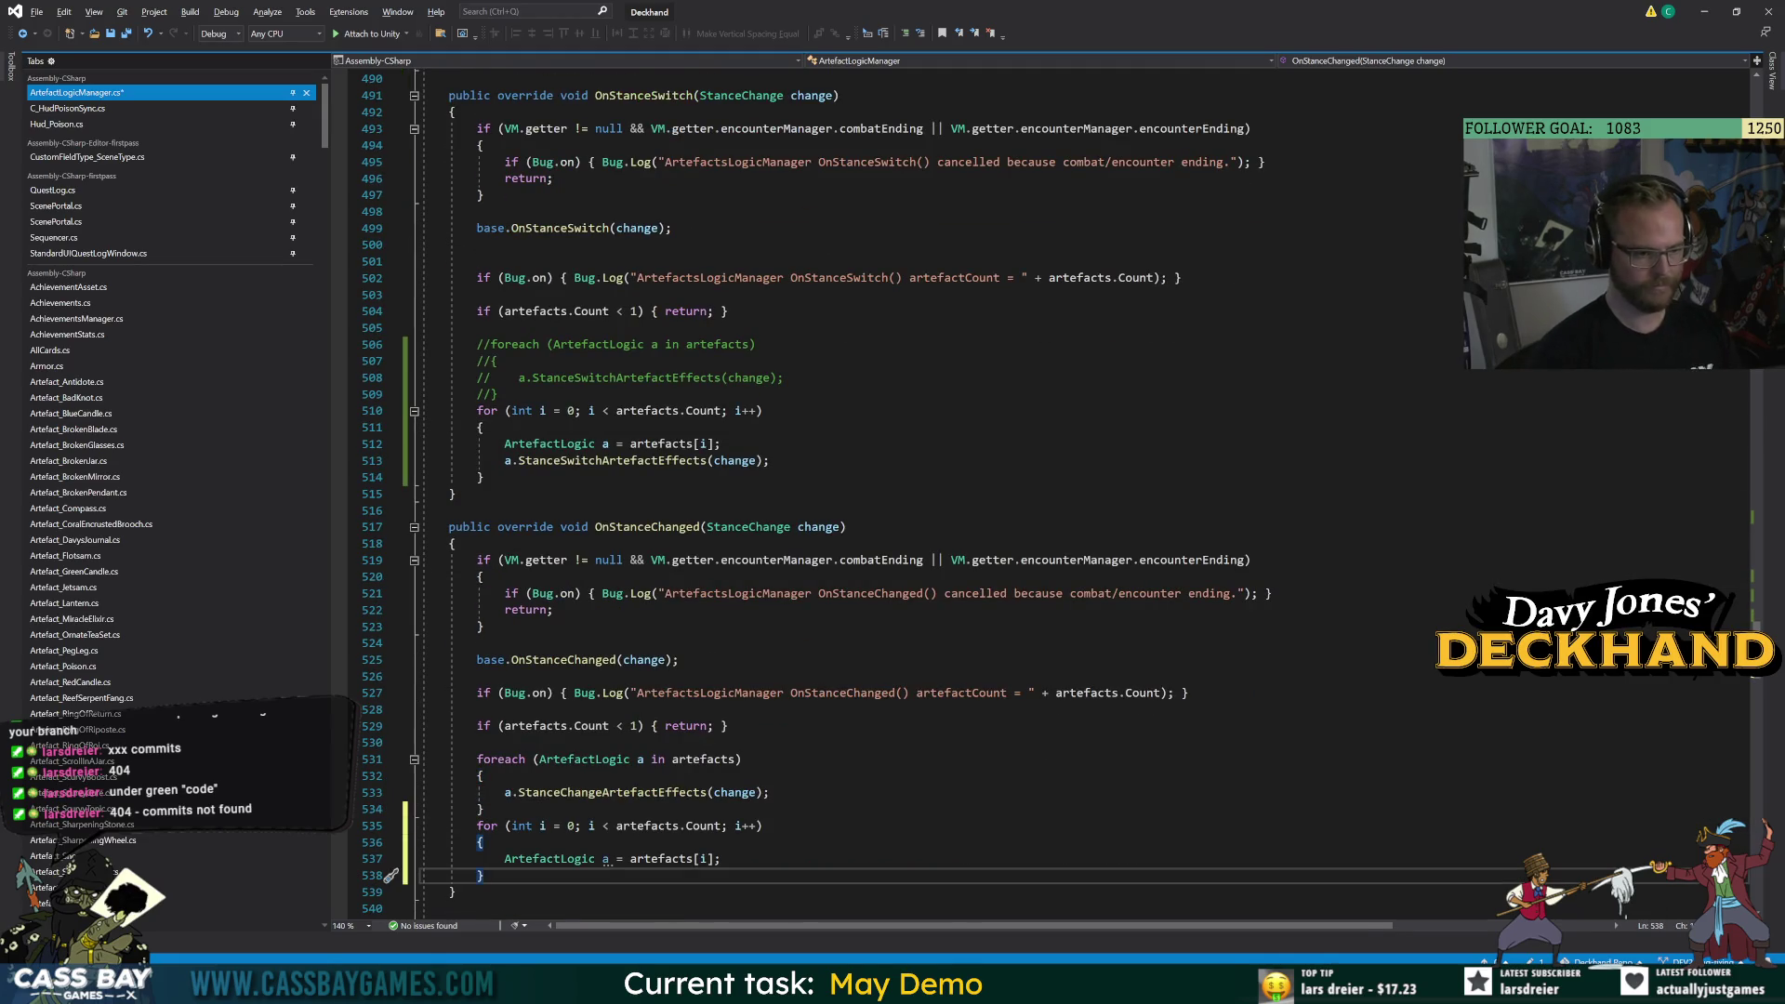
key("Return")
type("a.Stance")
key("Tab")
type("(change);")
left_click(482, 809)
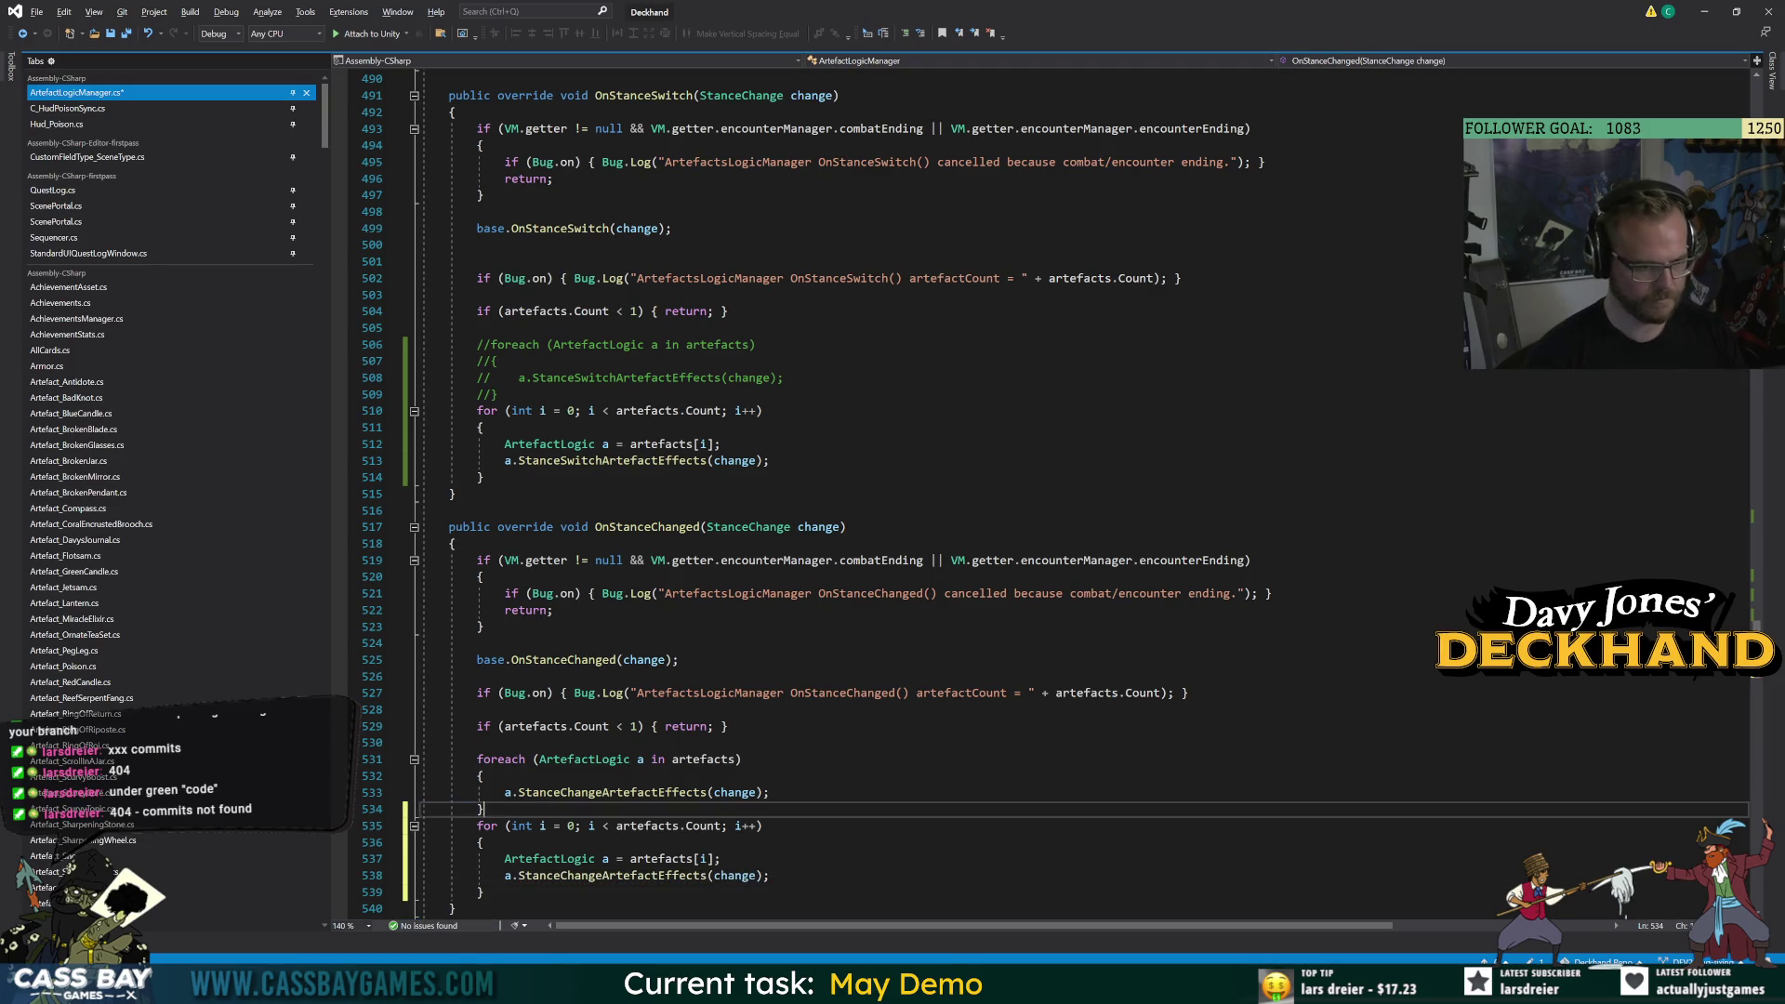
key("shift+Up")
key("shift+Up")
key("shift+Up")
key("shift+Home")
key("ctrl+k")
key("ctrl+c")
key("Up")
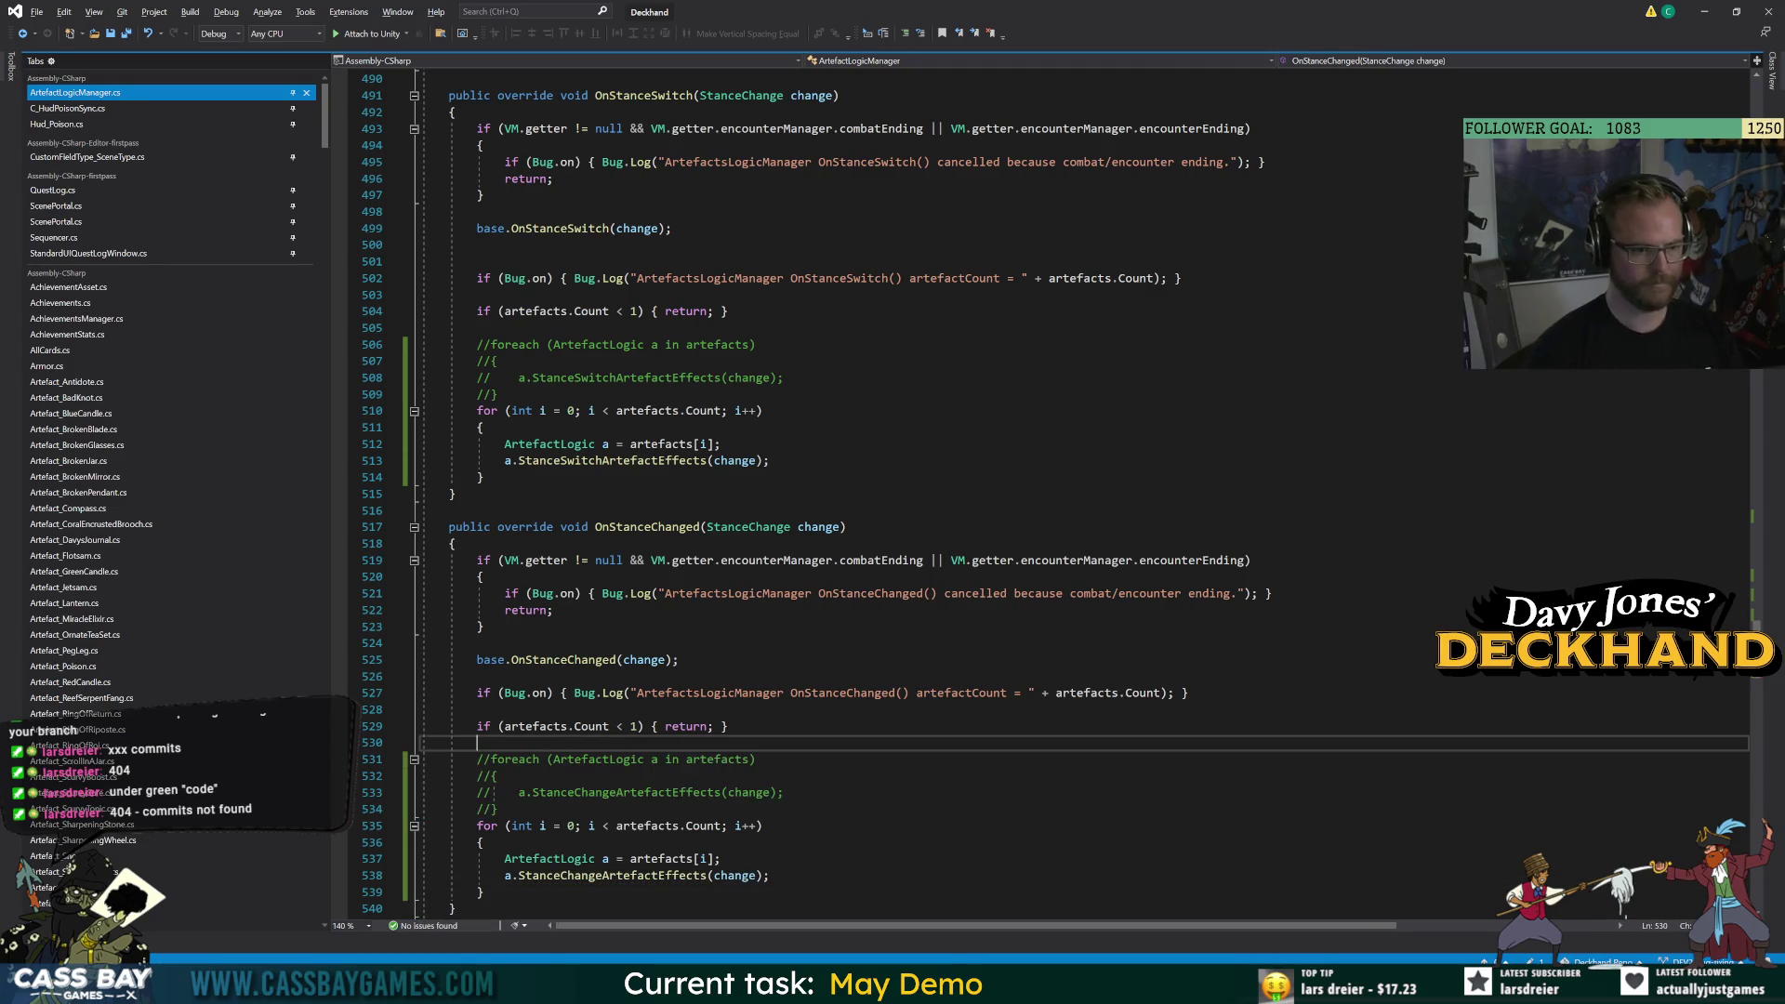
Type a for loop calling a.StanceOverride effect in OnStanceOverride, save, and comment out its foreach.
scroll(1051, 493, "down", 9)
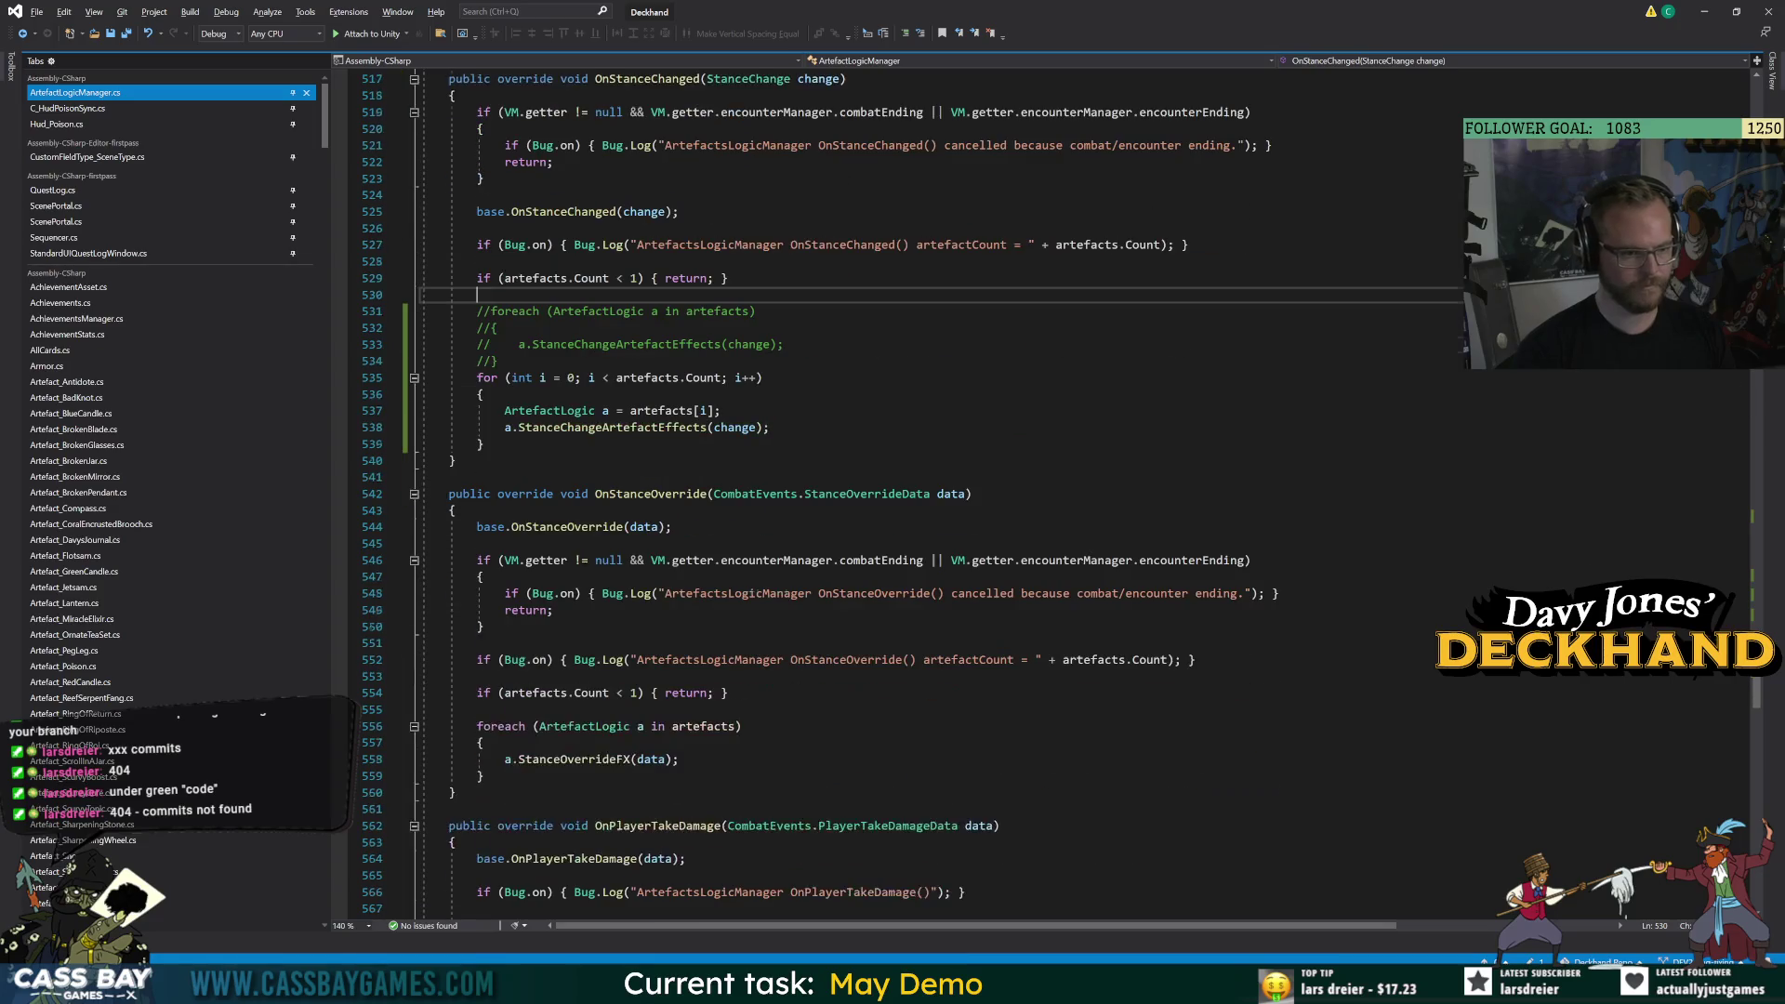
left_click(482, 775)
type("for (int i = 0; i < artefacts.Count; i++) { ArtefactLogic a = artefacts[i]; ")
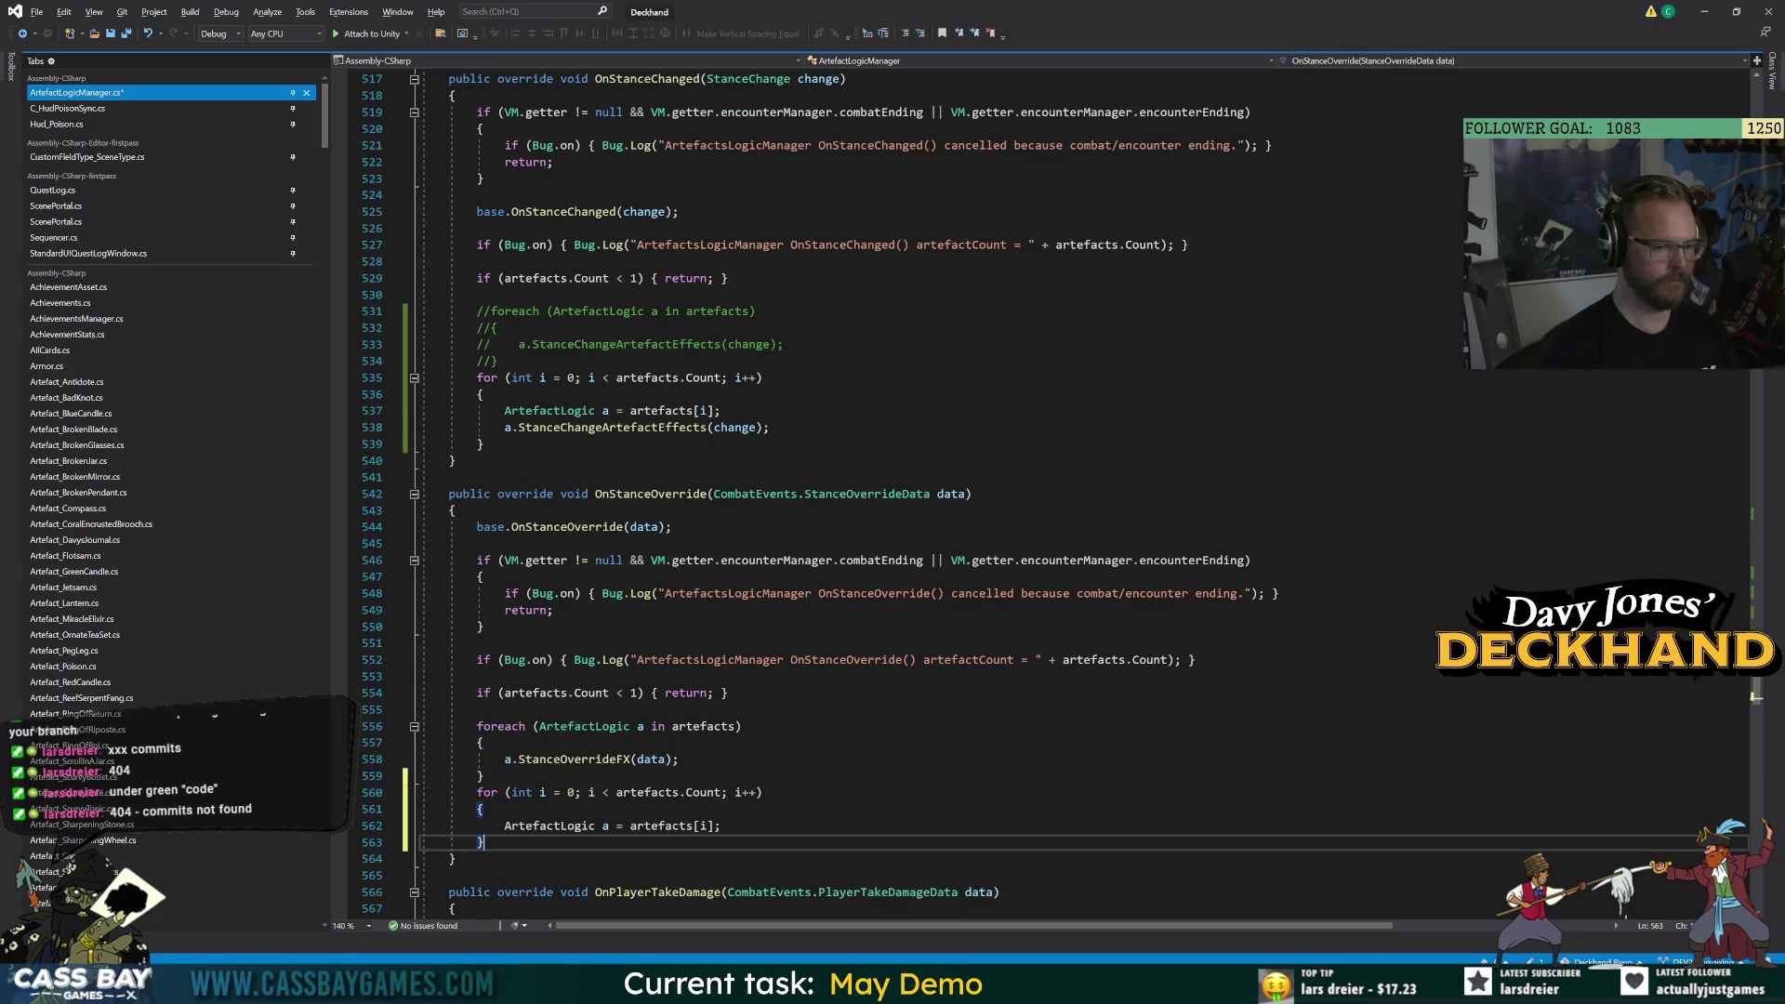
type("a.StanceOverrideFX(")
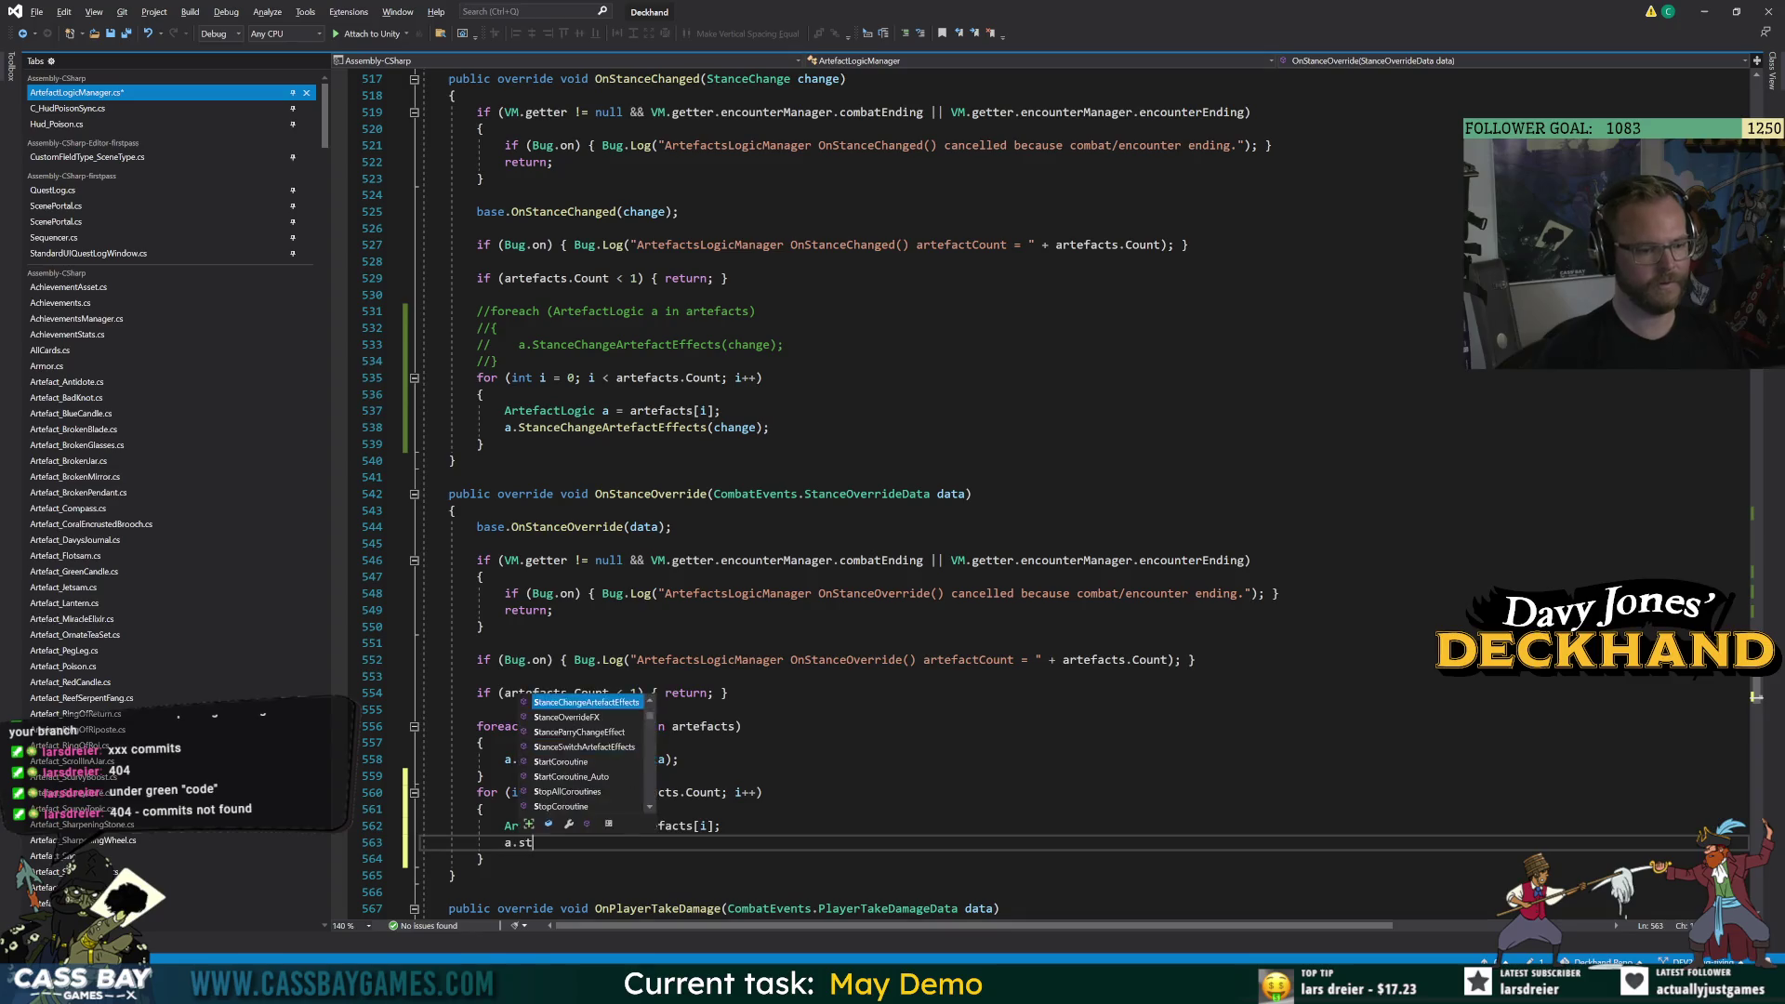
type("data);")
key("ctrl+s")
left_click_drag(482, 775, 473, 726)
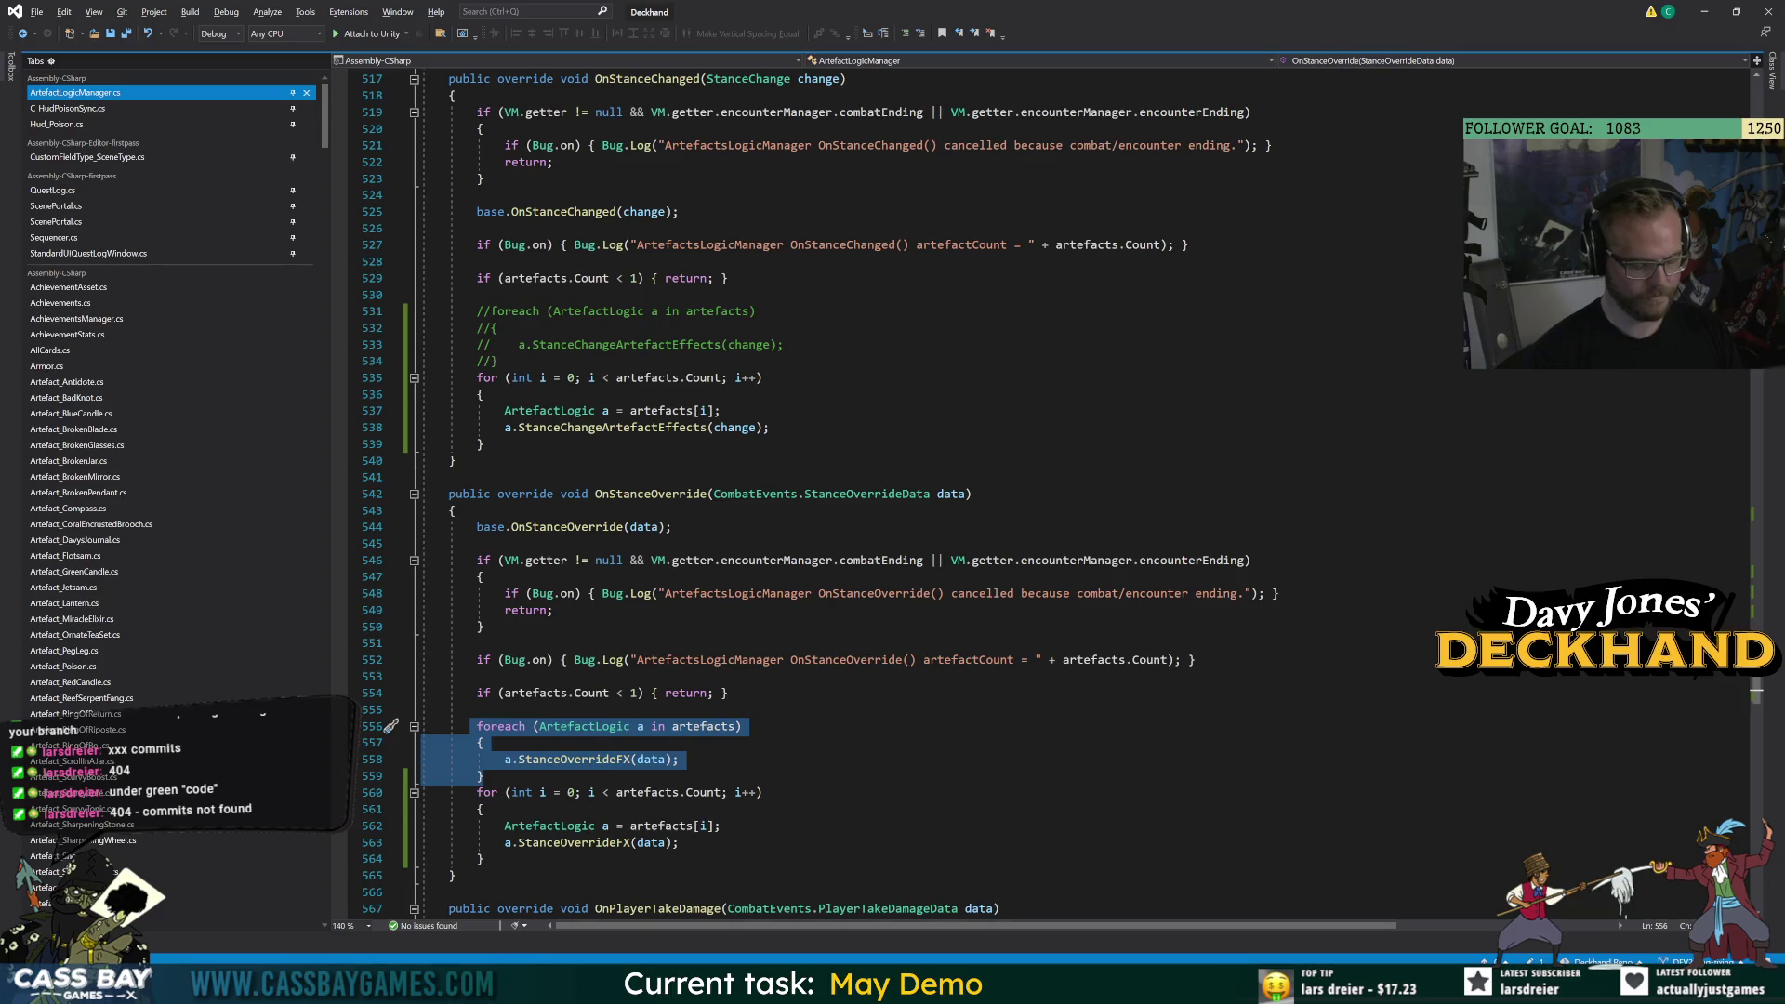
key("ctrl+k")
key("ctrl+c")
key("Up")
Give OnPlayerTakeDamage a for loop calling PlayerTakeDamageArtefactEffect(data), commenting out its foreach.
scroll(465, 723, "down", 6)
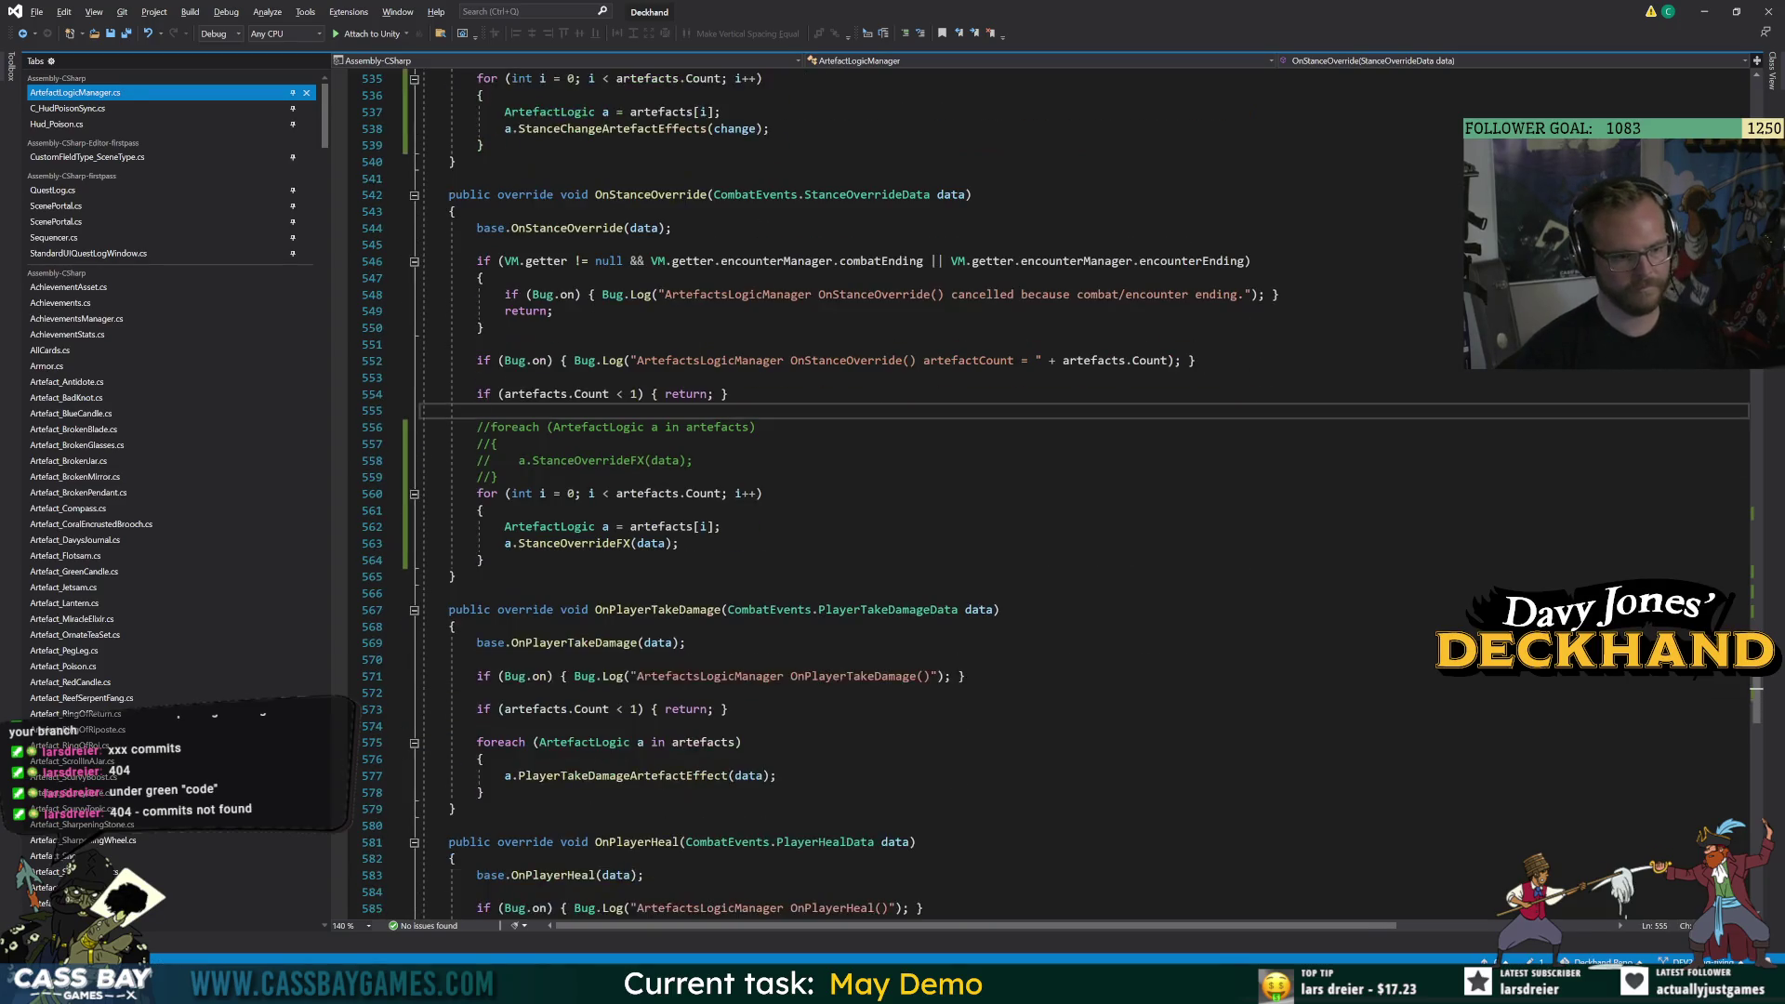
left_click(483, 793)
key("Return")
key("ctrl+v")
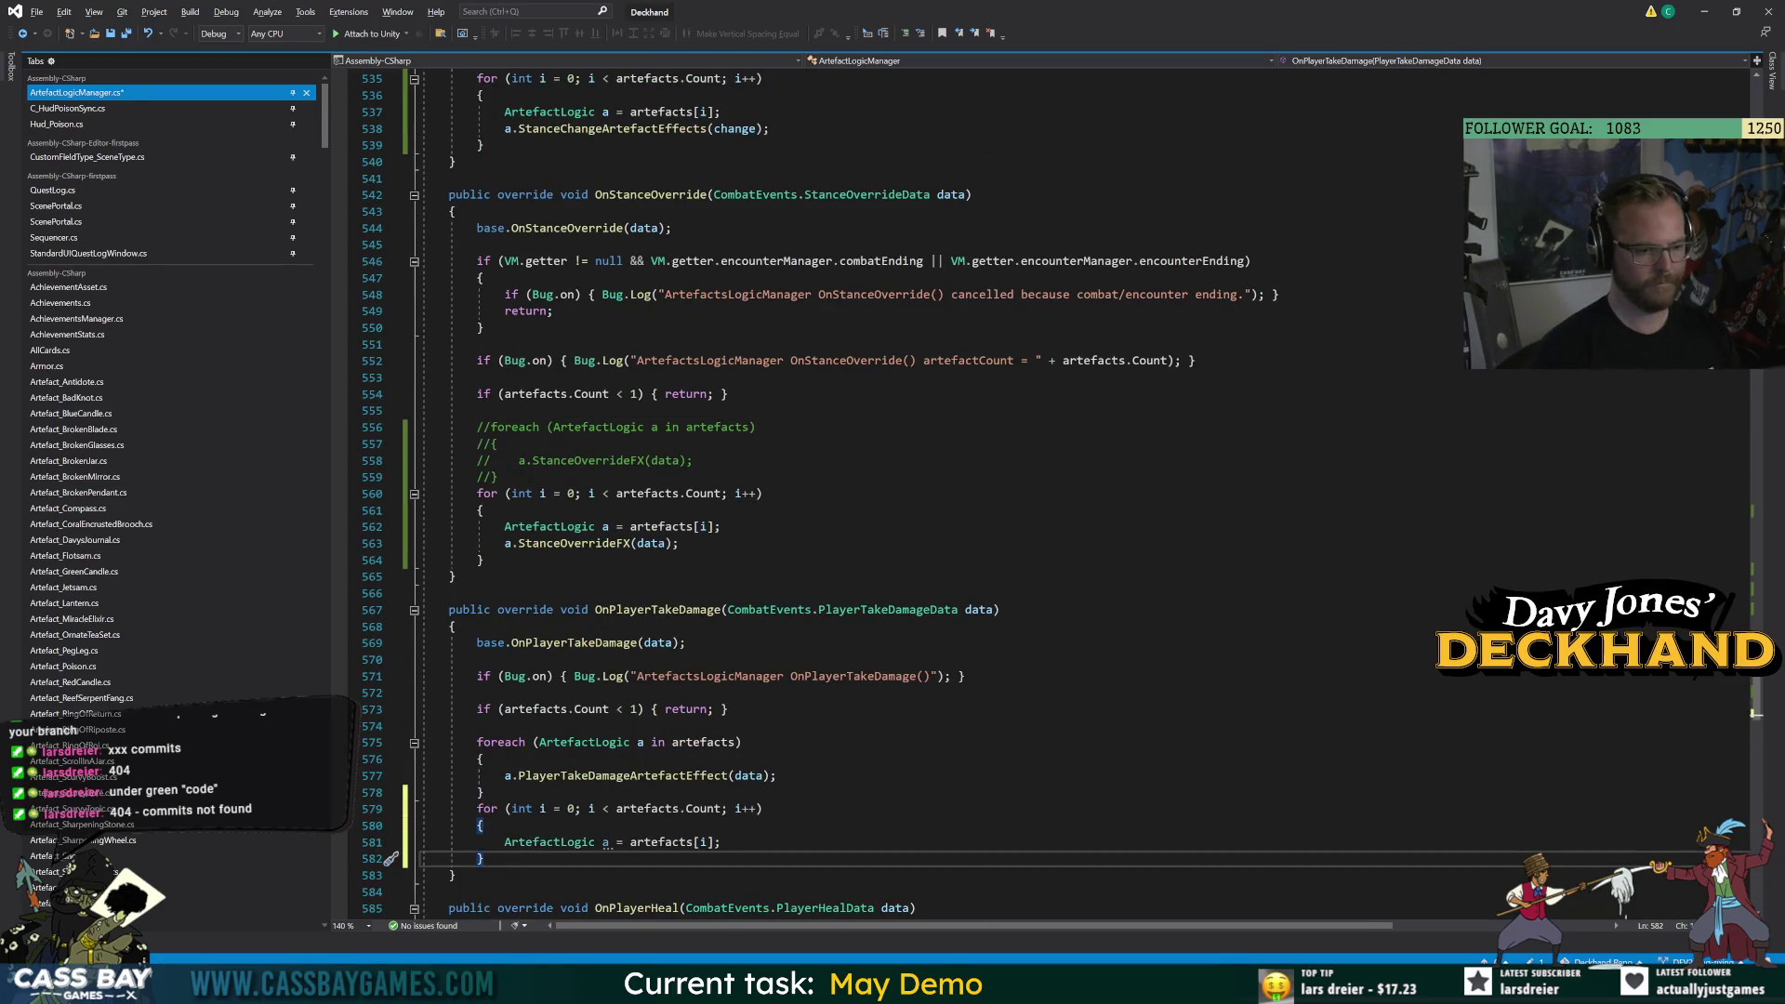
key("Return")
type("a.playert")
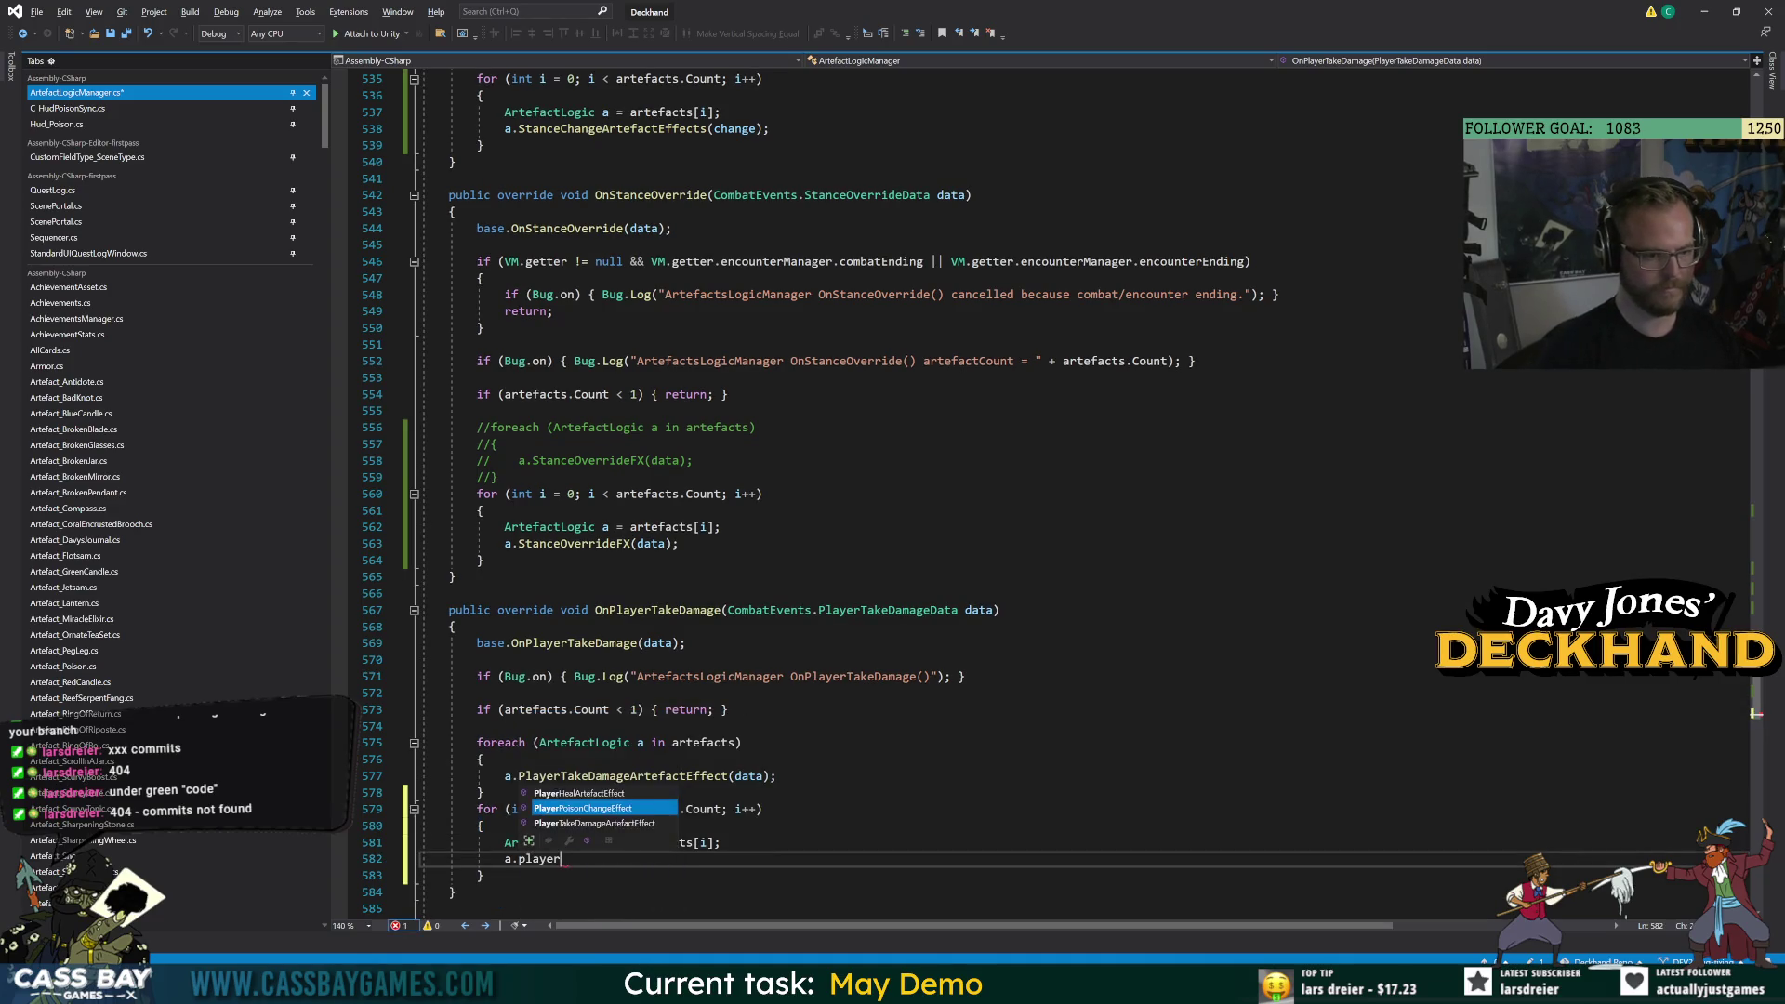
key("Tab")
type("(data);")
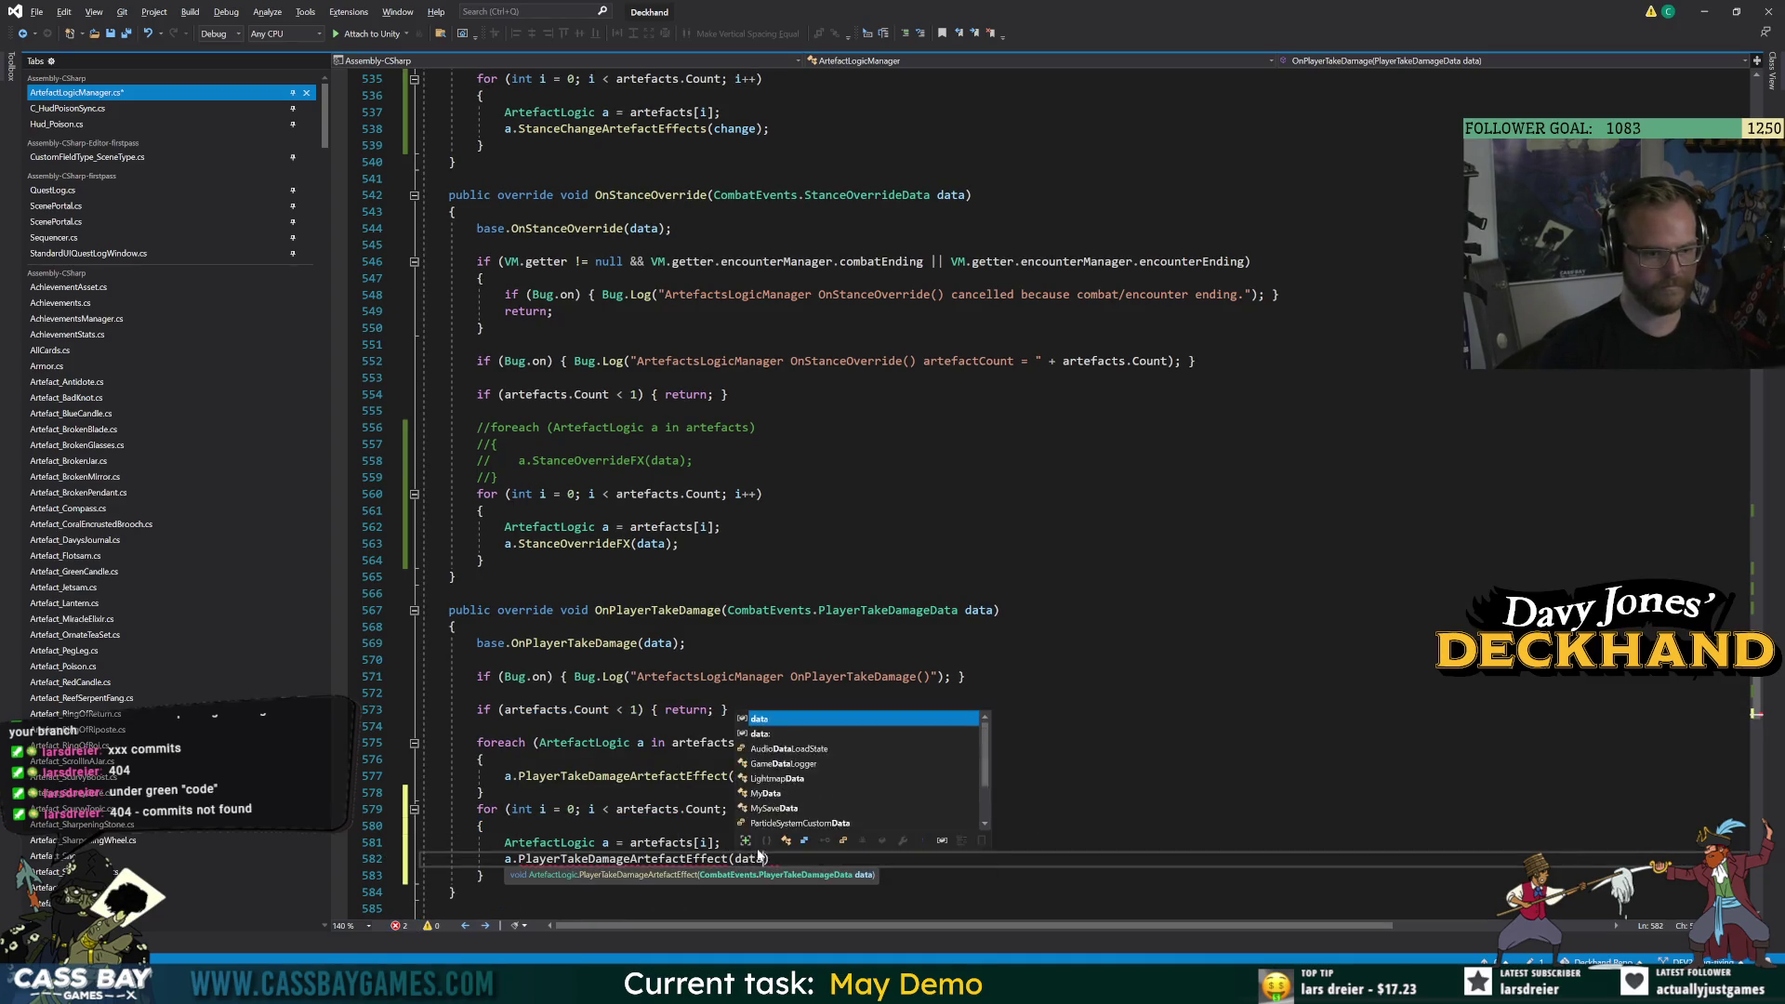
left_click_drag(484, 792, 462, 742)
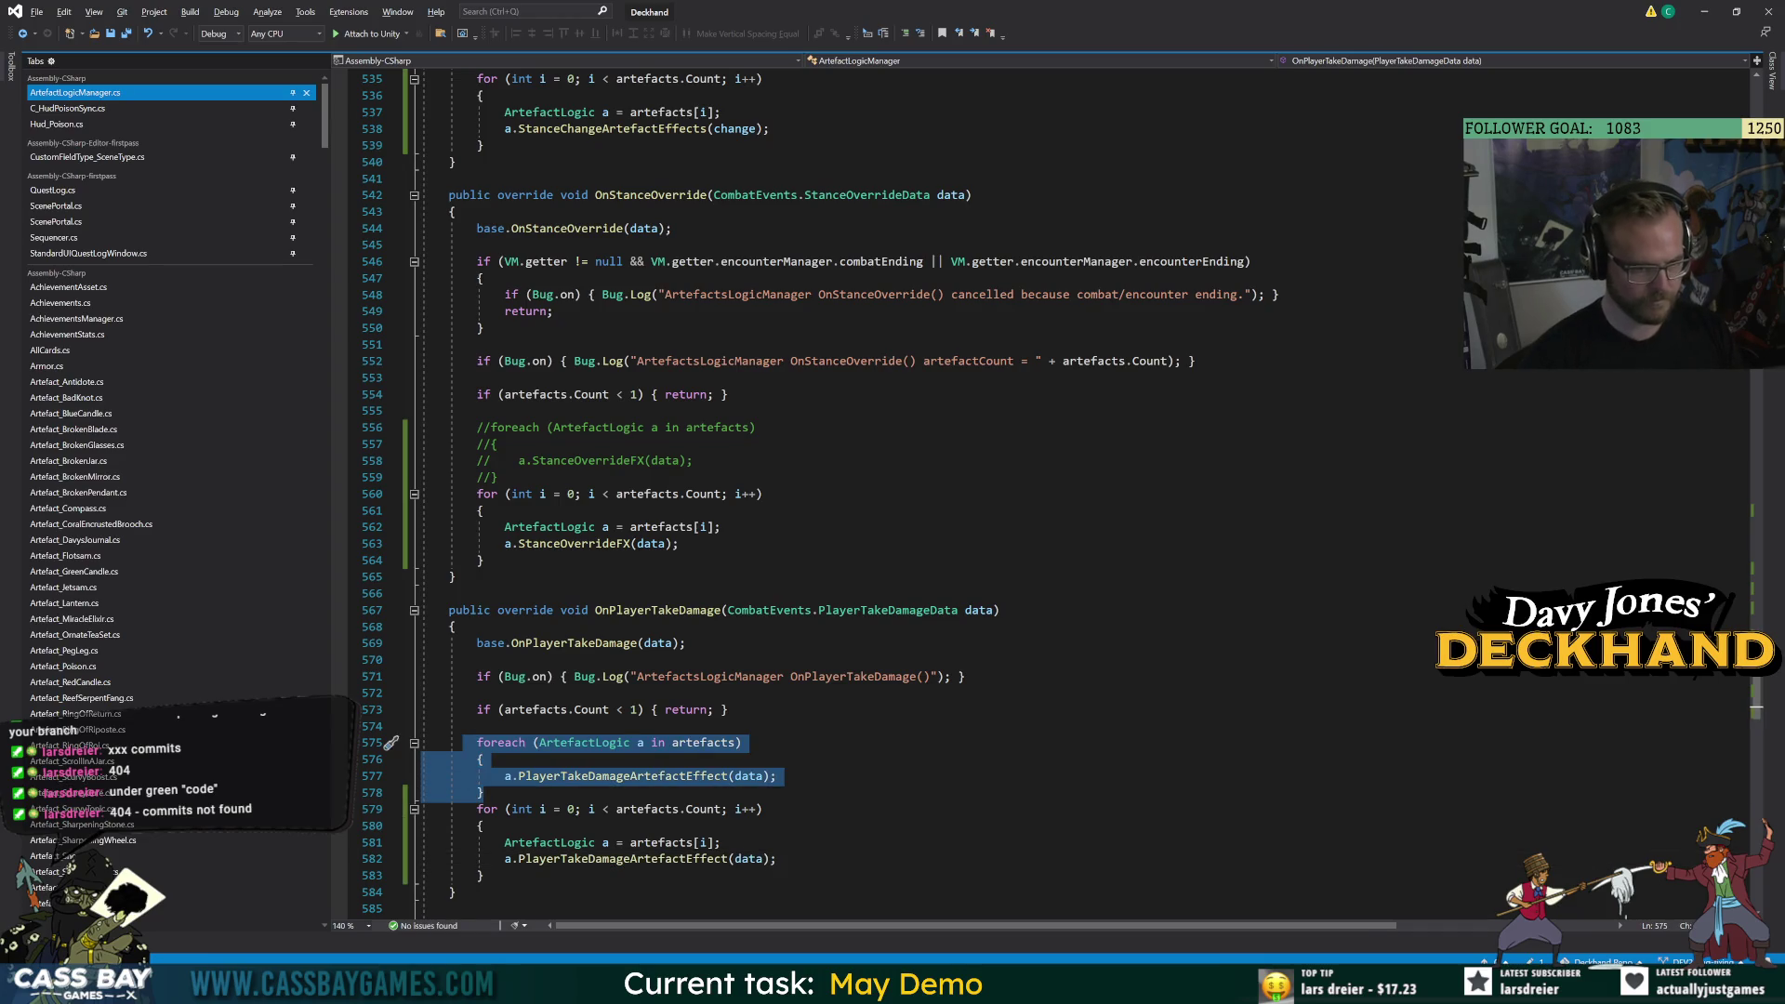
key("ctrl+k")
key("ctrl+c")
Give OnPlayerHeal a for loop calling PlayerHealArtefactEffect(data), commenting out its foreach.
scroll(461, 749, "down", 6)
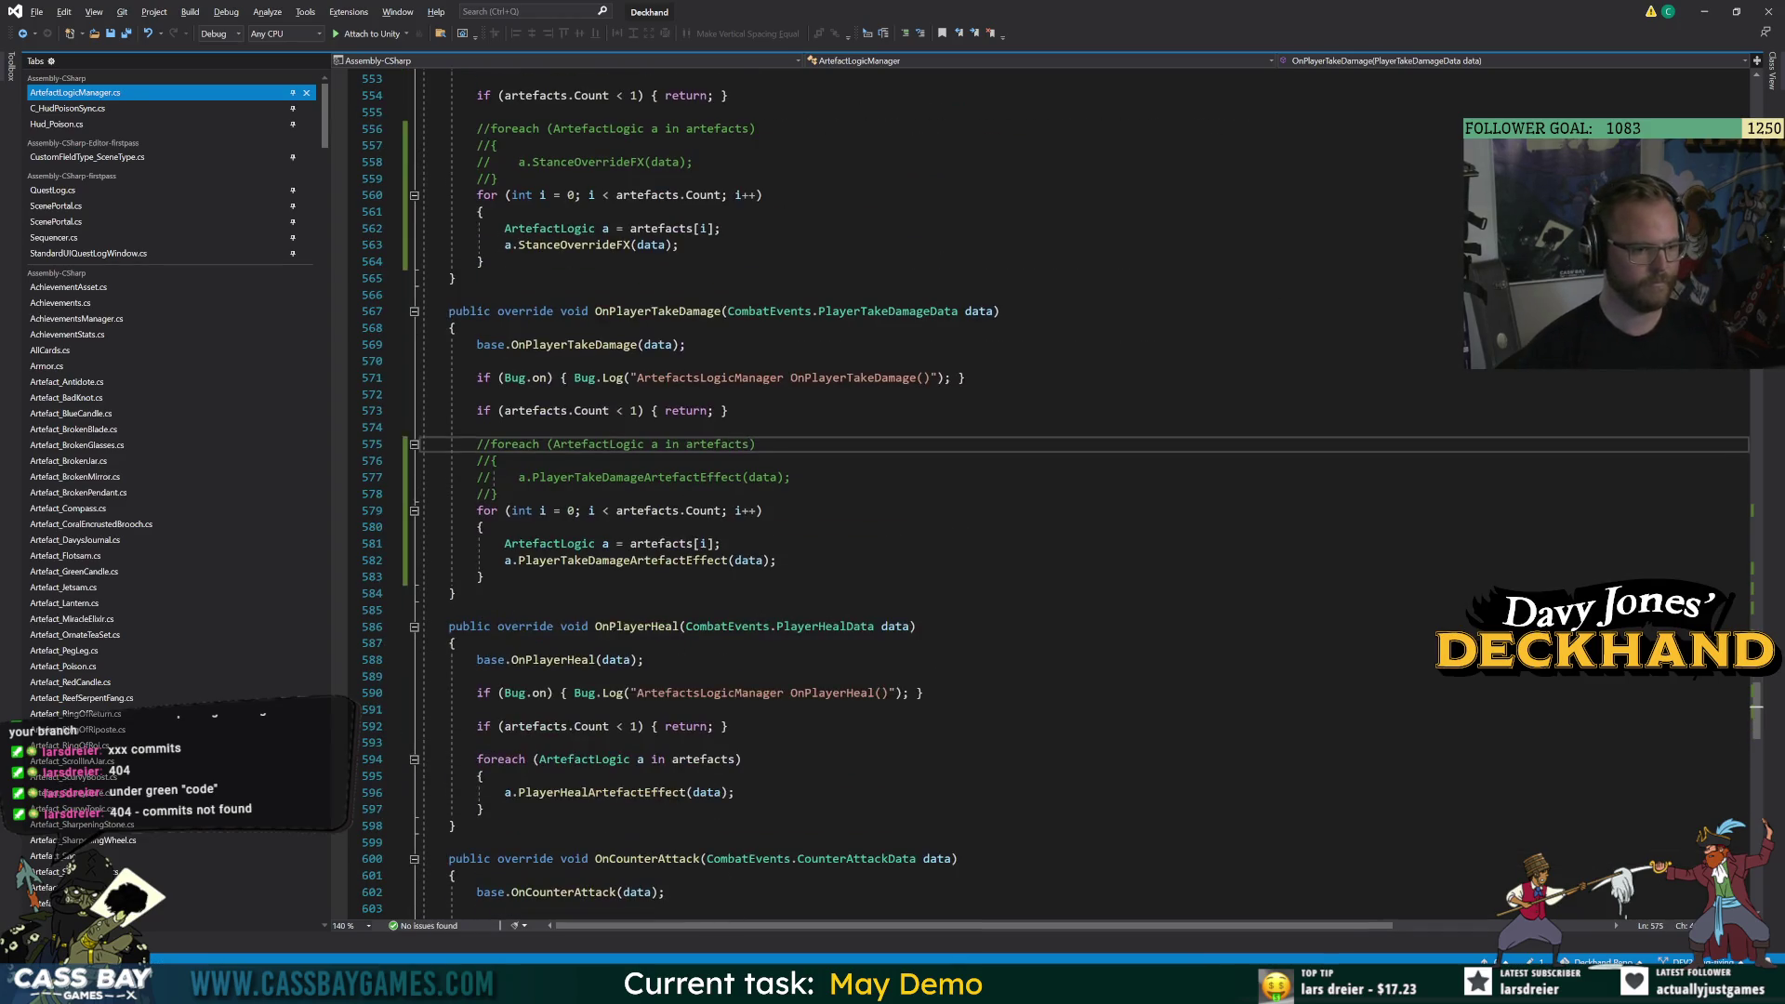
left_click(482, 809)
key("Return")
key("ctrl+v")
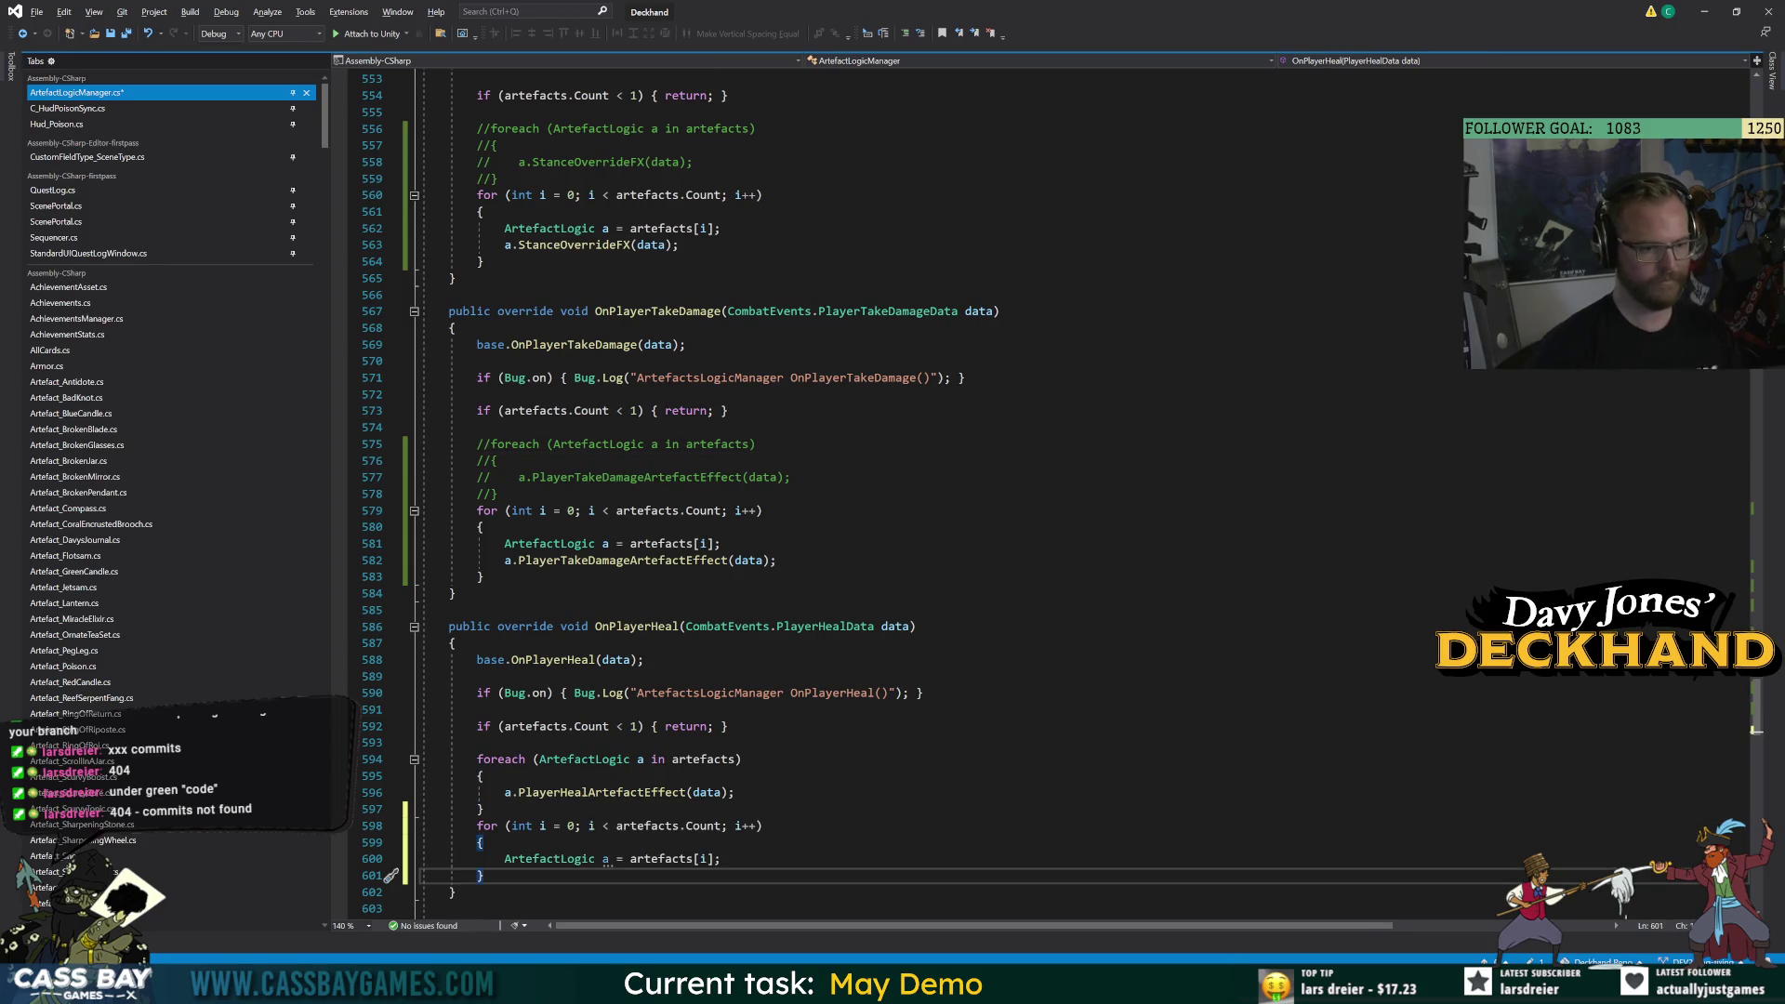
key("Return")
type("a.PlayerHealArtefactEffect")
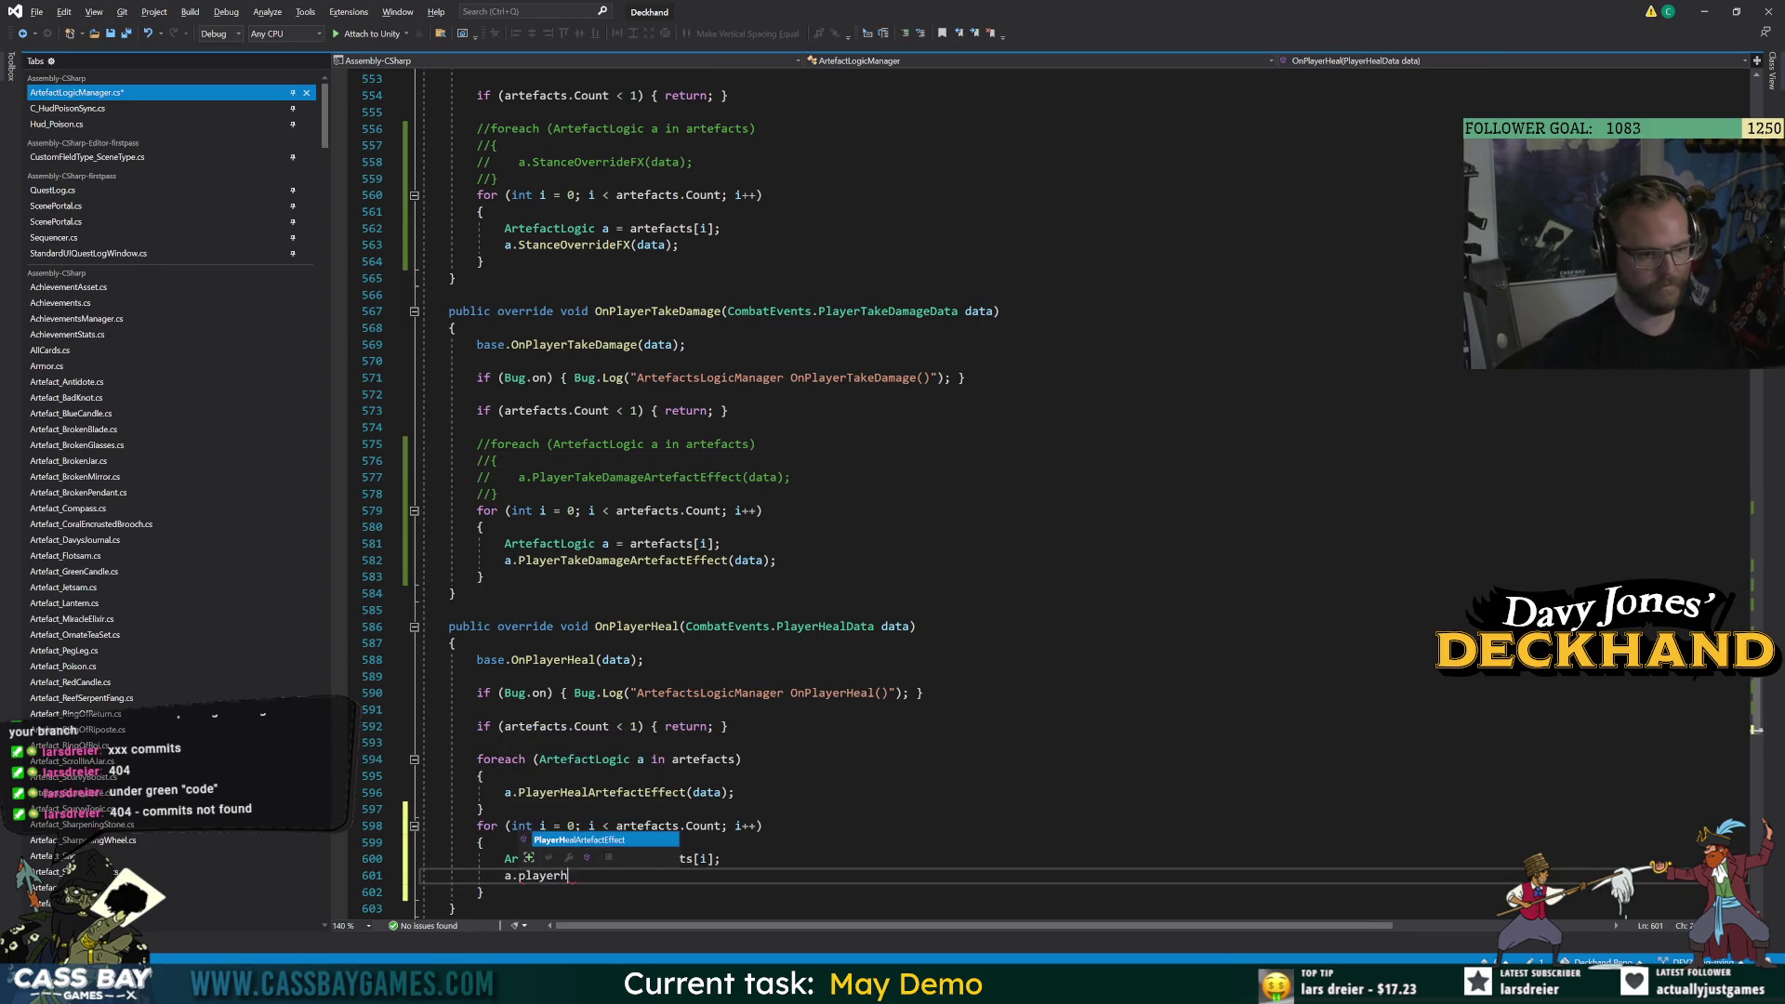
type("(data);")
left_click_drag(484, 809, 456, 766)
key("ctrl+k")
key("ctrl+c")
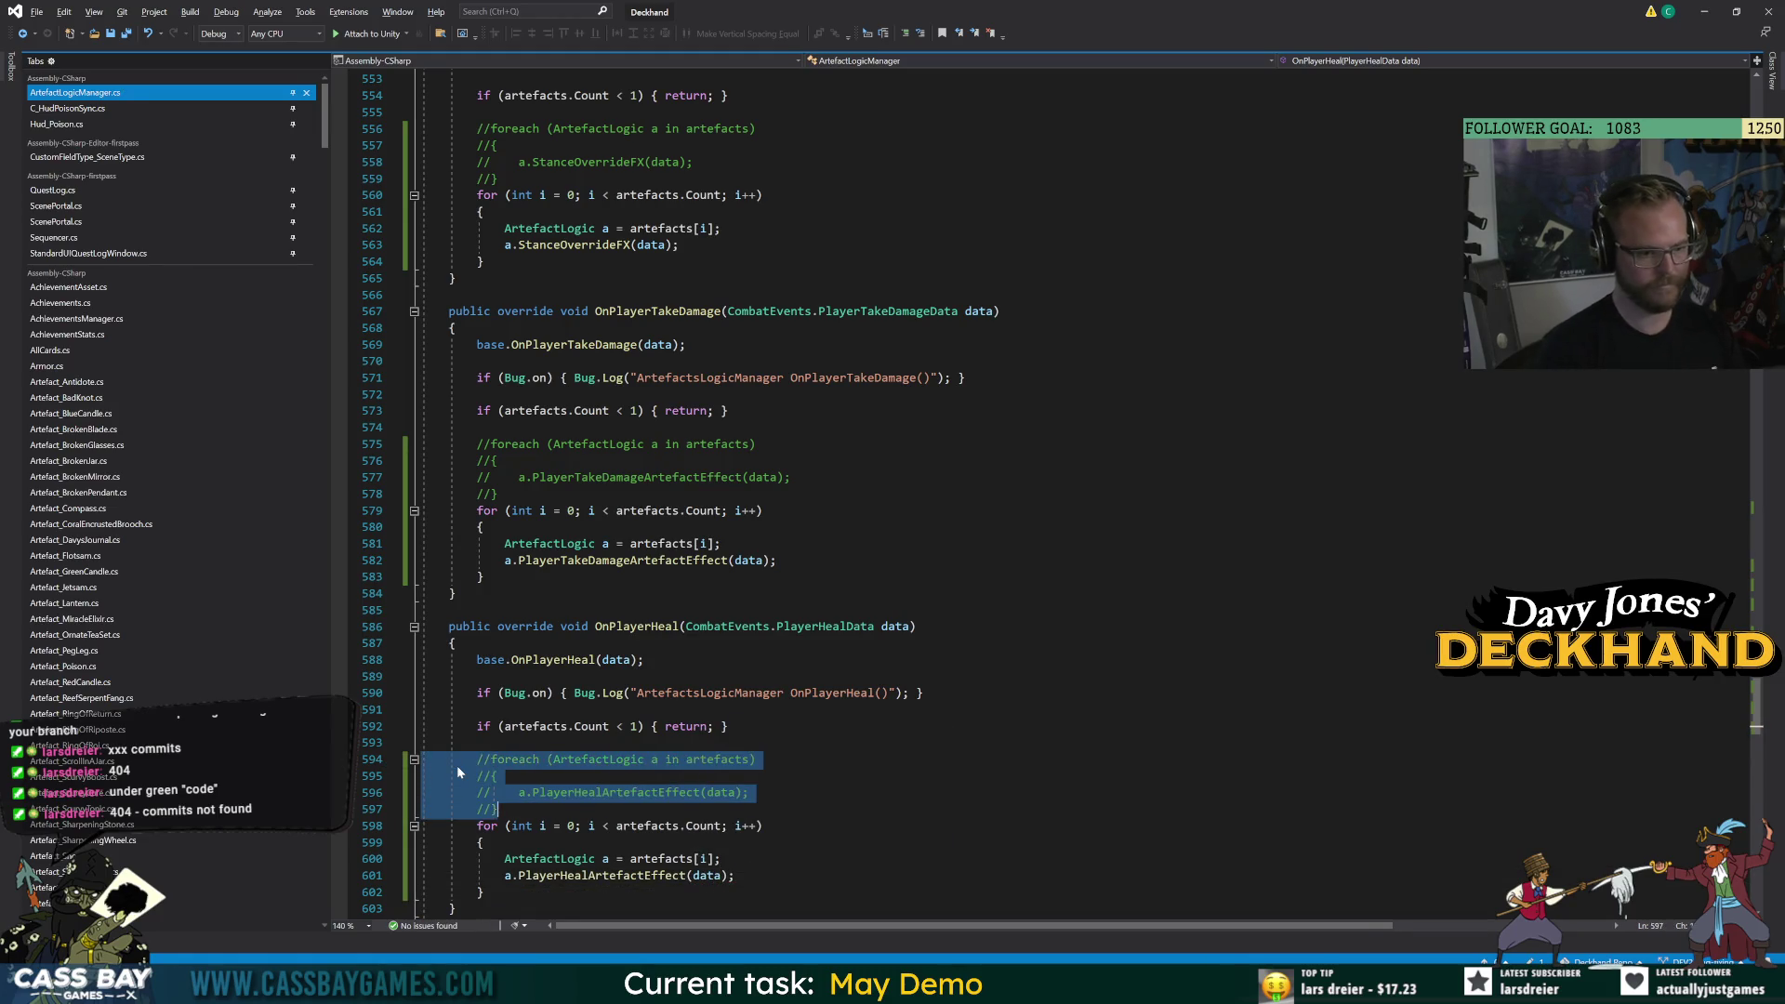
key("End")
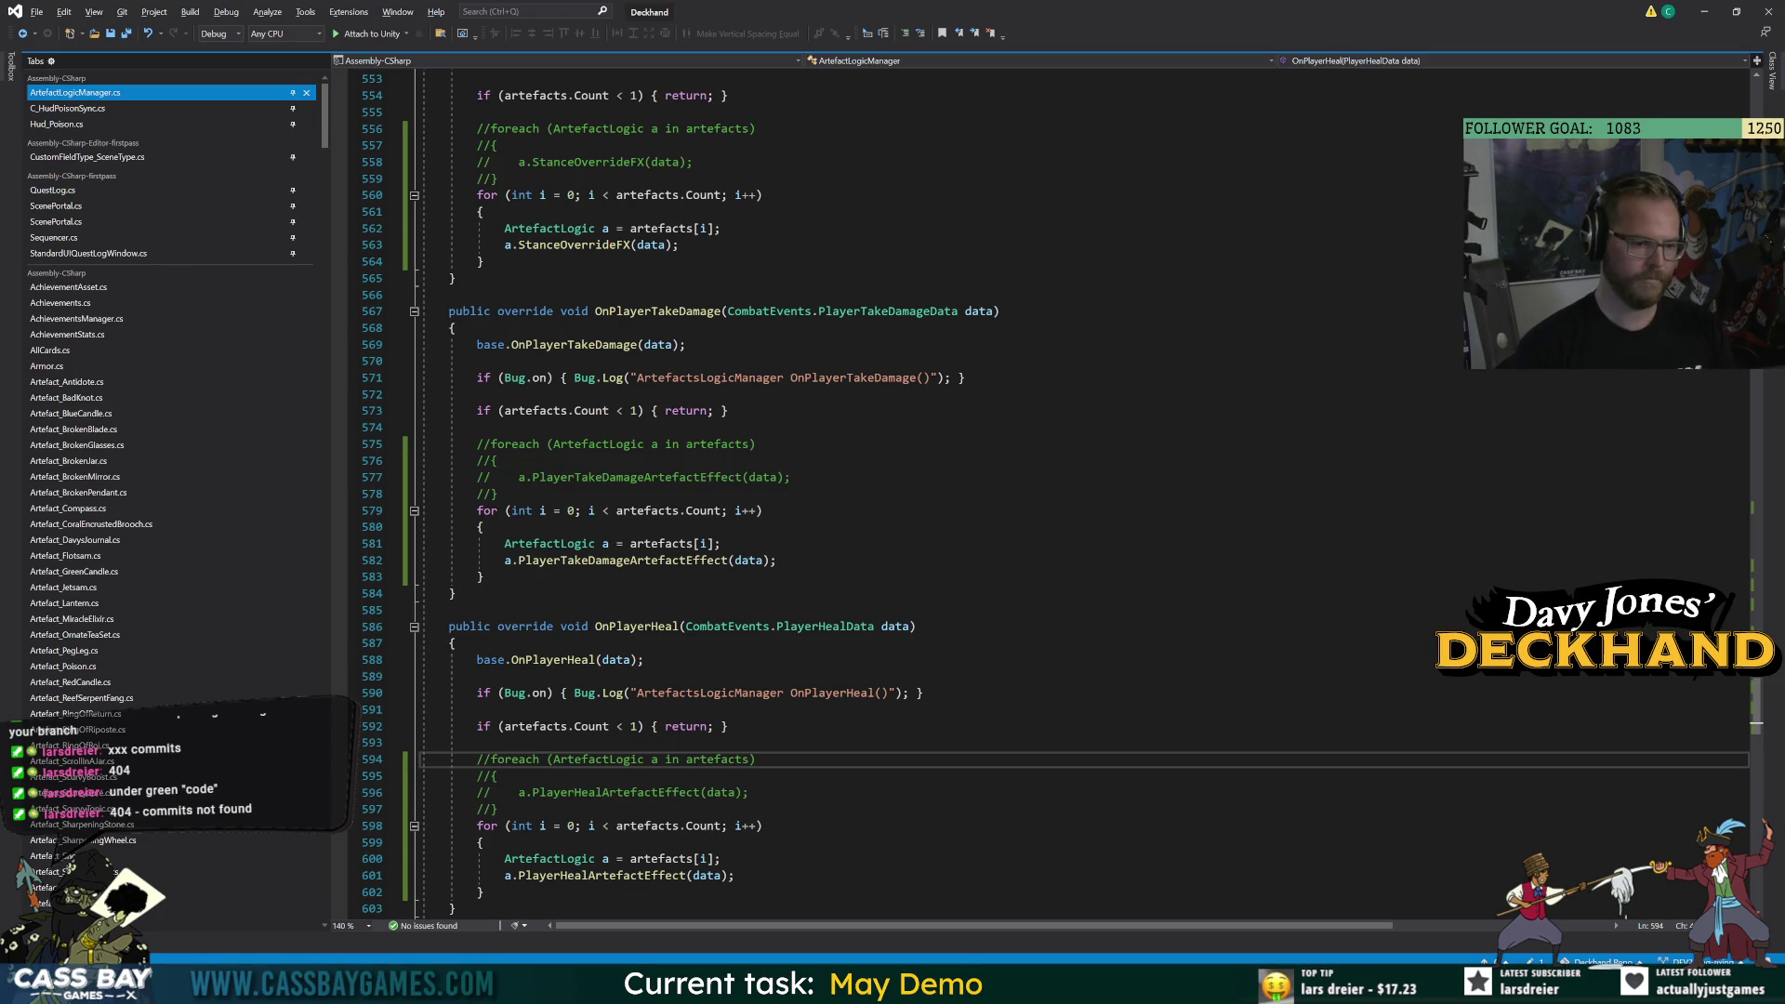
Add an indexed for loop in OnCounterAttack calling a.CounterAttackArtefactEffects(data).
scroll(930, 493, "down", 6)
left_click(482, 826)
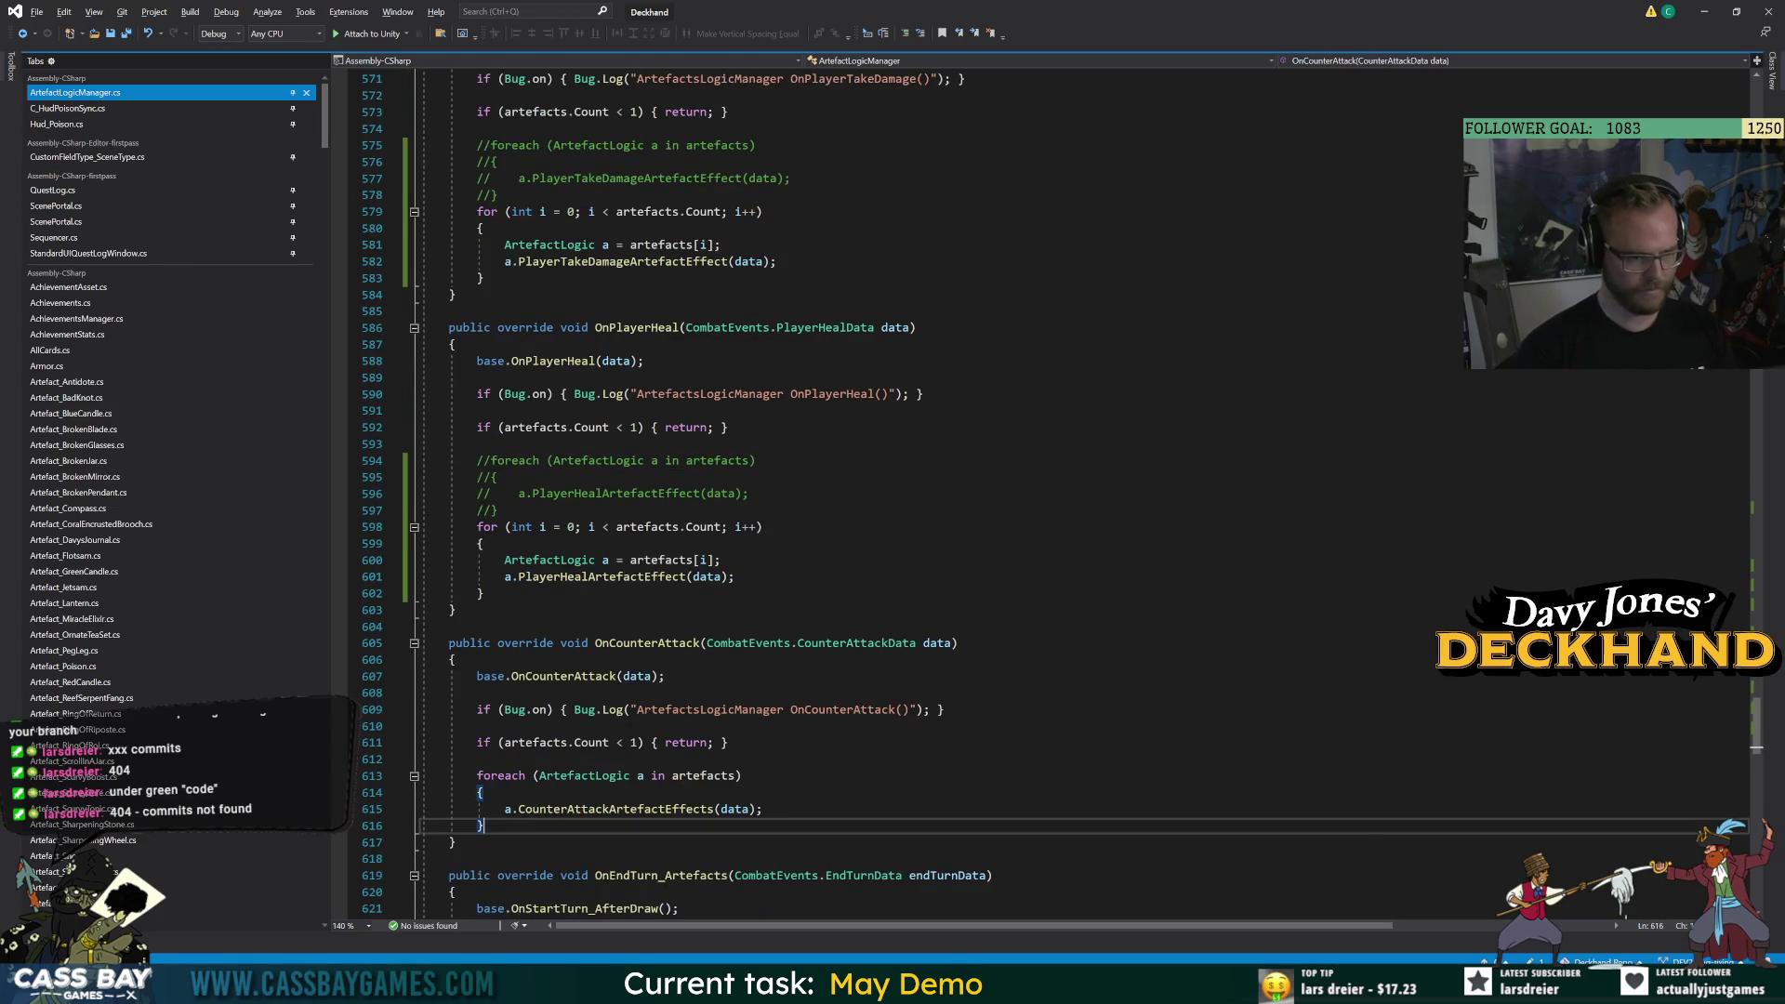
key("ctrl+v")
key("Left")
key("Return")
type("a.cout")
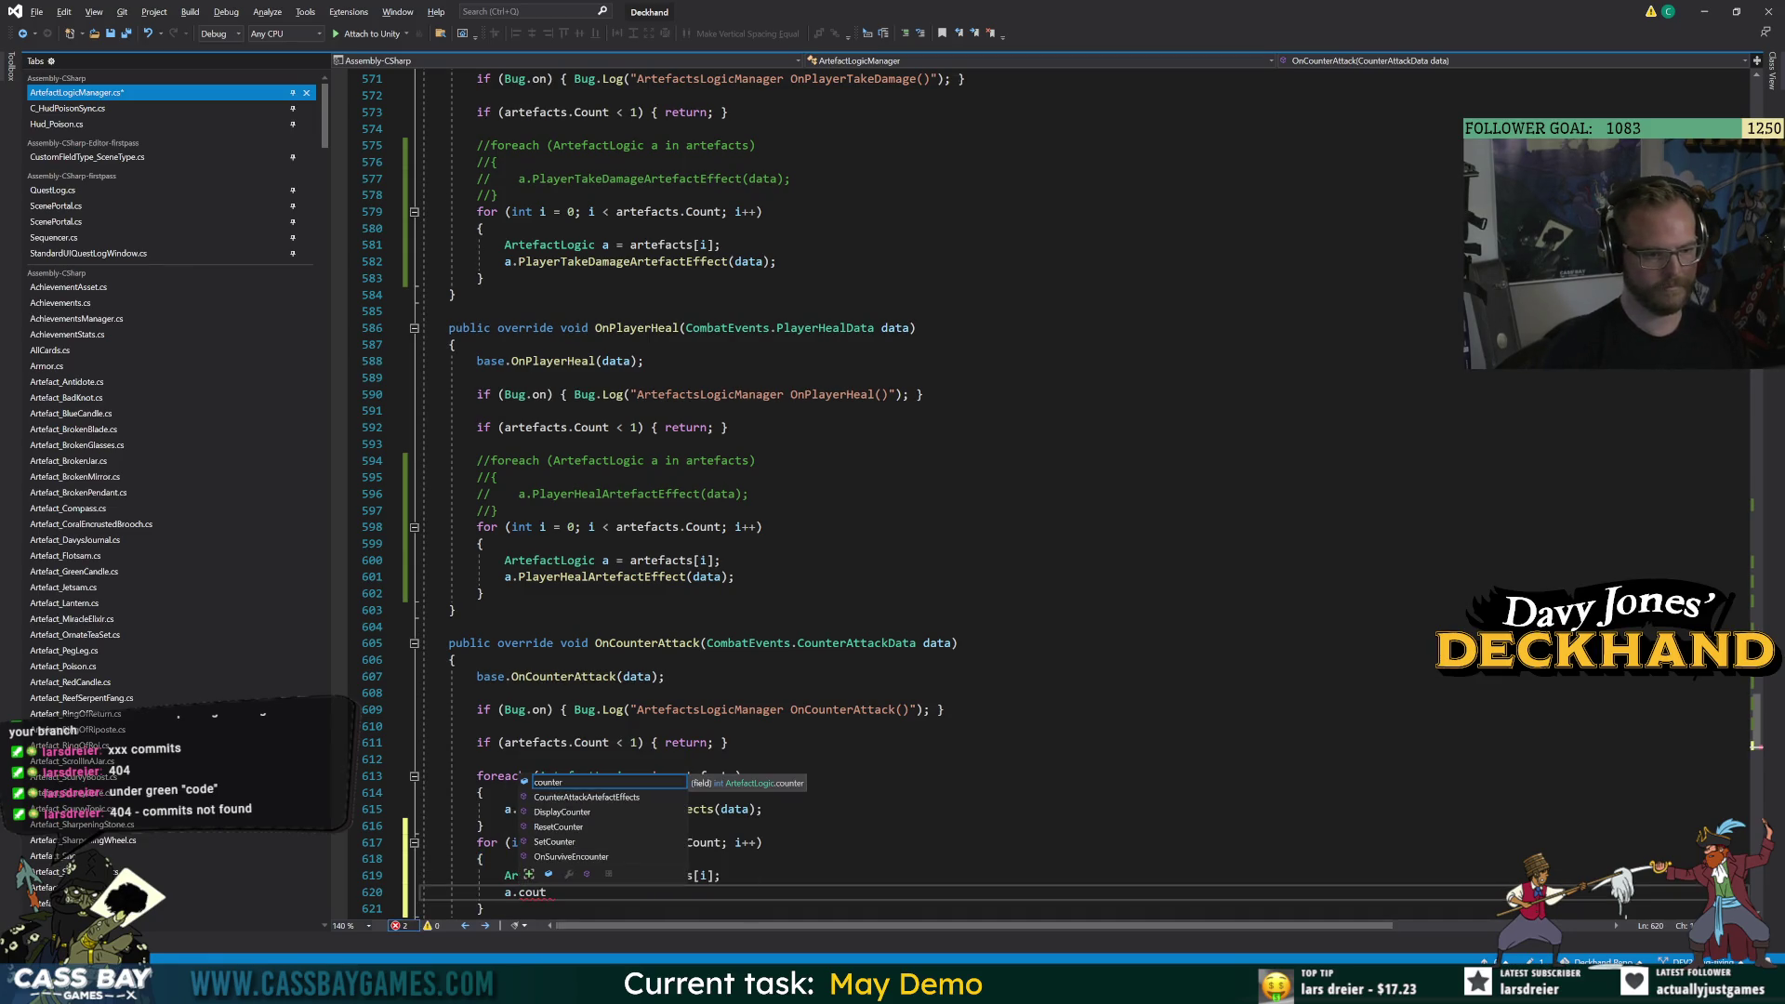
key("Down")
key("Tab")
key("shift+F10")
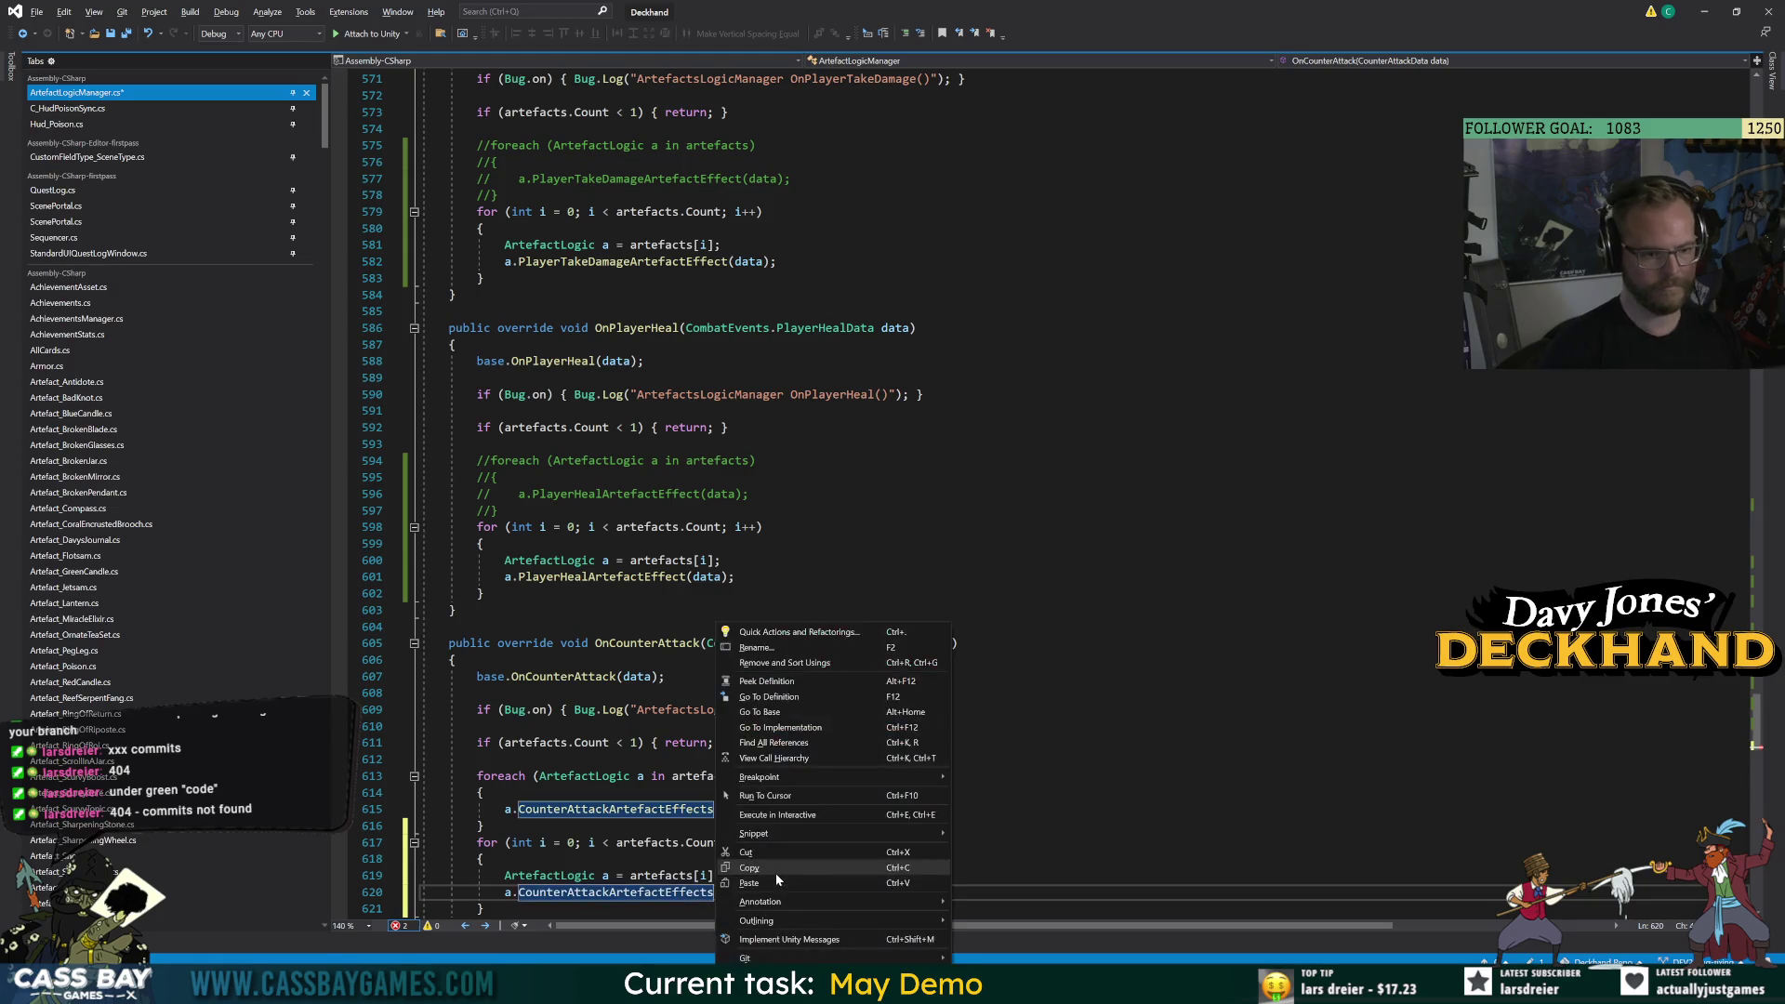
key("Escape")
type("(data);")
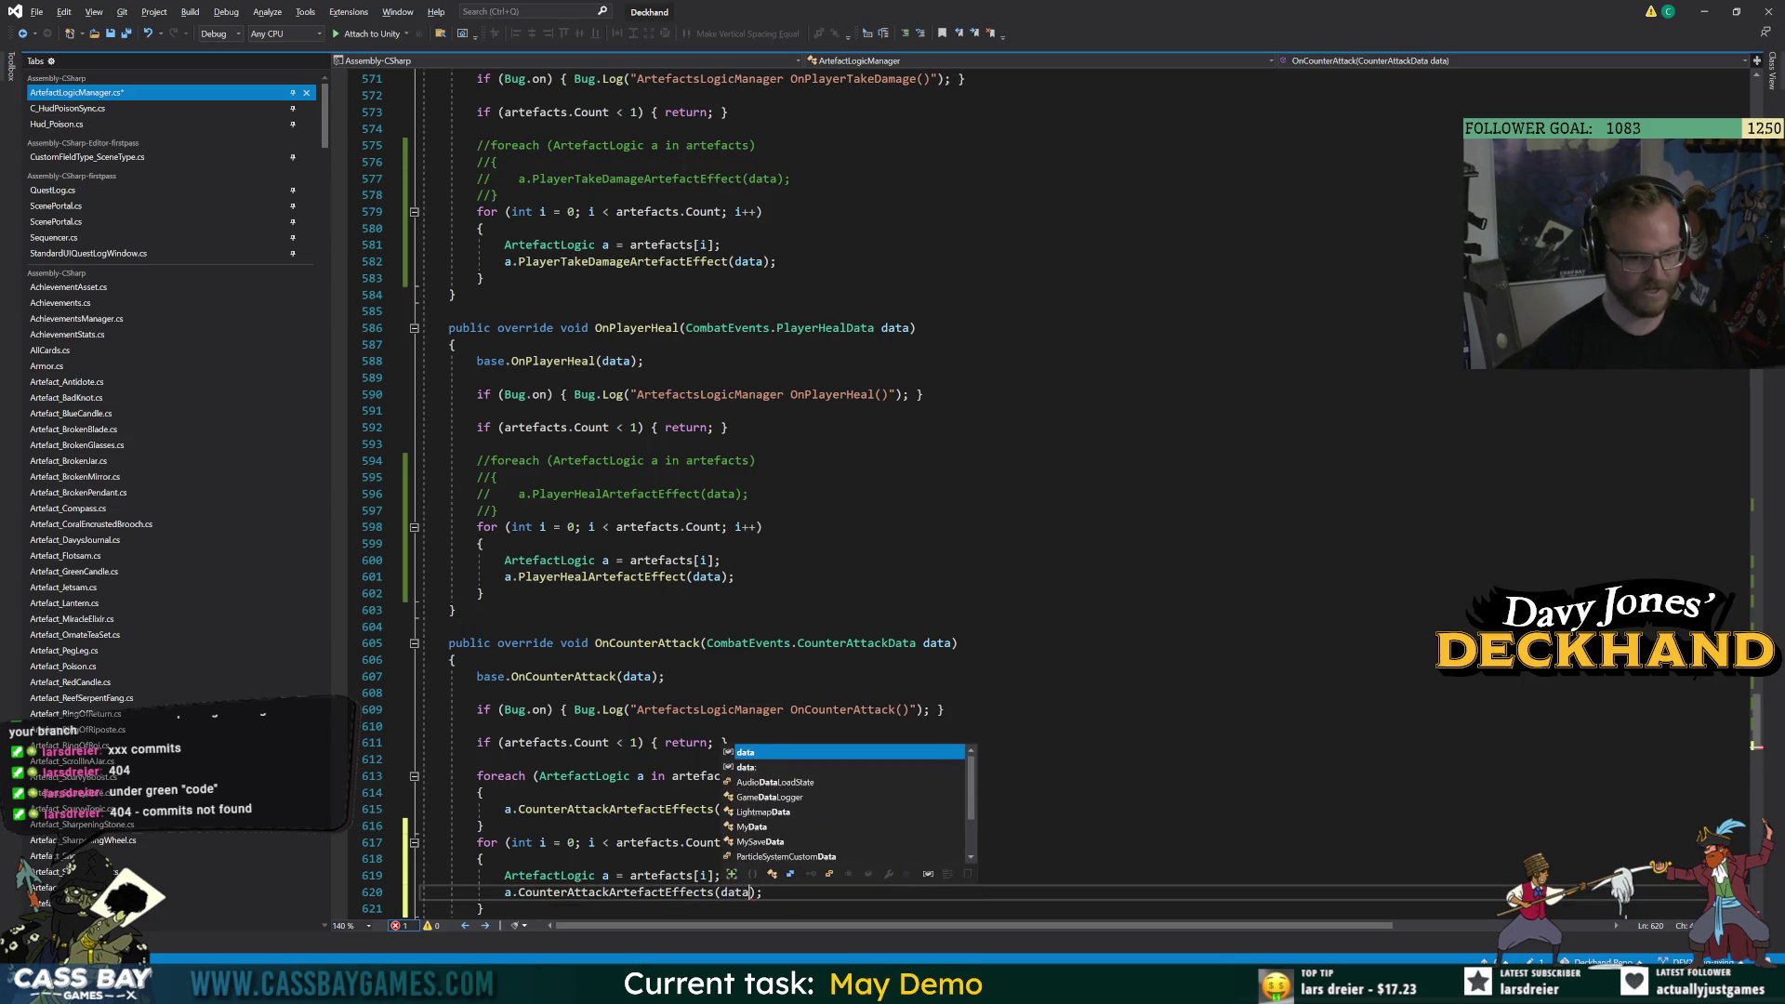
Comment out the old foreach block in OnCounterAttack.
mouse_move(485, 826)
left_mouse_down()
mouse_move(437, 792)
mouse_move(472, 775)
left_mouse_up()
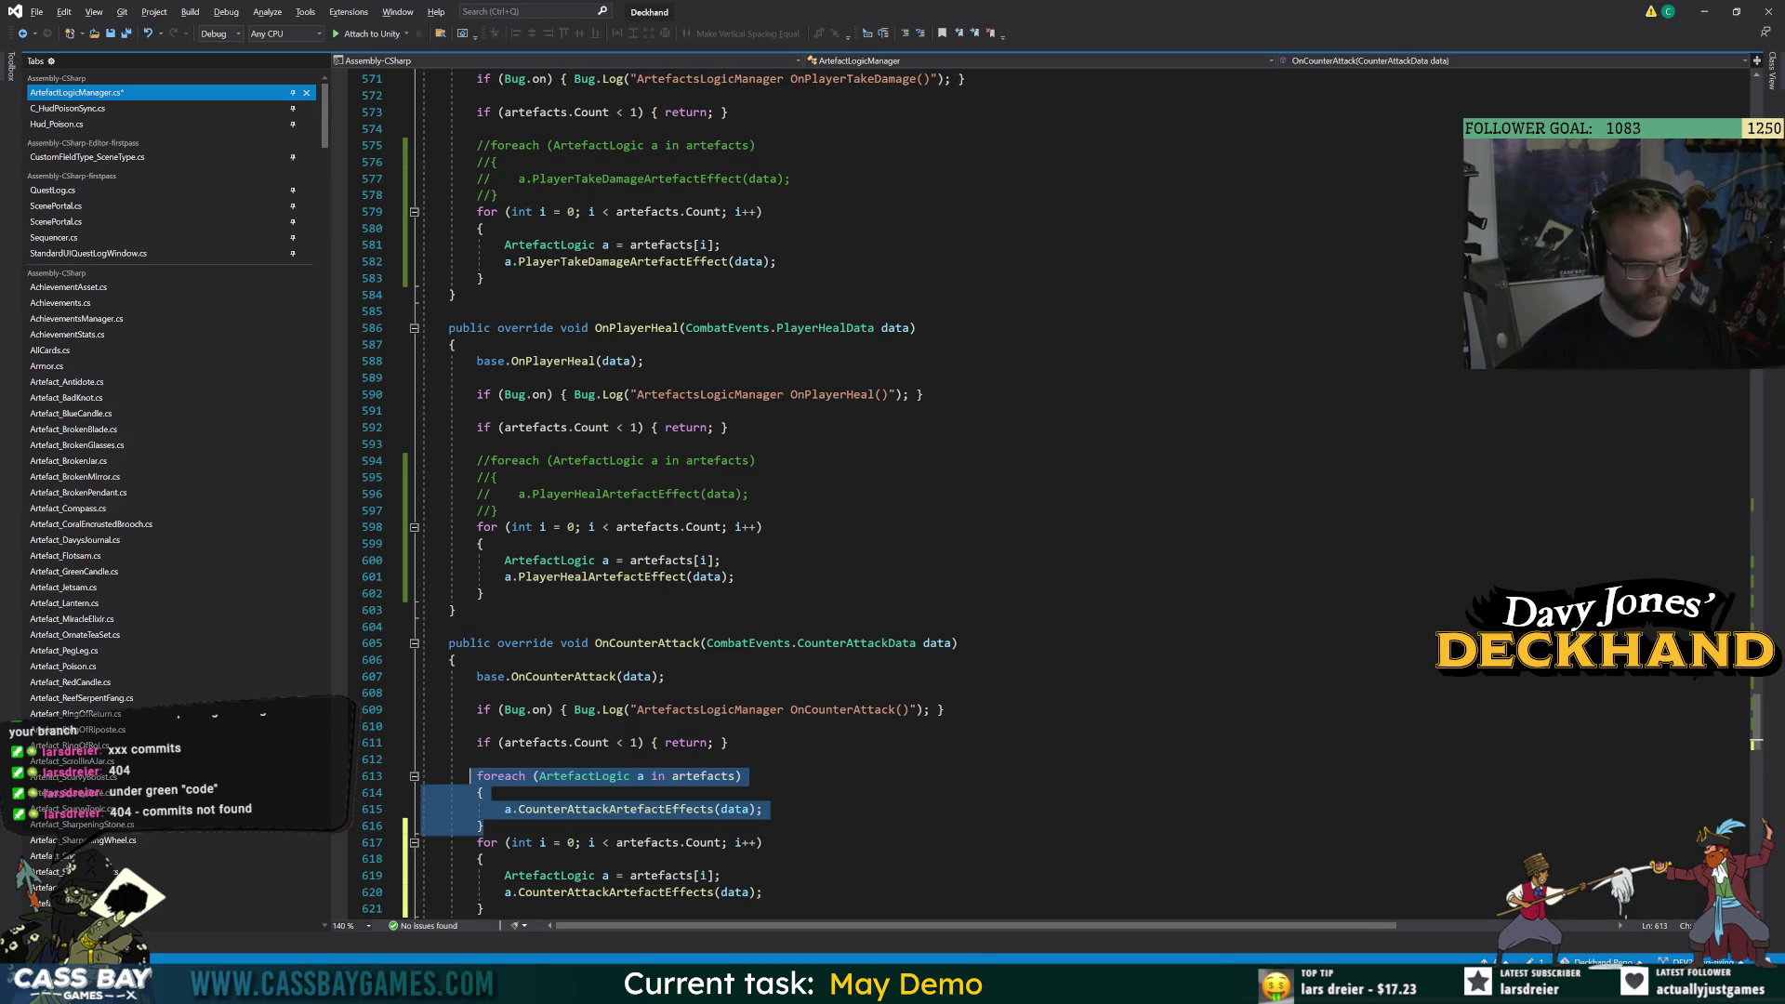
key("ctrl+k")
key("ctrl+c")
left_click(730, 742)
scroll(730, 742, "down", 6)
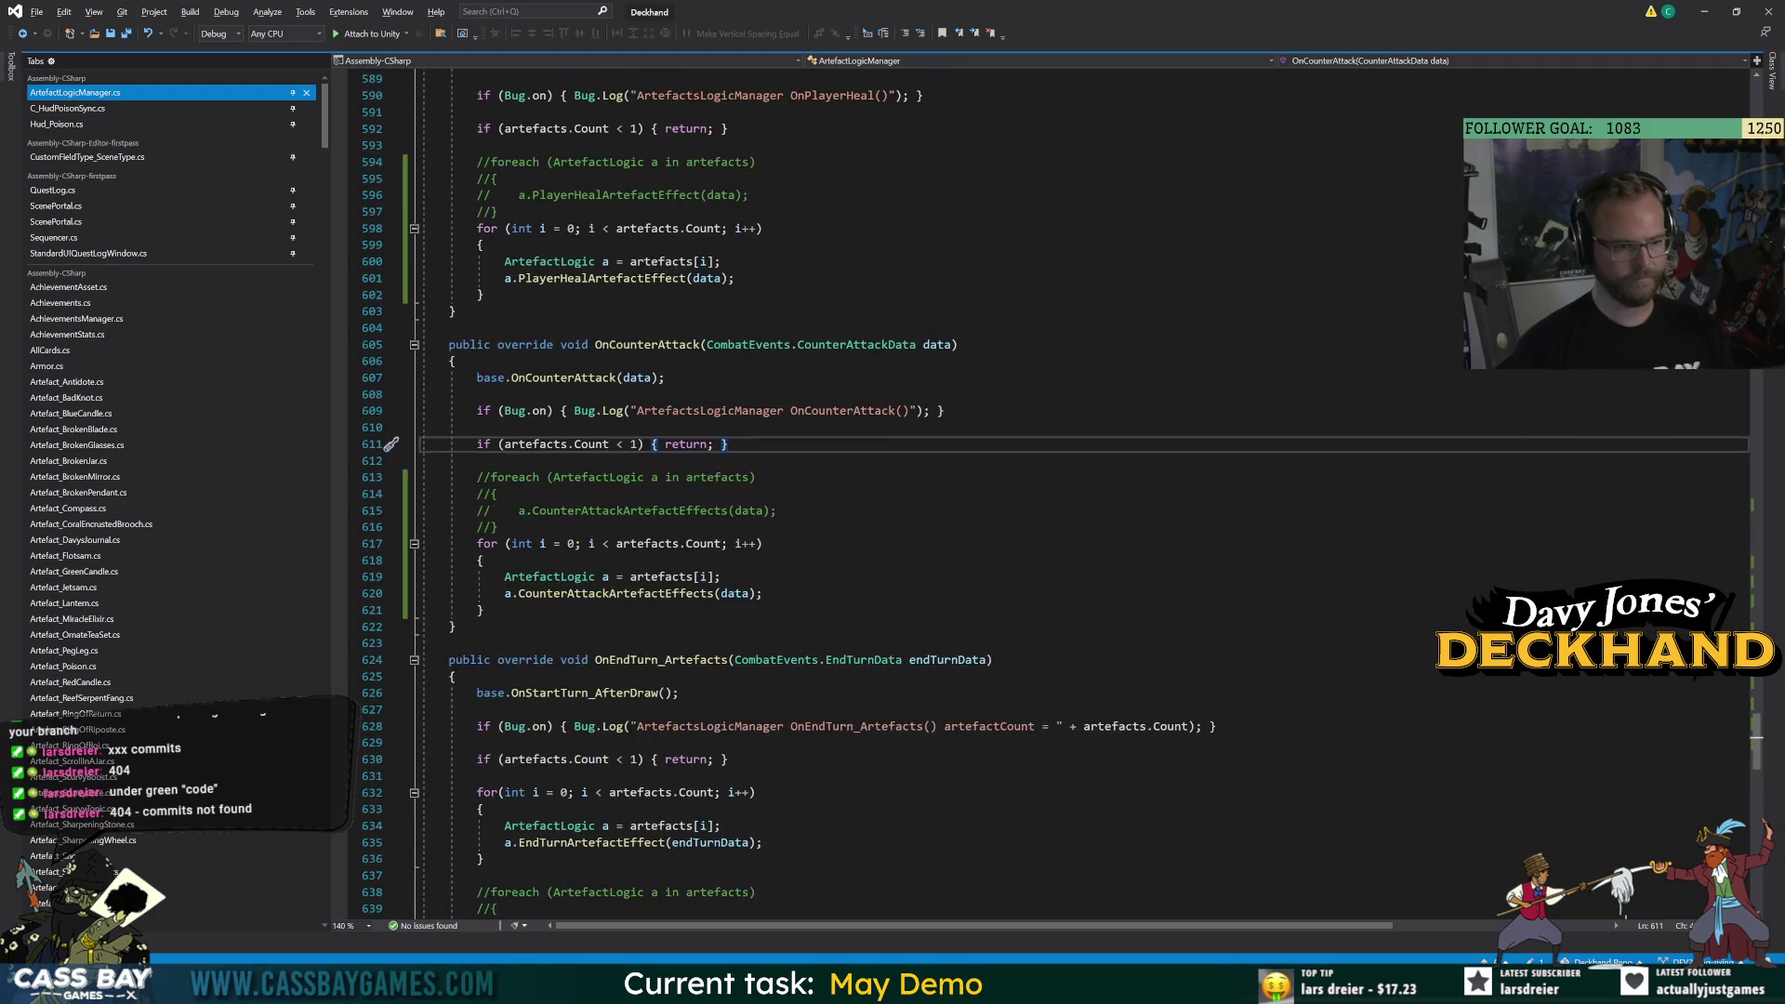
Add an indexed for loop in OnExhaustCard calling a.ExhaustedCardArtefactEffect(logic).
scroll(916, 493, "down", 3)
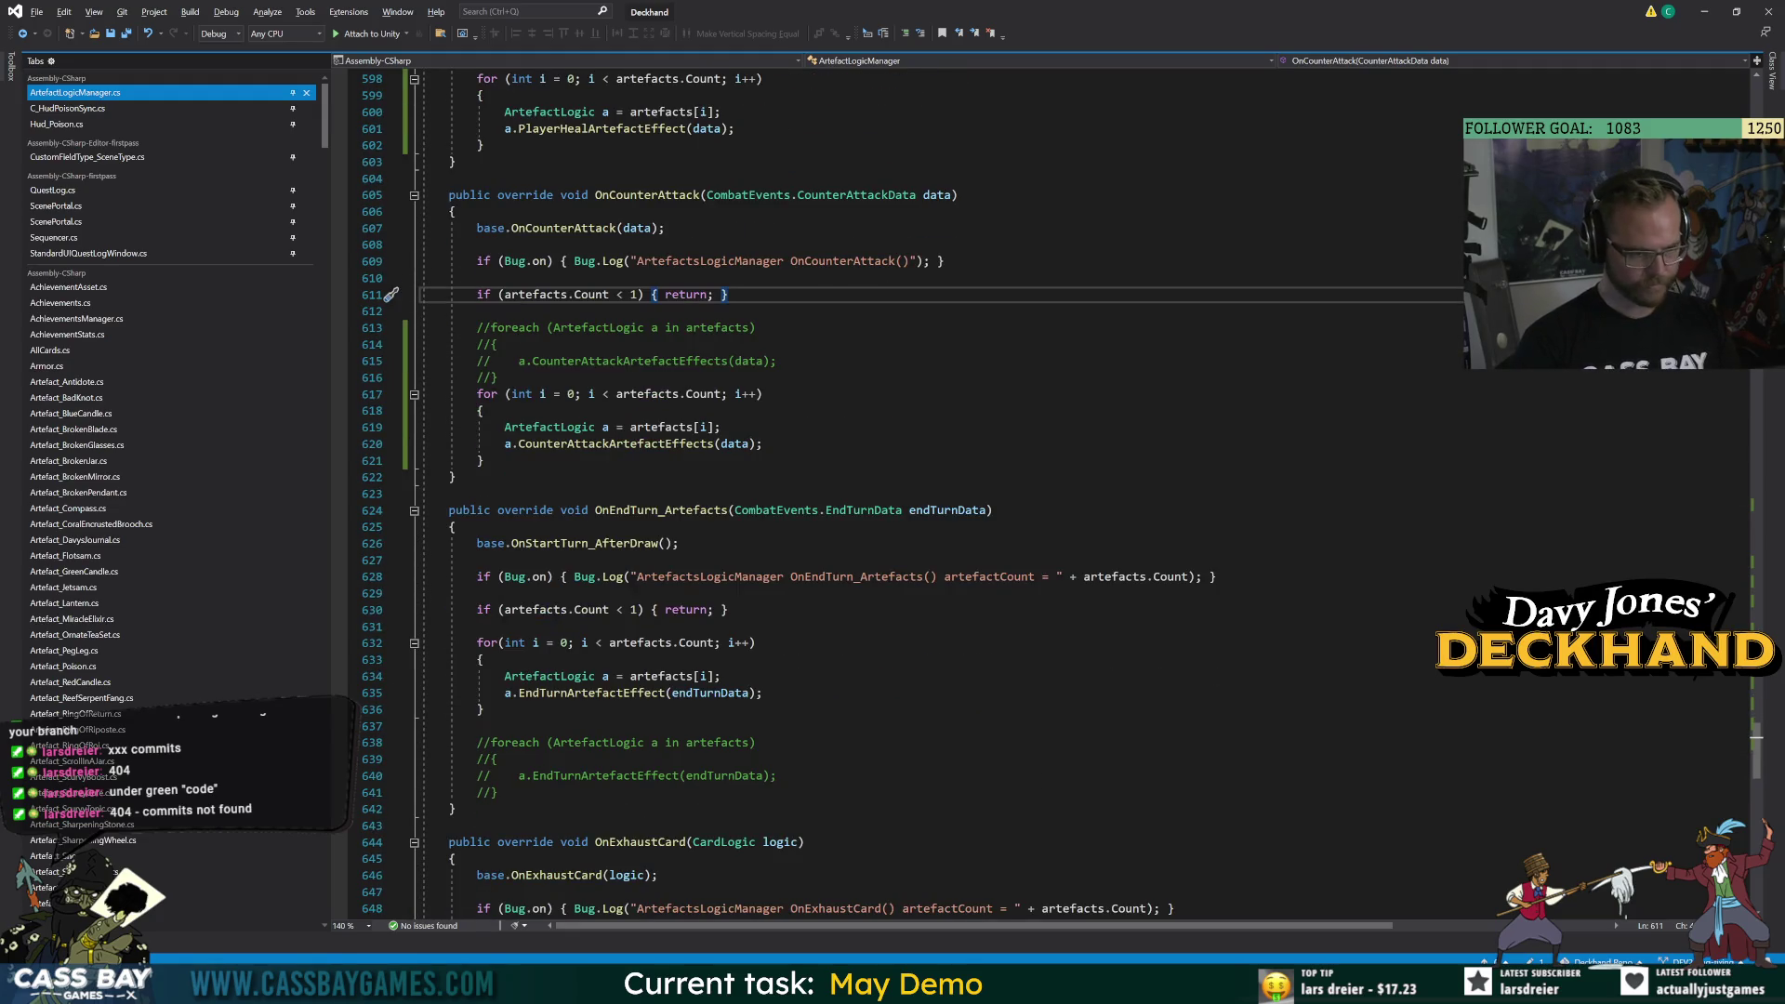
scroll(916, 493, "down", 4)
left_click(485, 826)
key("Return")
key("ctrl+v")
scroll(915, 493, "down", 4)
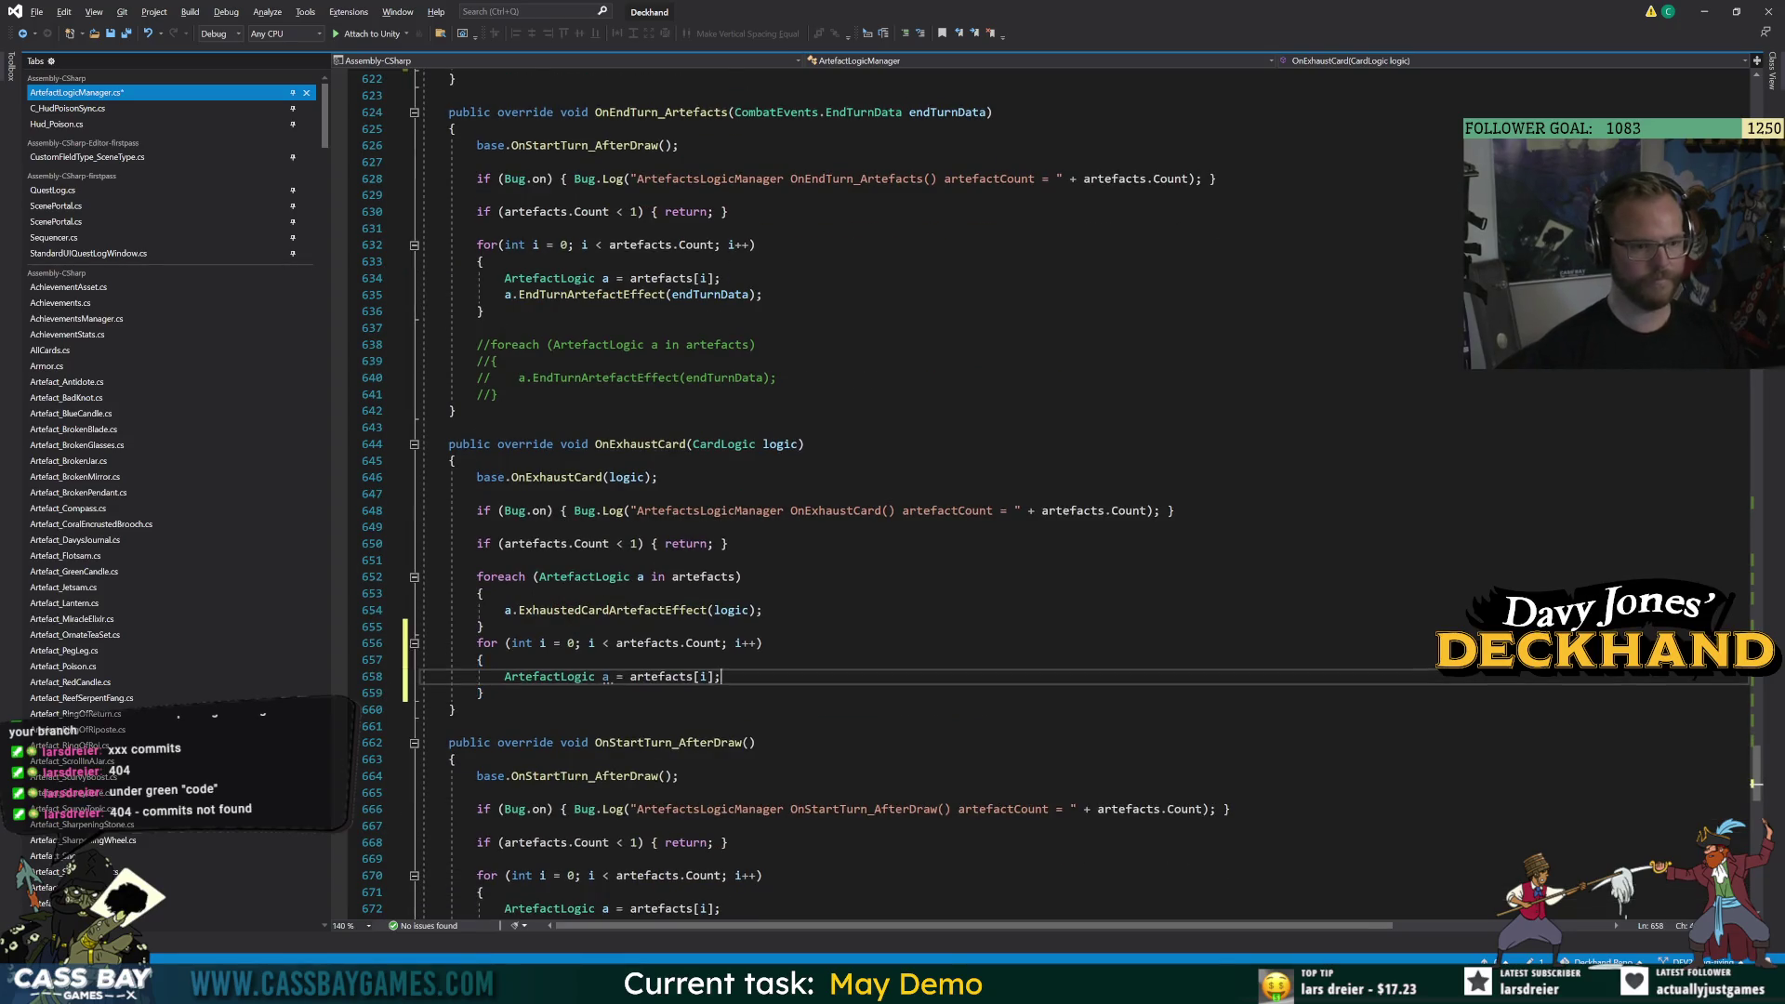
key("Return")
type("a.exha")
key("Tab")
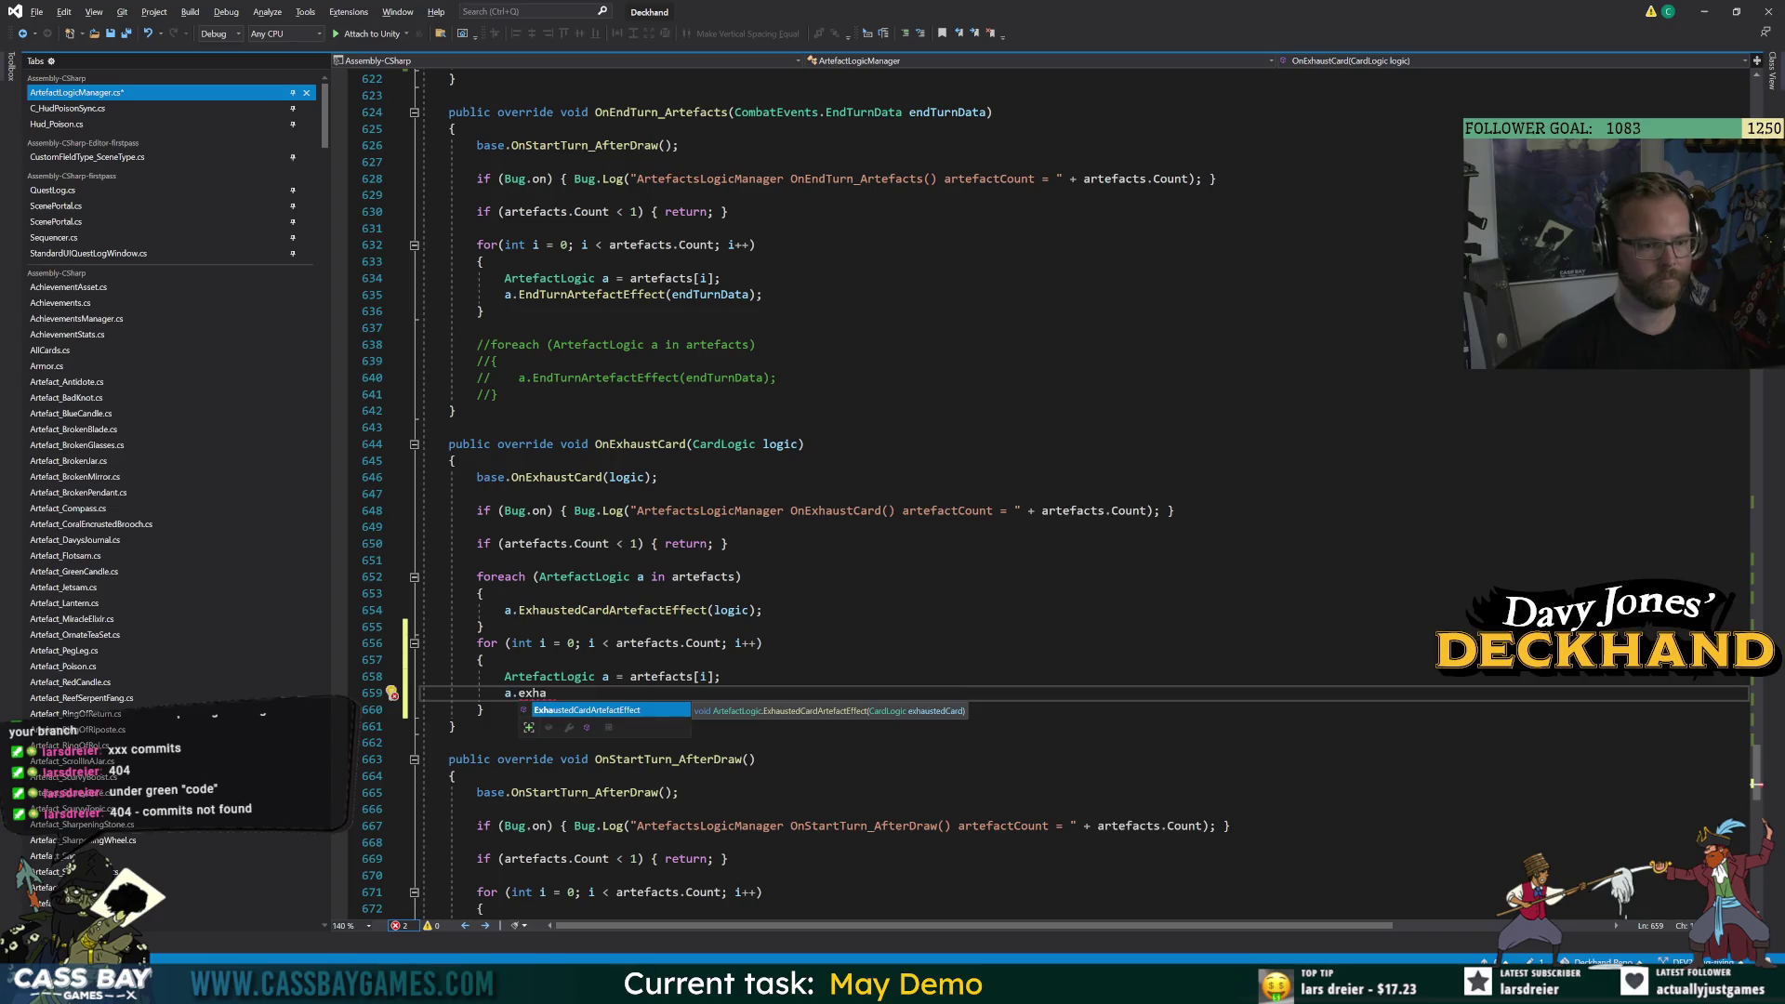
type("(logic);")
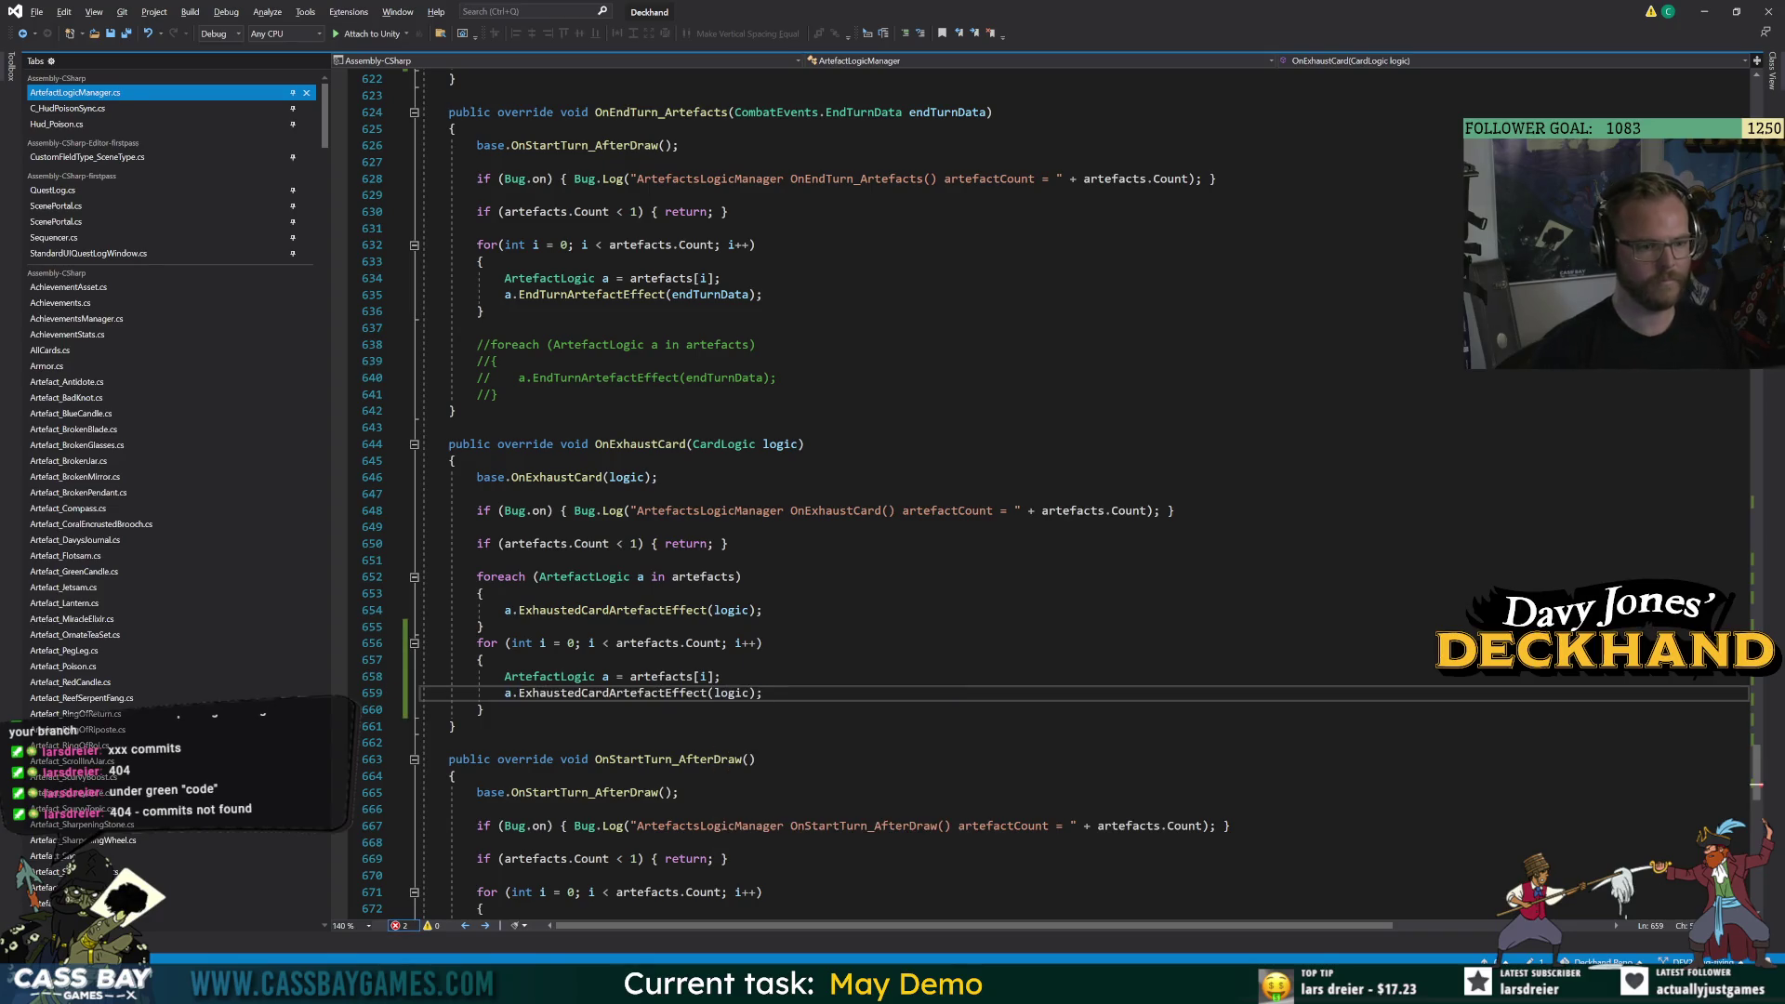
Comment out the old foreach block in OnExhaustCard.
left_click_drag(484, 627, 463, 576)
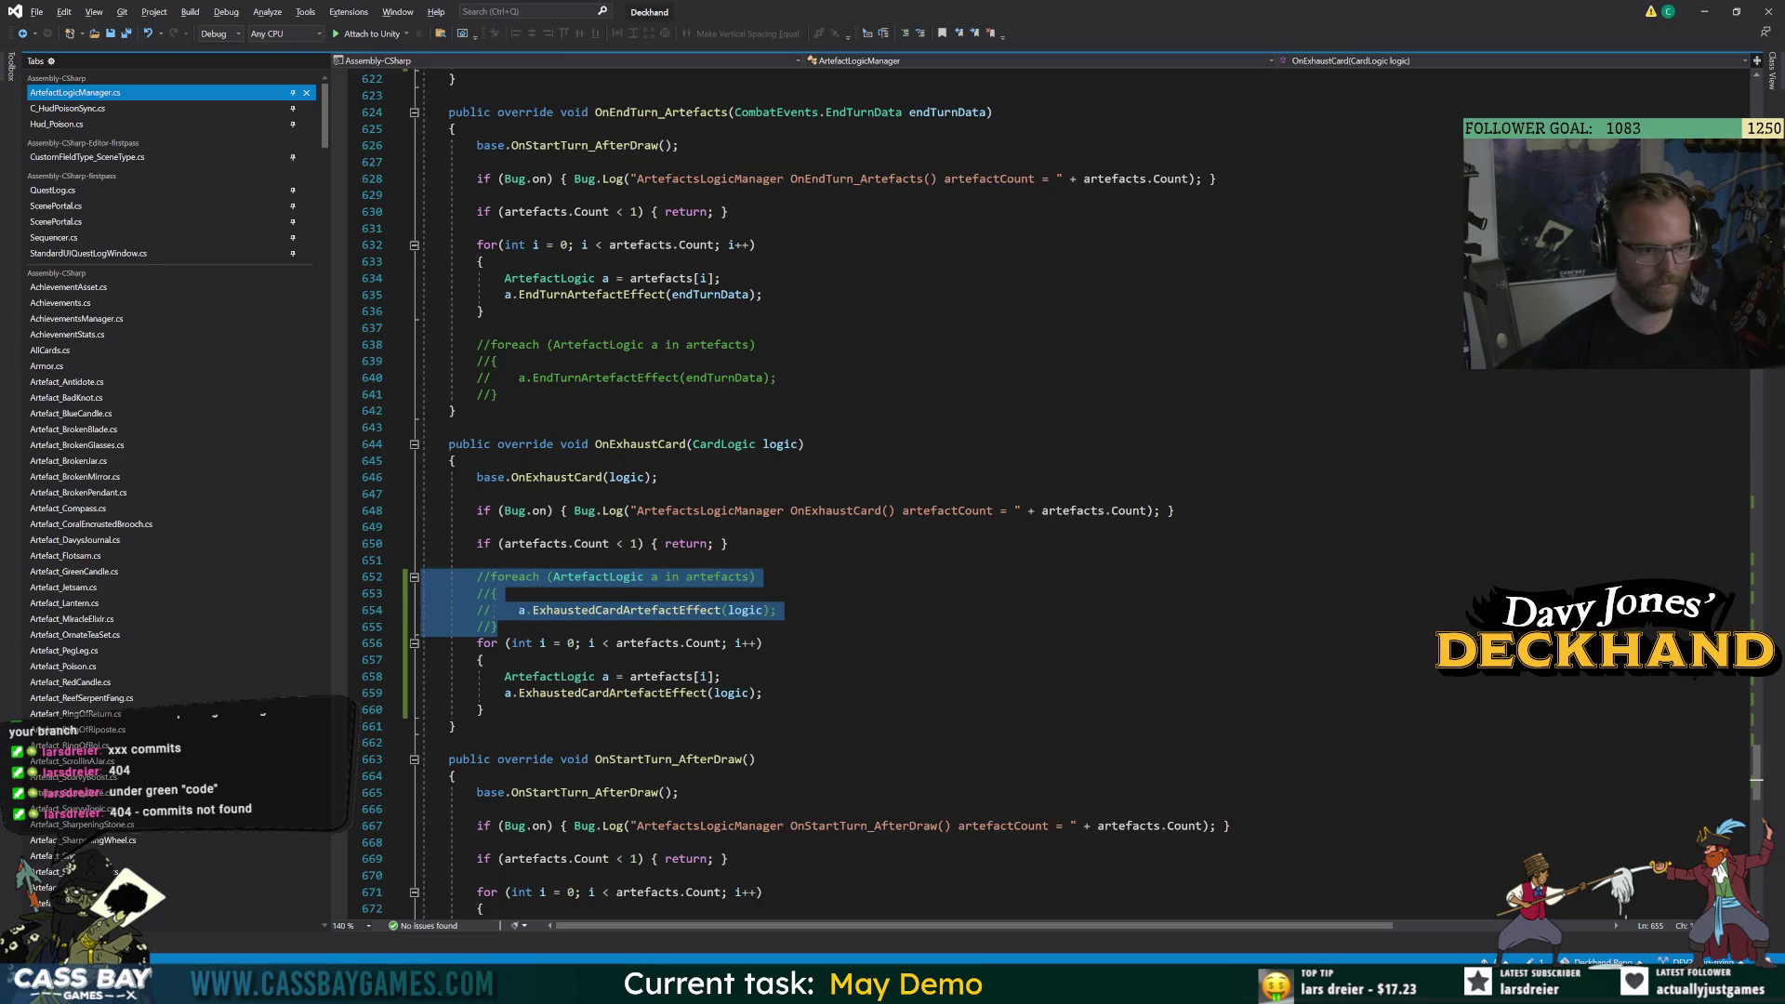
scroll(461, 583, "down", 4)
key("ctrl+k")
key("ctrl+c")
In OnStartTurn_AfterDraw, add a for loop calling TurnStartArtefactEffect() and comment out the original loop.
left_click(483, 759)
key("ctrl+v")
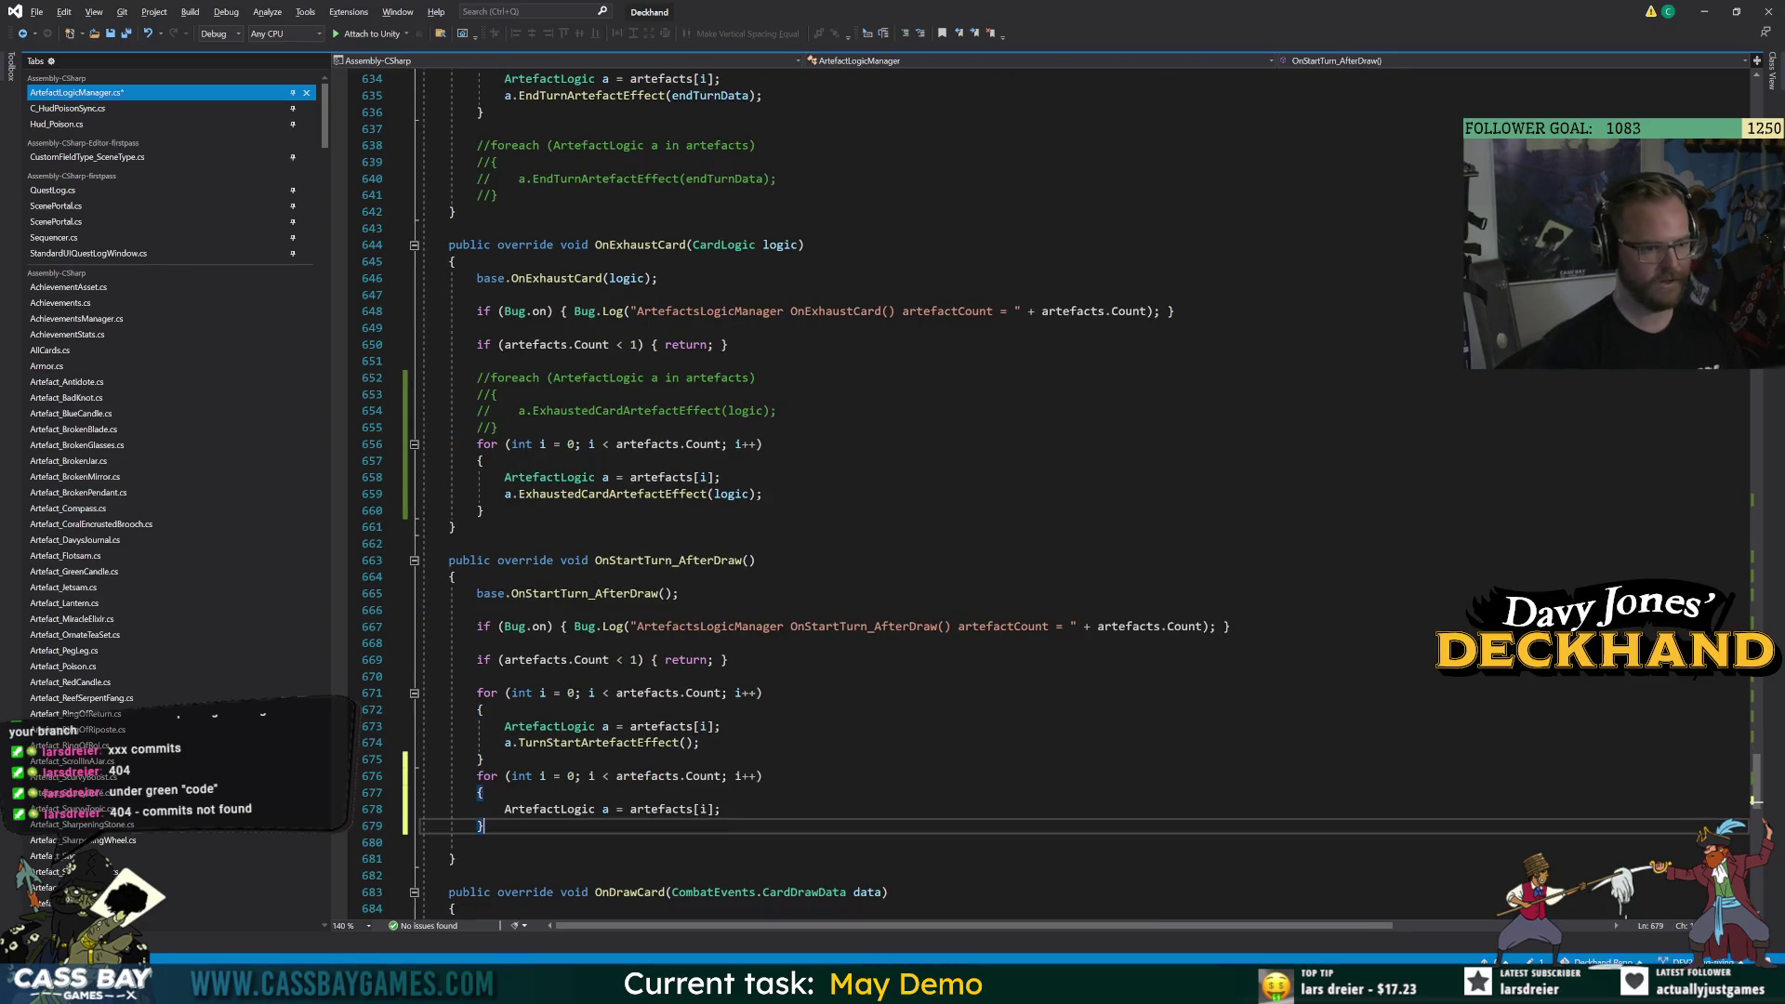
key("Return")
type("a.Turns")
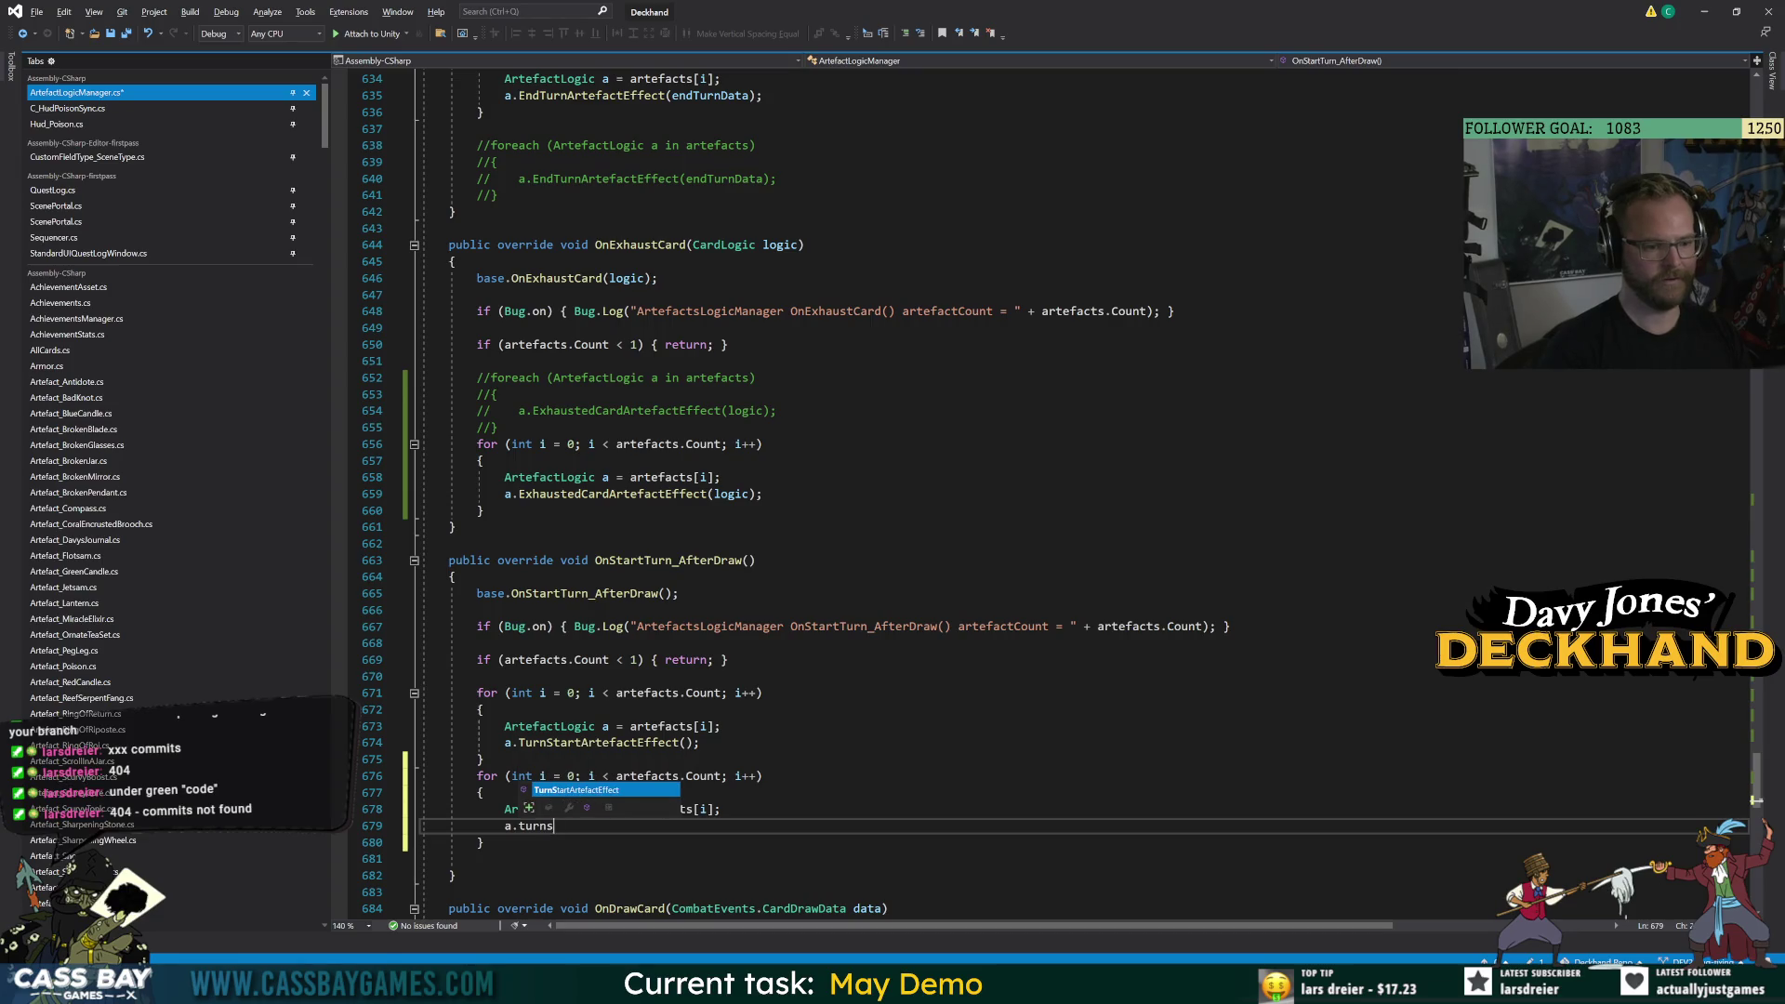
key("Tab")
type("();")
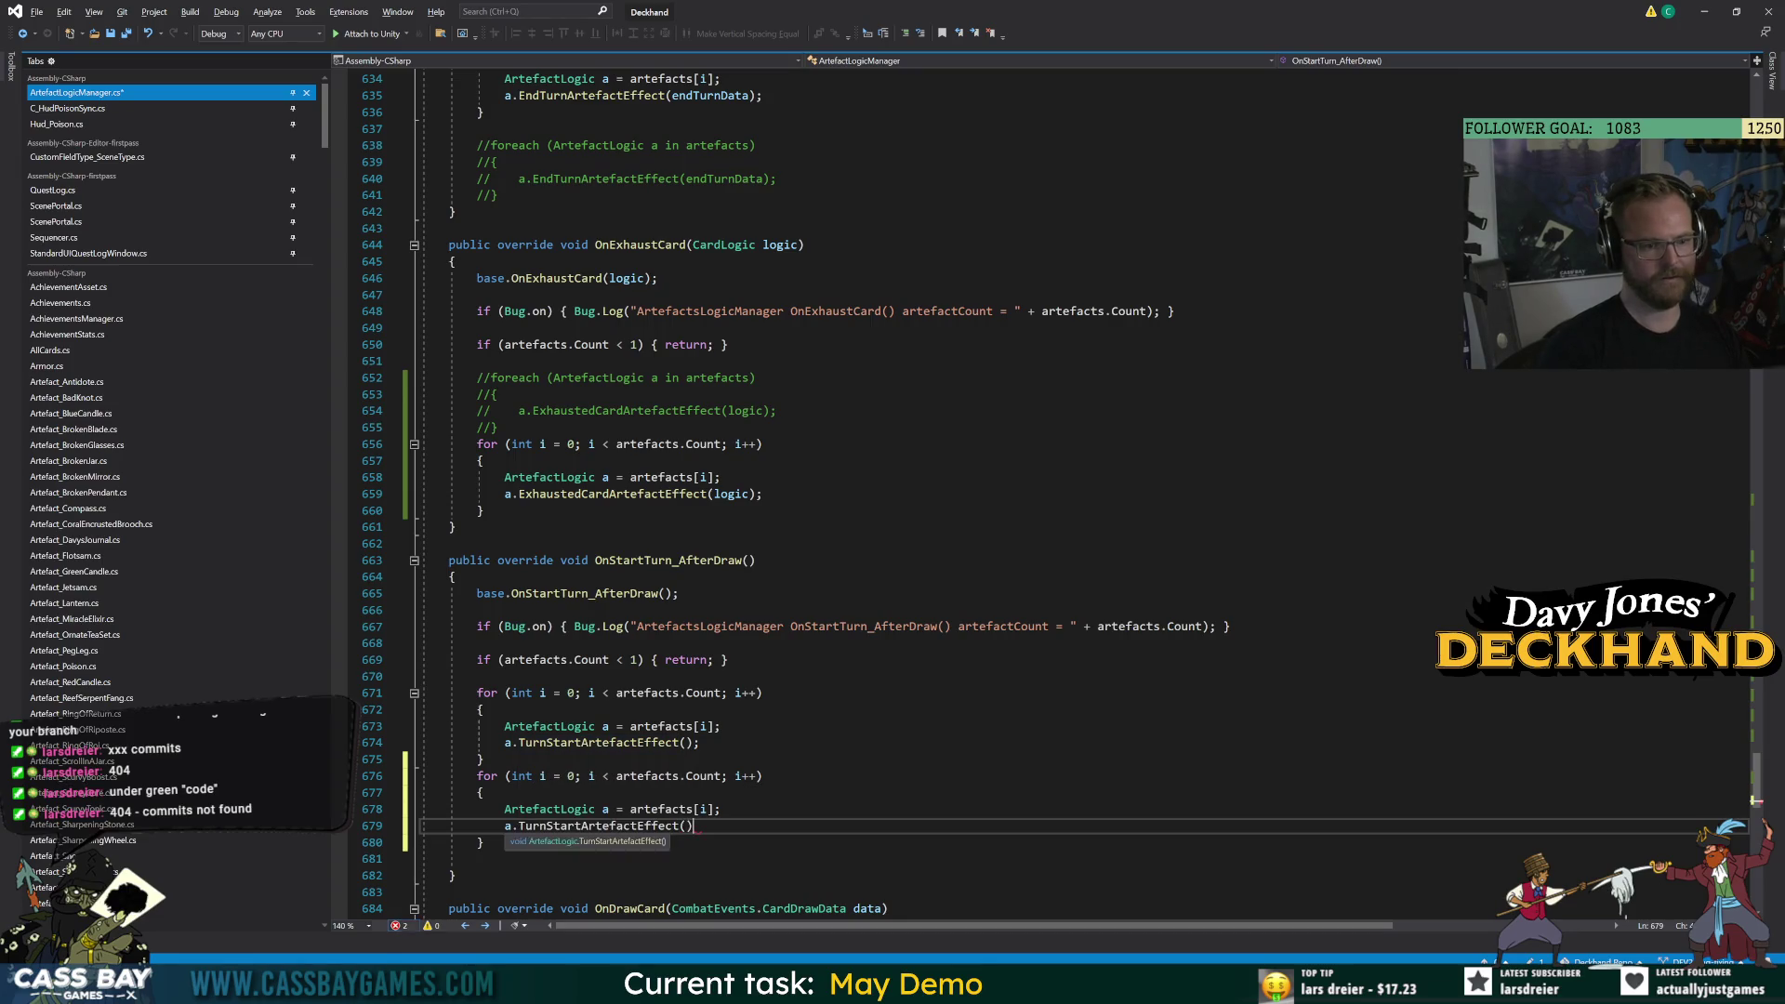
left_click_drag(486, 759, 462, 692)
key("ctrl+k")
key("ctrl+c")
scroll(493, 696, "down", 7)
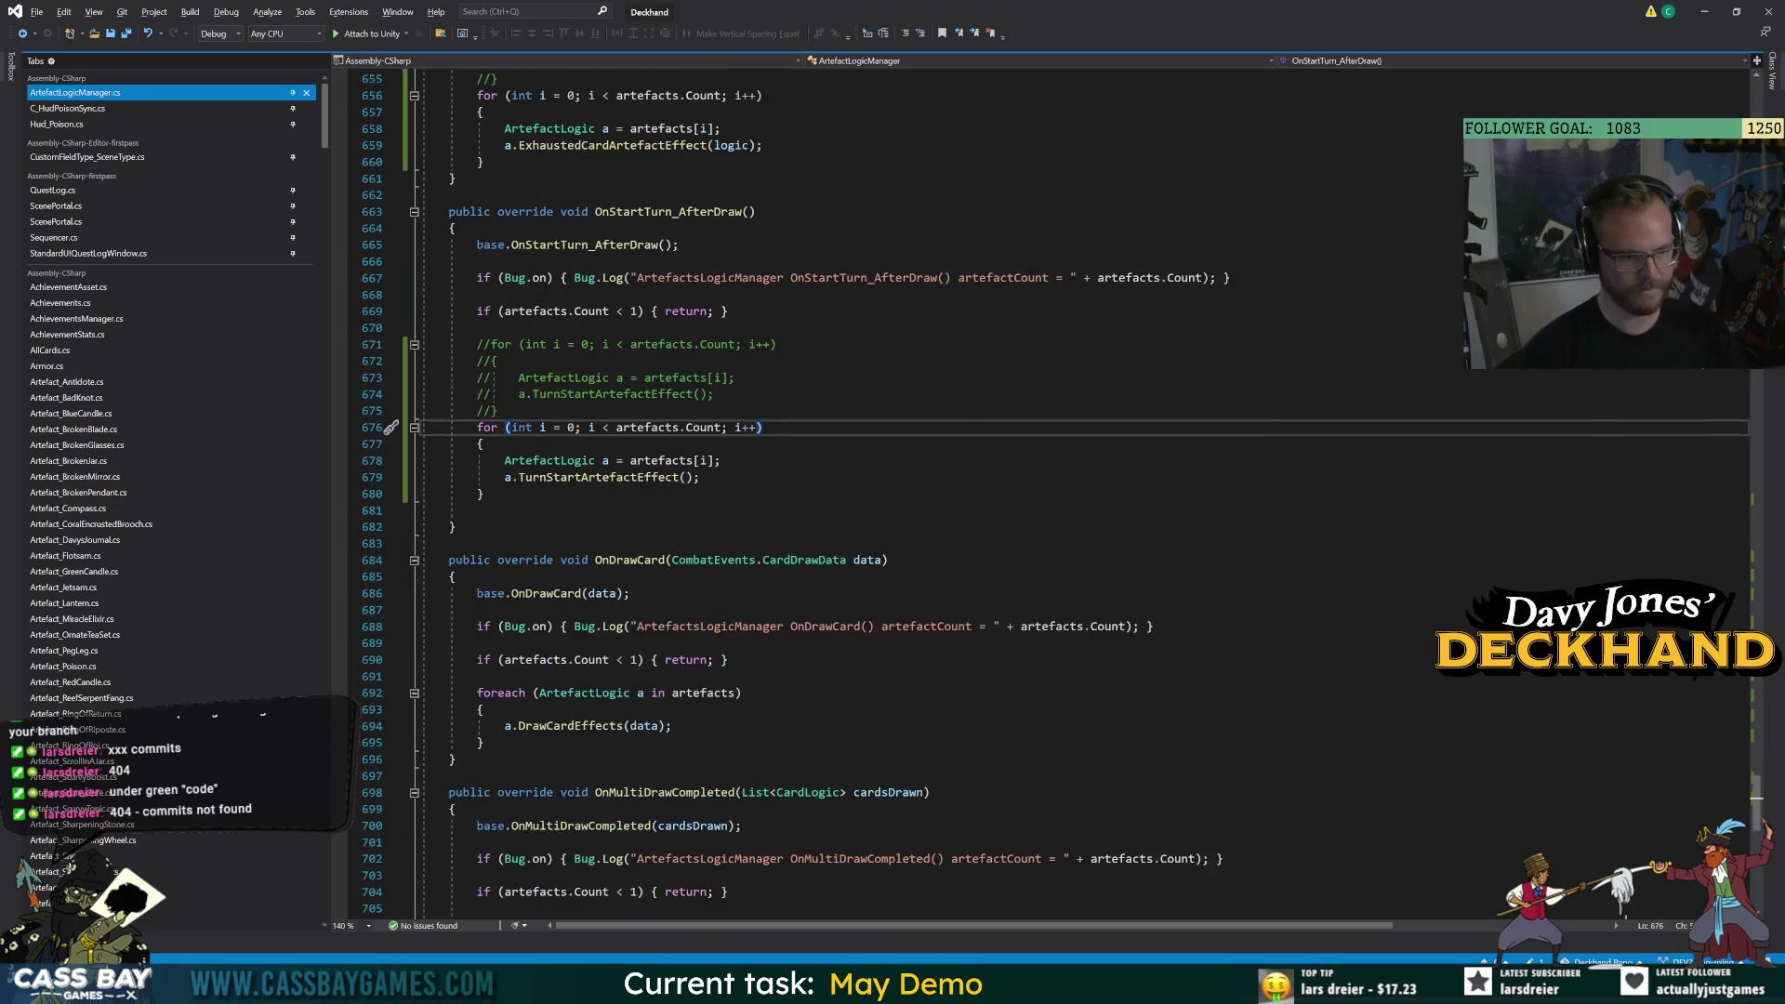
Add an indexed for loop calling a.DrawCardEffects(data) in OnDrawCard, and save the file.
left_click(483, 742)
key("ctrl+v")
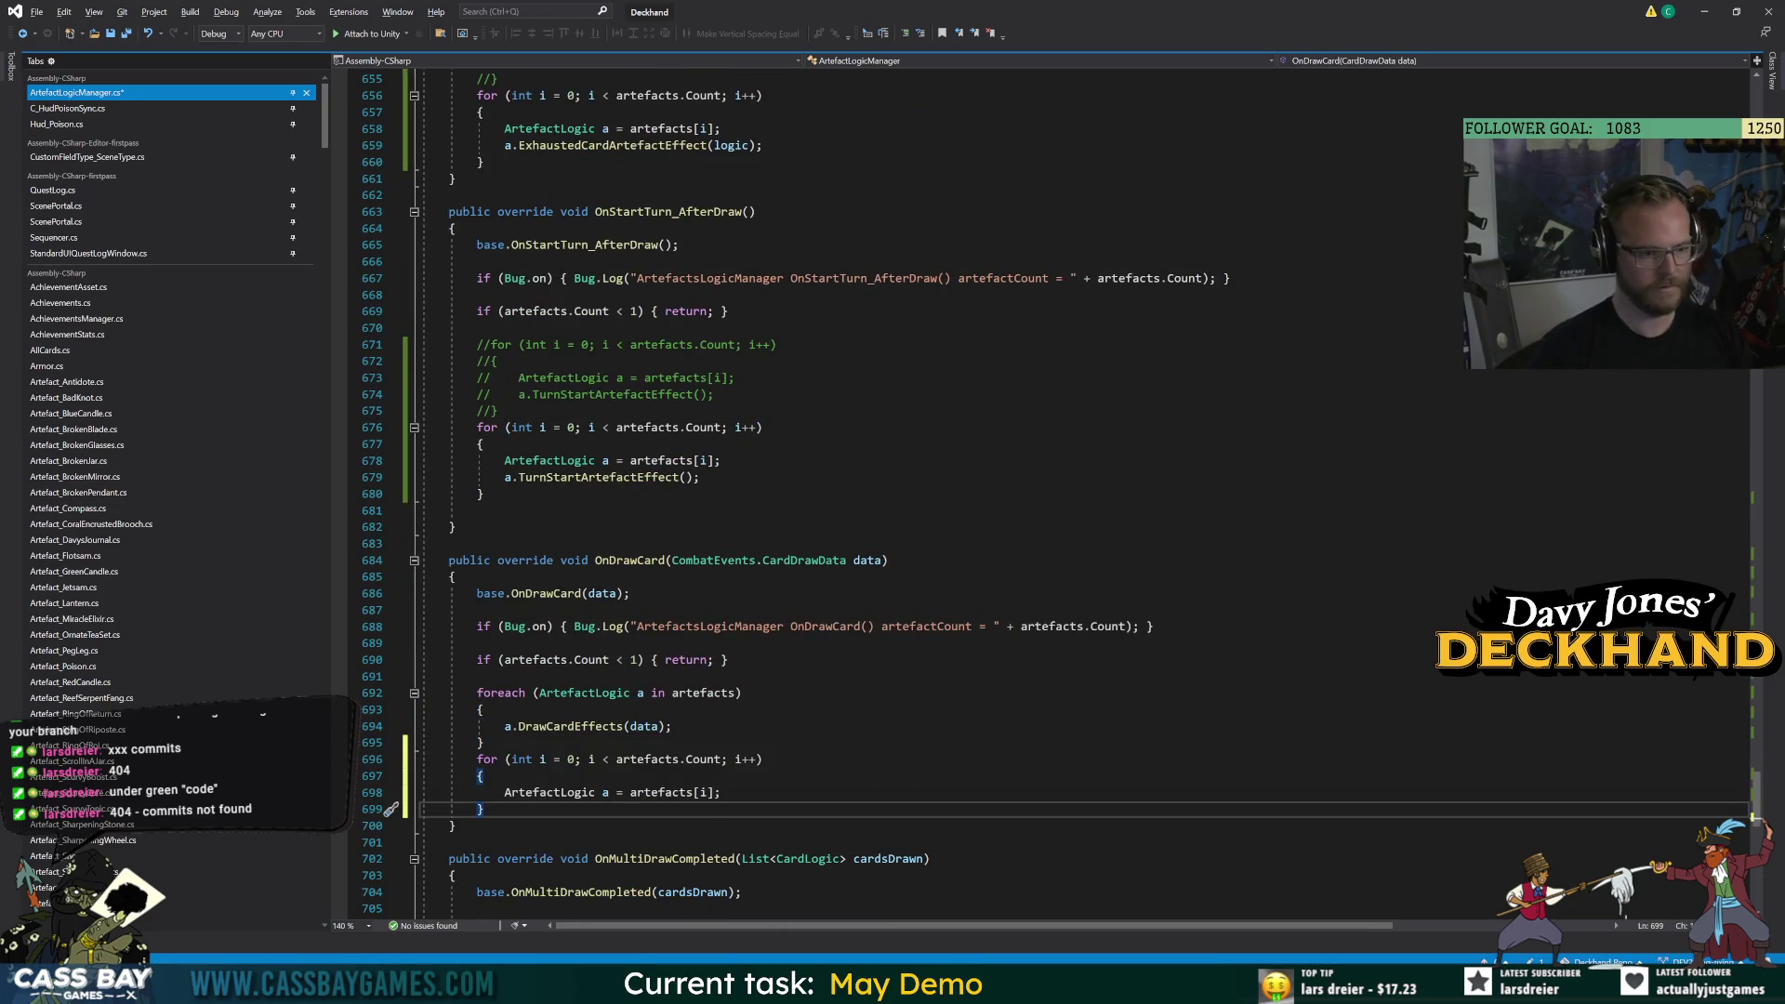
key("Up")
key("End")
key("Return")
type("a.draw")
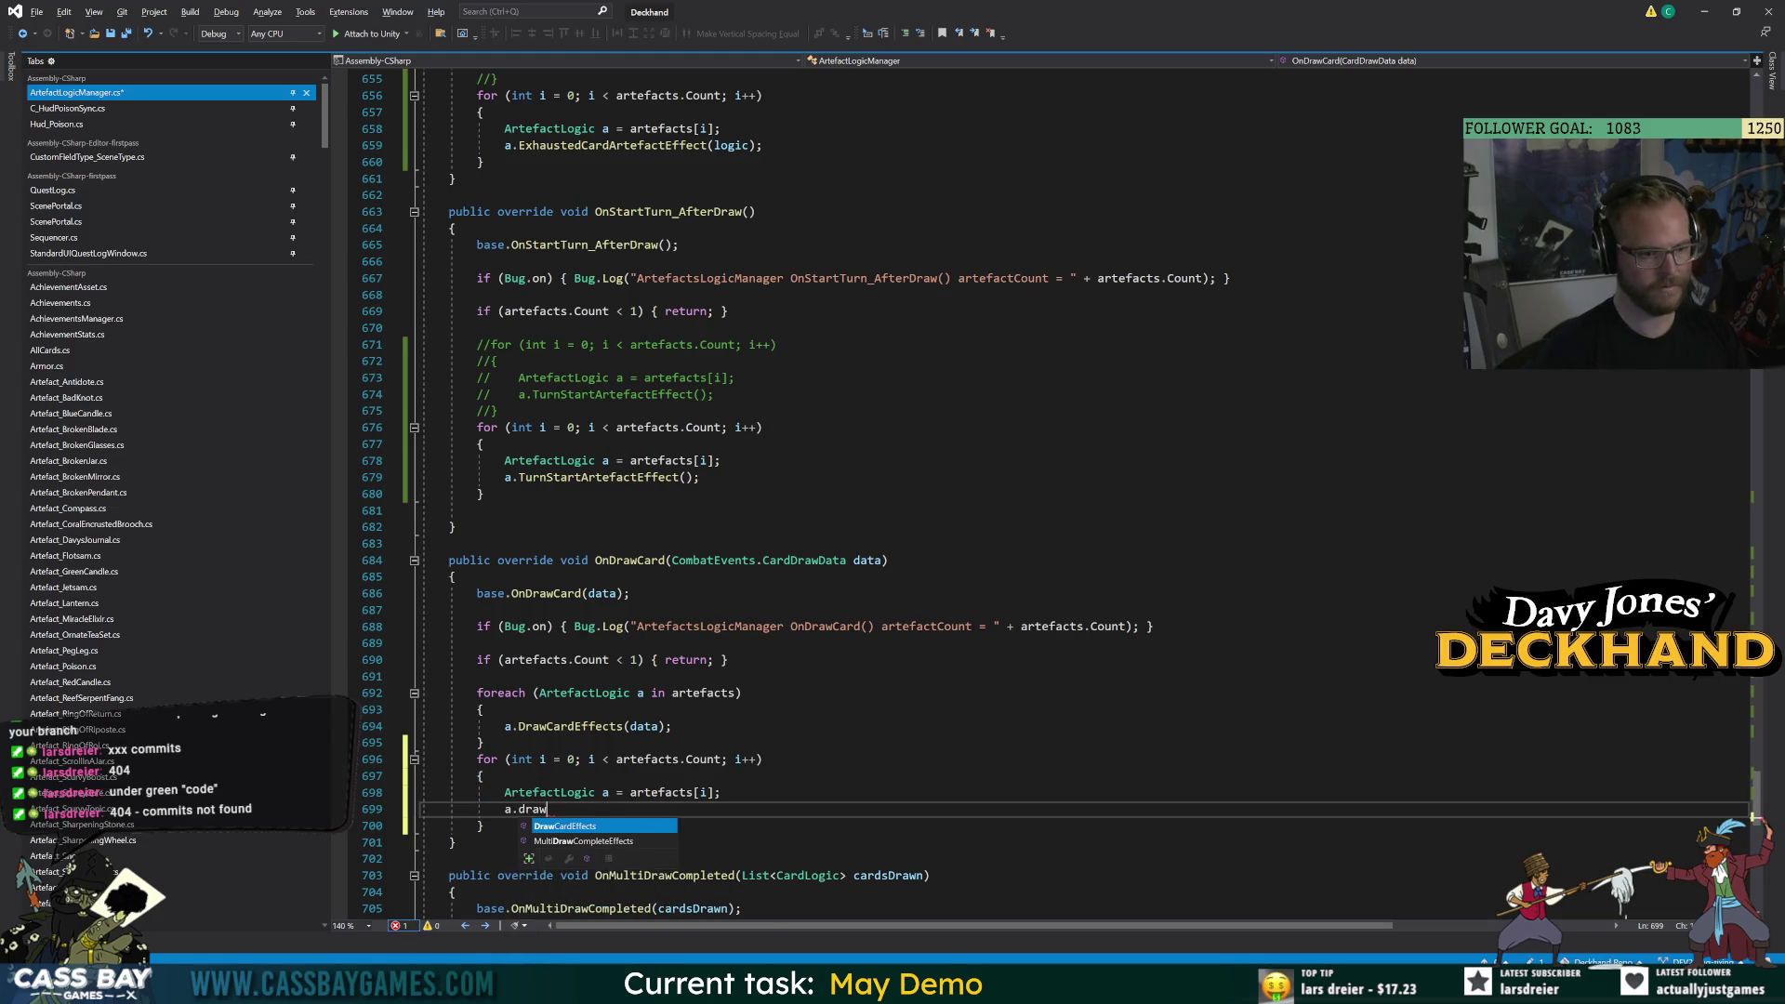
key("Tab")
type("(data);")
key("ctrl+s")
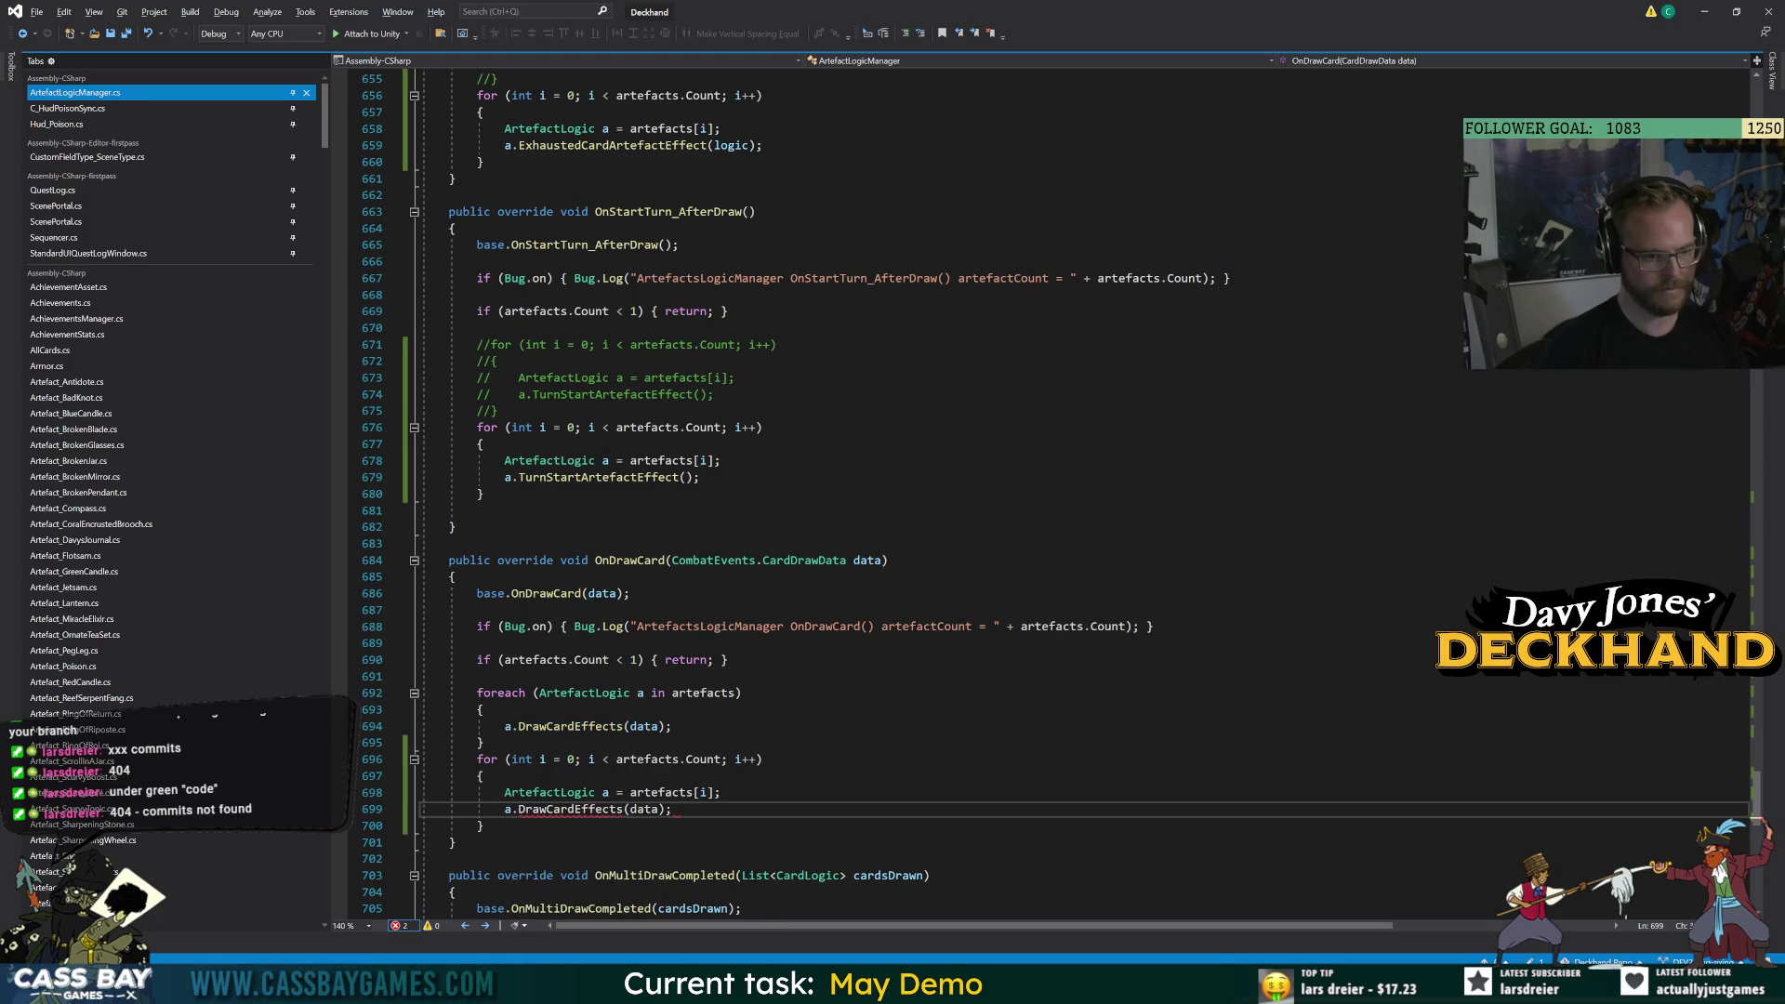
Comment out the old OnDrawCard foreach block with Ctrl+K,C.
key("Up")
key("Up")
key("Up")
key("shift+Up")
key("shift+Up")
key("shift+Up")
key("shift+Home")
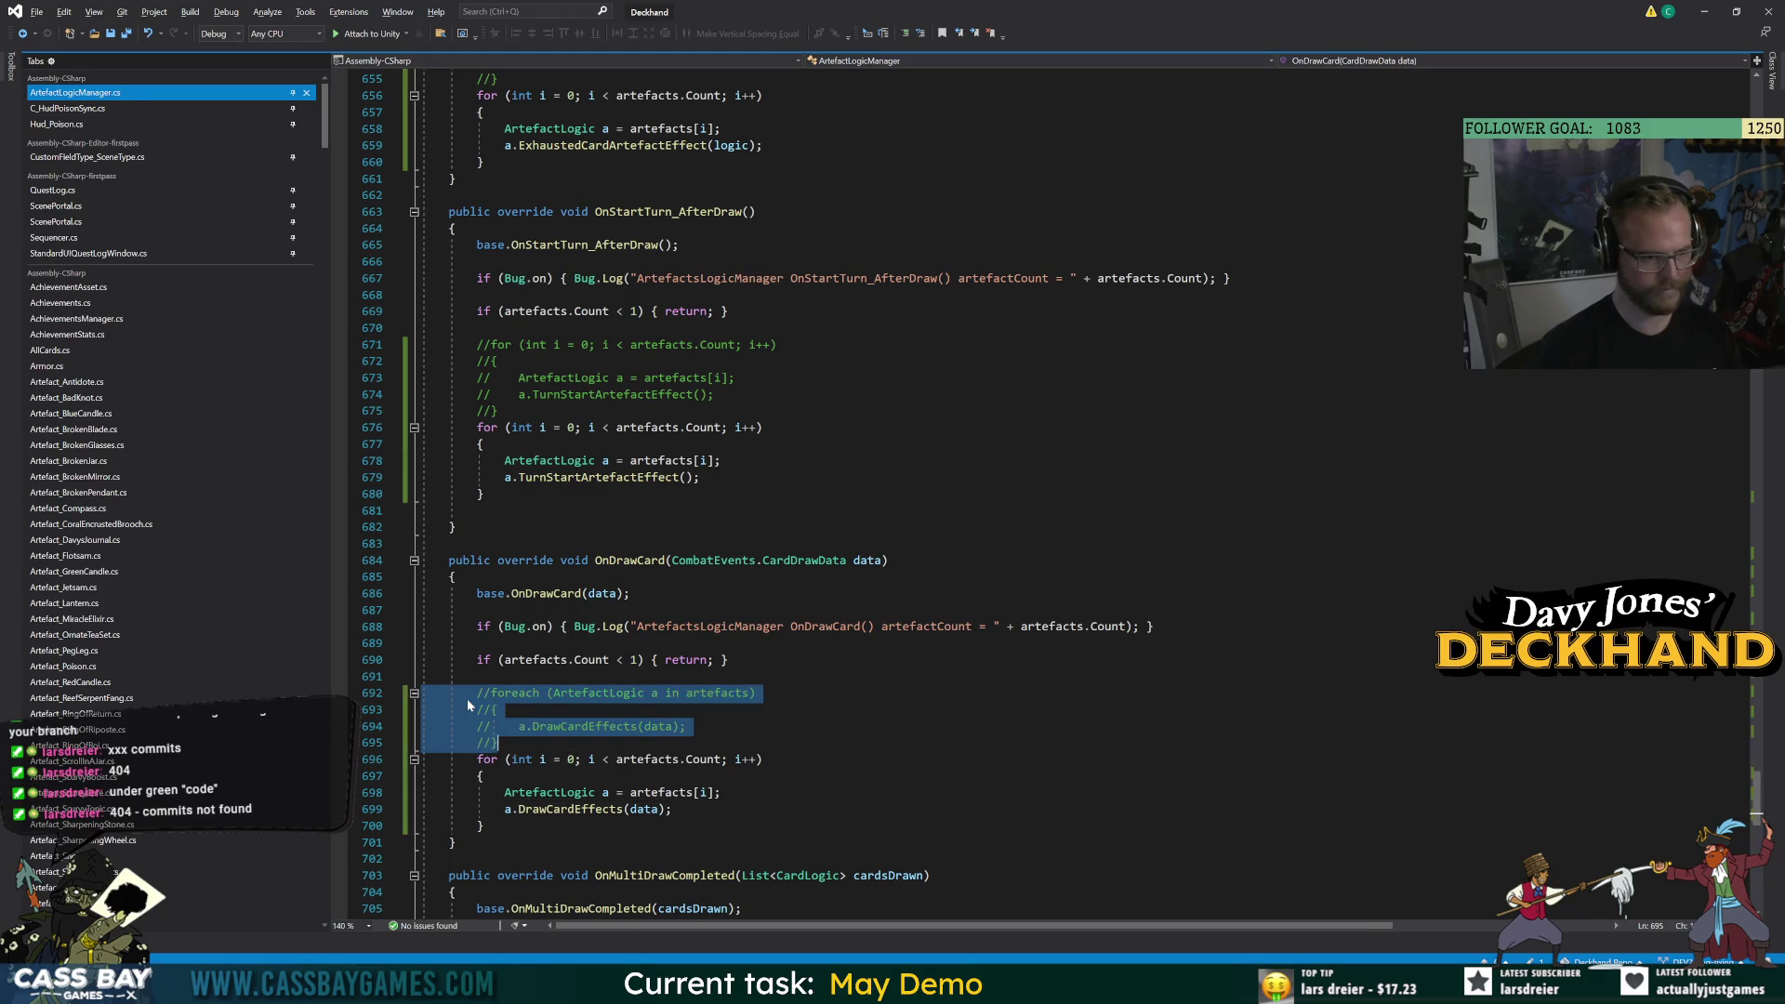
key("ctrl+k")
key("ctrl+c")
key("Down")
scroll(1050, 493, "down", 6)
Add an indexed for loop calling MultiDrawCompleteEffects in OnMultiDrawCompleted.
left_click(484, 758)
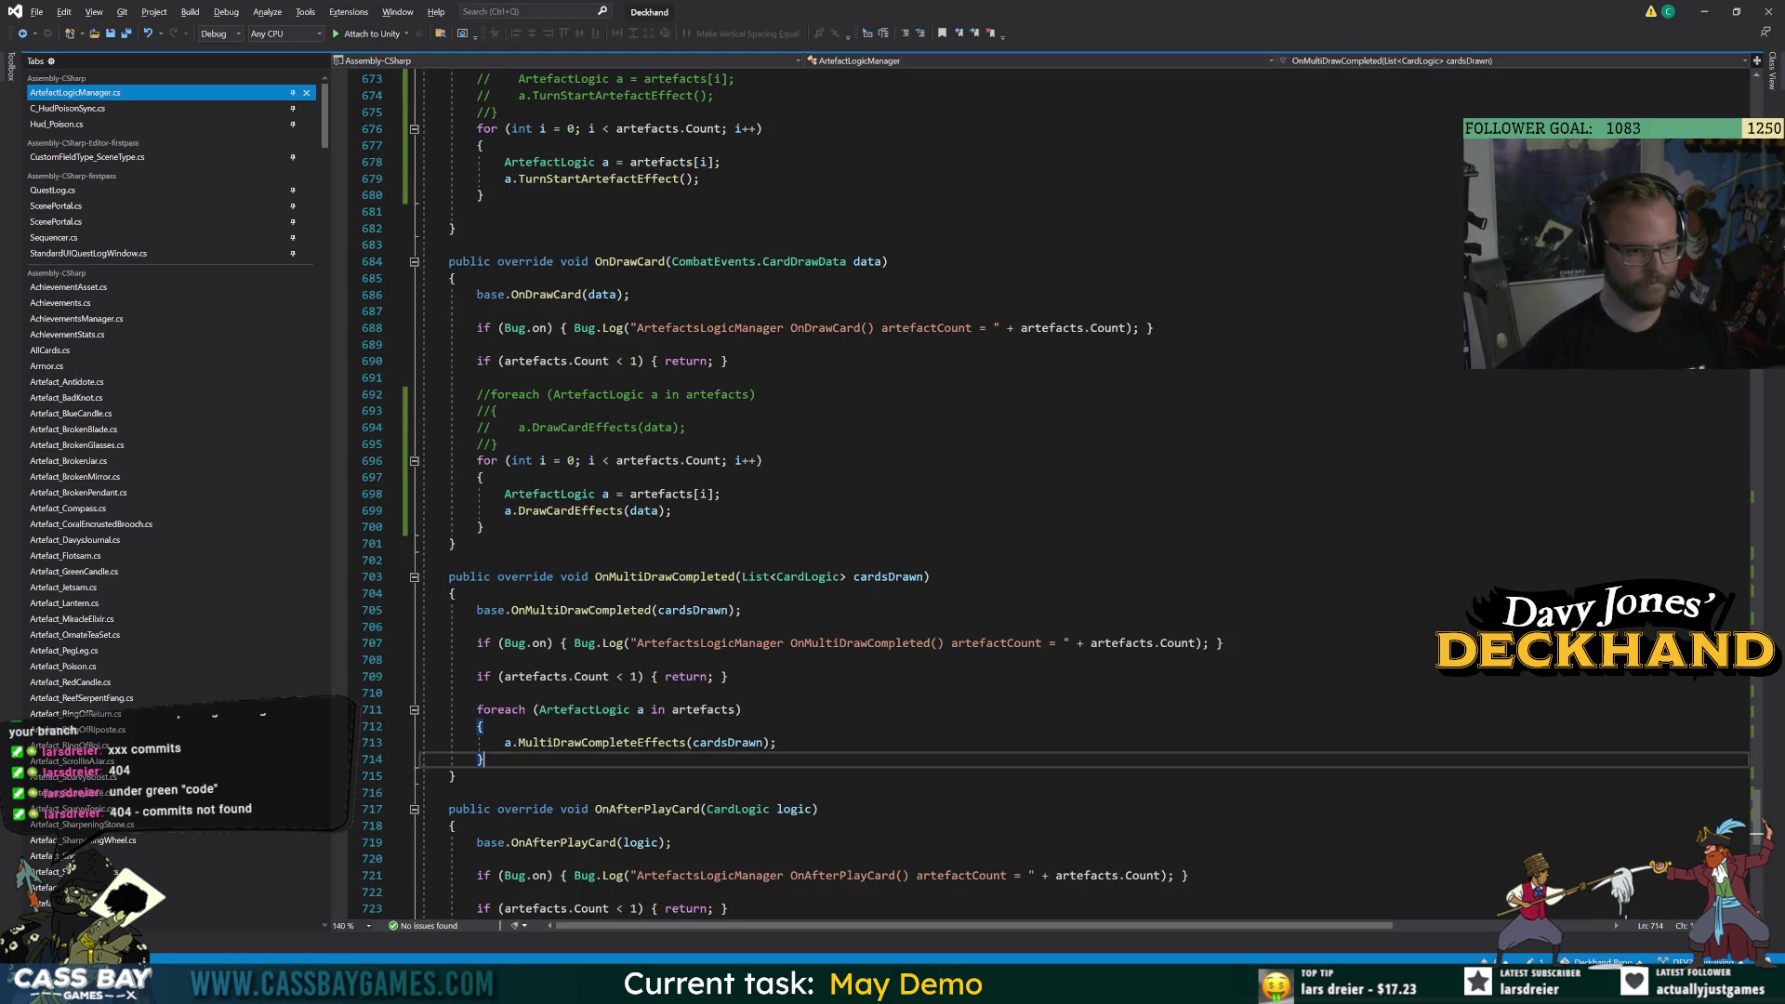
key("Return")
key("ctrl+v")
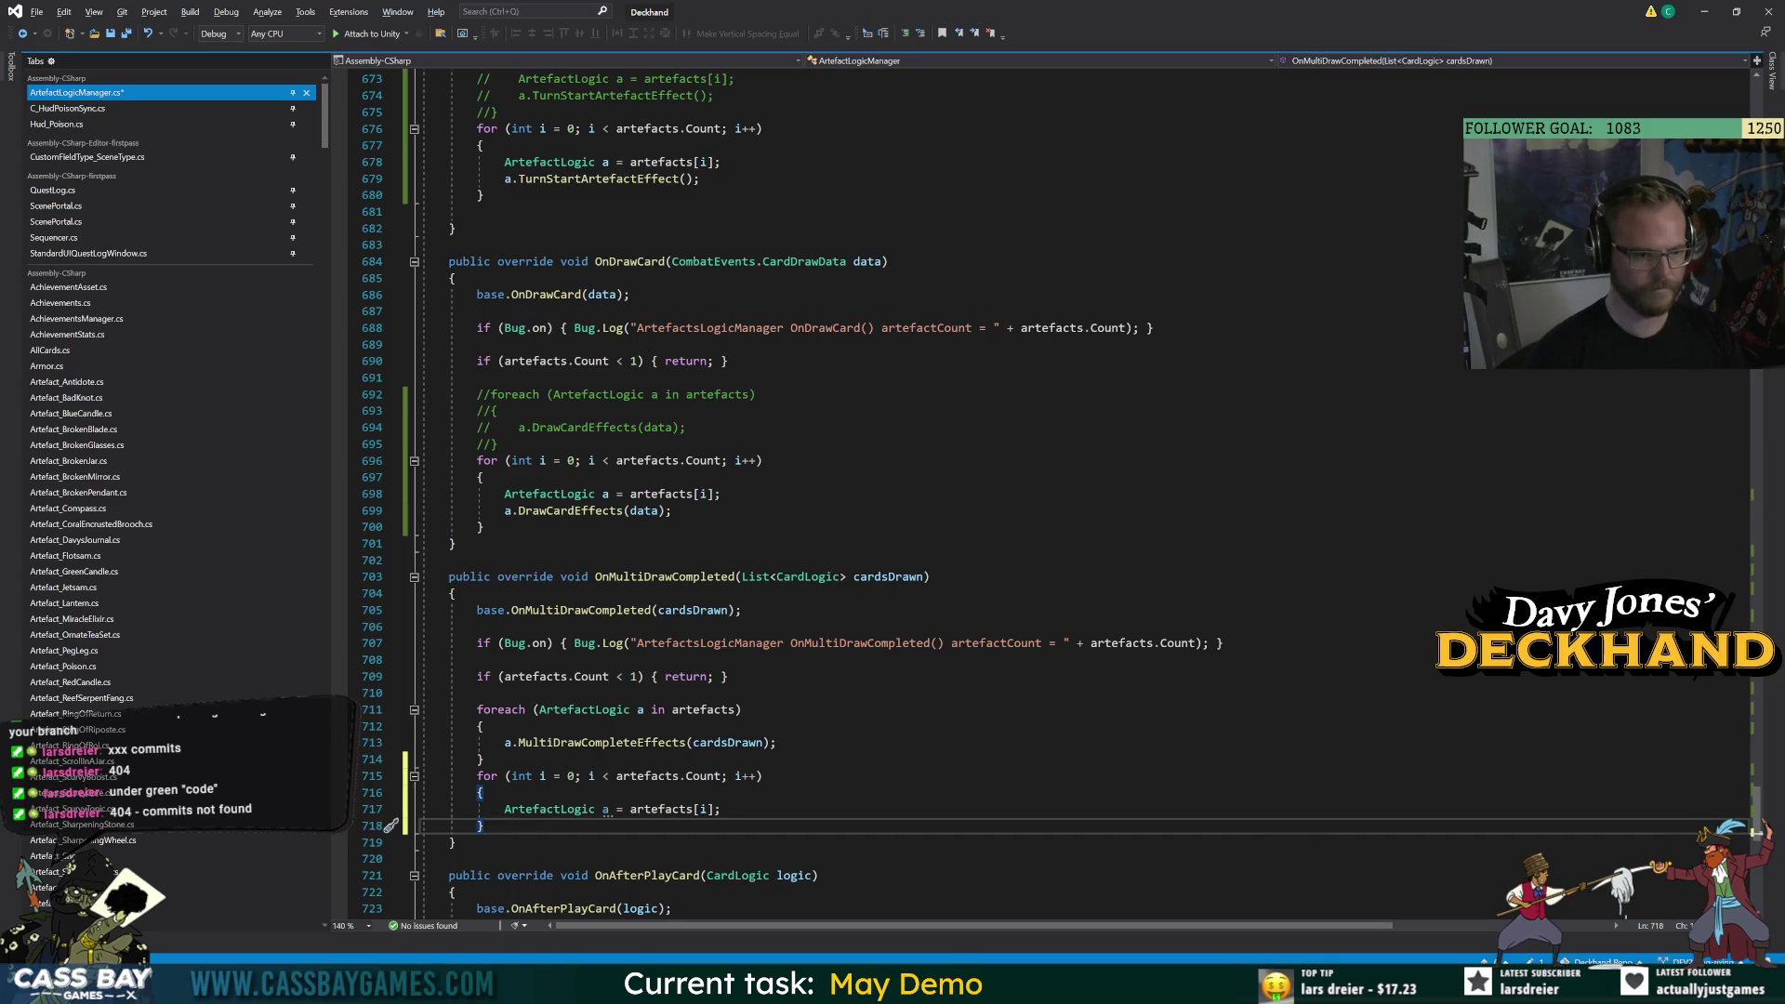
key("Up")
key("End")
key("Return")
type("a.mult")
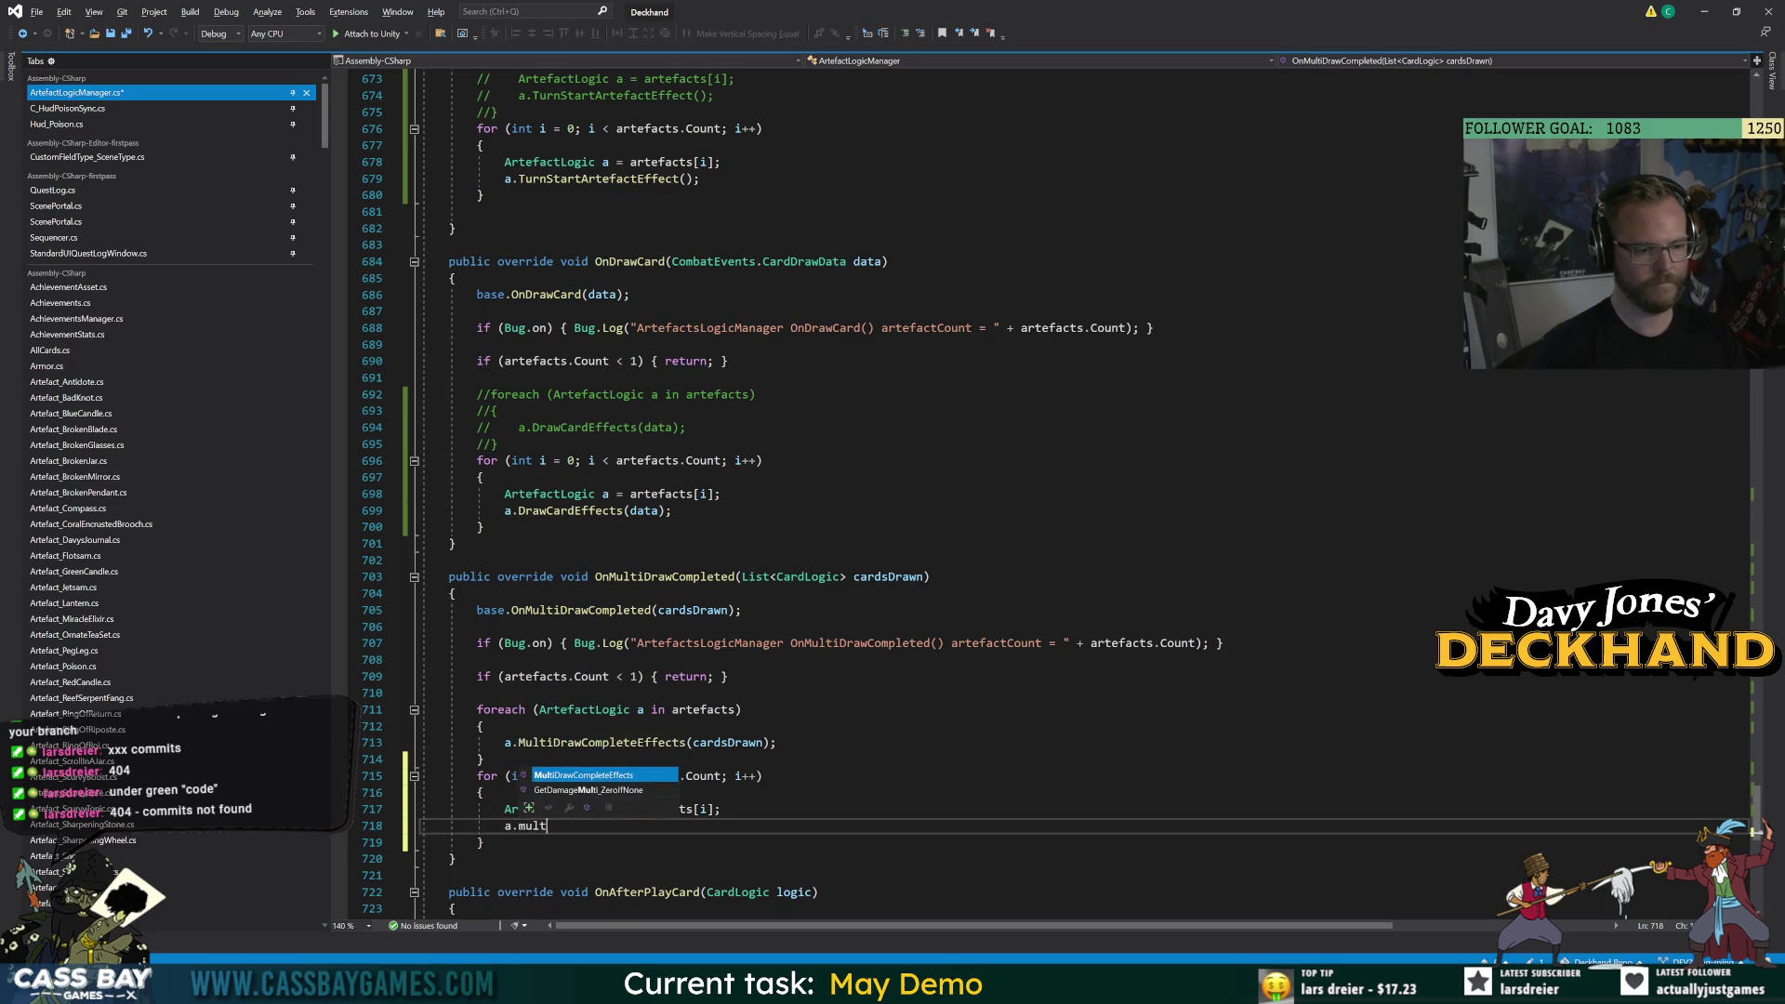
type("(cardsd")
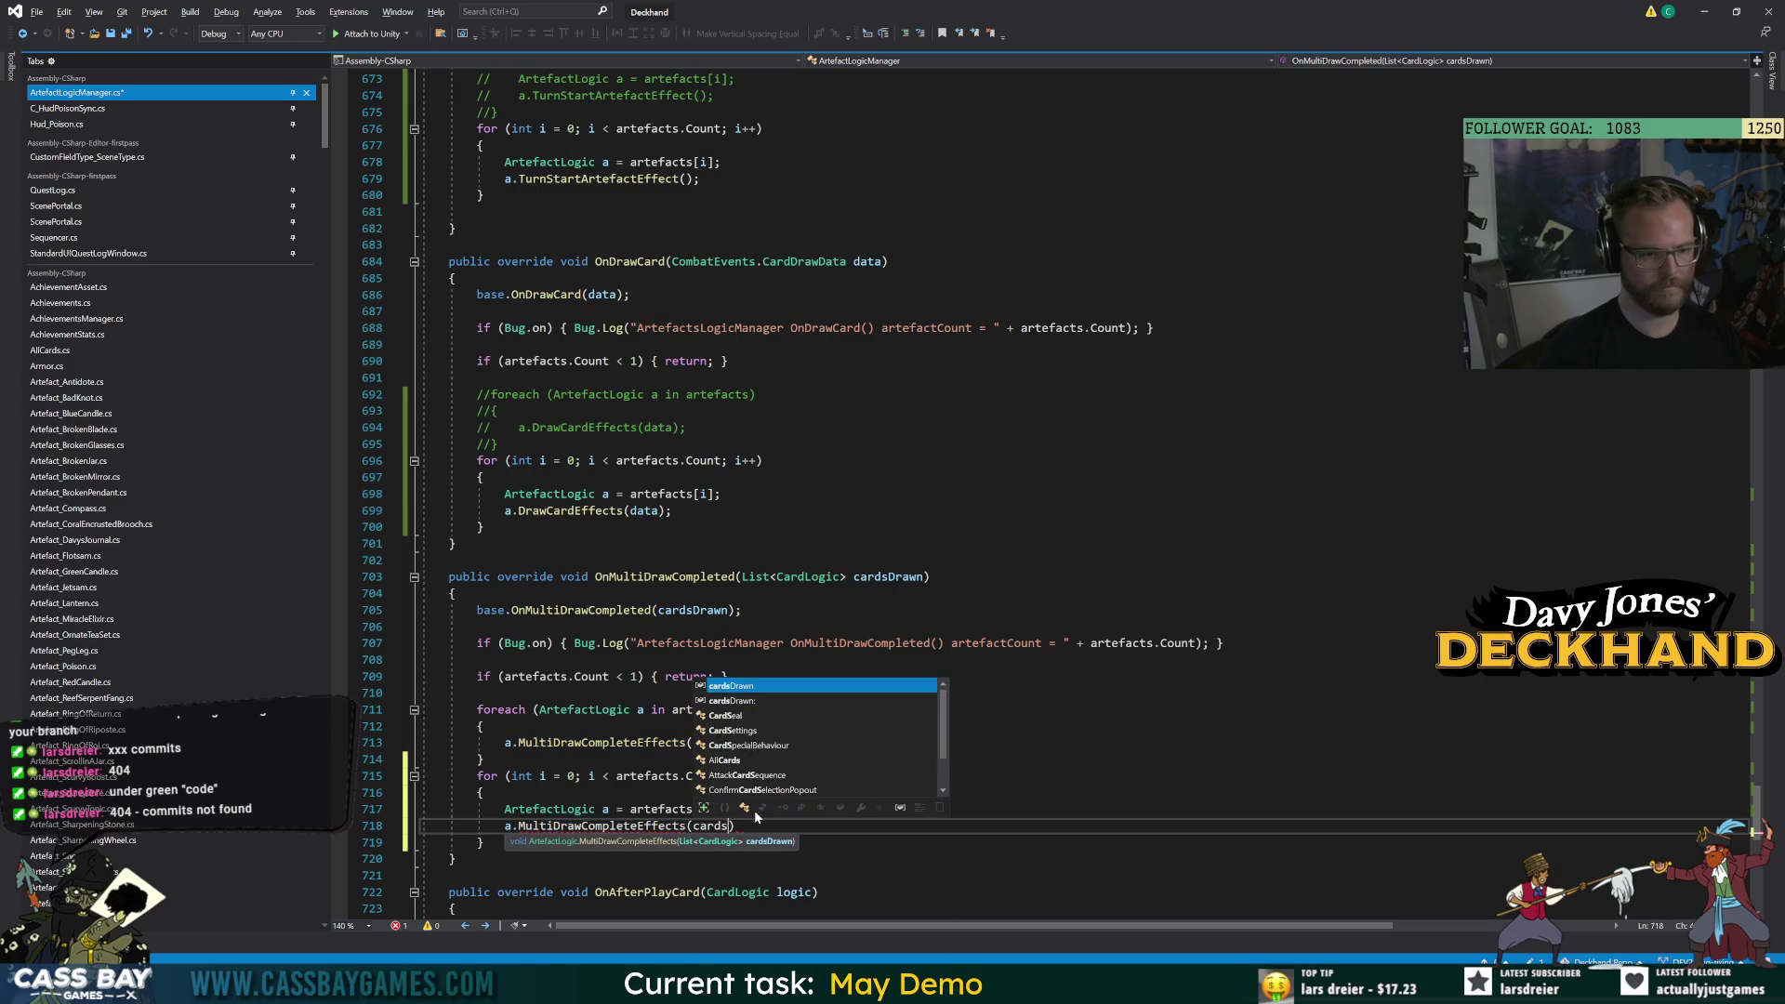
key("Tab")
type(");")
Comment out the old OnMultiDrawCompleted foreach block.
mouse_move(484, 758)
left_mouse_down()
mouse_move(437, 730)
mouse_move(463, 709)
left_mouse_up()
key("ctrl+k")
key("ctrl+c")
key("Down")
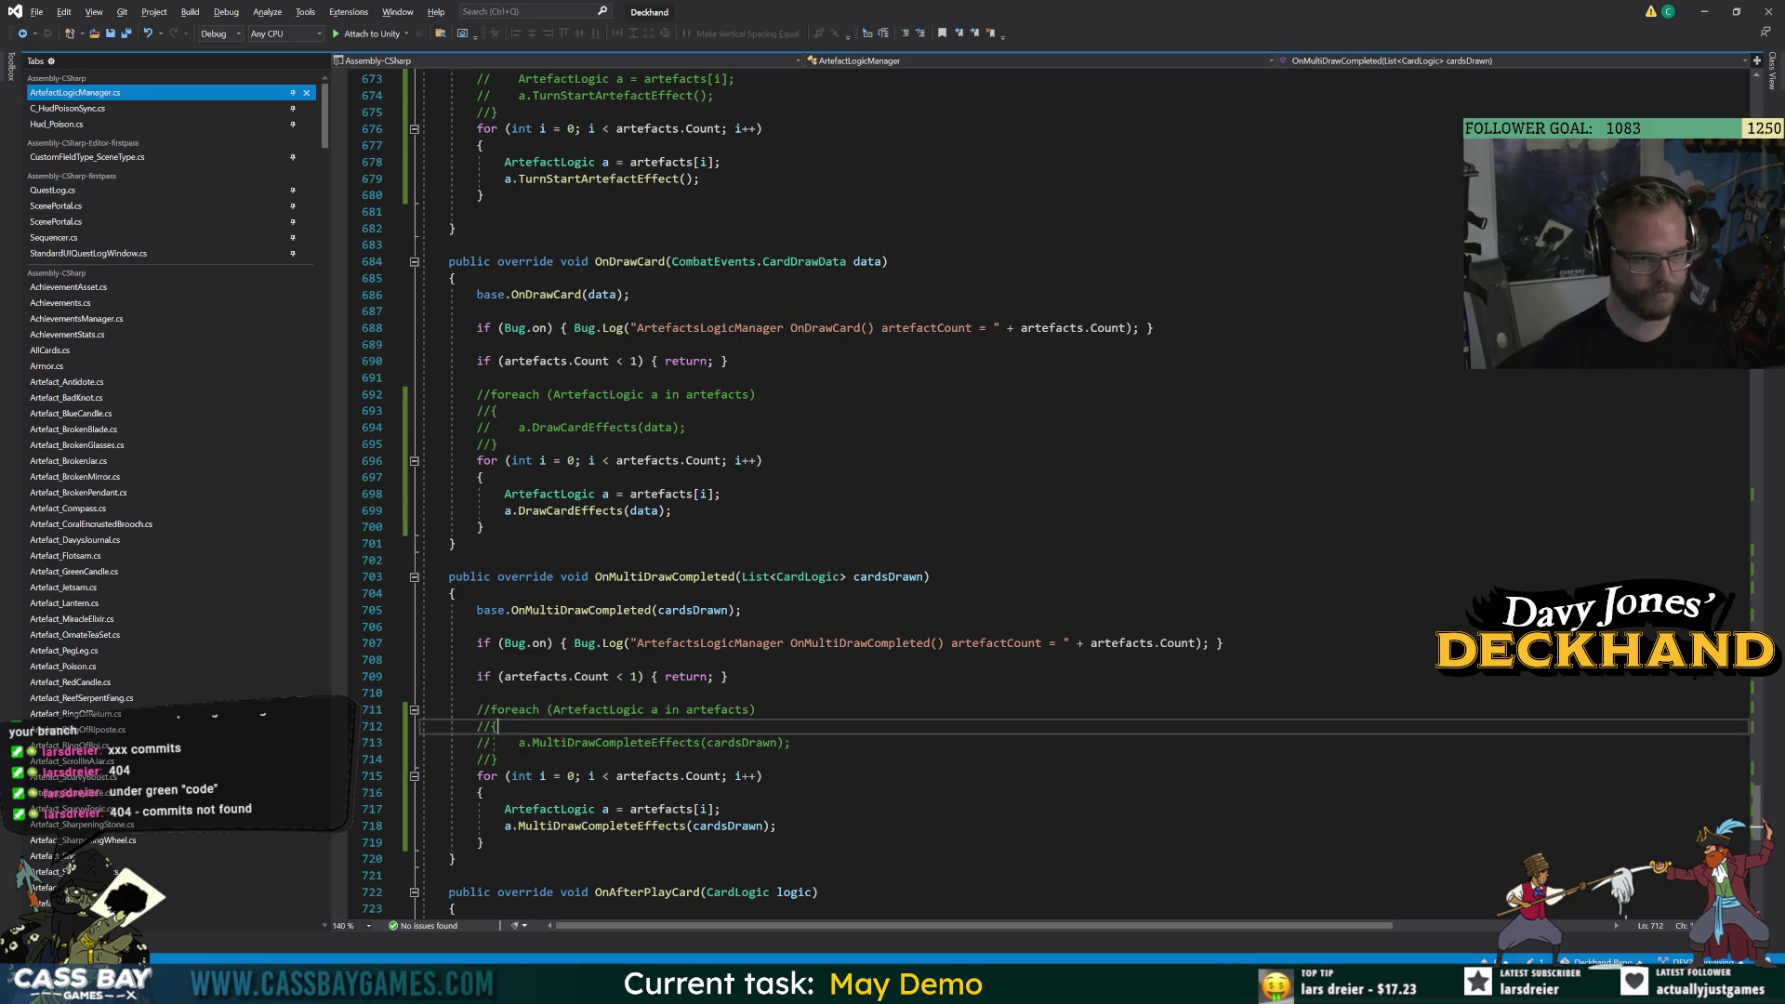
scroll(929, 483, "down", 5)
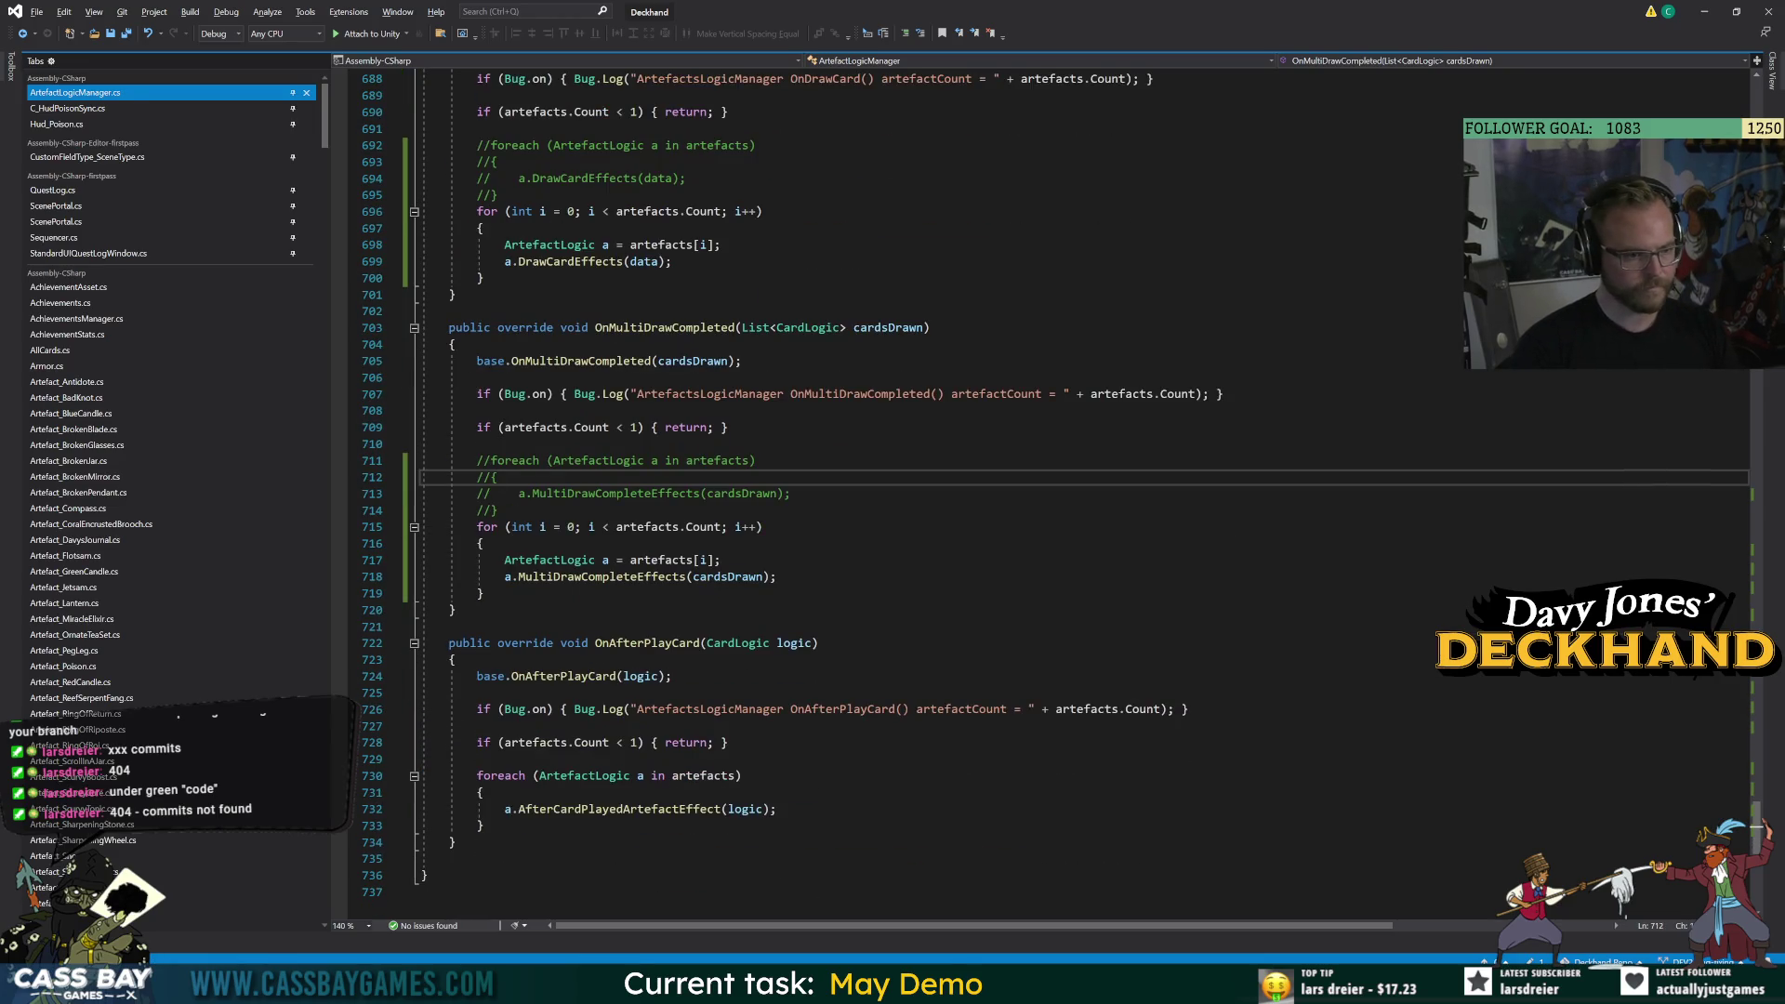
Add an indexed for loop in OnAfterPlayCard calling a.AfterCardPlayedArtefactEffect(logic).
left_click(485, 826)
key("Return")
key("ctrl+v")
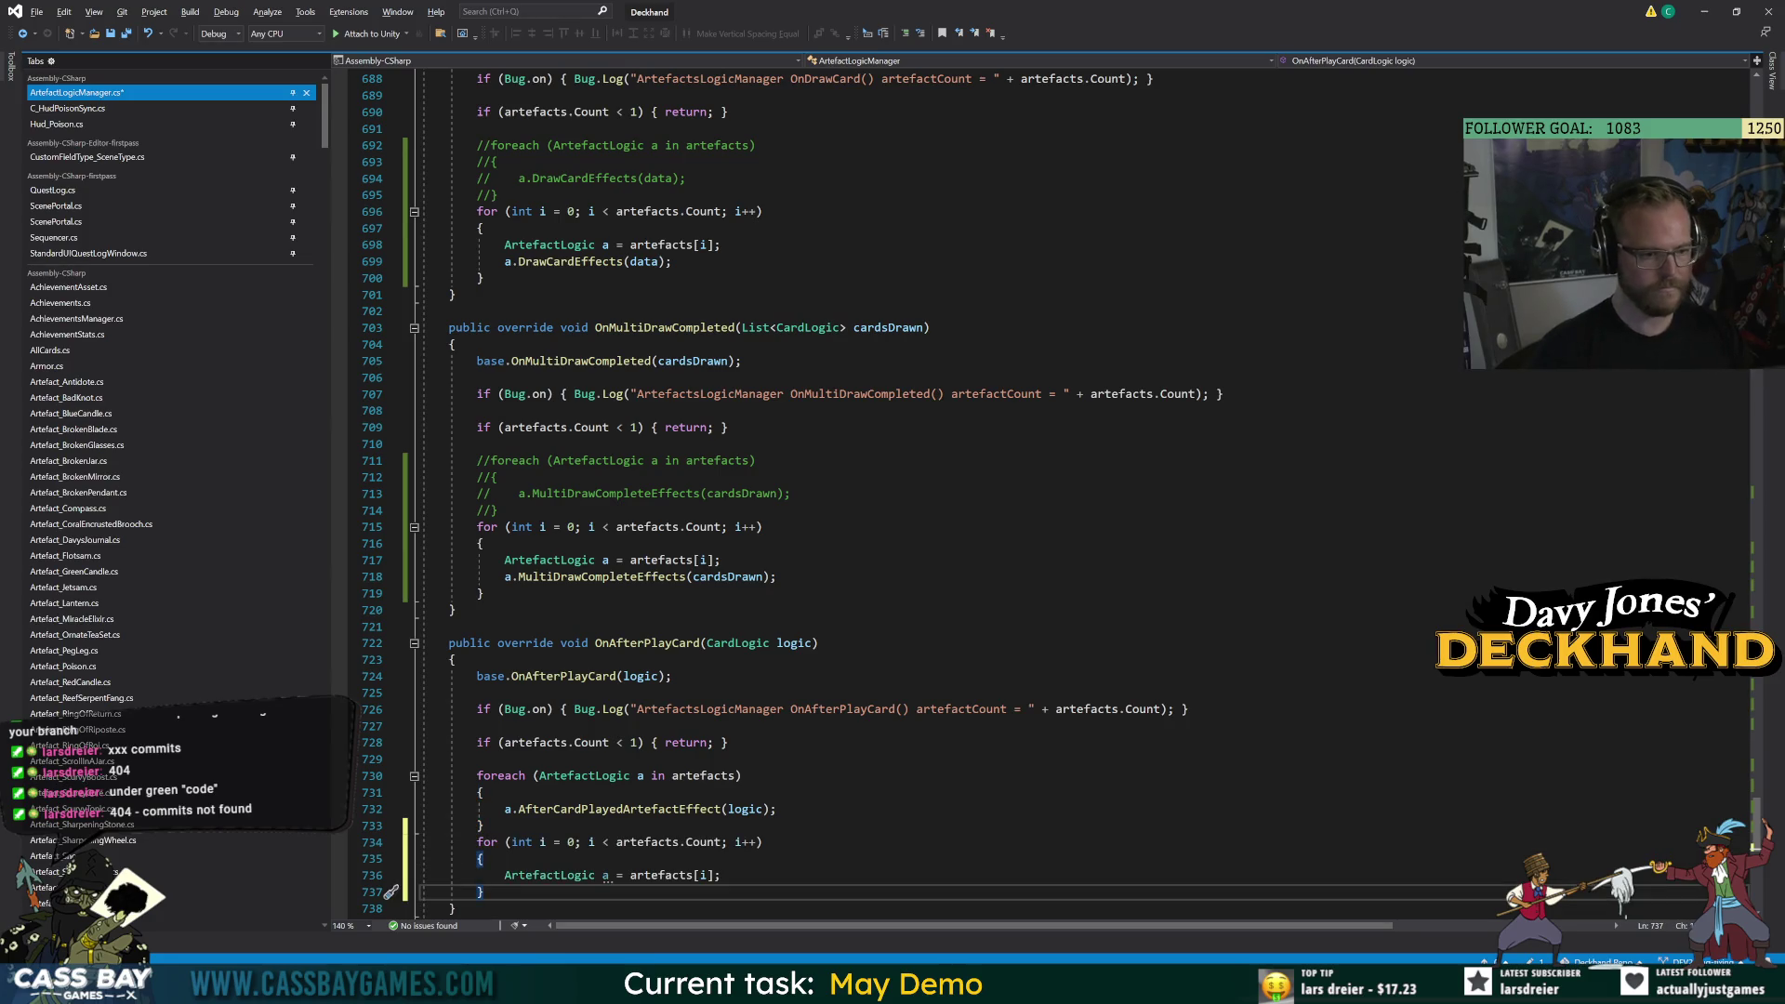
key("Return")
type("a.after")
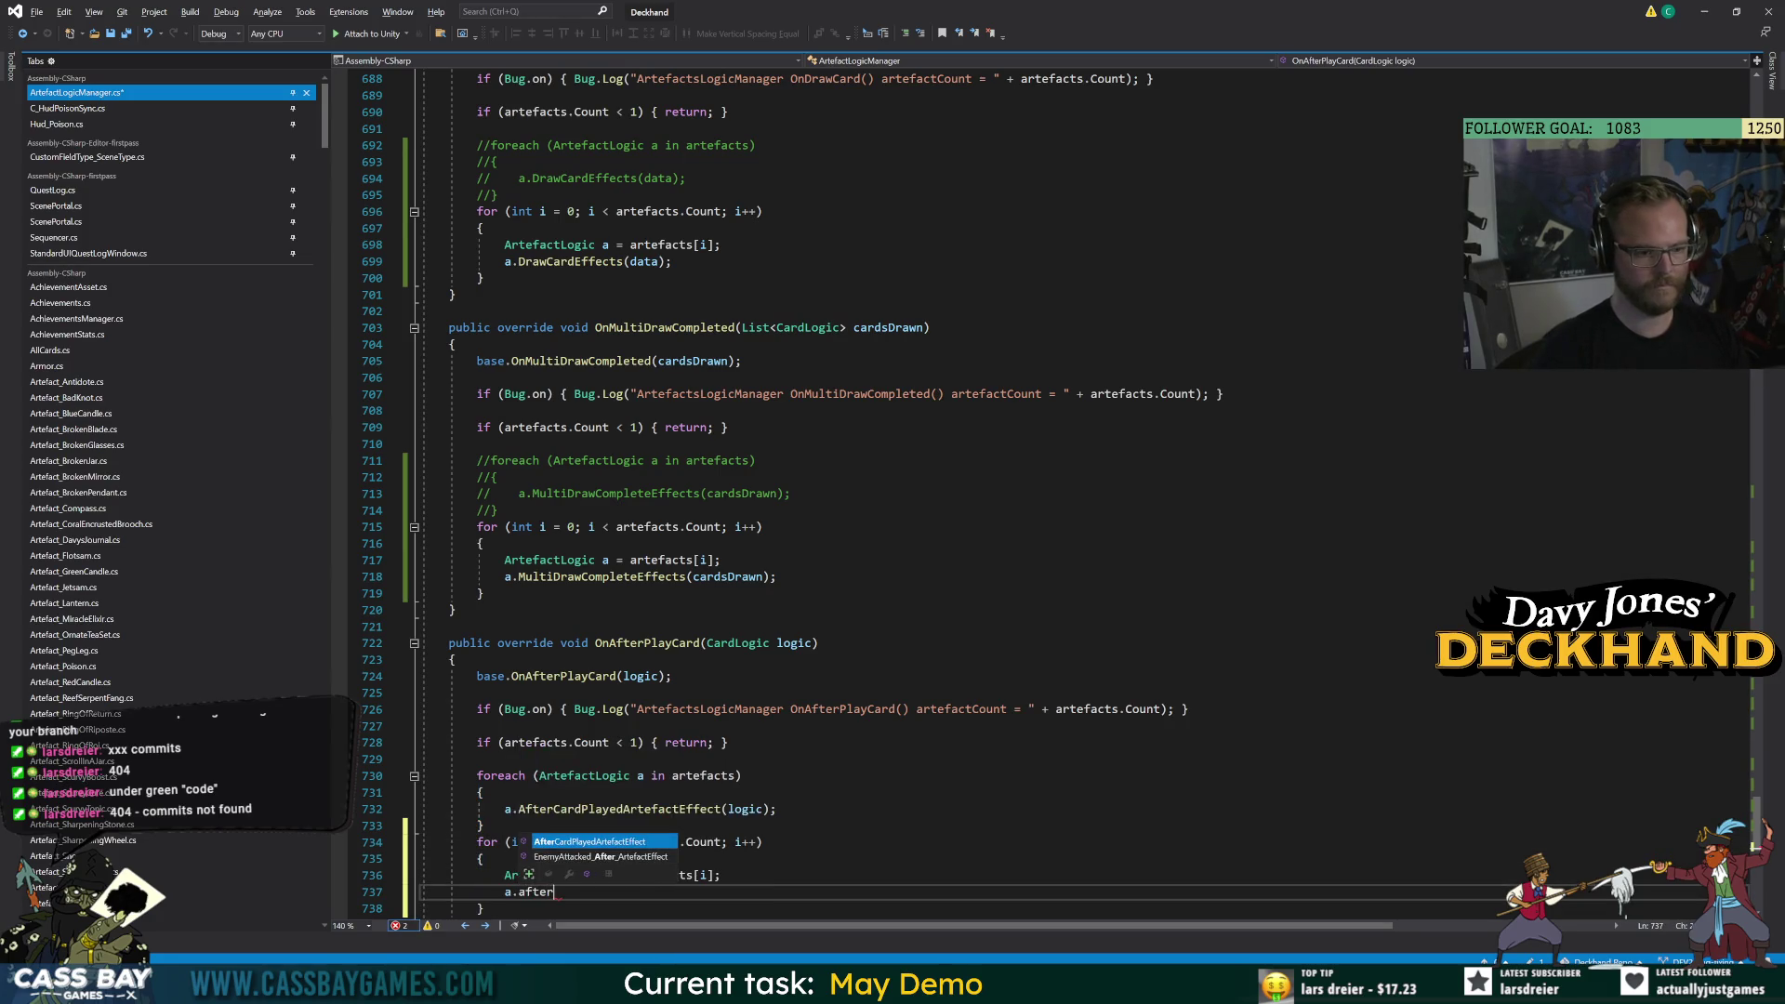
key("Tab")
type("(logic);l")
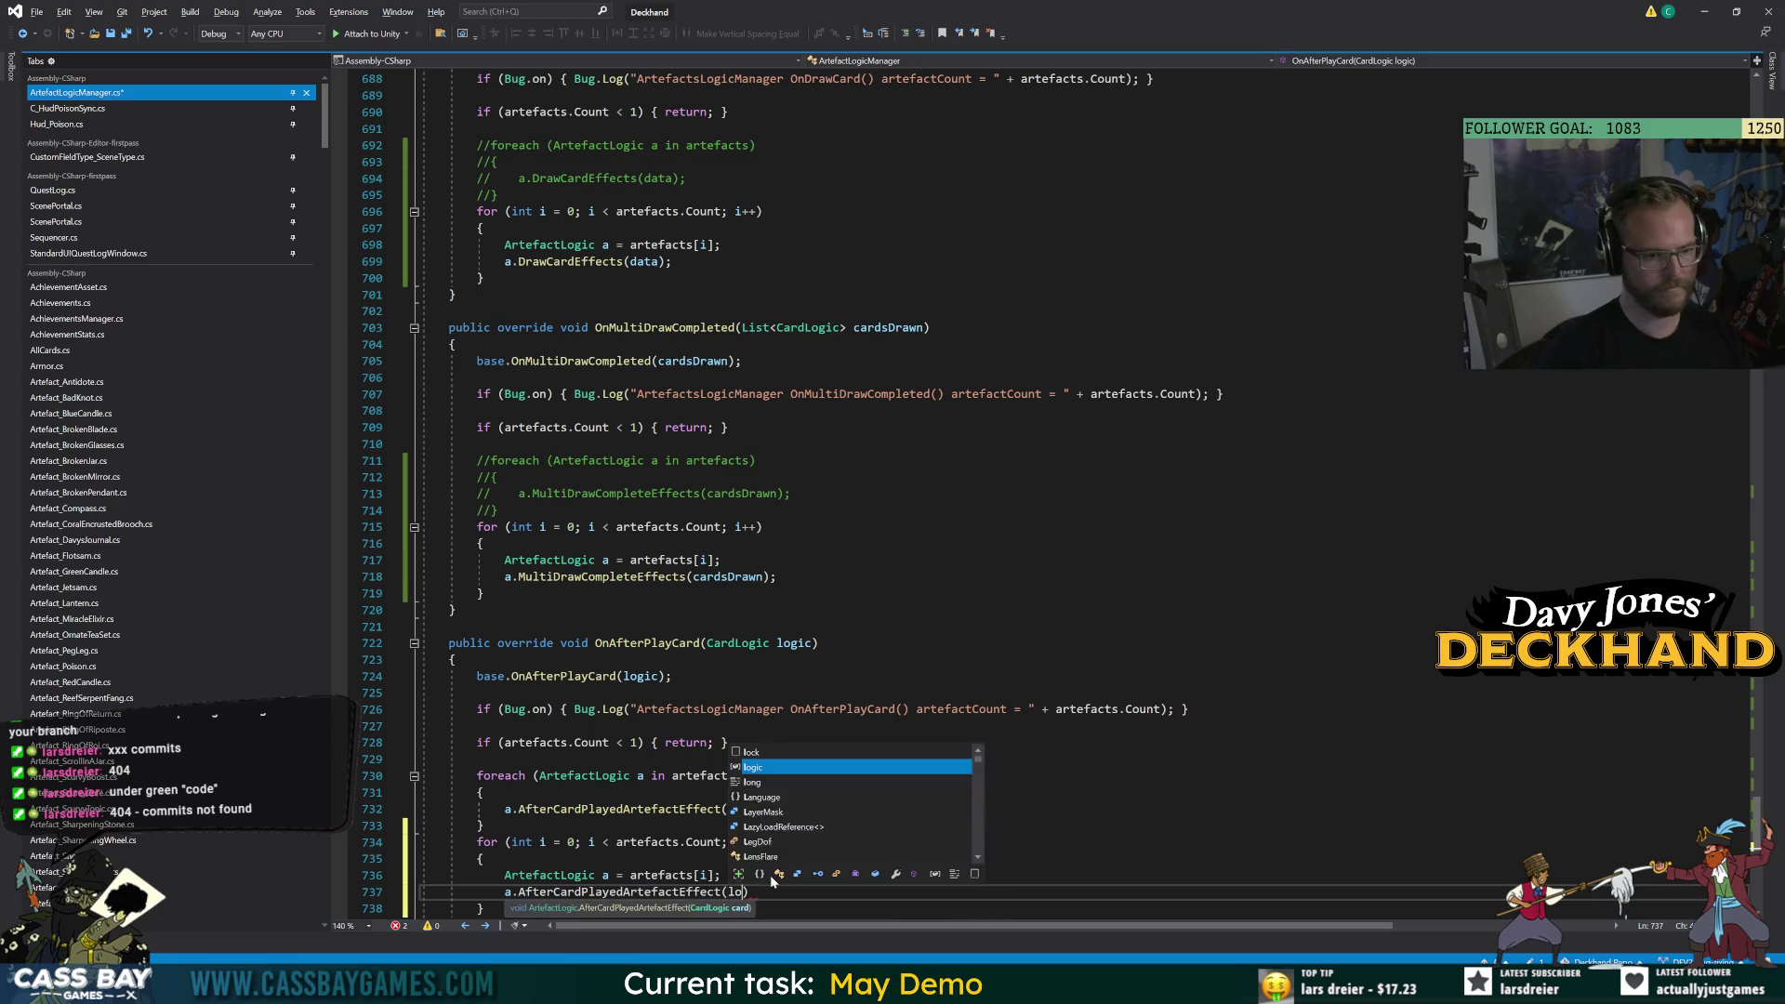
key("BackSpace")
Comment out the old OnAfterPlayCard foreach block and scroll up to review the changes.
left_click_drag(485, 826, 463, 775)
key("ctrl+k")
key("ctrl+c")
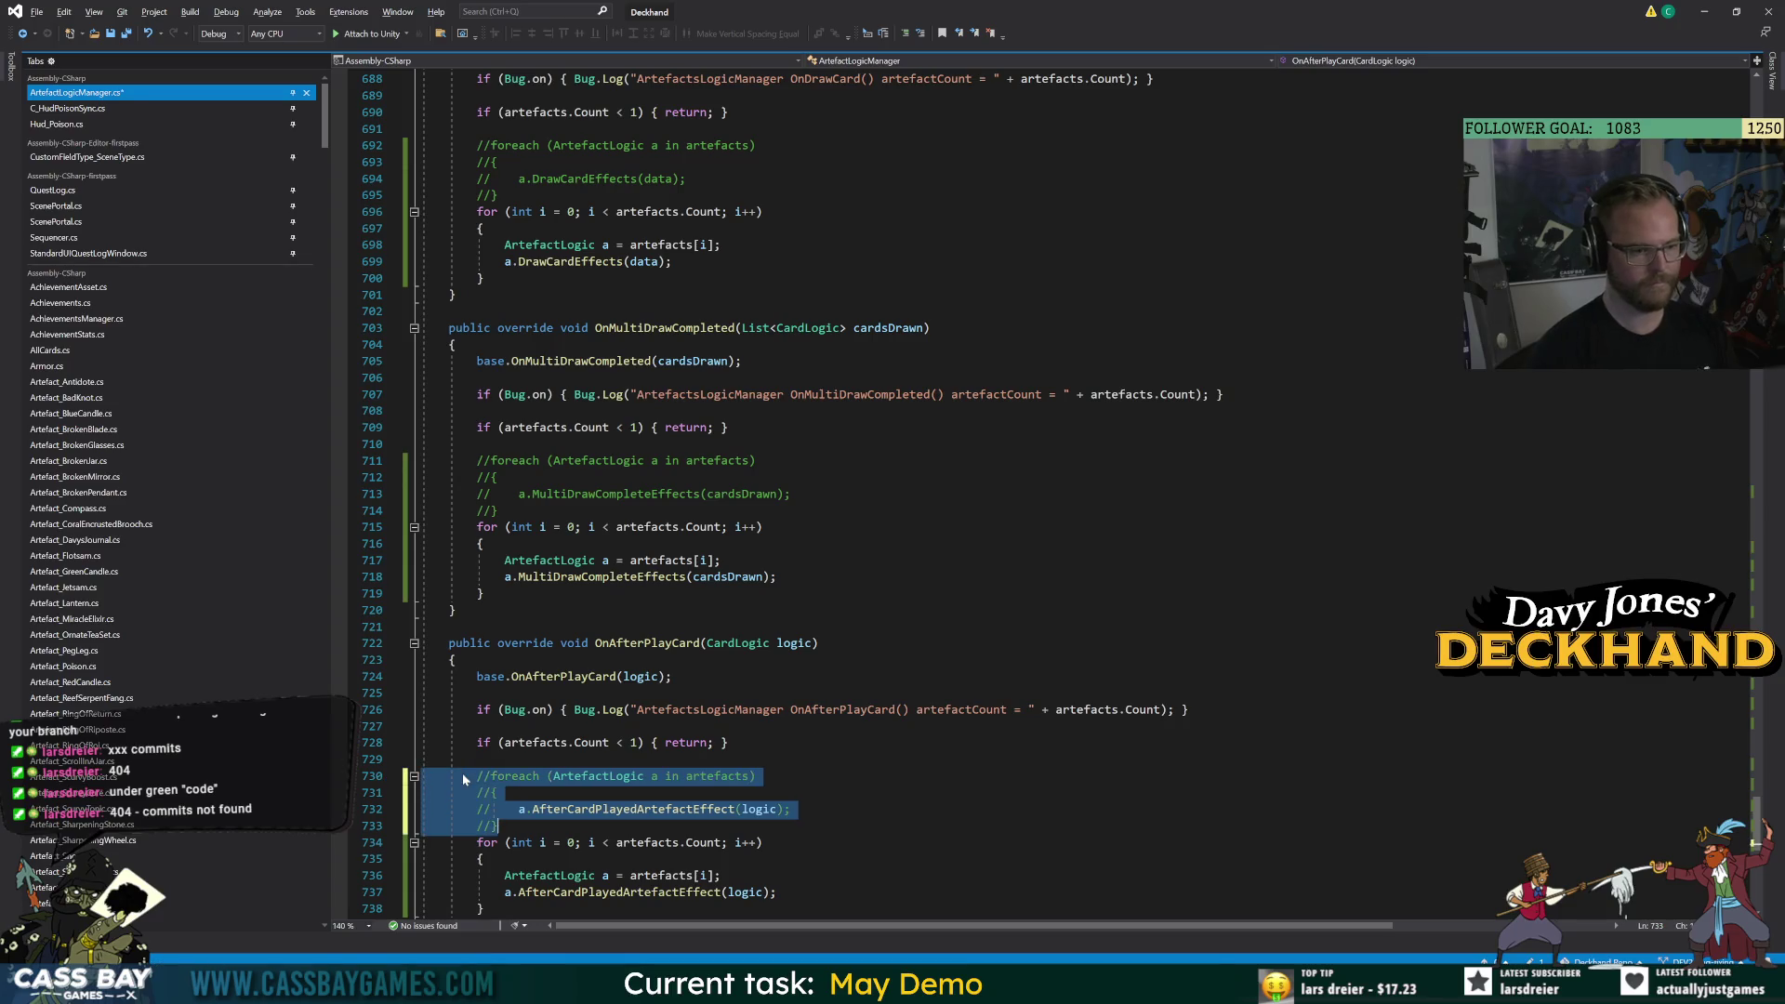
left_click(761, 526)
scroll(761, 526, "down", 6)
scroll(930, 484, "up", 17)
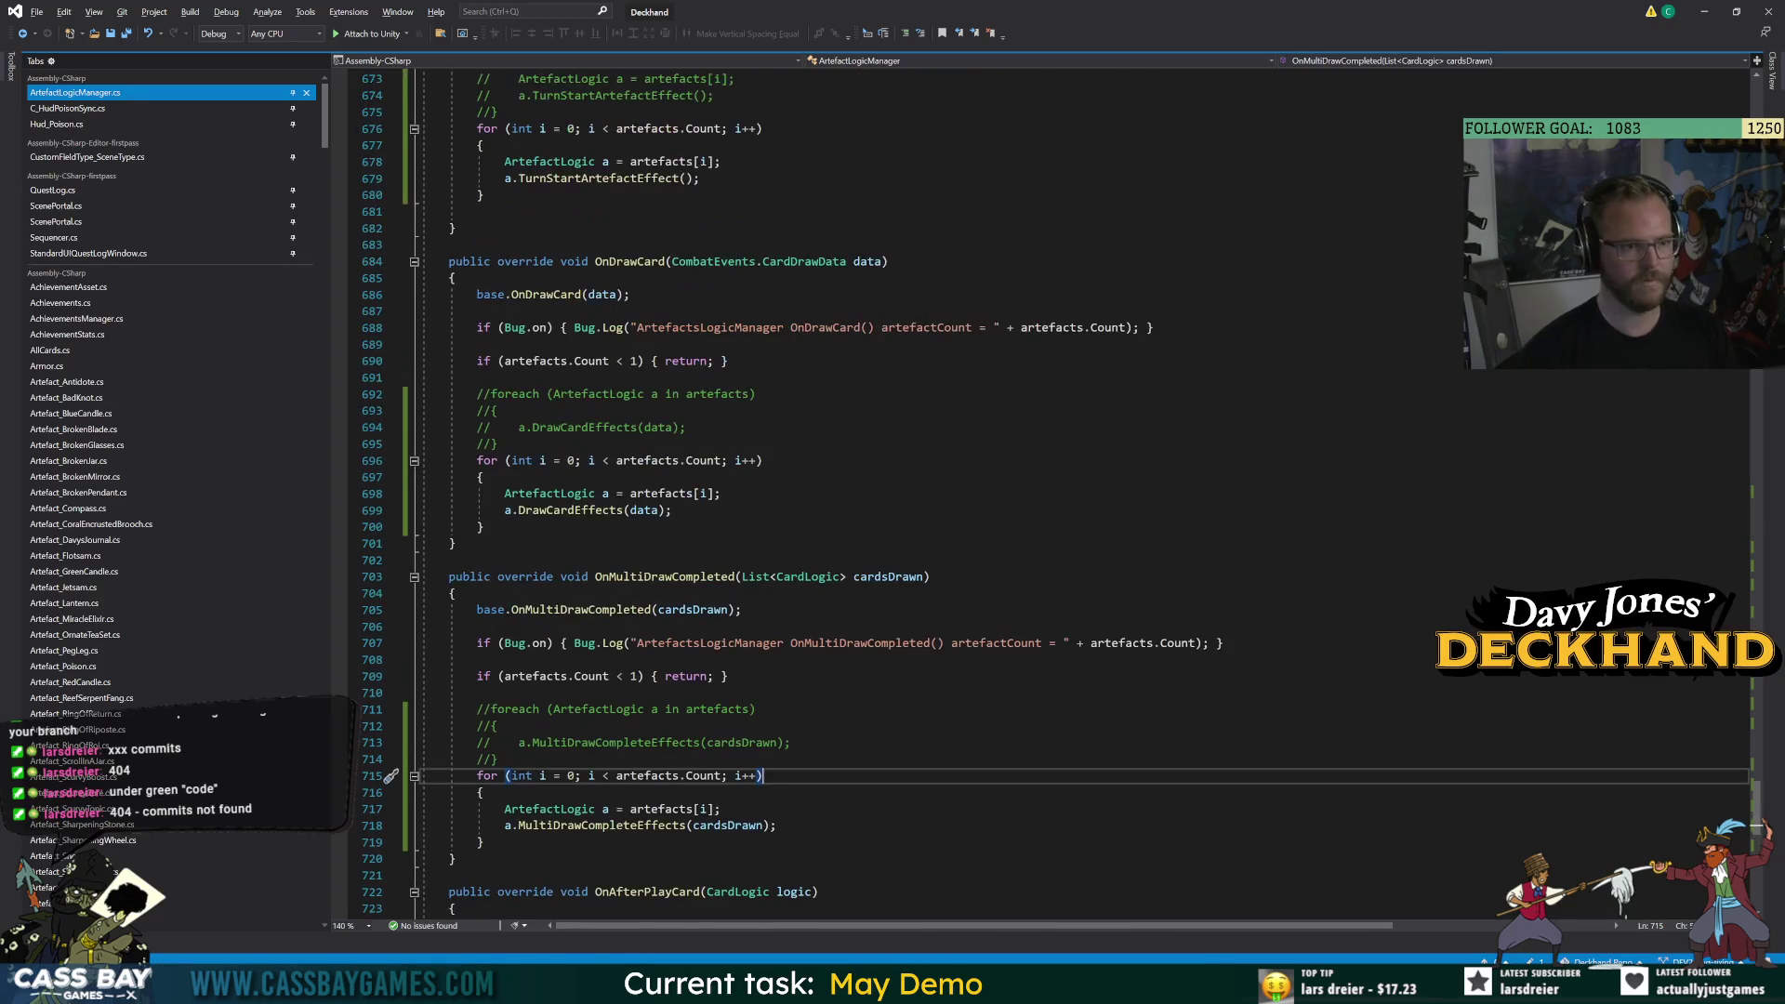
Add an indexed for loop in OnCombatStart that calls a.CombatStartEffects(waveNumber).
scroll(929, 483, "up", 20)
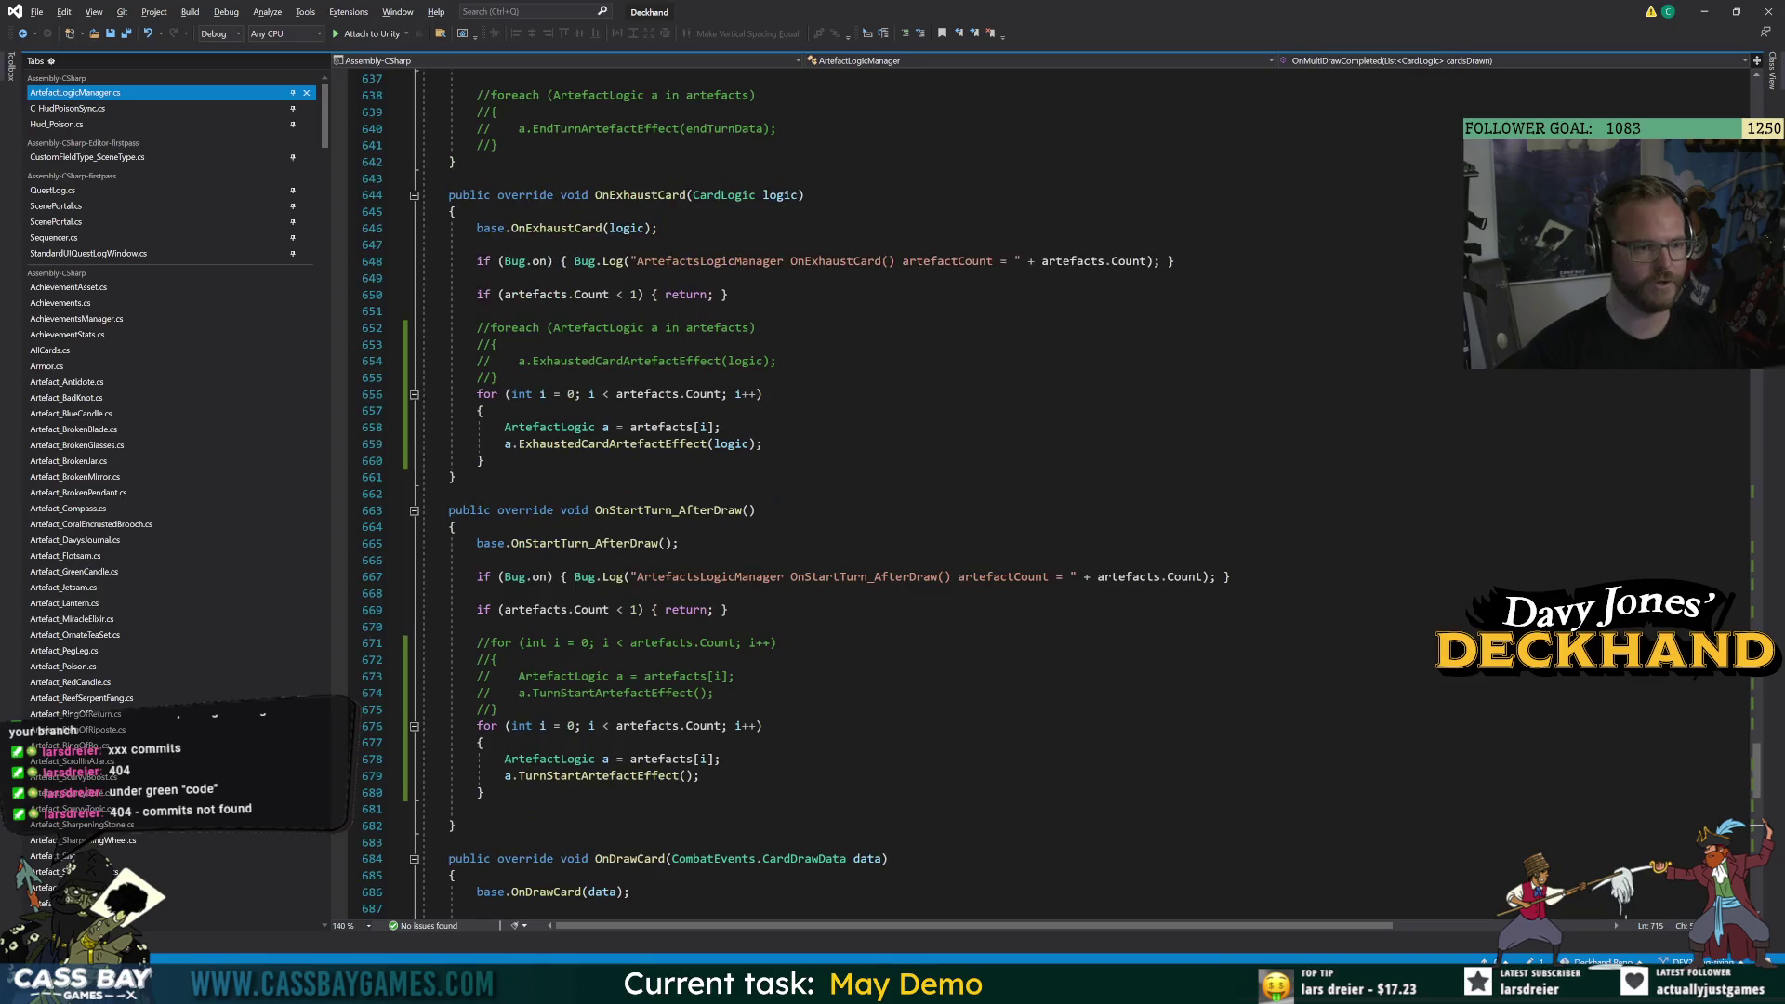
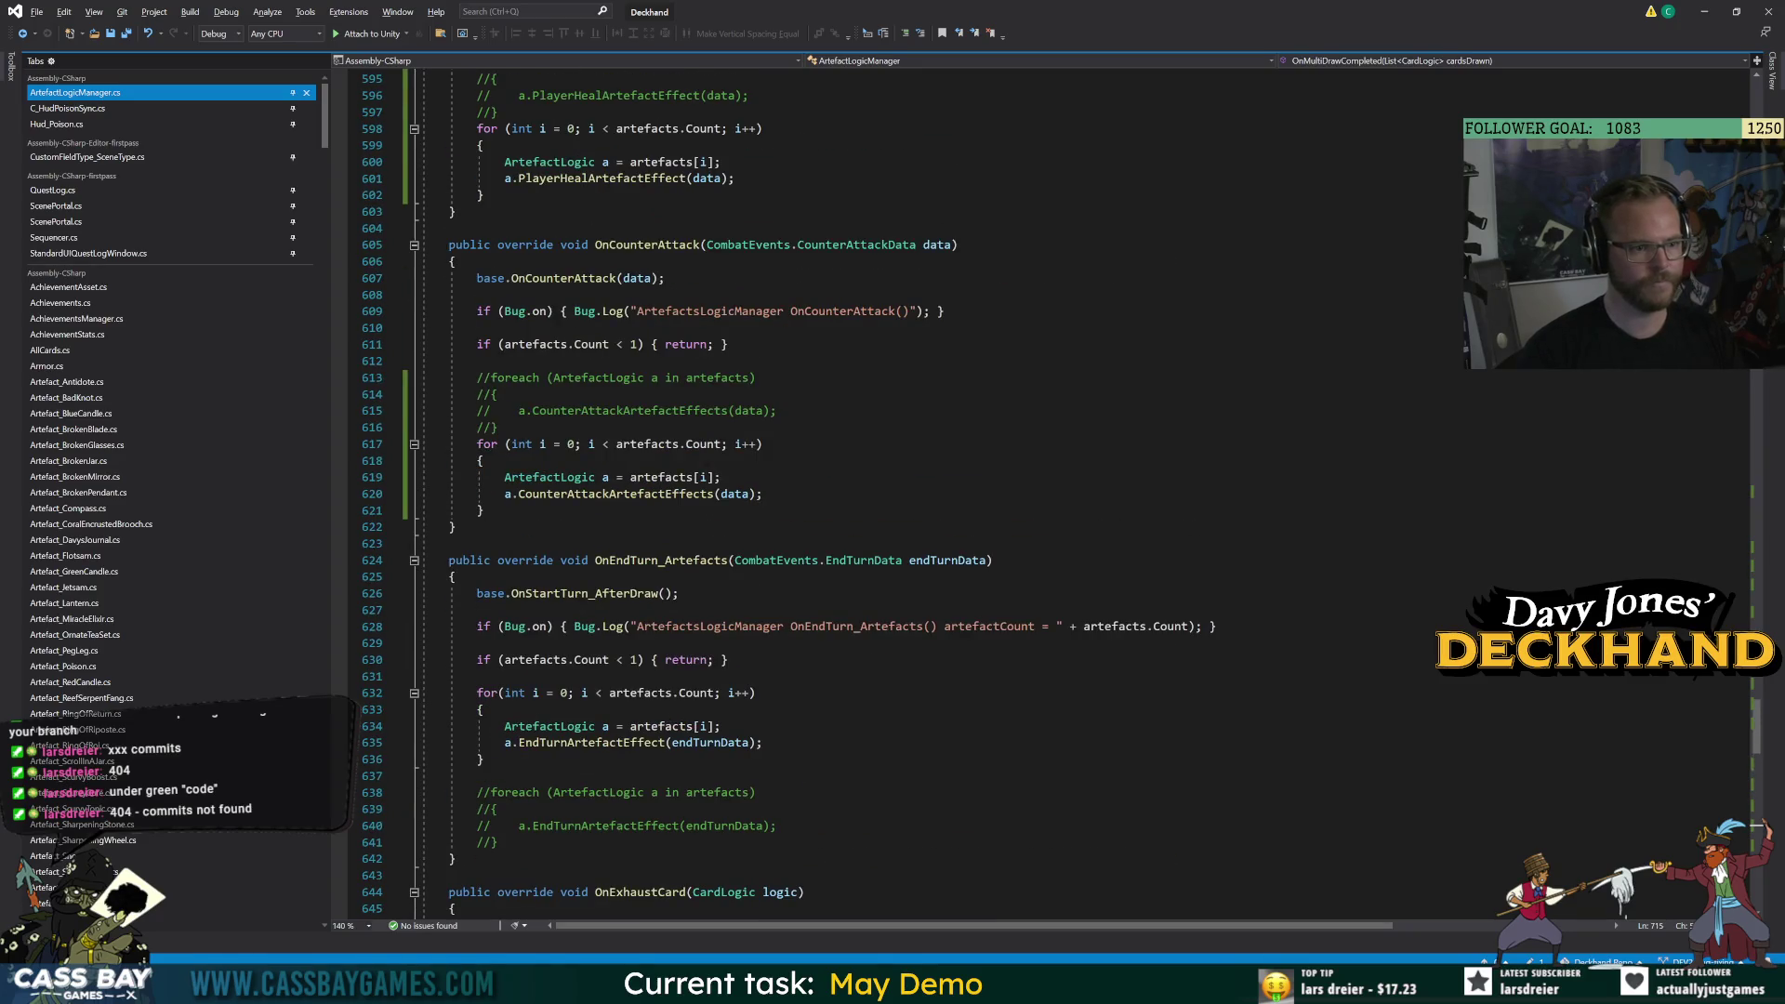
Add an indexed for loop in OnCombatStart that calls a.CombatStartEffects(waveNumber).
scroll(930, 483, "up", 8)
scroll(930, 483, "up", 7)
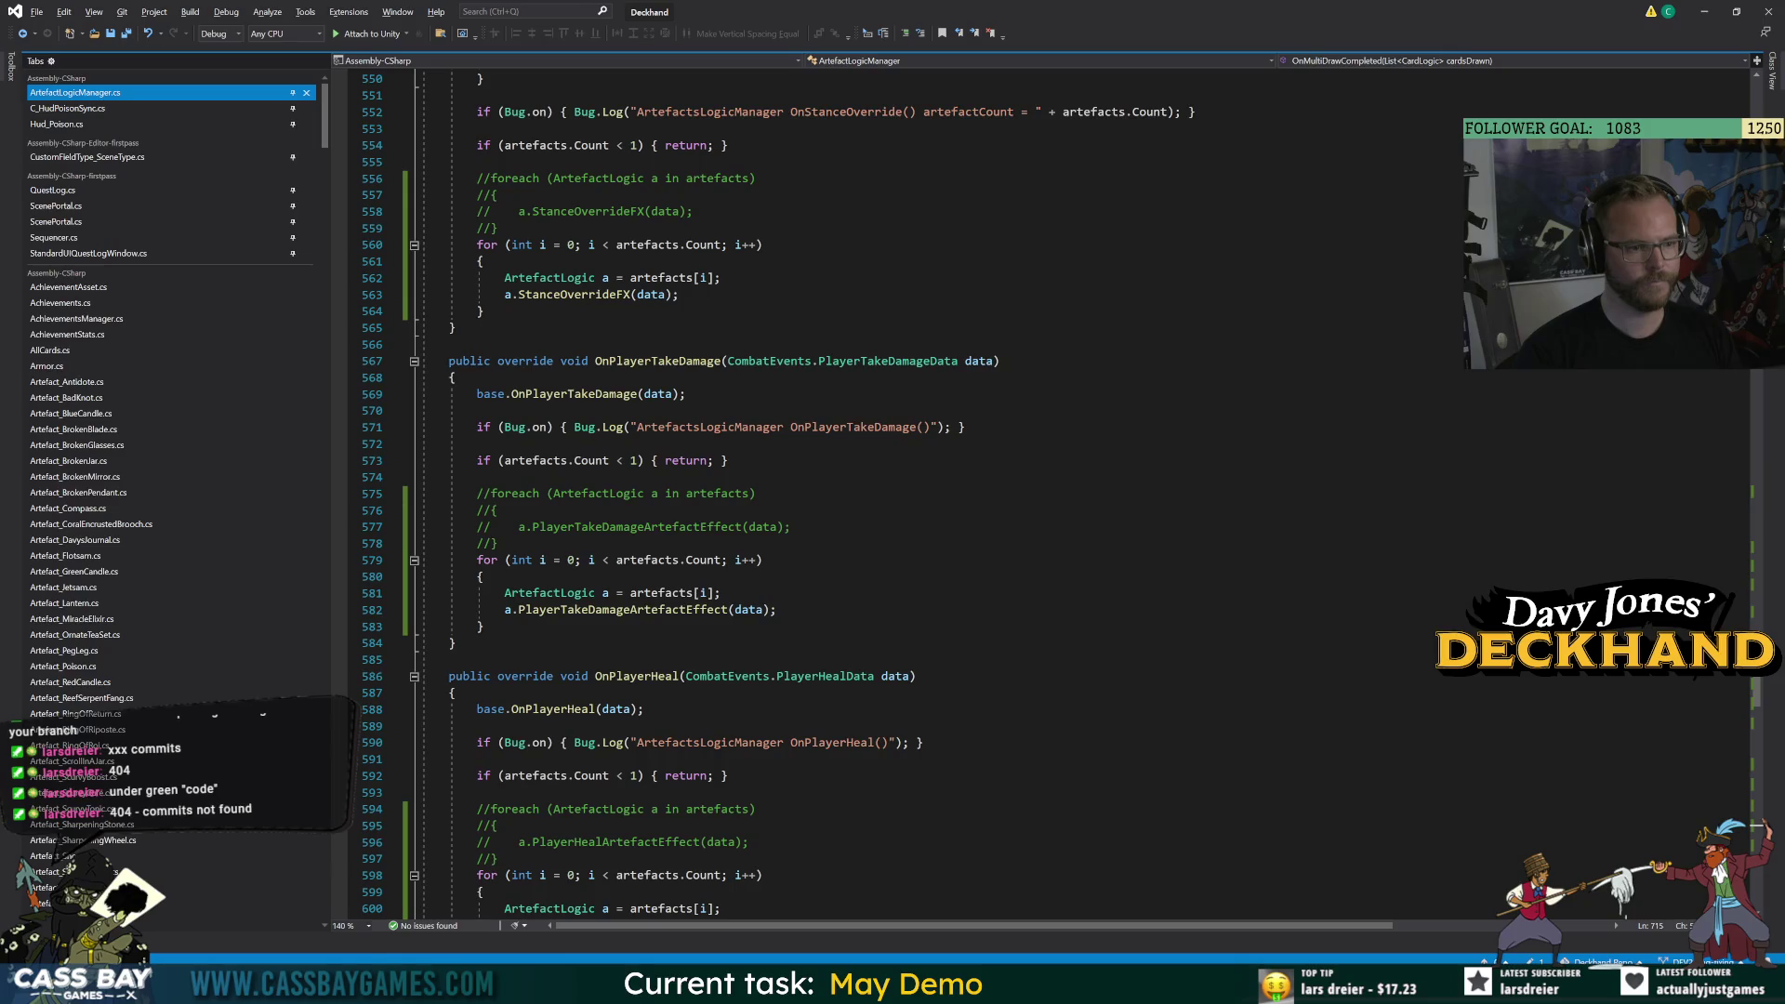
scroll(929, 483, "up", 5)
scroll(930, 484, "up", 6)
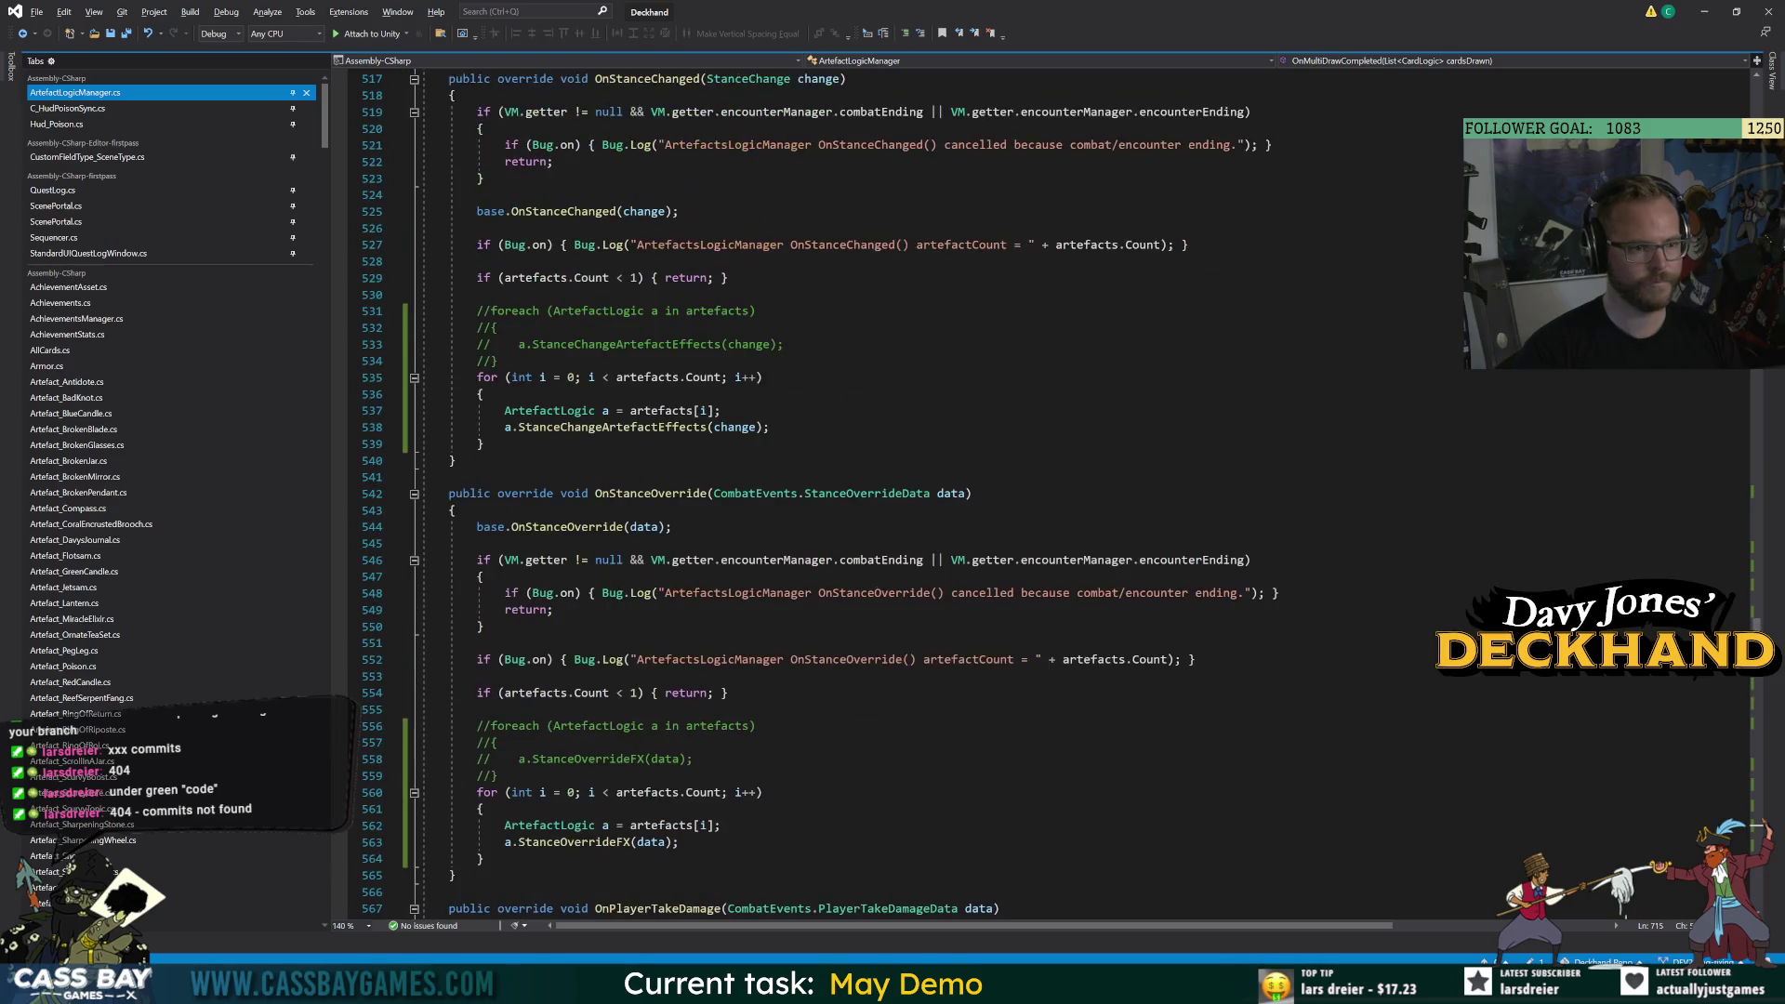
scroll(930, 484, "up", 6)
scroll(930, 493, "up", 10)
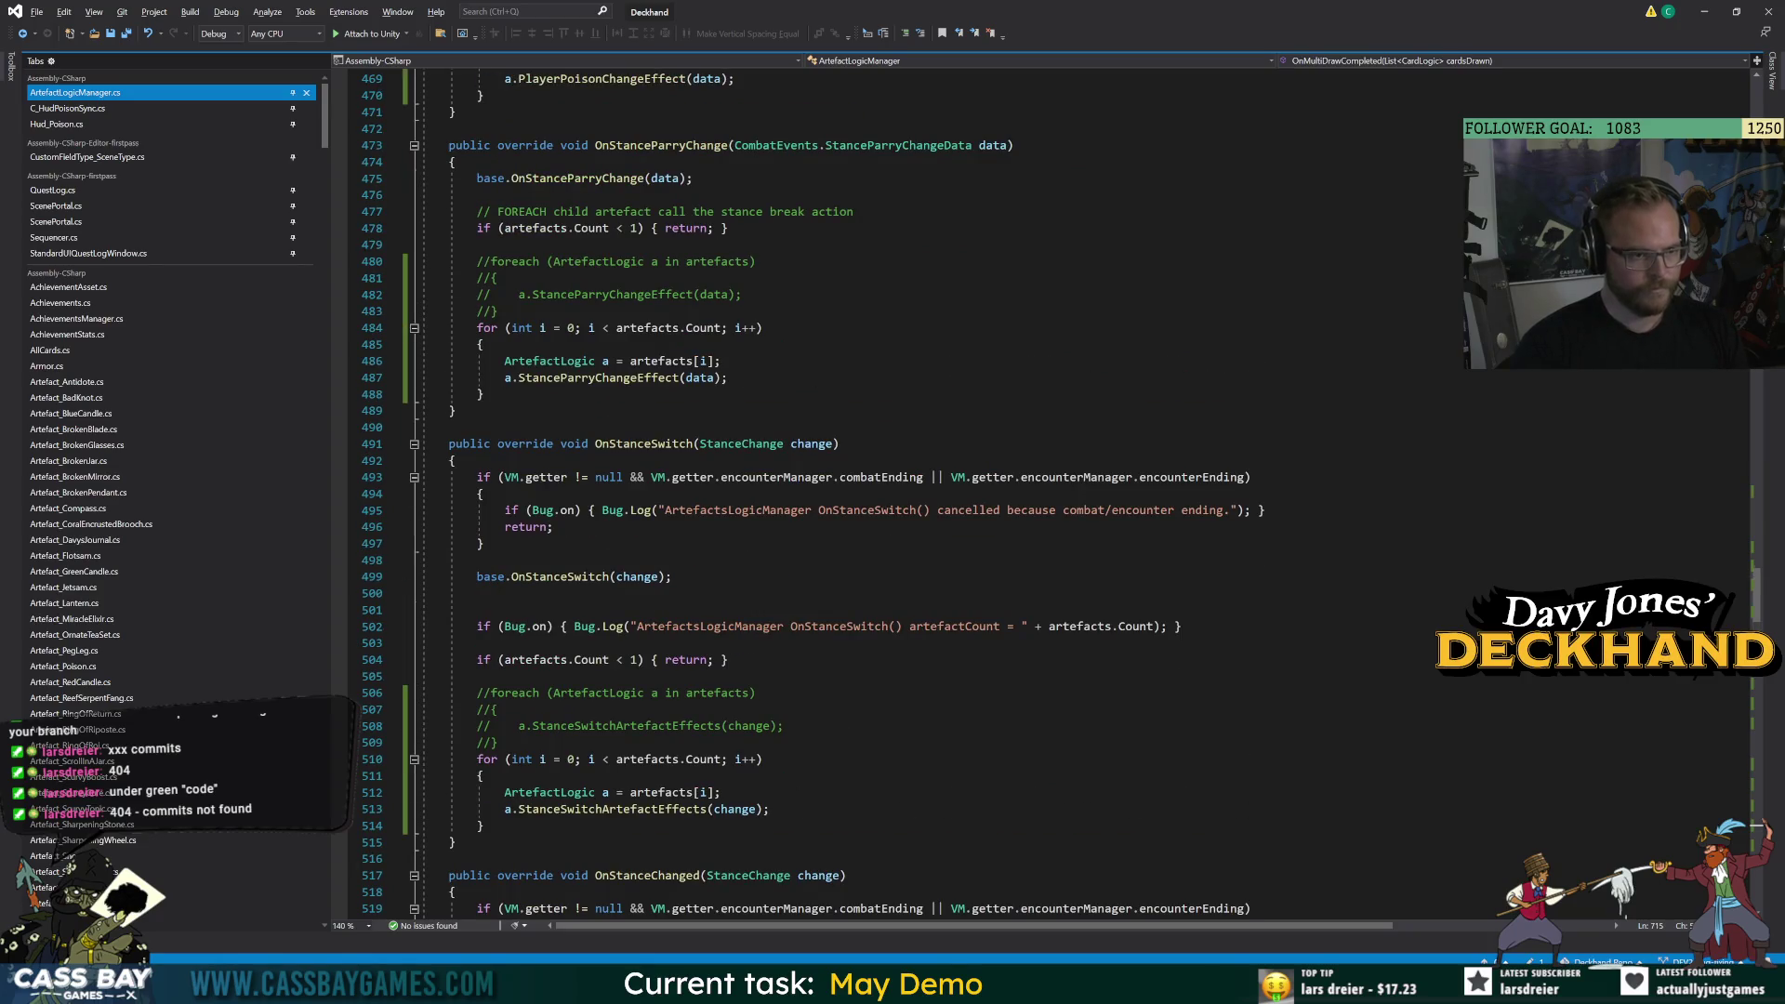
scroll(930, 492, "up", 20)
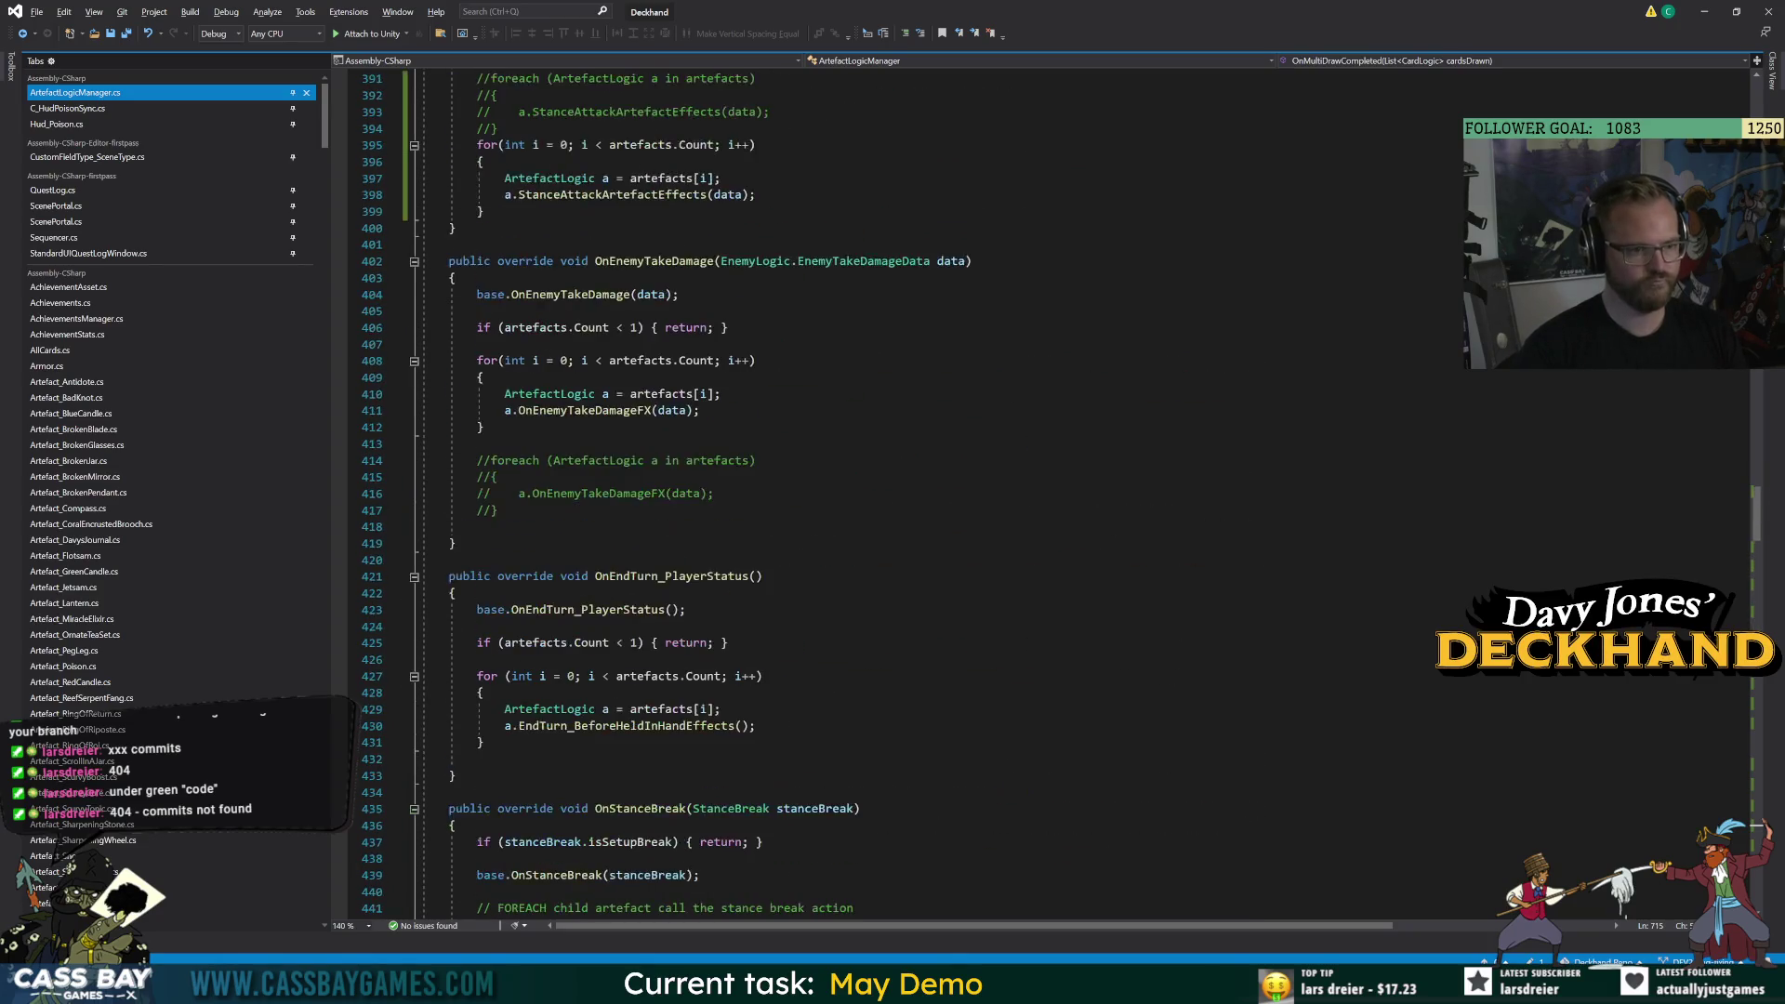
scroll(930, 493, "up", 13)
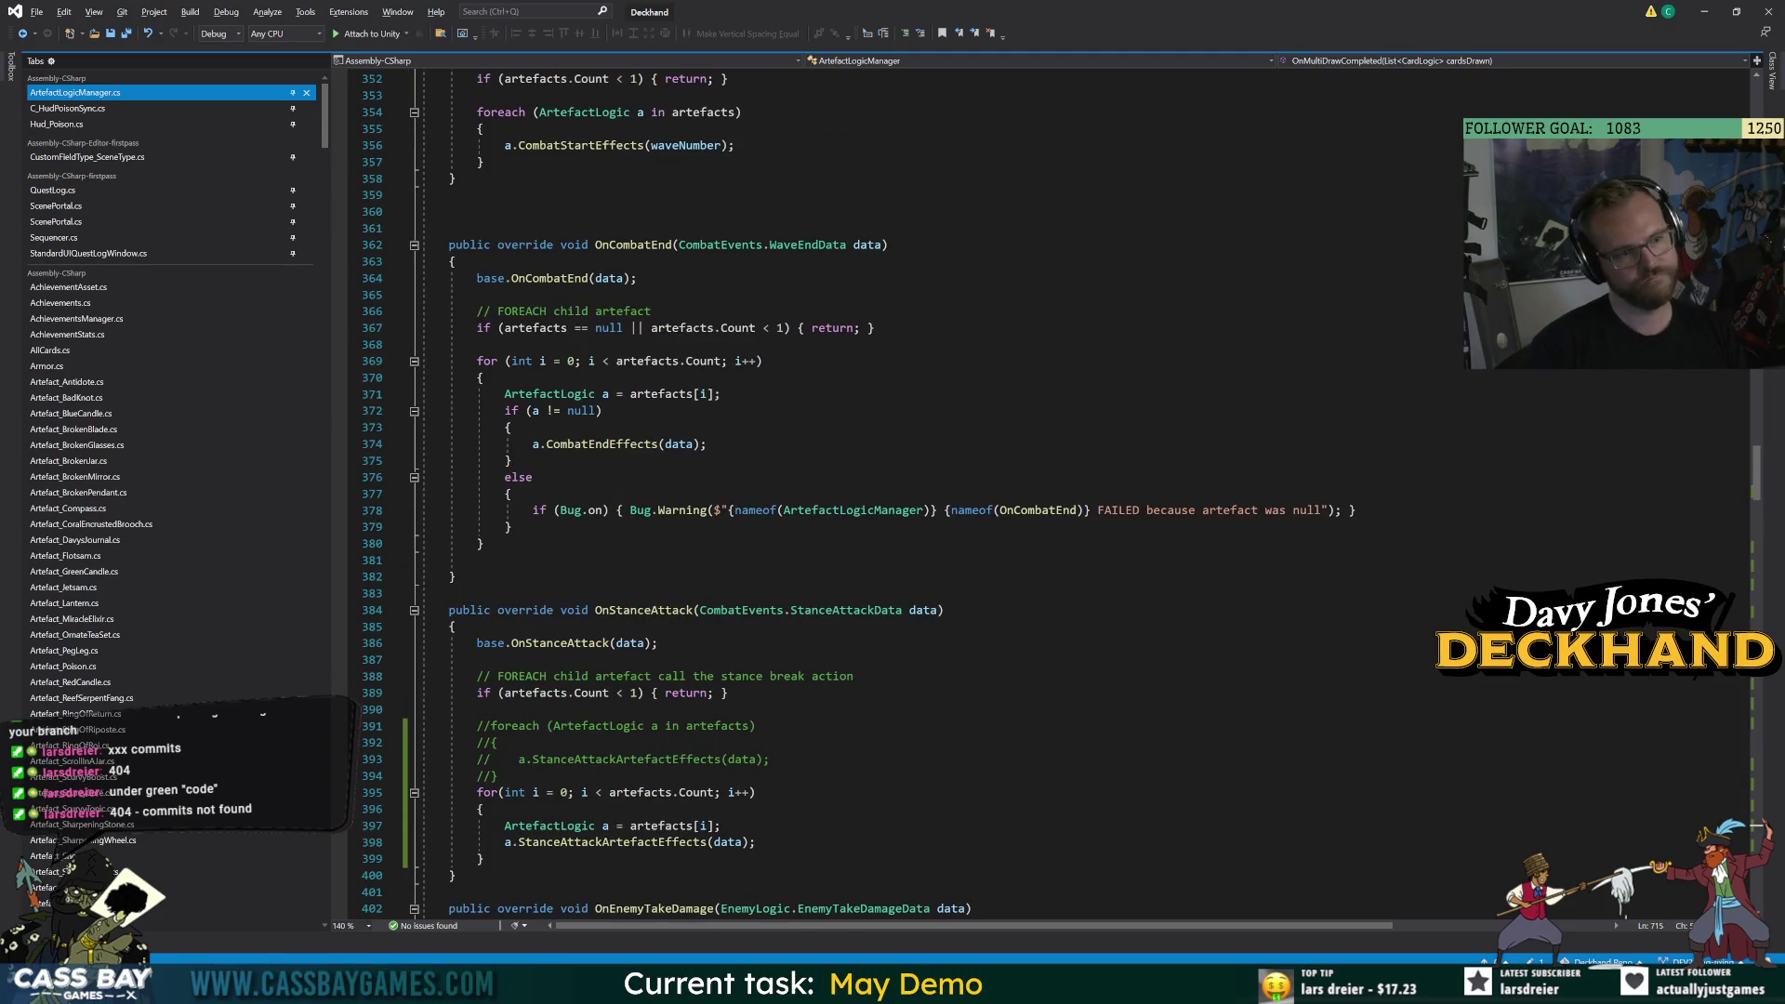
scroll(930, 493, "up", 7)
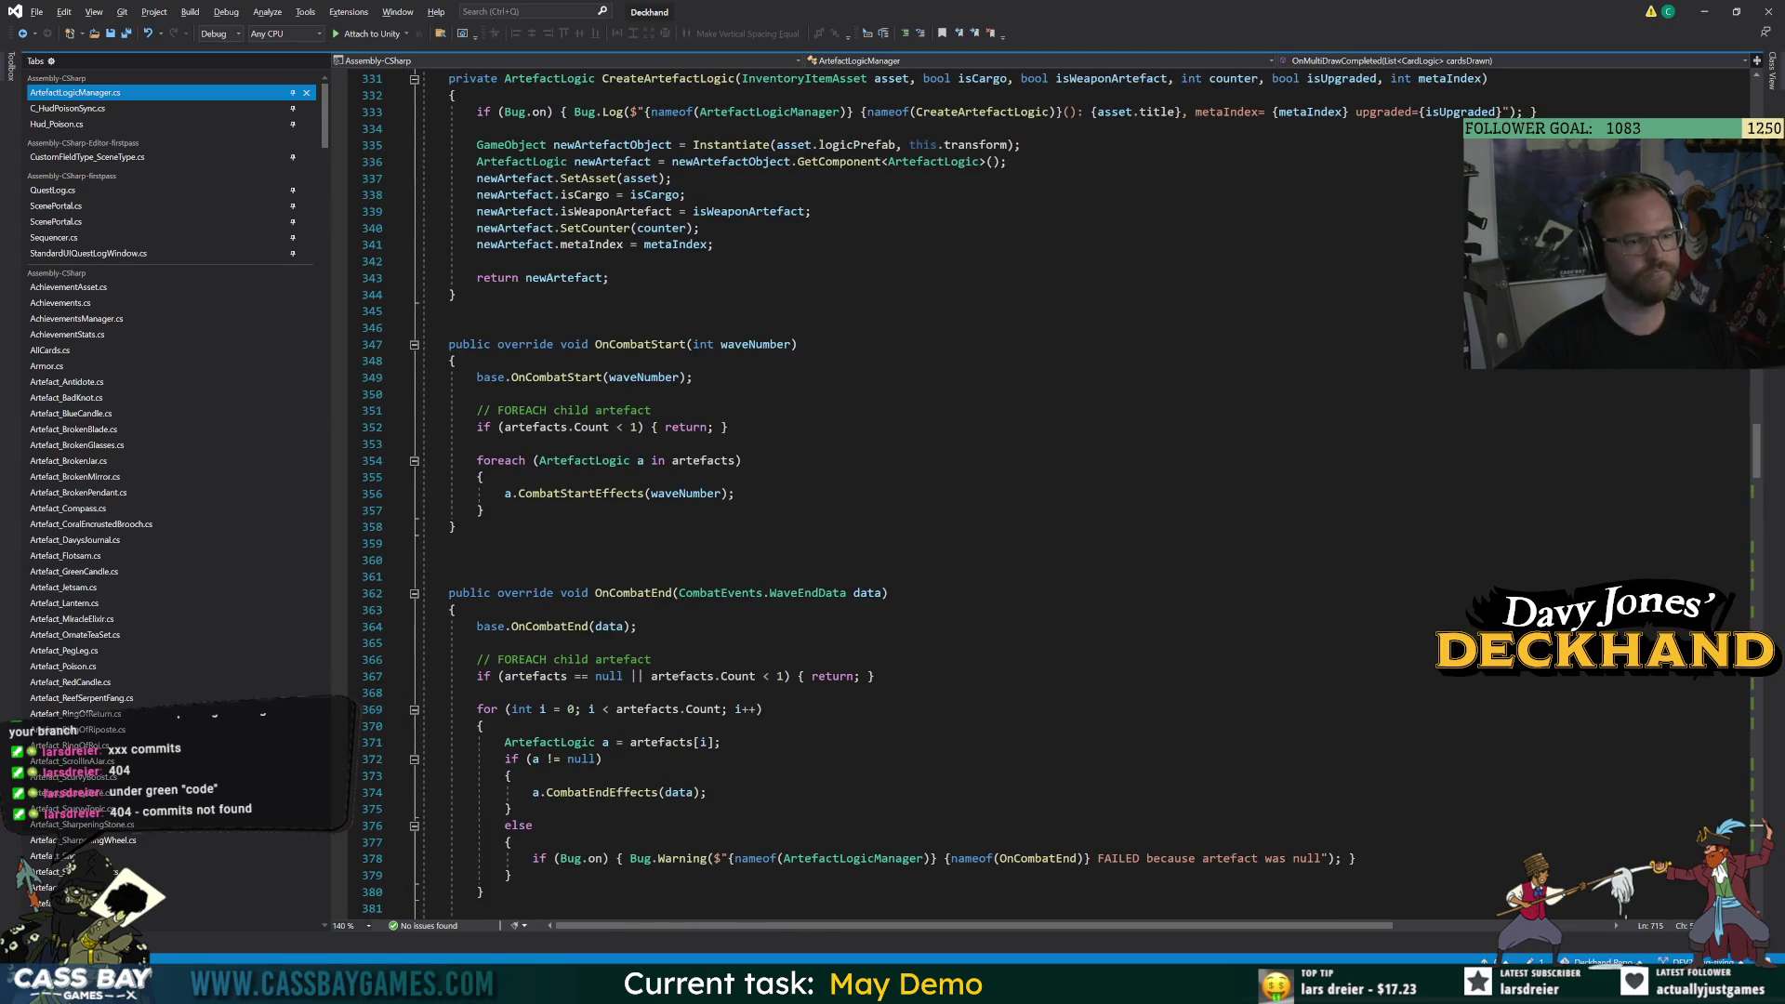
left_click(484, 511)
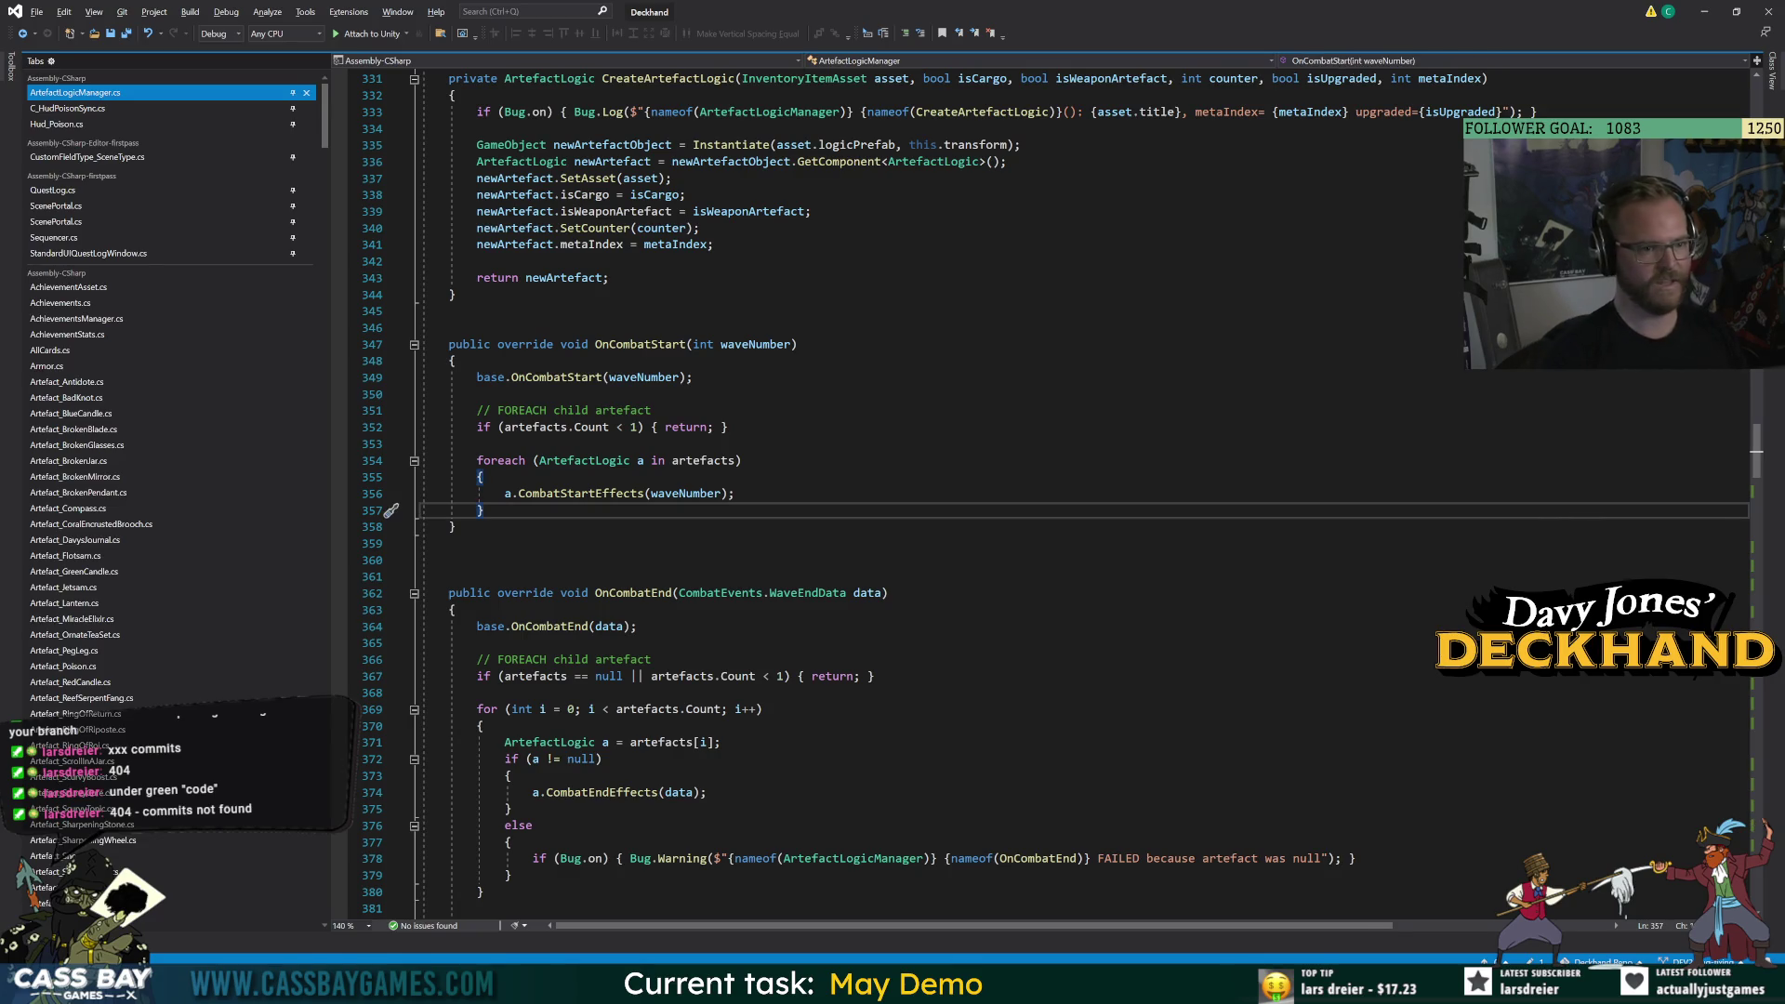
type("for (int i = 0; i < artefacts.Count; i++) {     ArtefactLogic a = artefacts[i]; }")
key("Up")
key("End")
key("Return")
type("a.combat")
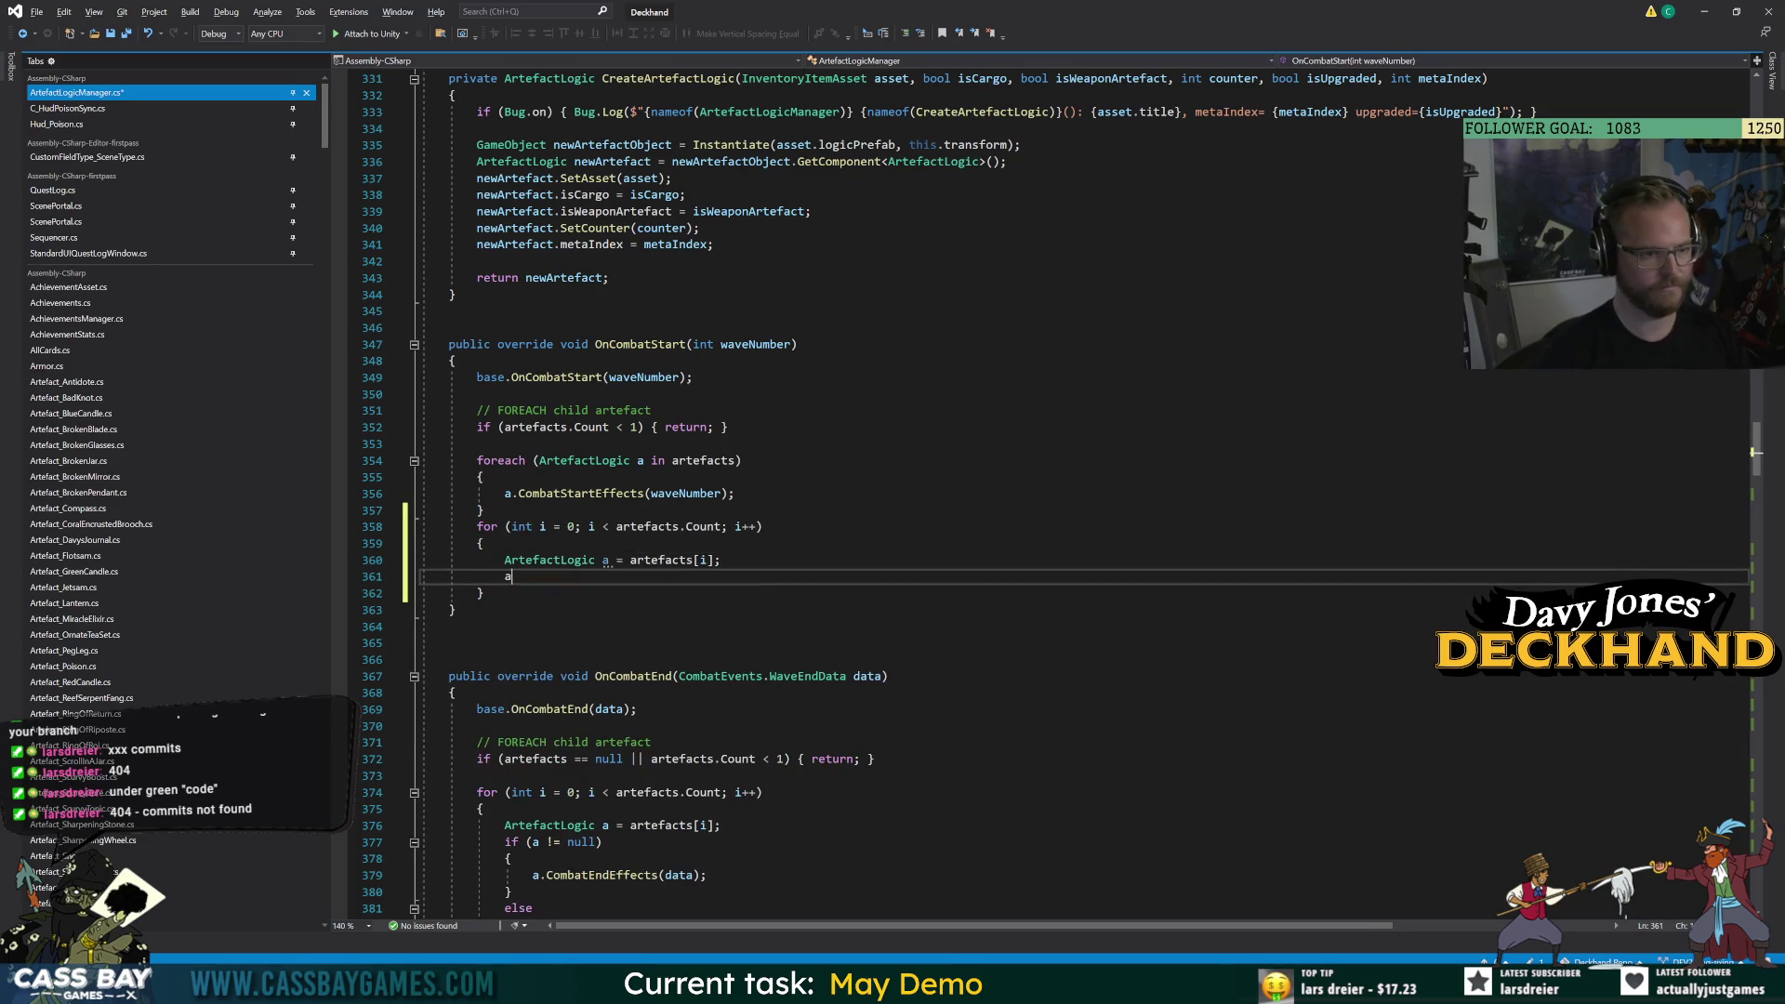
key("Down")
type("(wa")
key("Tab")
type(");")
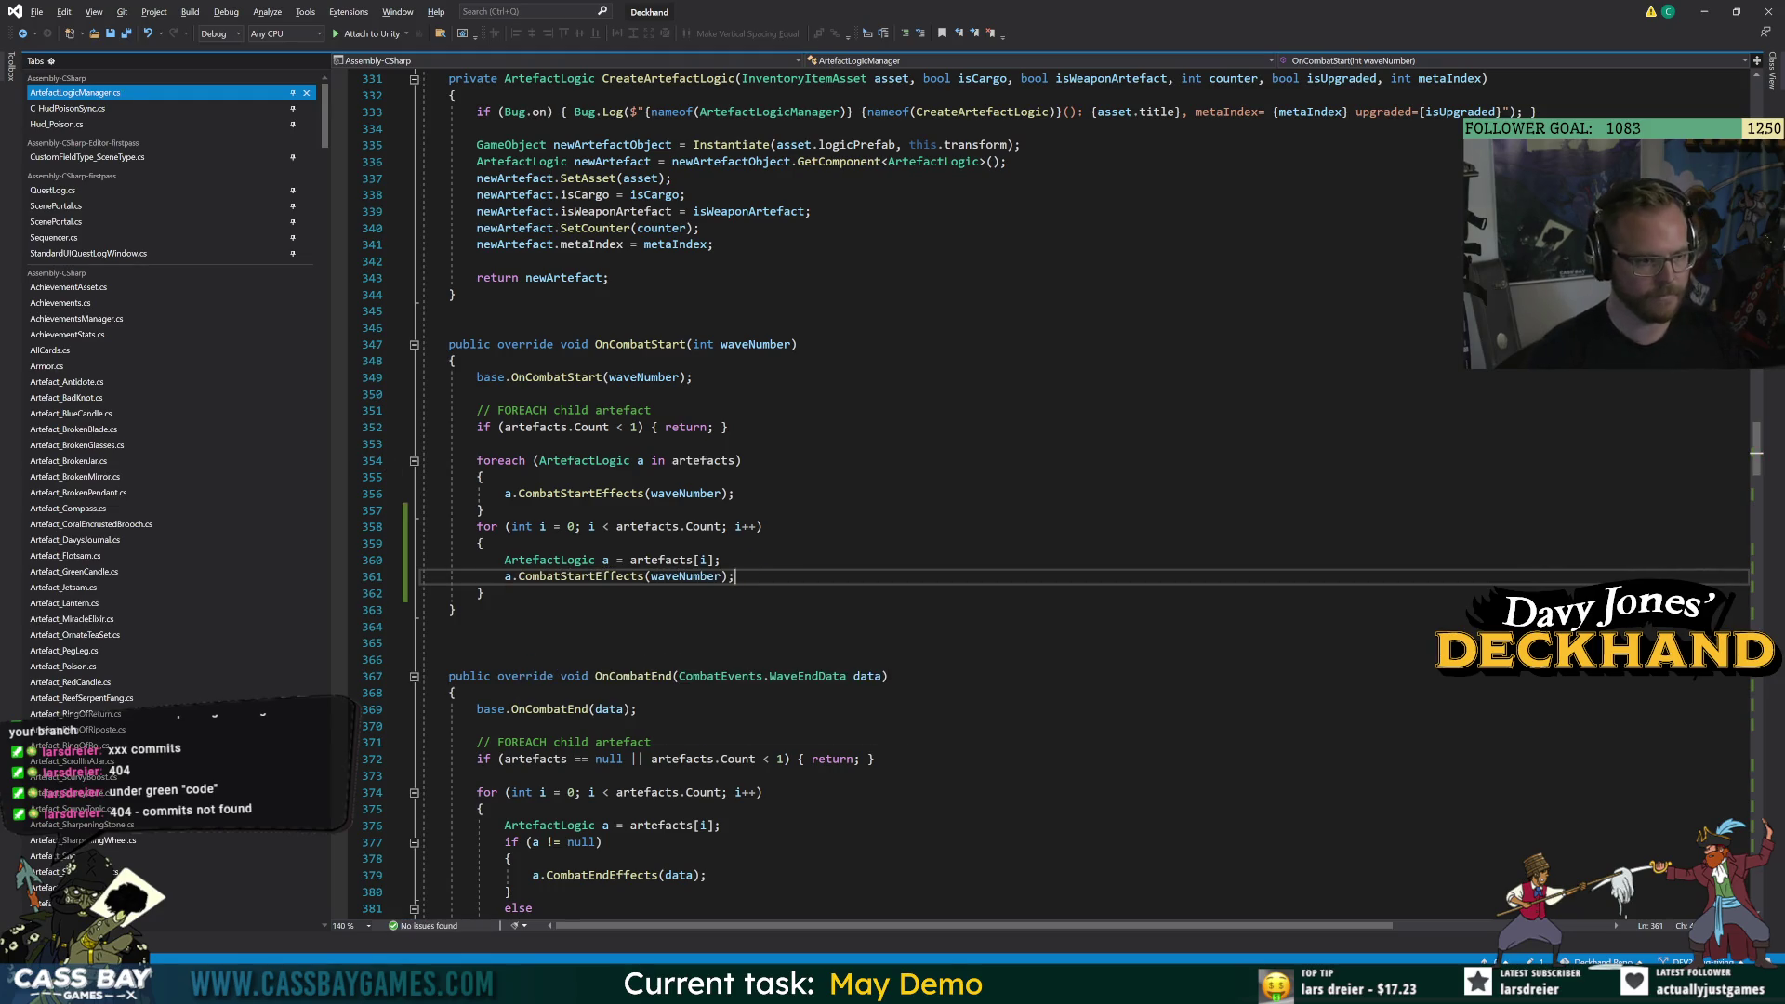
Comment out OnCombatStart's old foreach loop.
left_click_drag(484, 510, 477, 461)
key("ctrl+k")
key("ctrl+c")
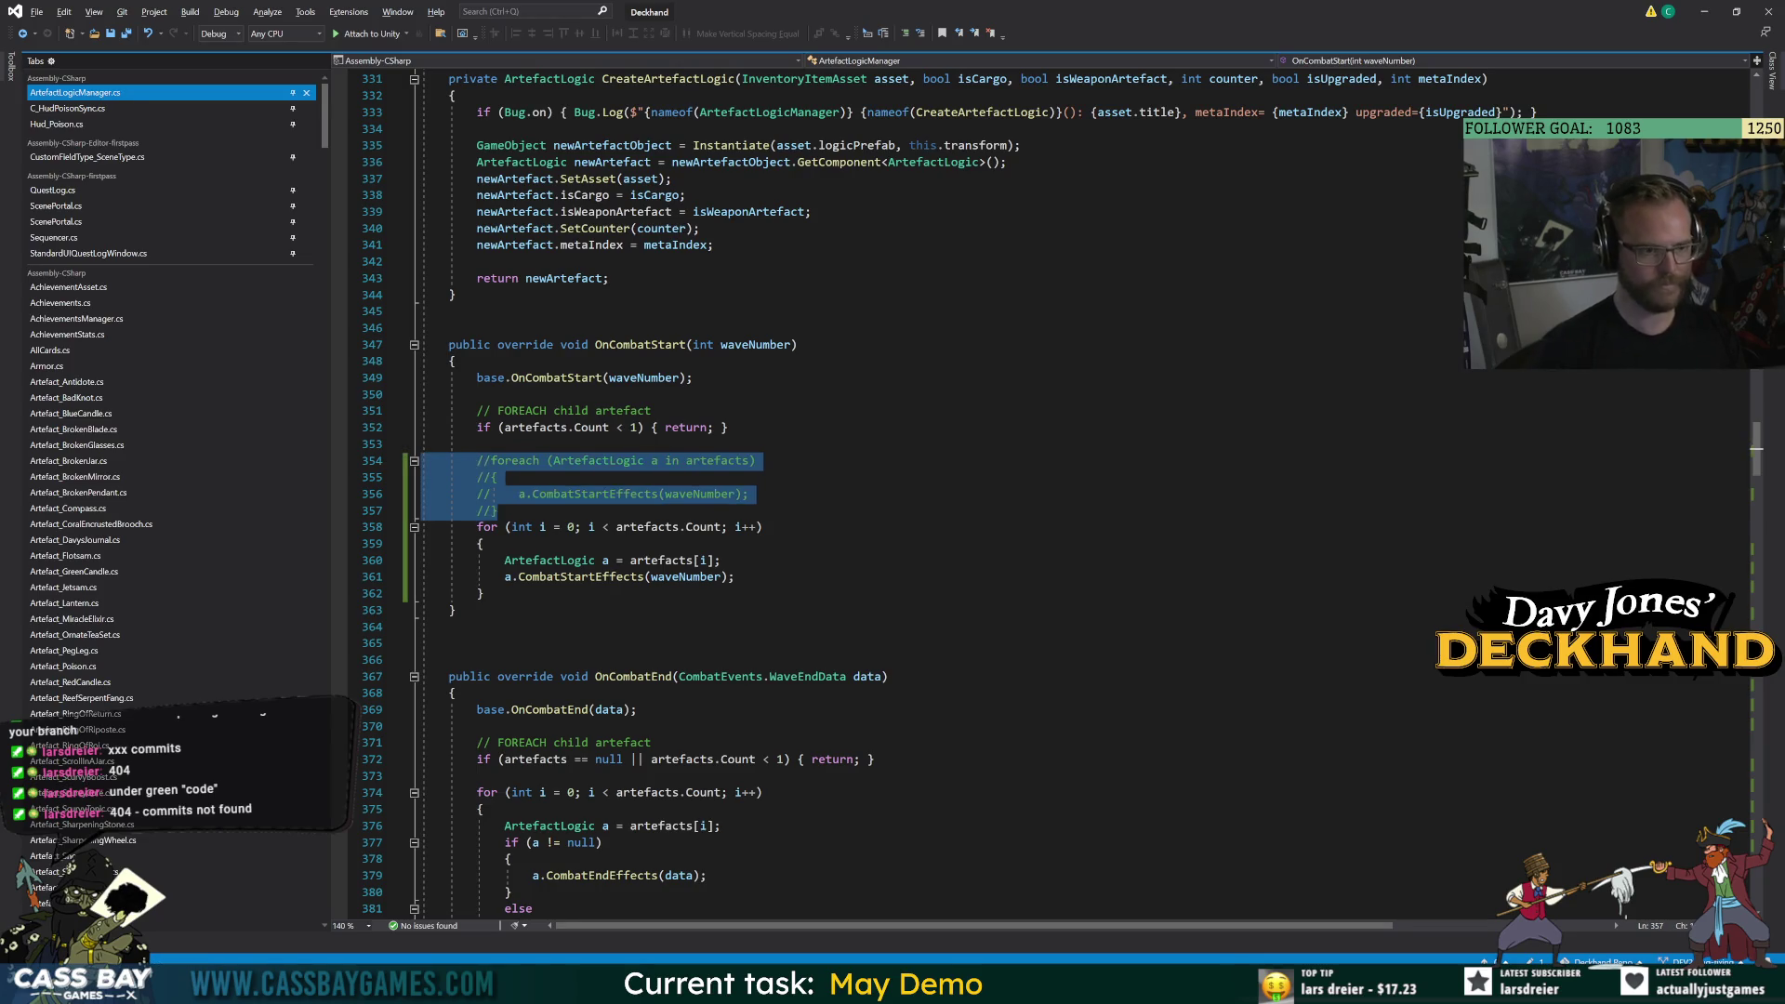
key("Right")
scroll(474, 470, "up", 5)
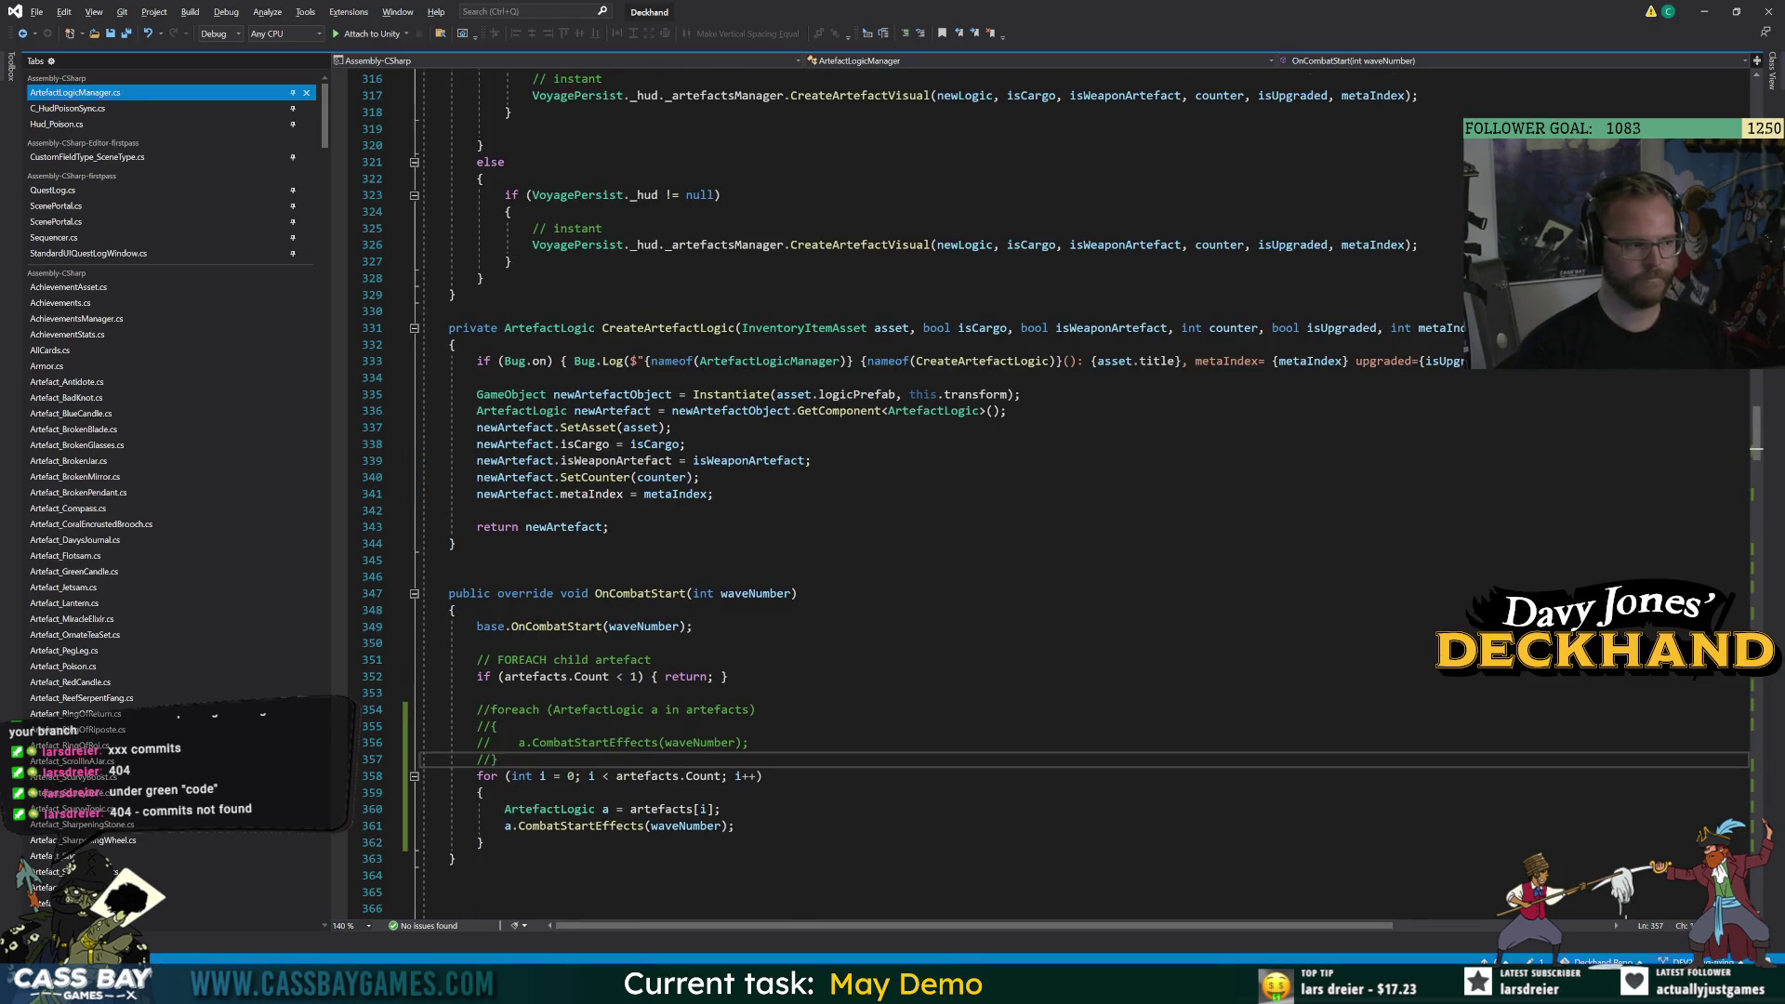
scroll(809, 587, "up", 5)
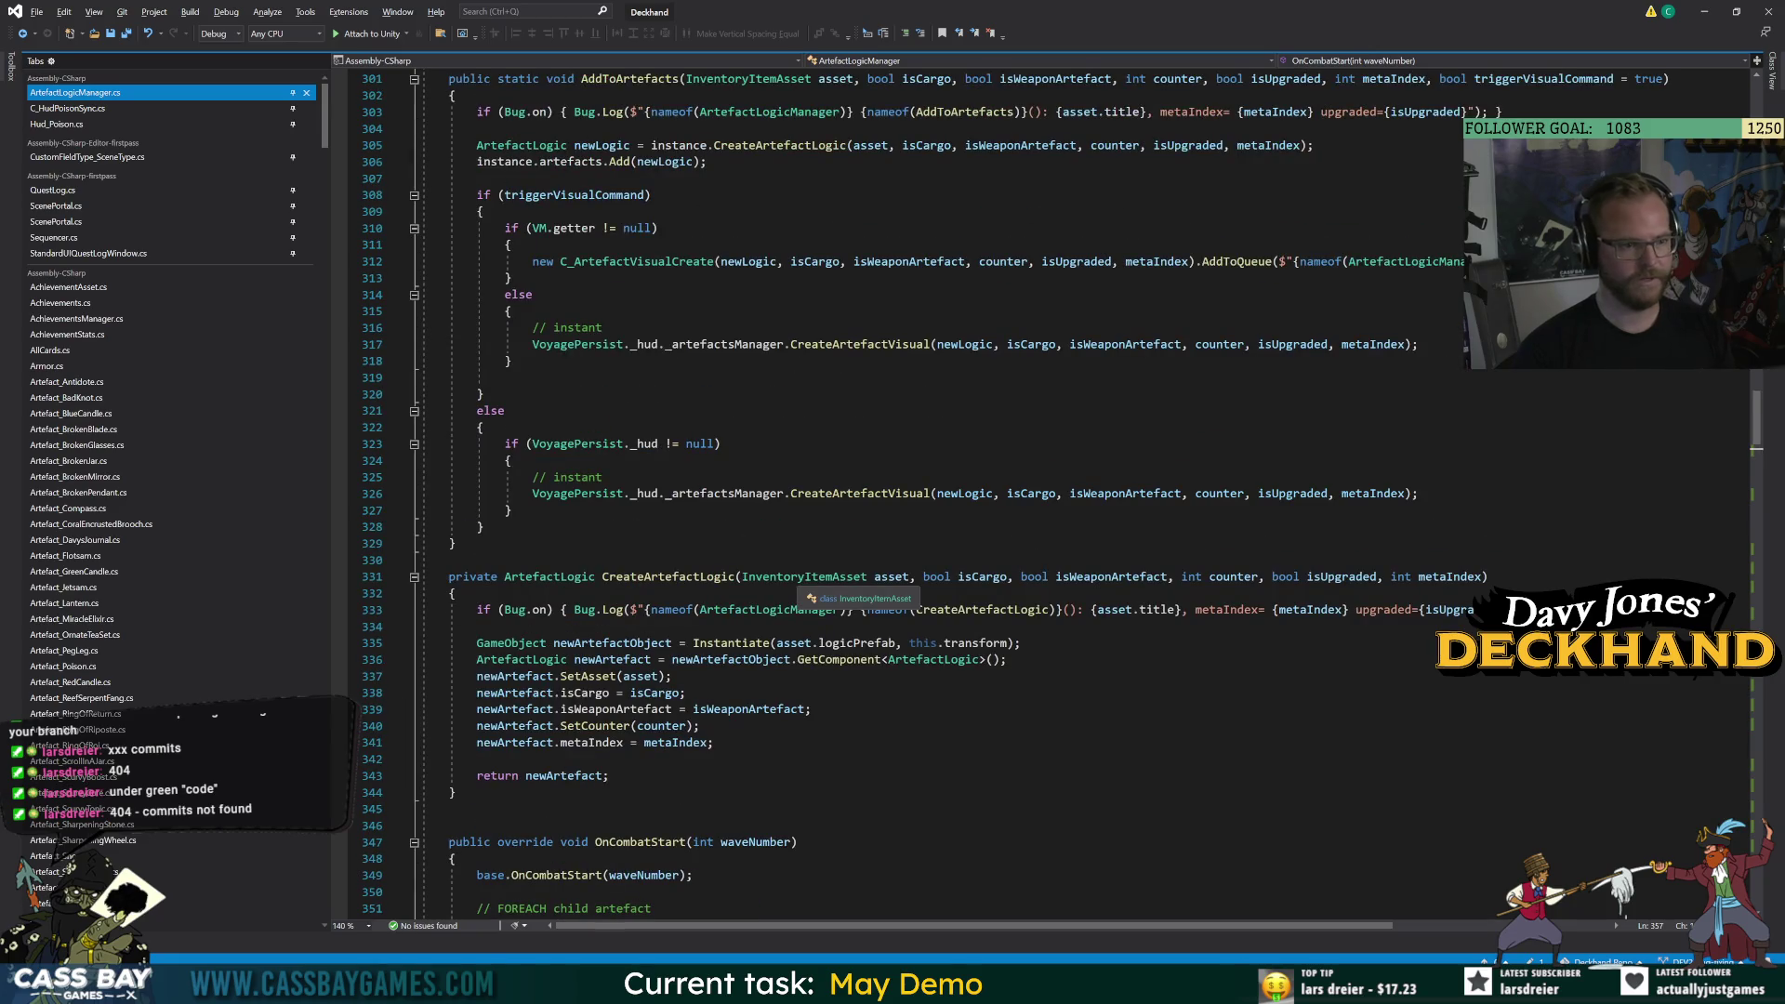
scroll(809, 588, "up", 7)
scroll(809, 588, "up", 13)
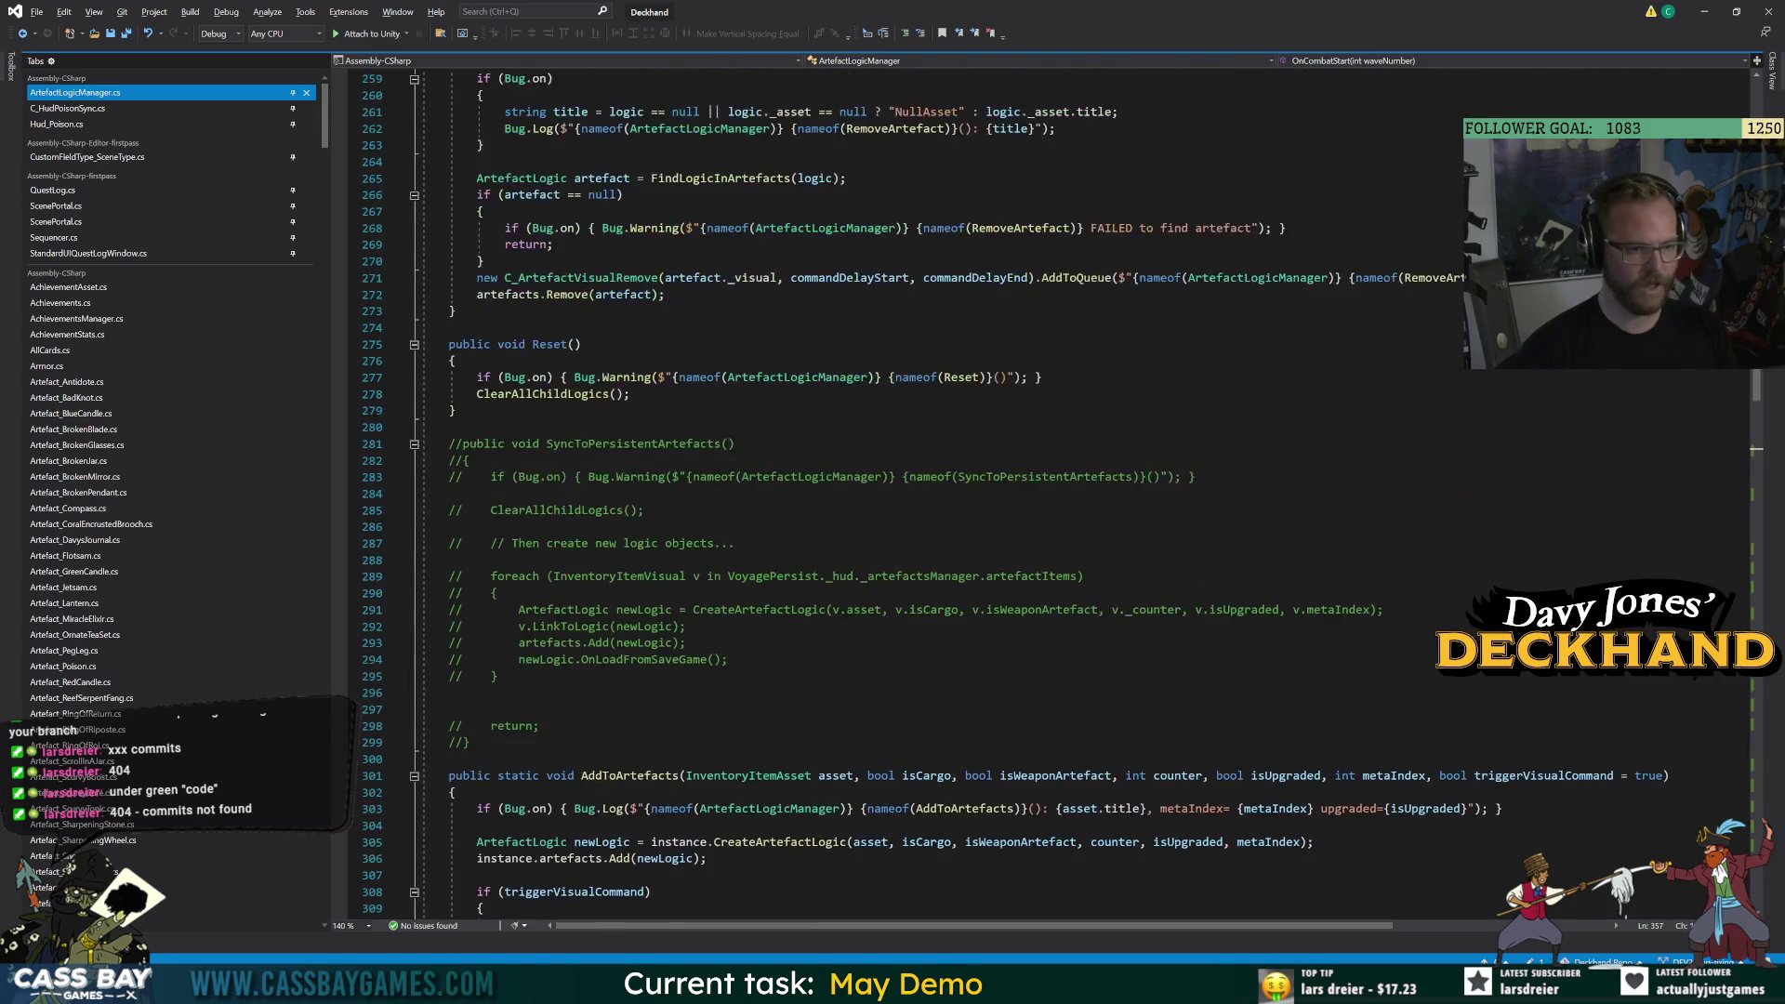
scroll(809, 588, "up", 7)
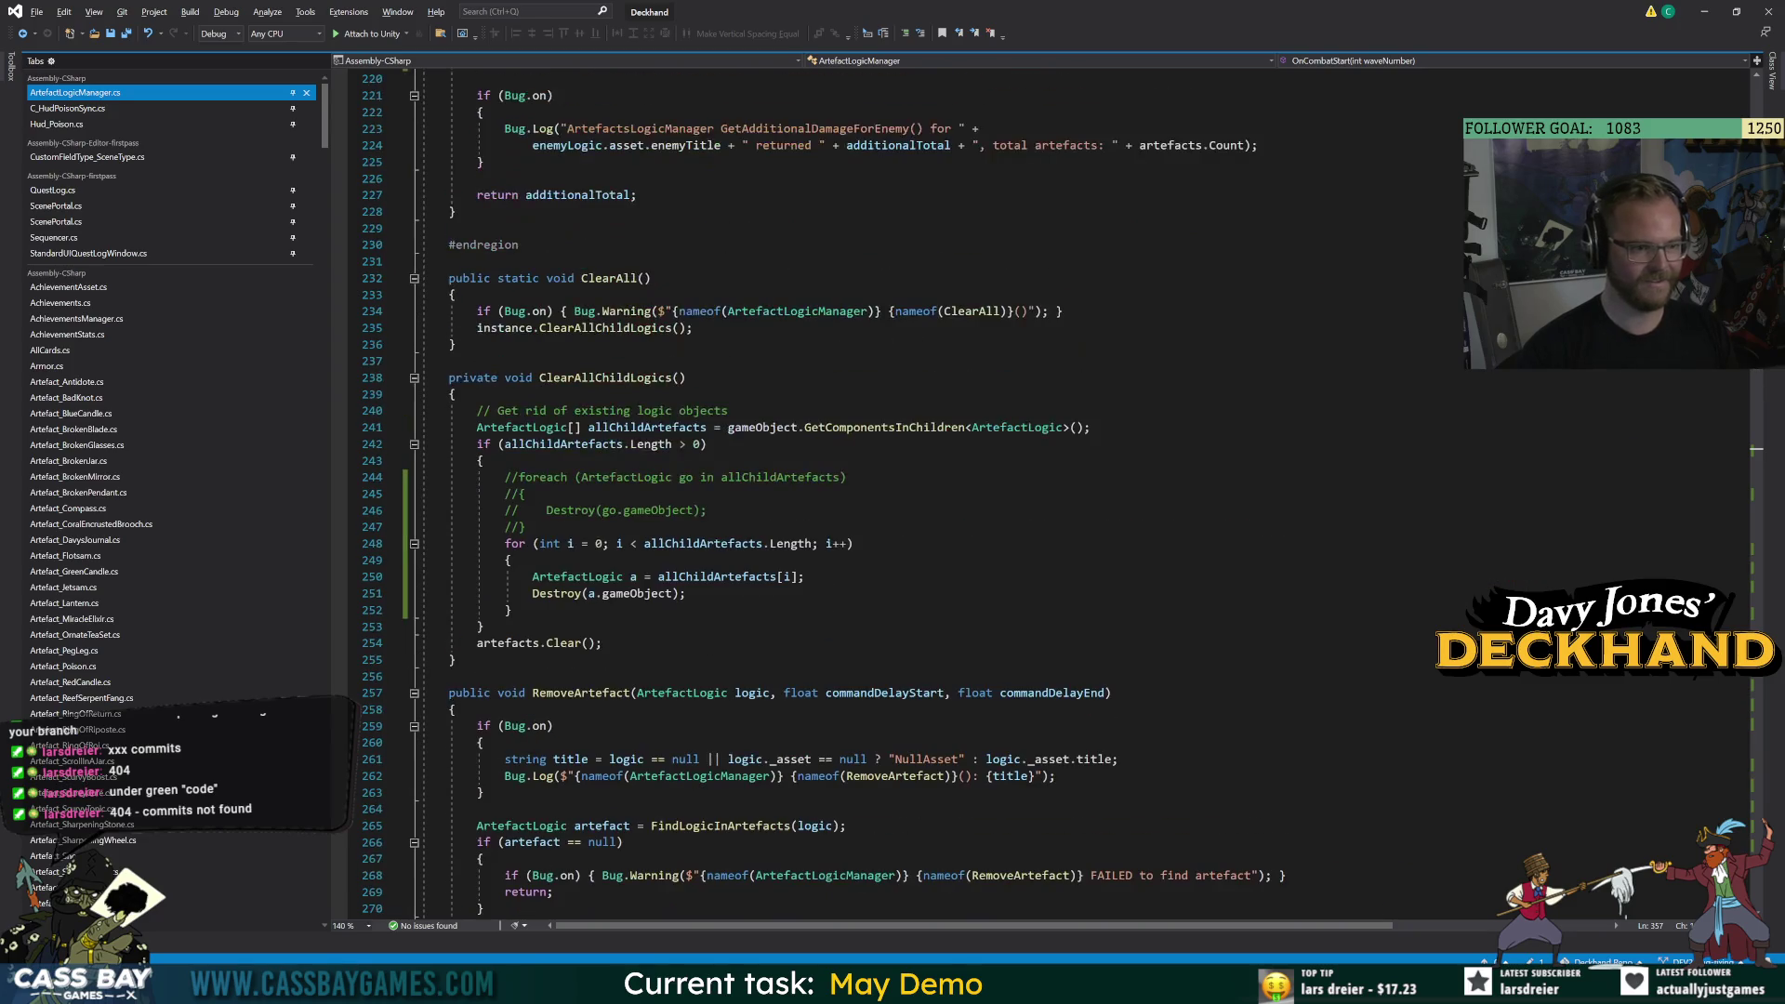
scroll(809, 587, "up", 8)
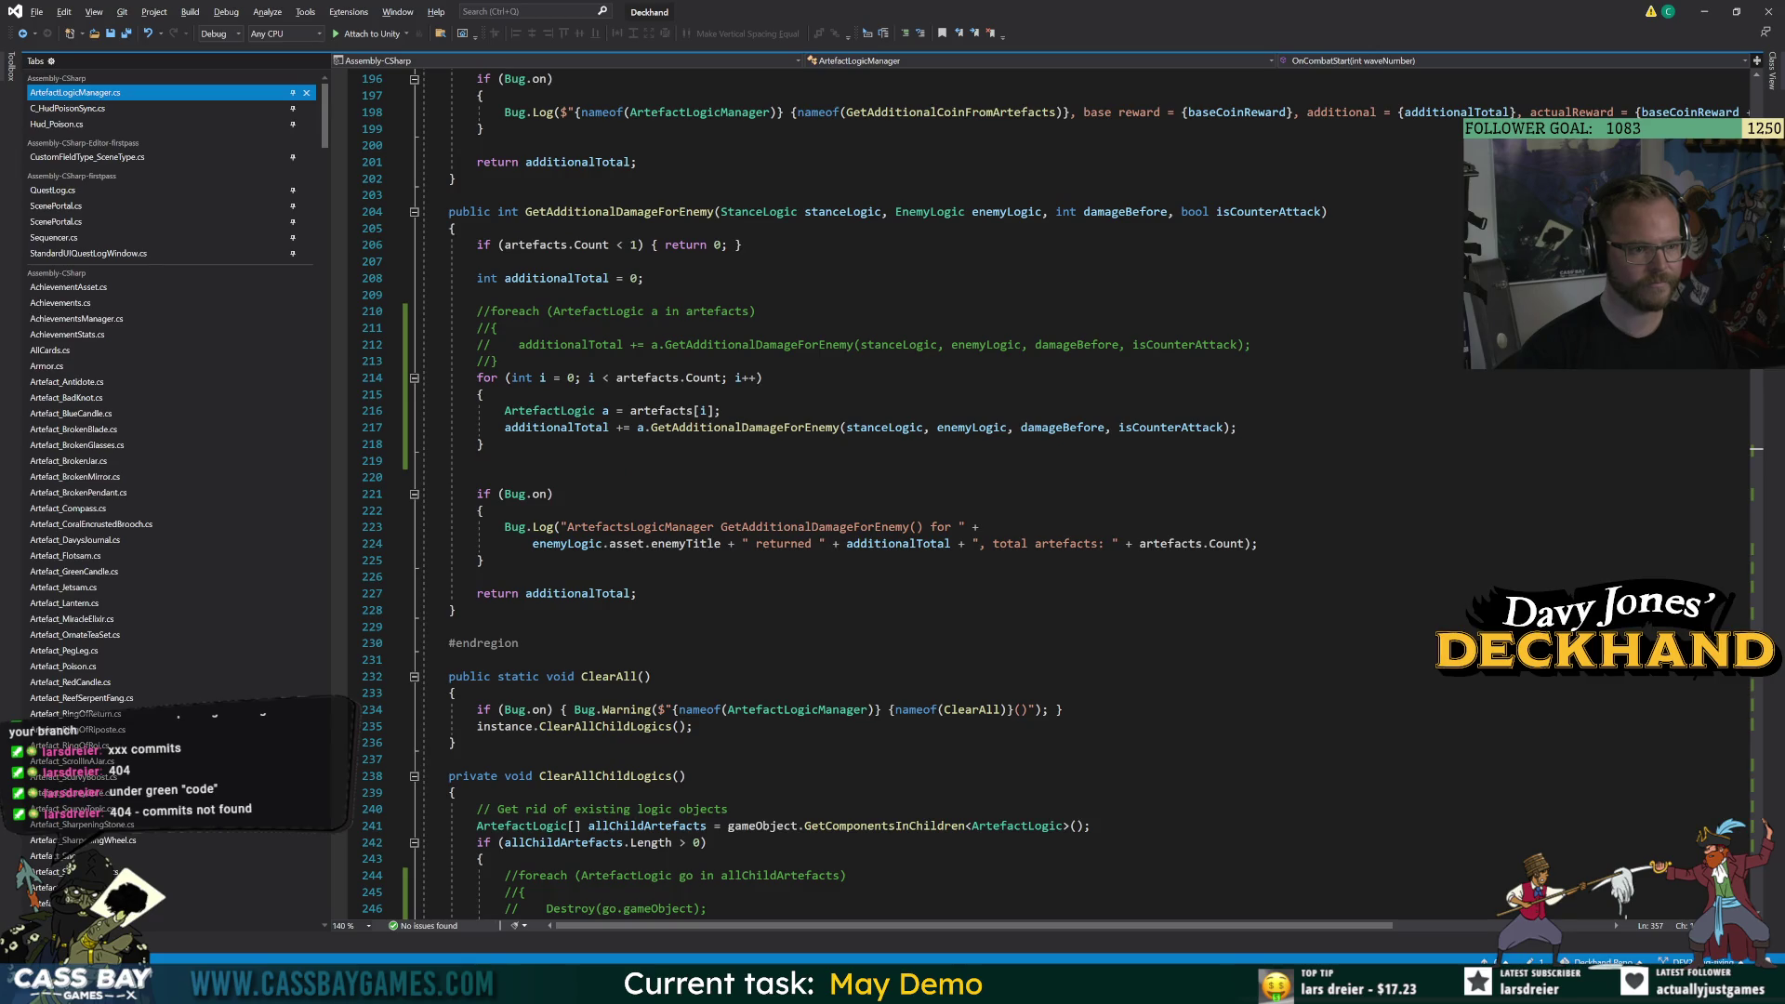
scroll(809, 587, "up", 6)
scroll(809, 587, "up", 11)
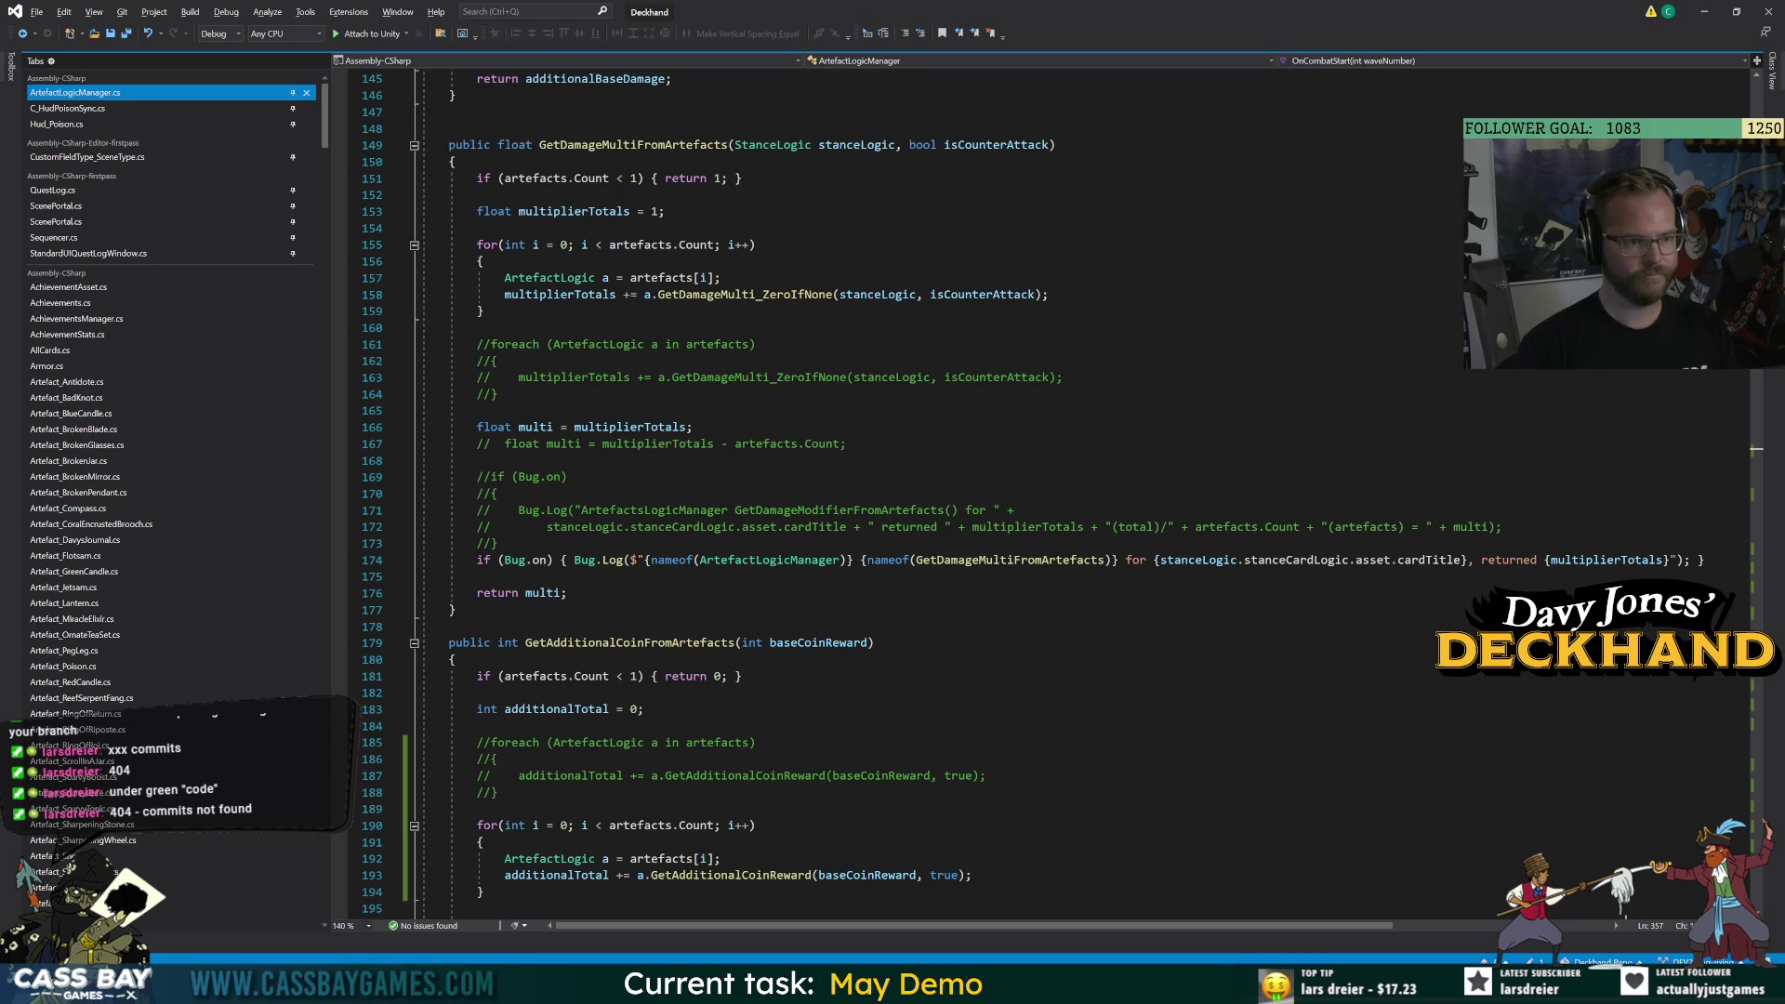
scroll(809, 588, "up", 8)
scroll(809, 587, "up", 7)
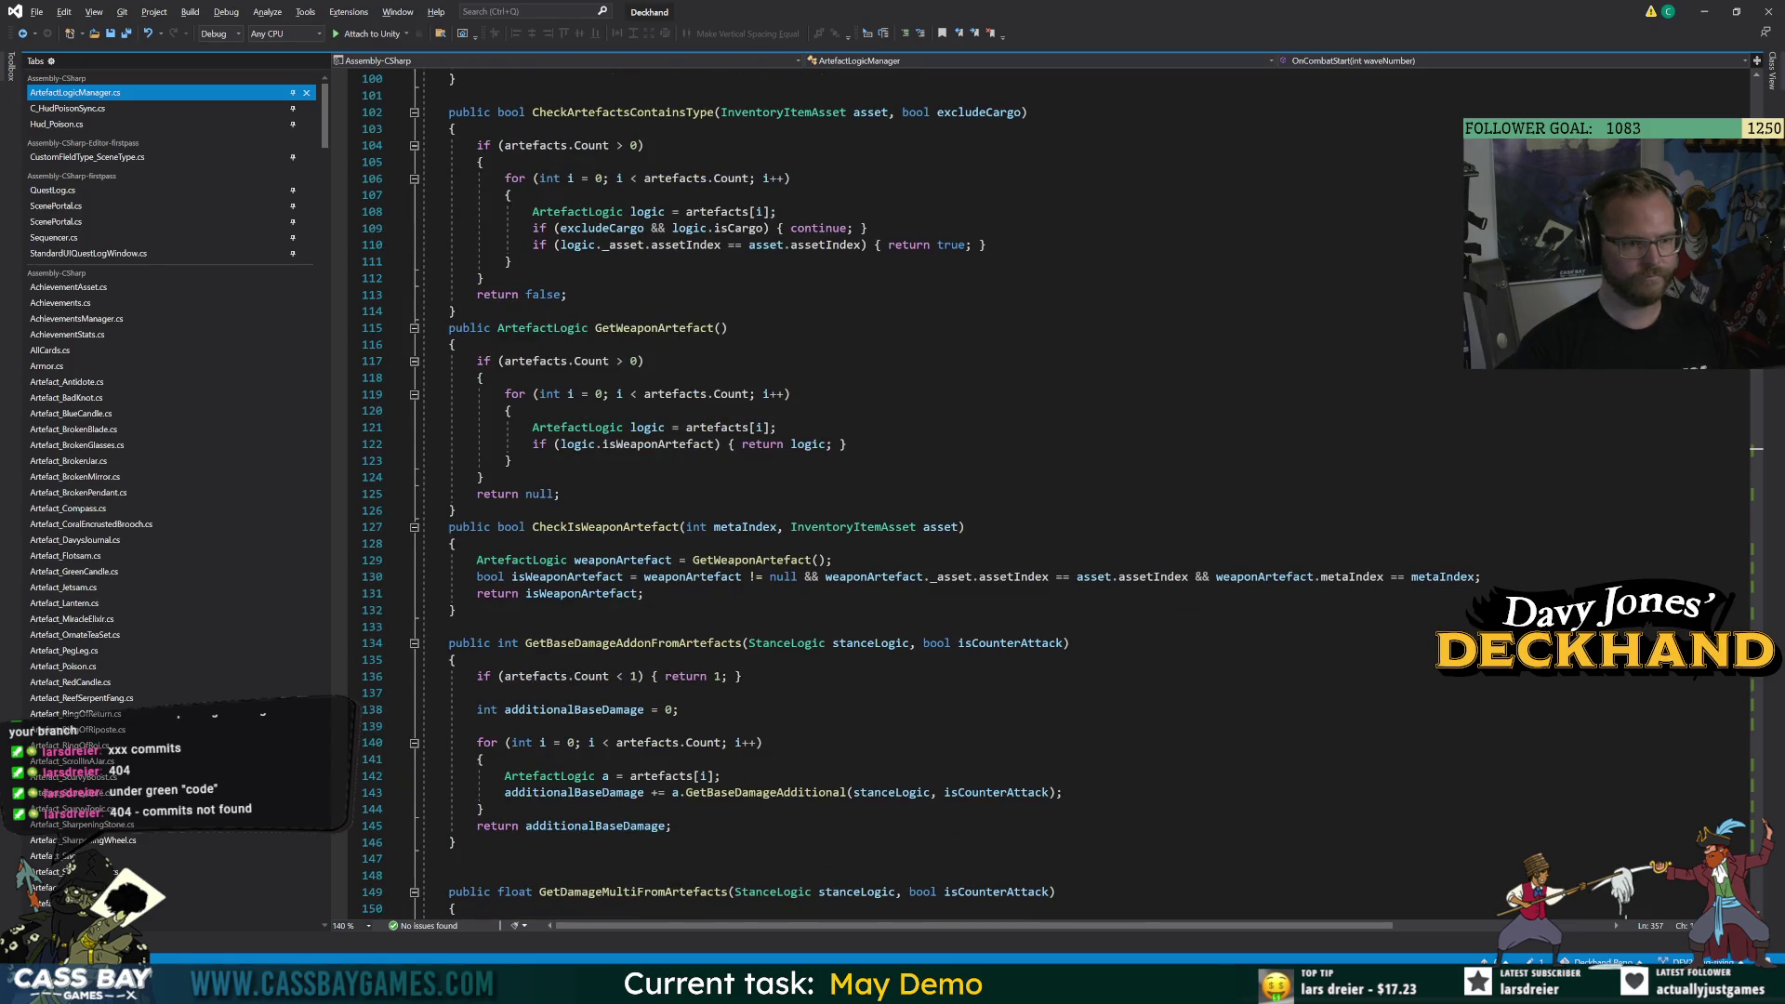
scroll(809, 588, "up", 7)
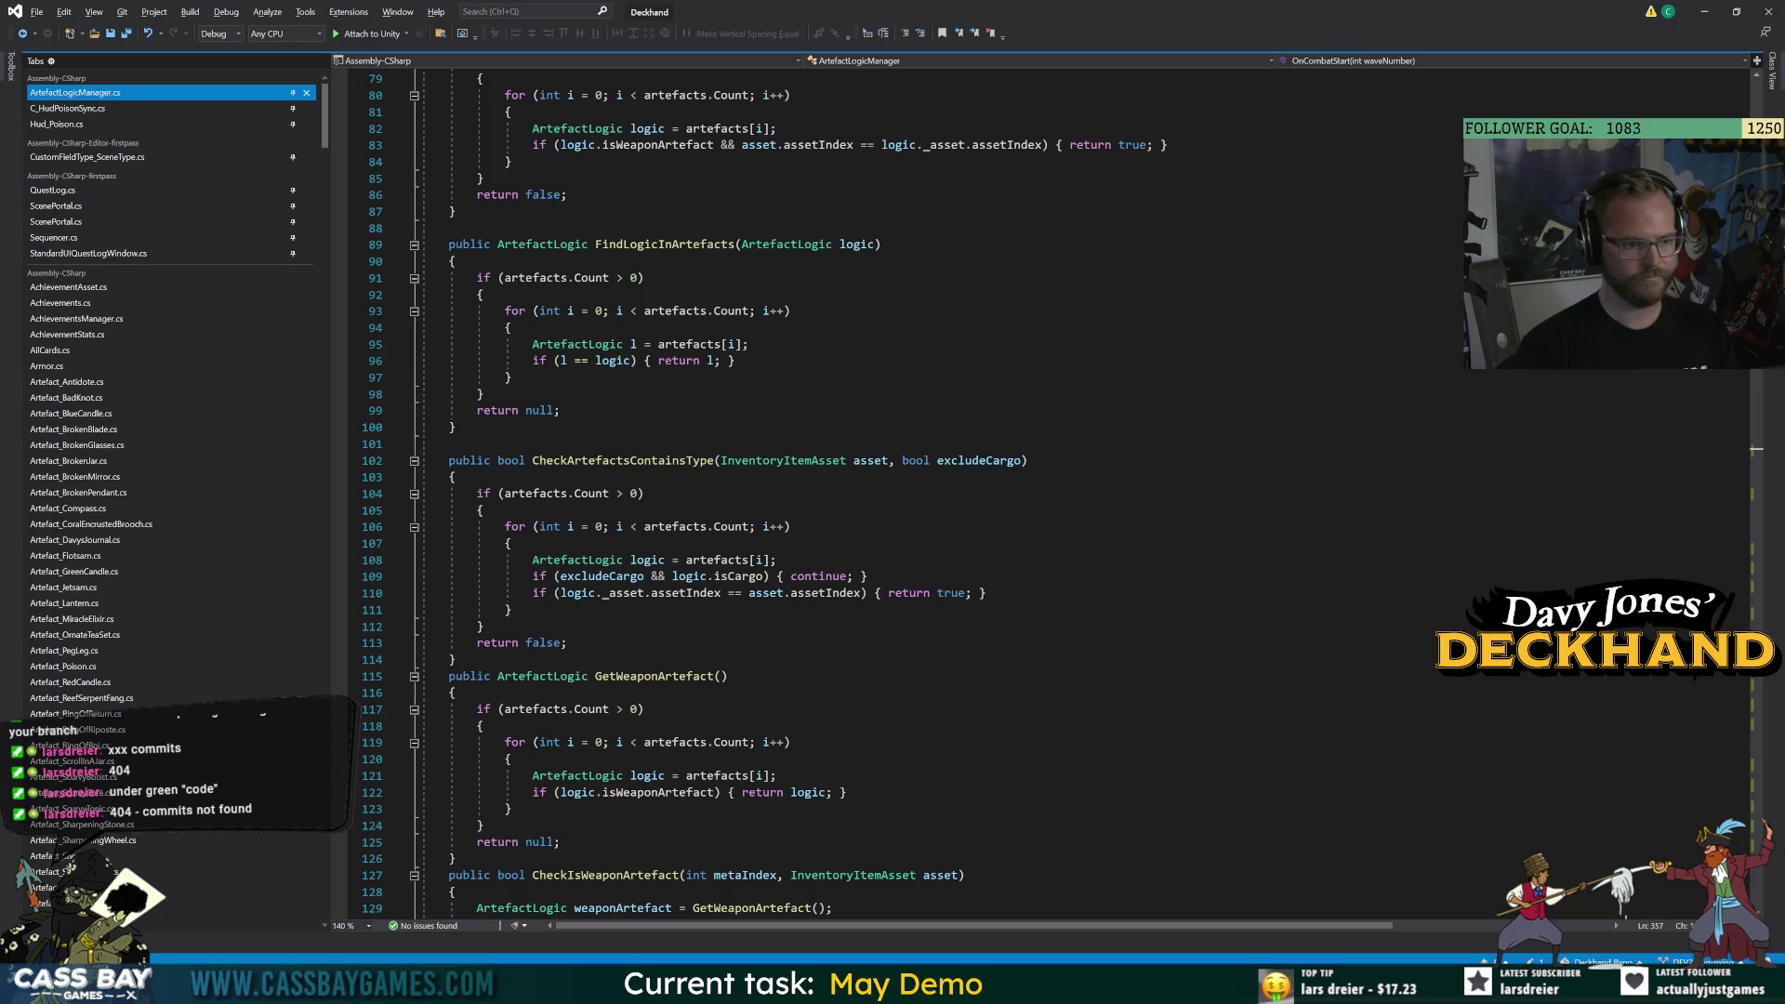
scroll(809, 588, "up", 6)
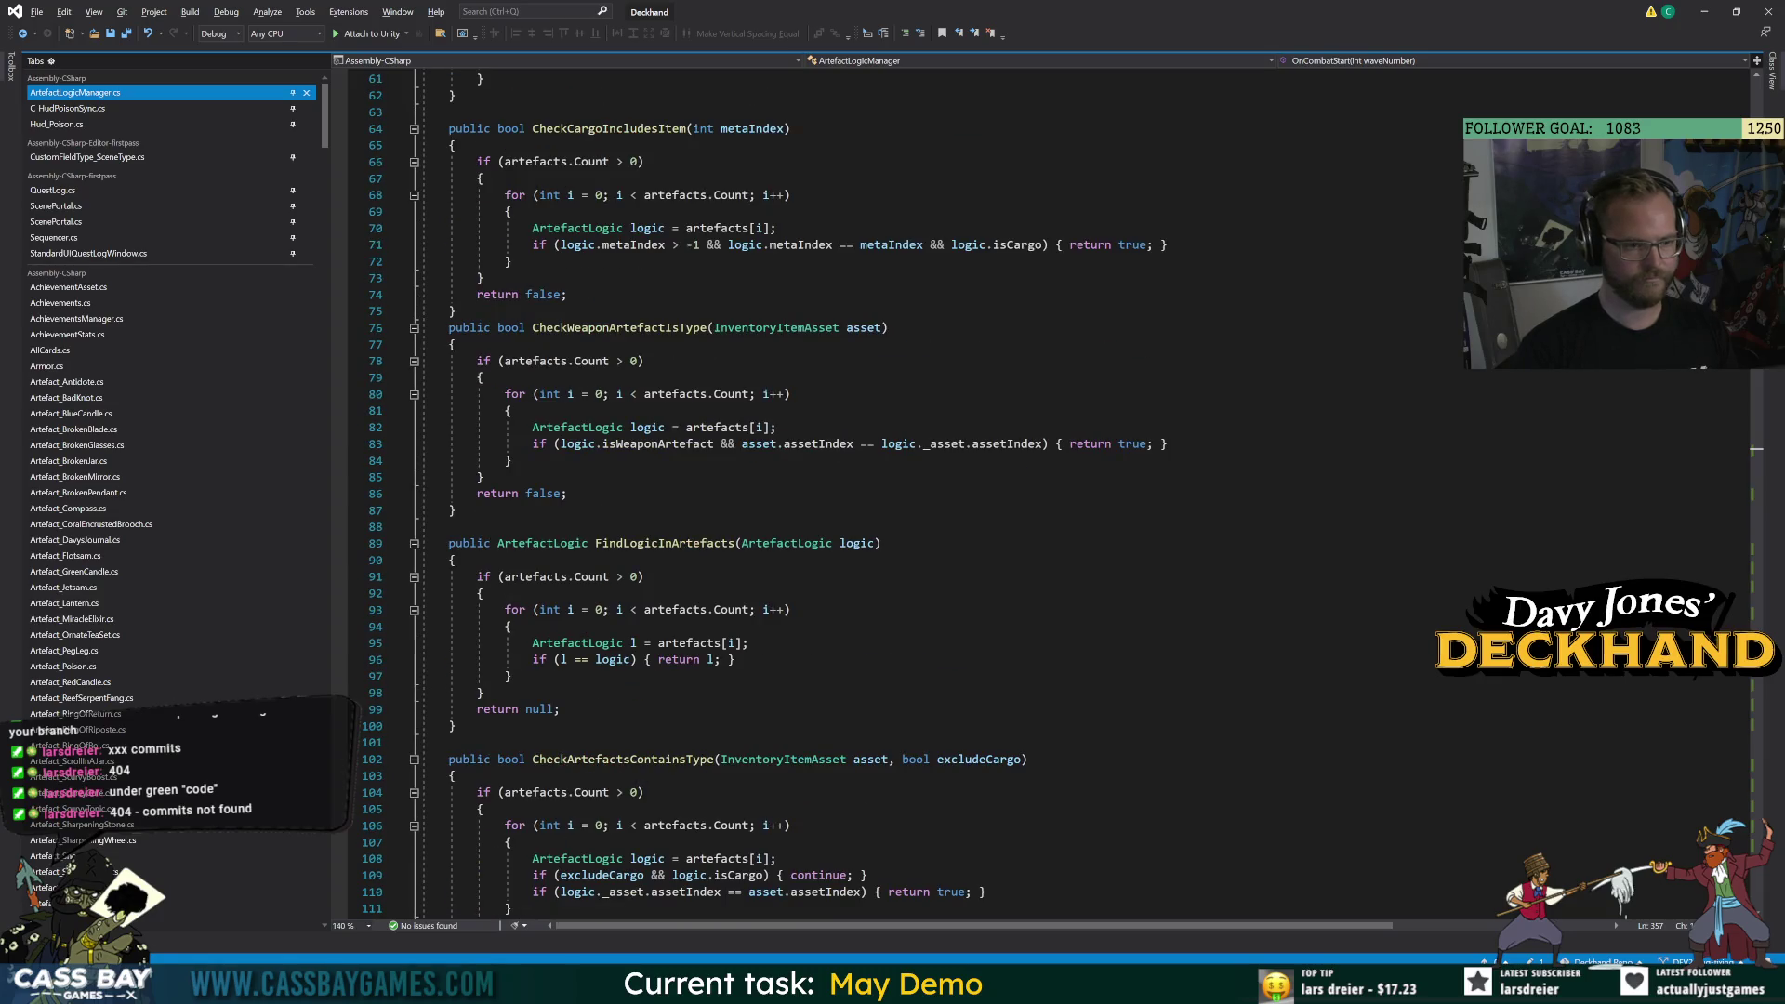
scroll(808, 587, "up", 6)
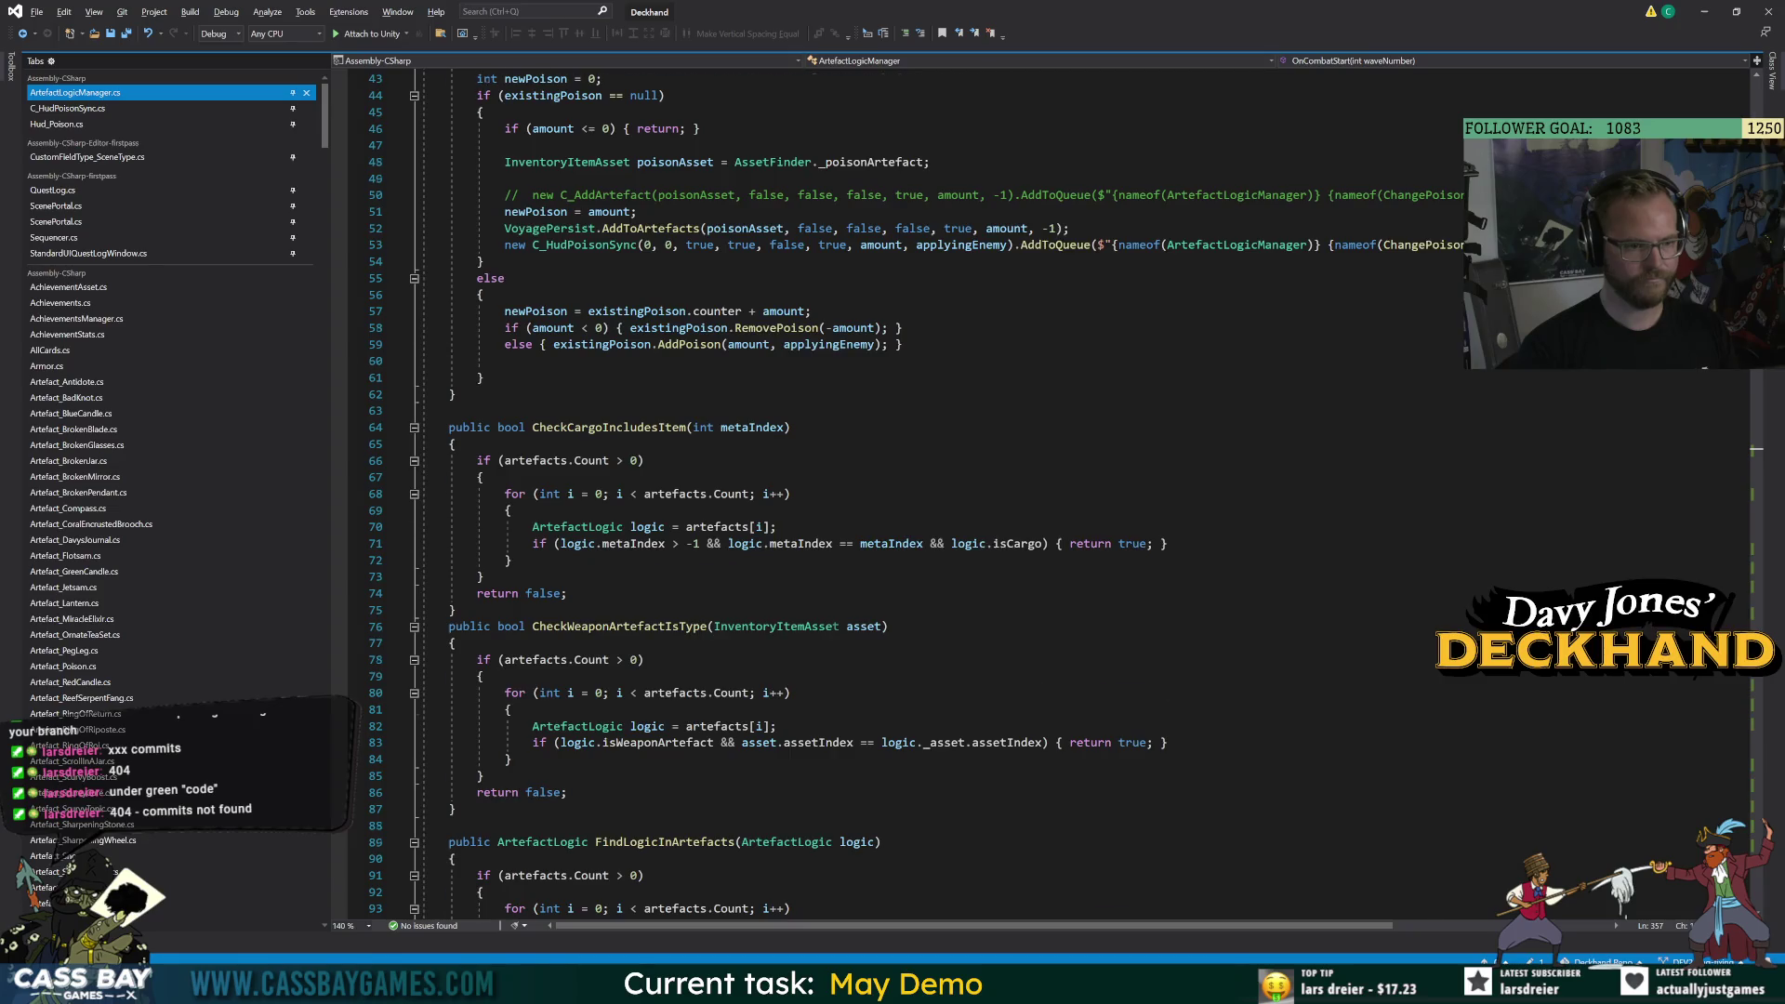
scroll(809, 588, "up", 5)
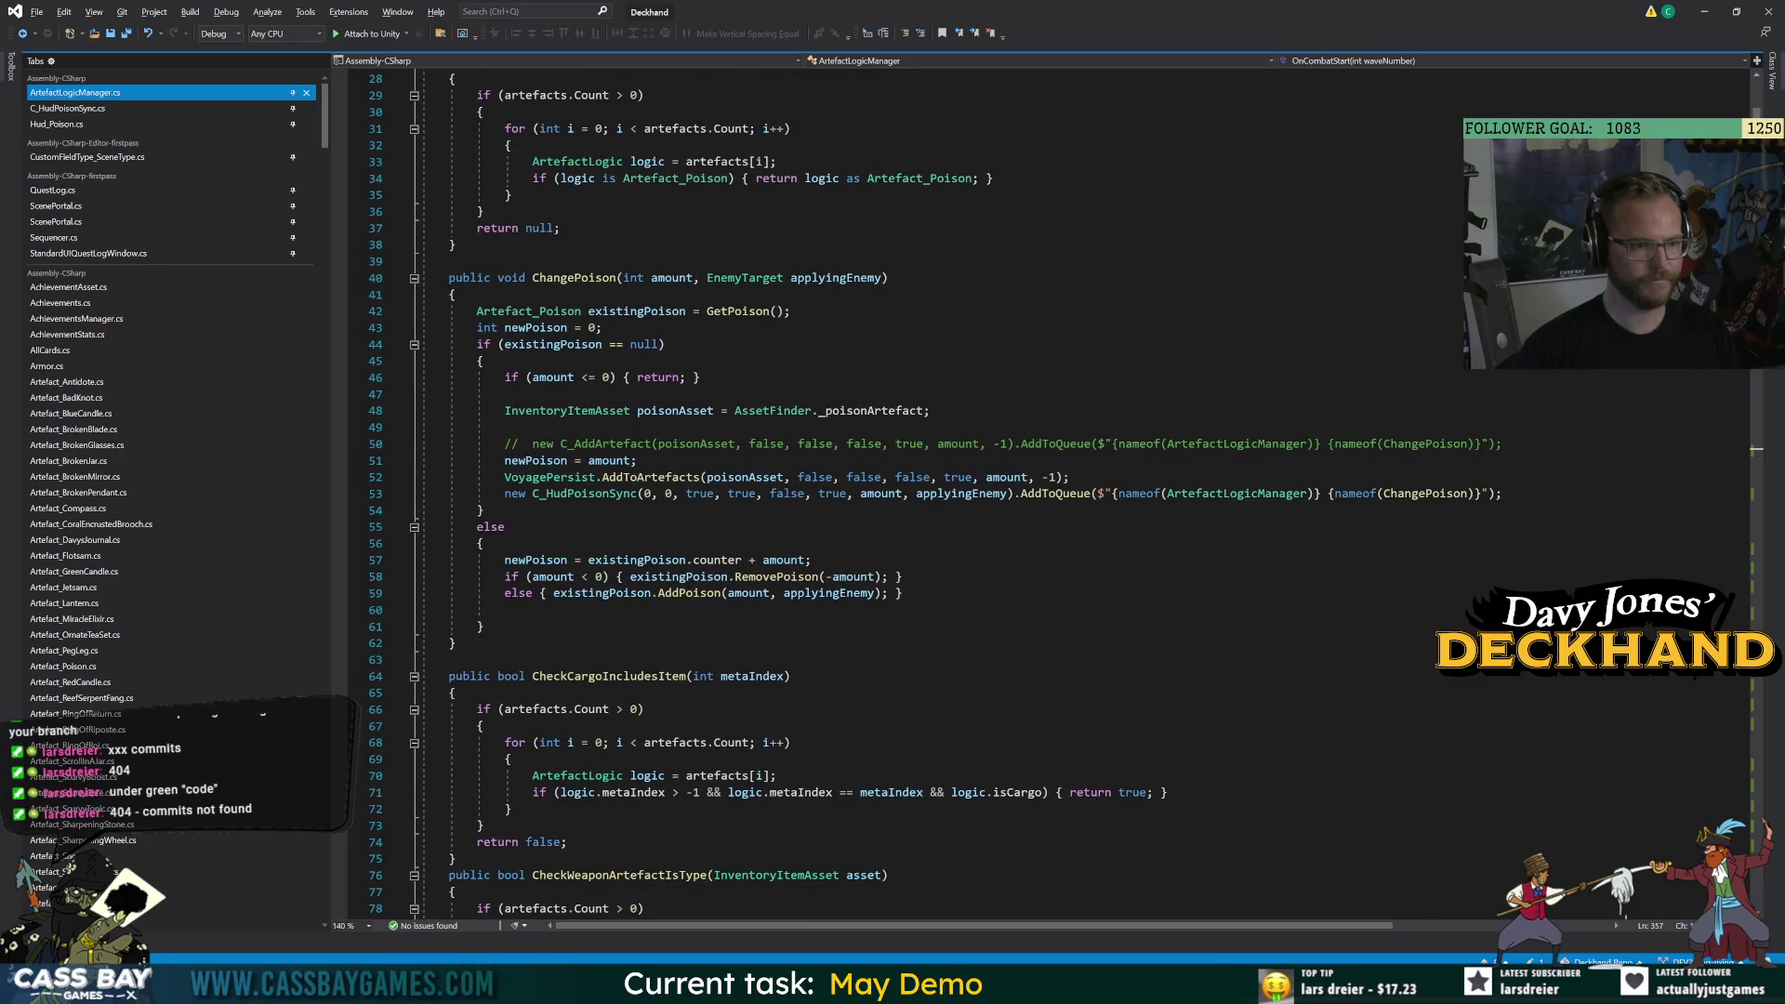
scroll(809, 587, "up", 9)
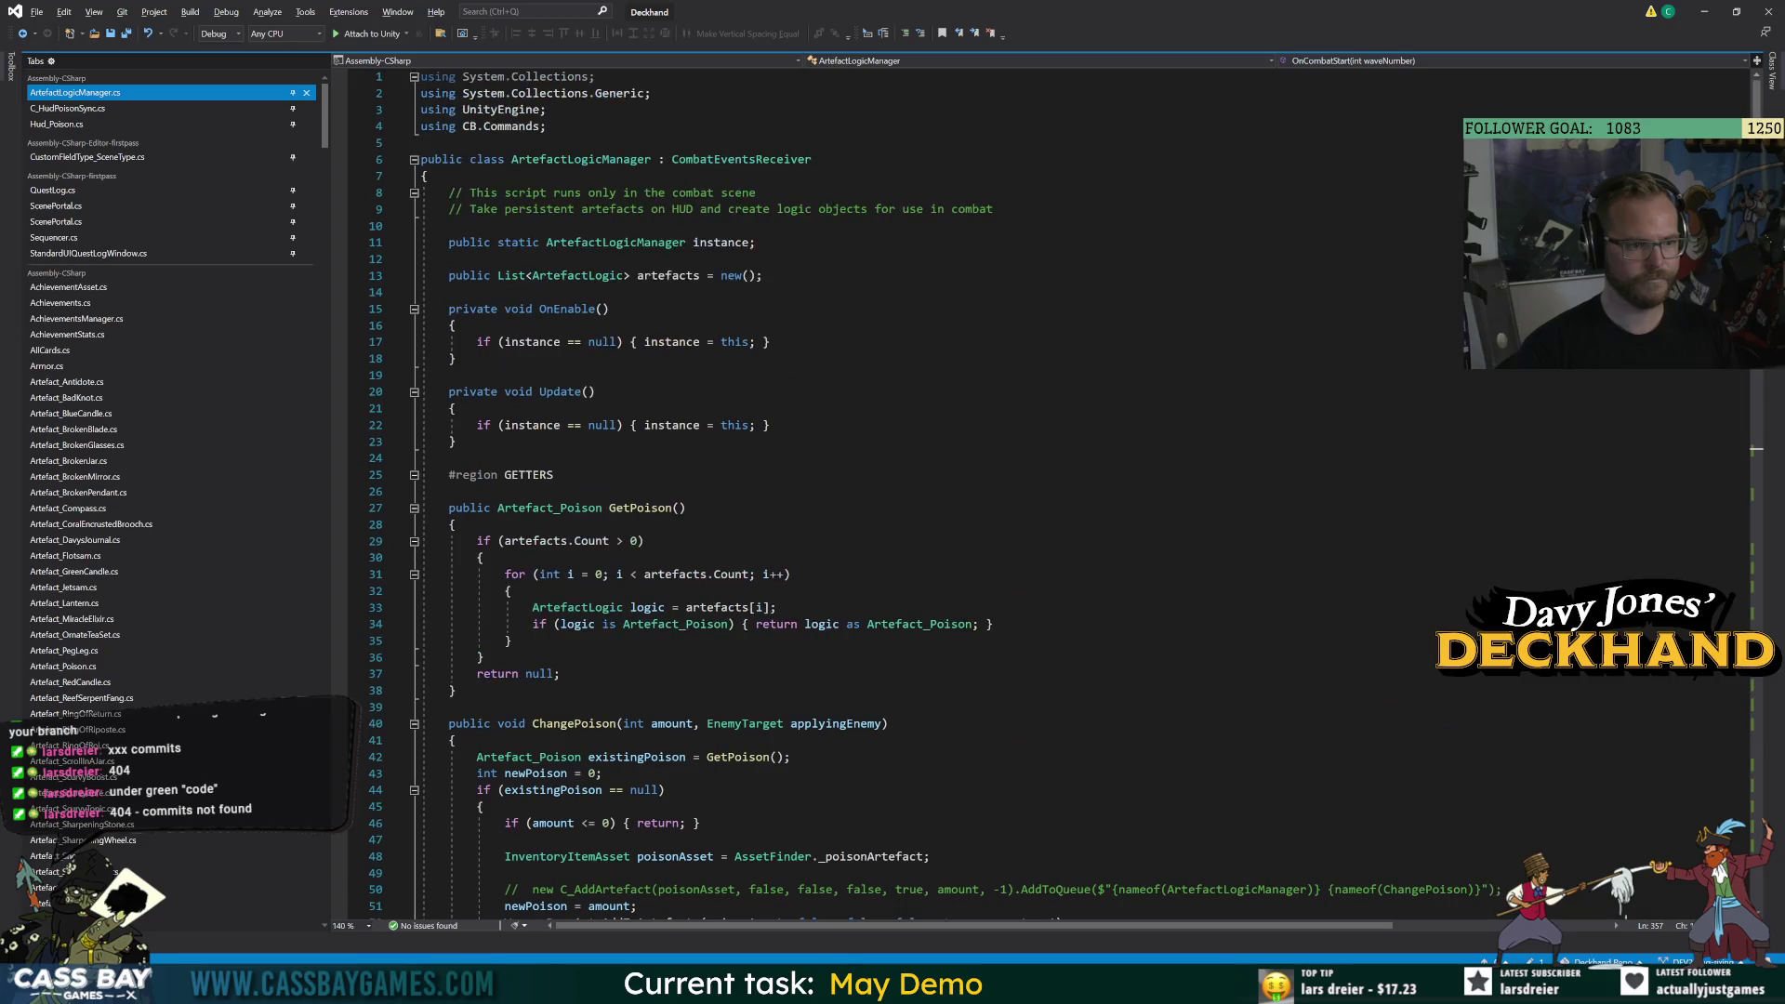
left_click(685, 508)
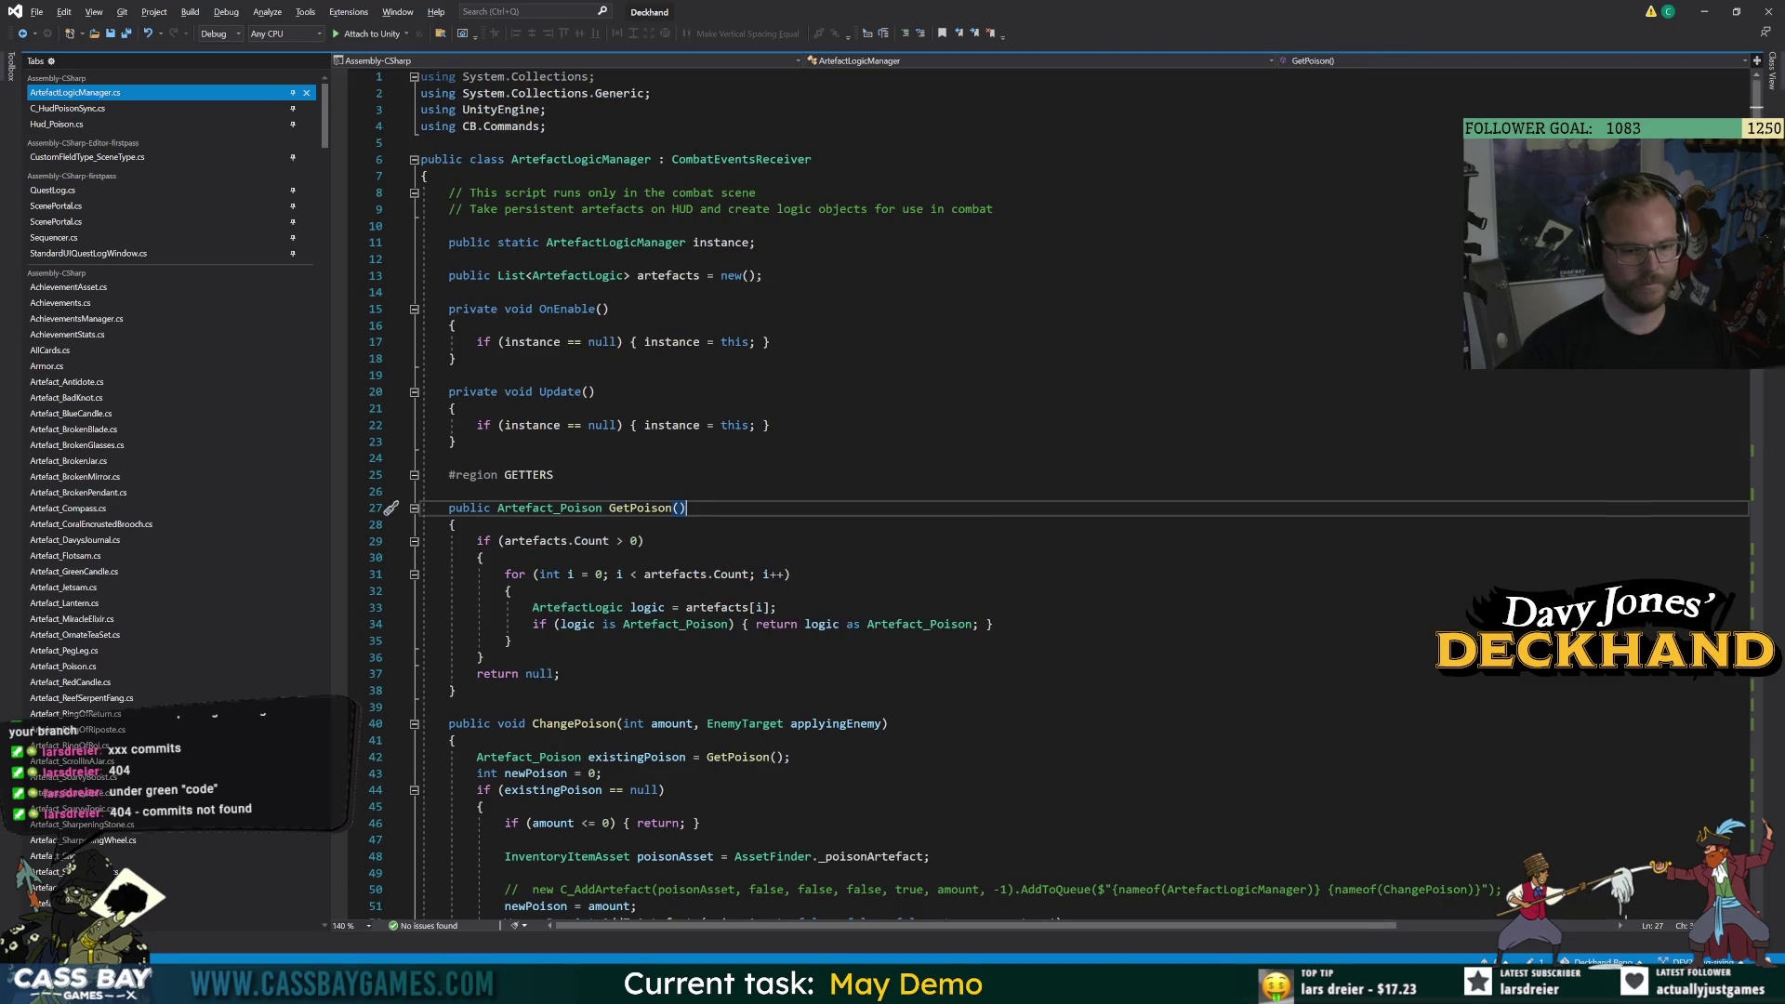
key("alt+Tab")
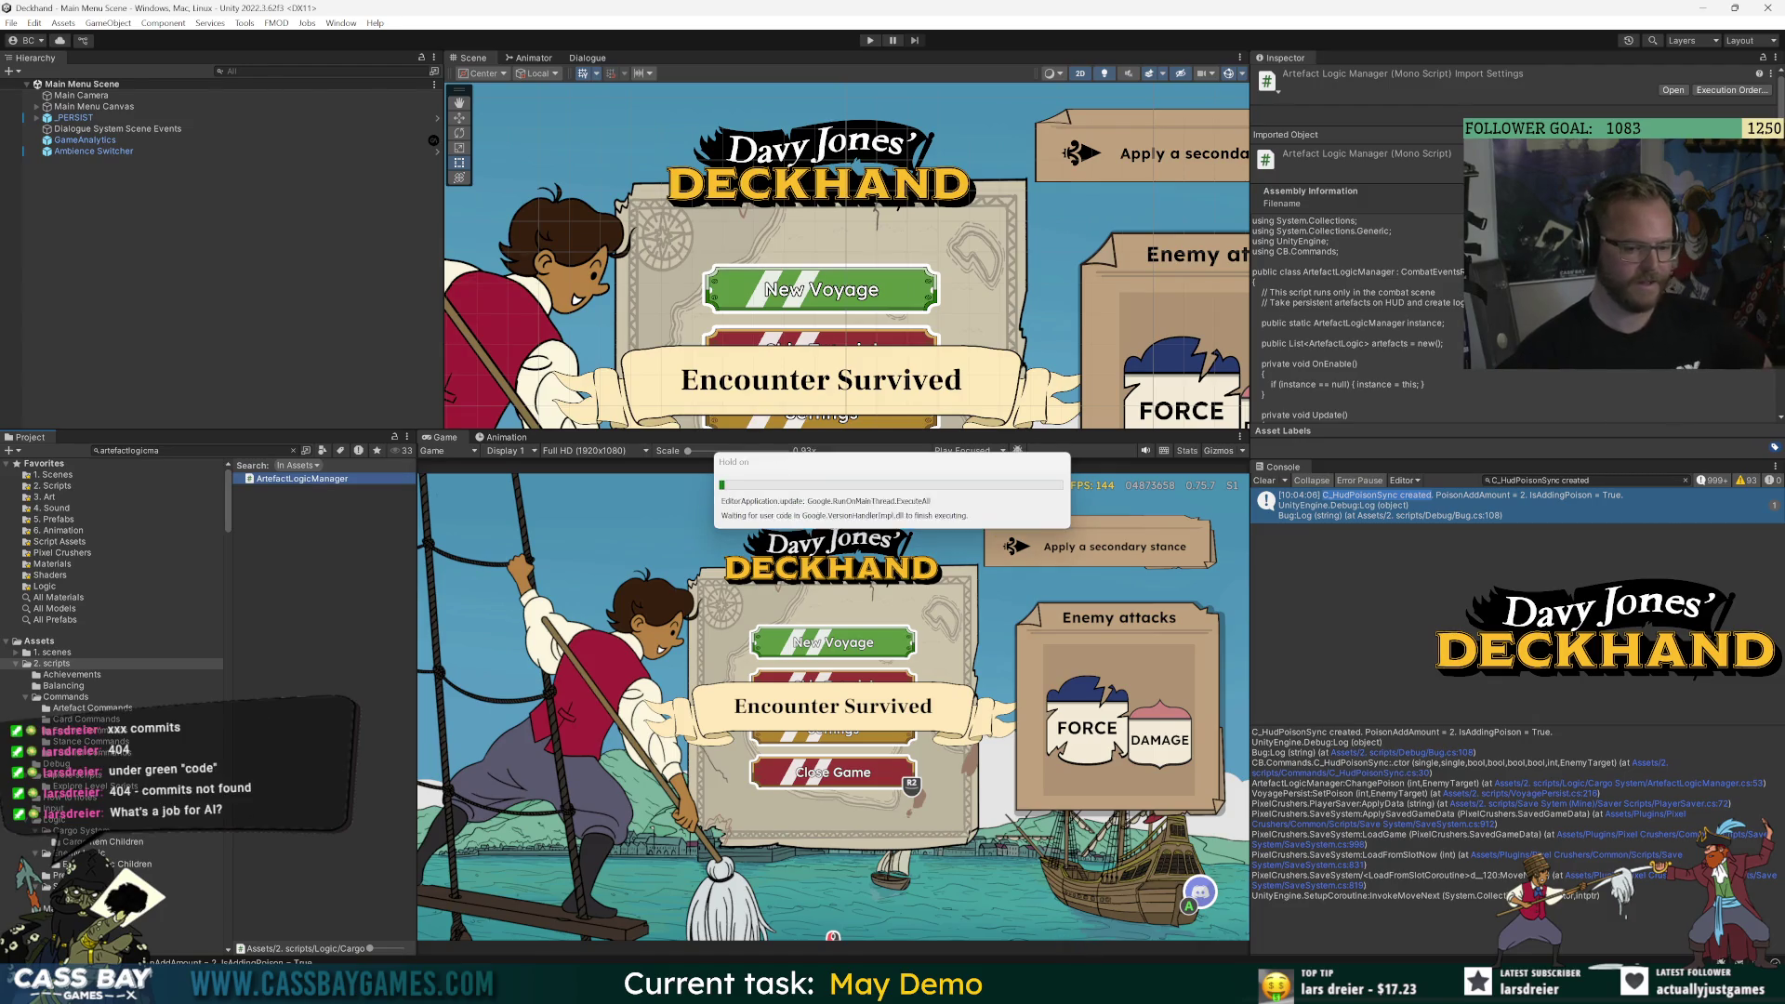
Play-test in Unity: continue the voyage and play Flurry, dropping the enemy to 62/80 HP.
mouse_move(1140, 987)
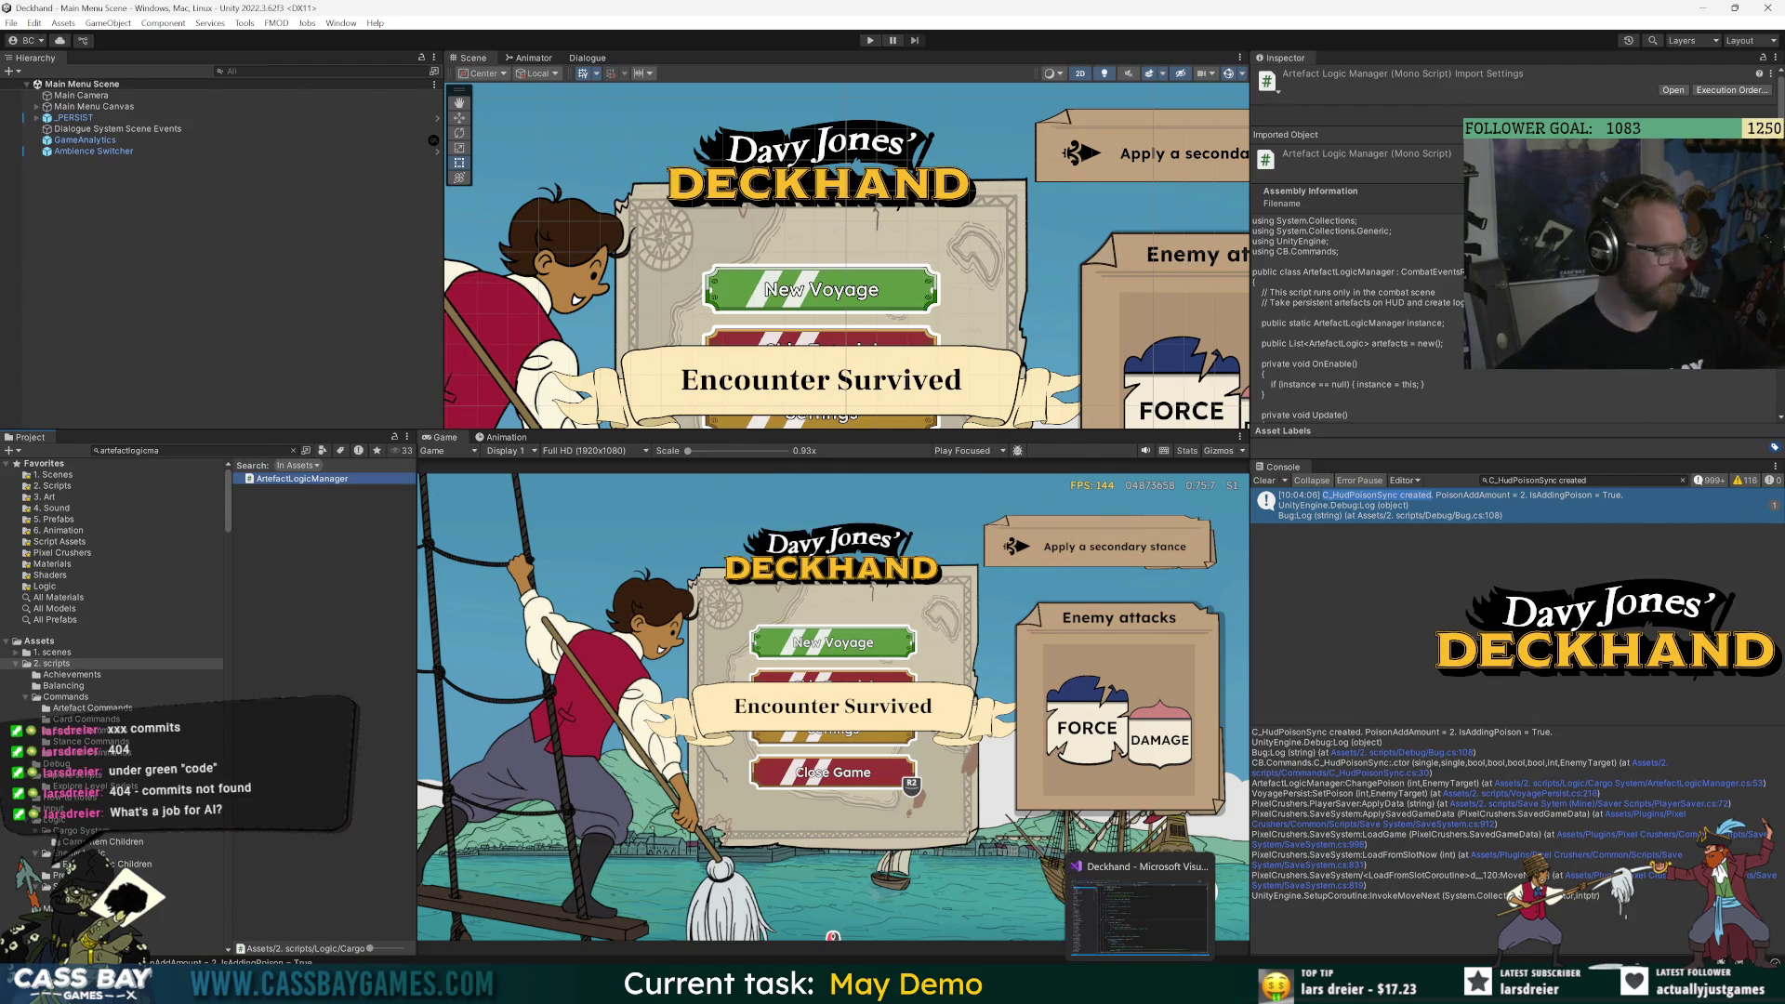
left_click(1140, 916)
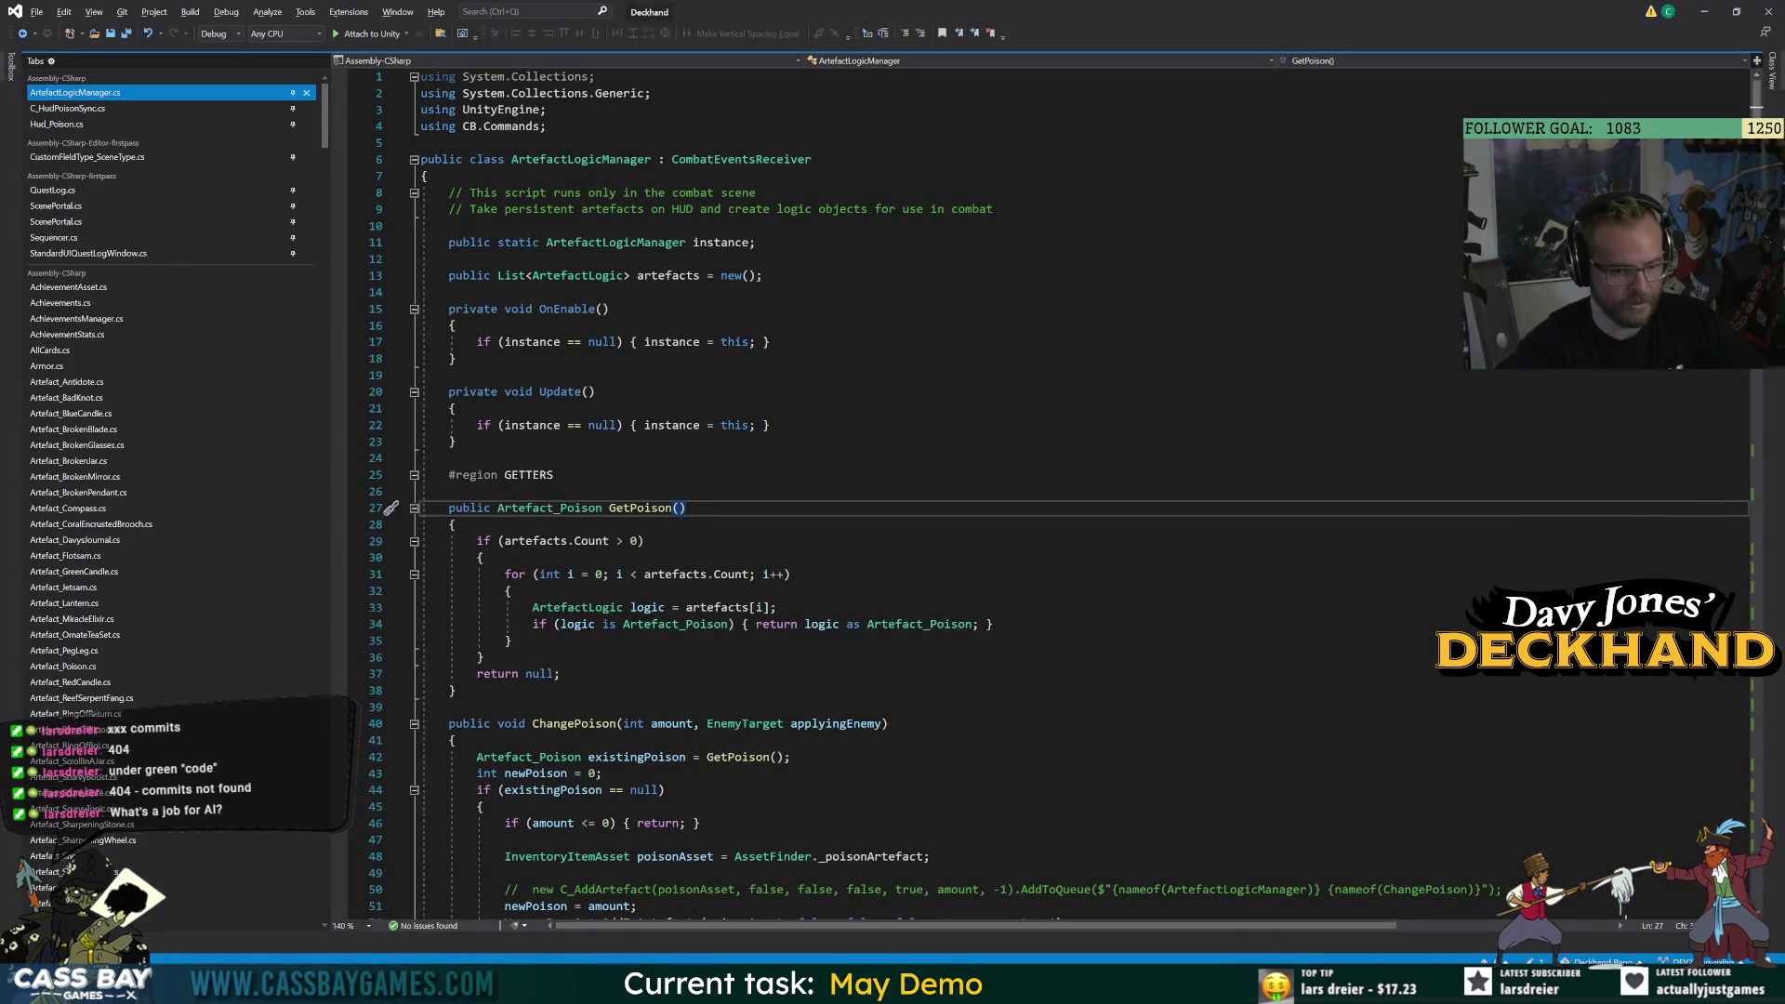
key("alt+Tab")
left_click(871, 41)
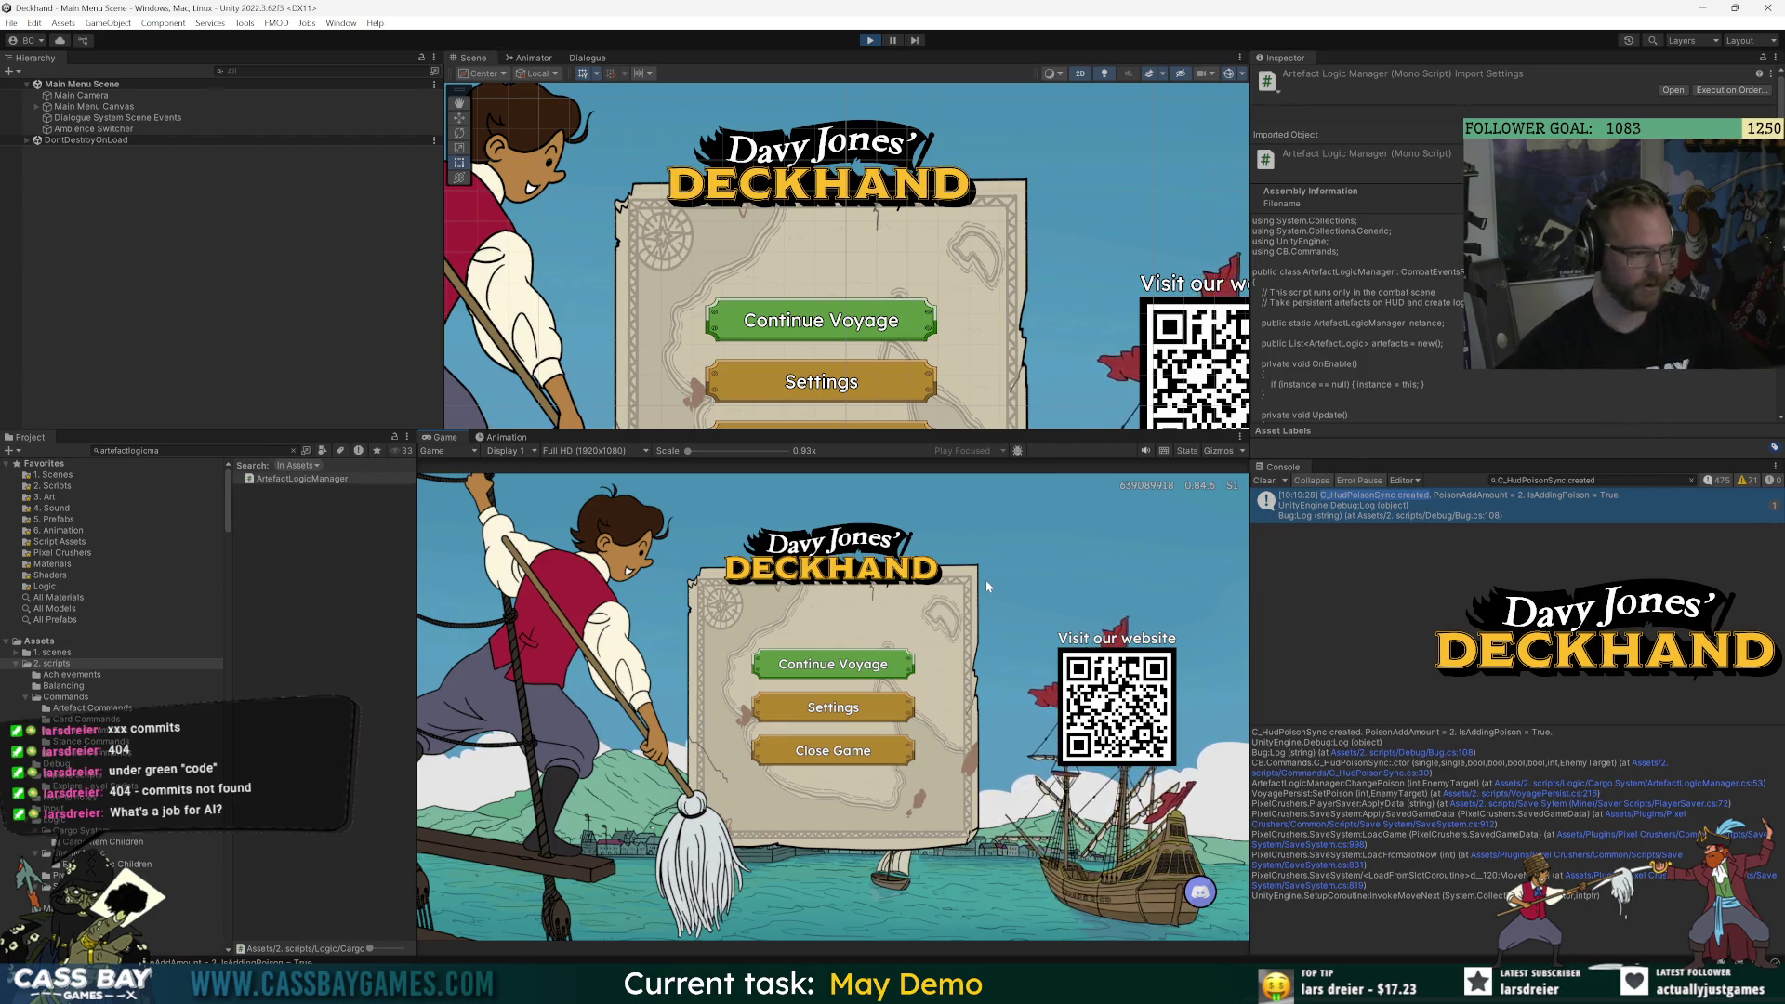
left_click(832, 664)
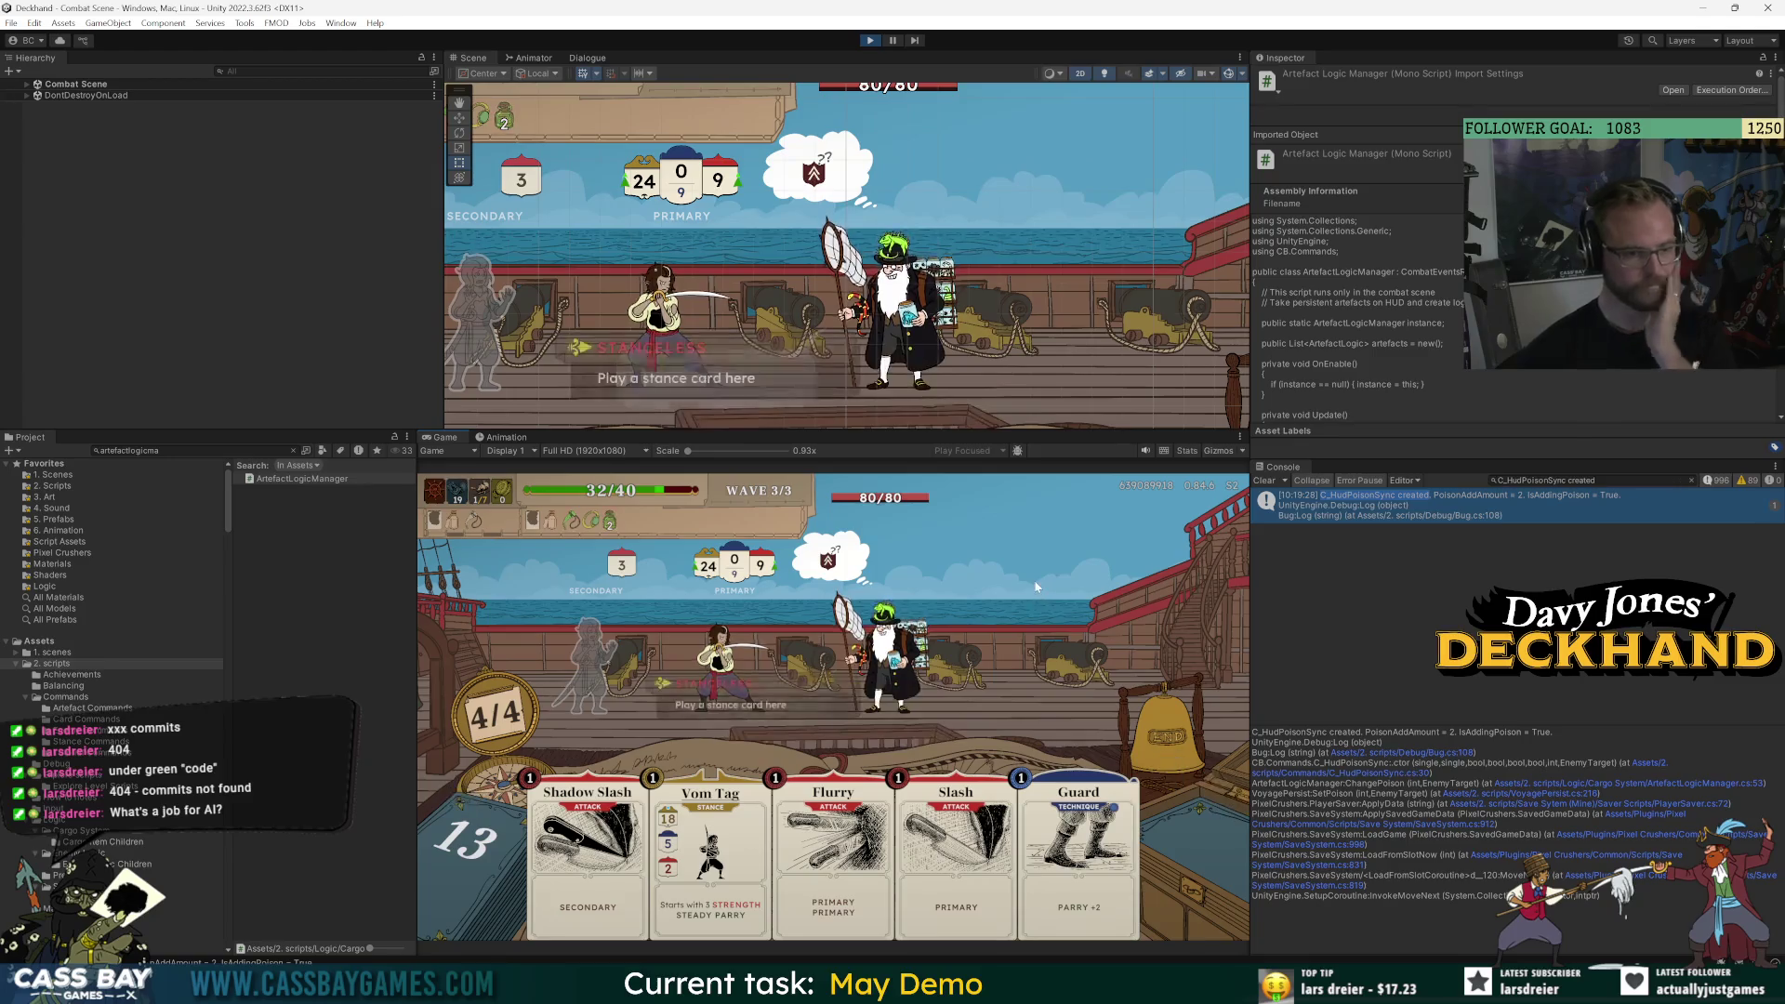
left_click_drag(800, 880, 886, 672)
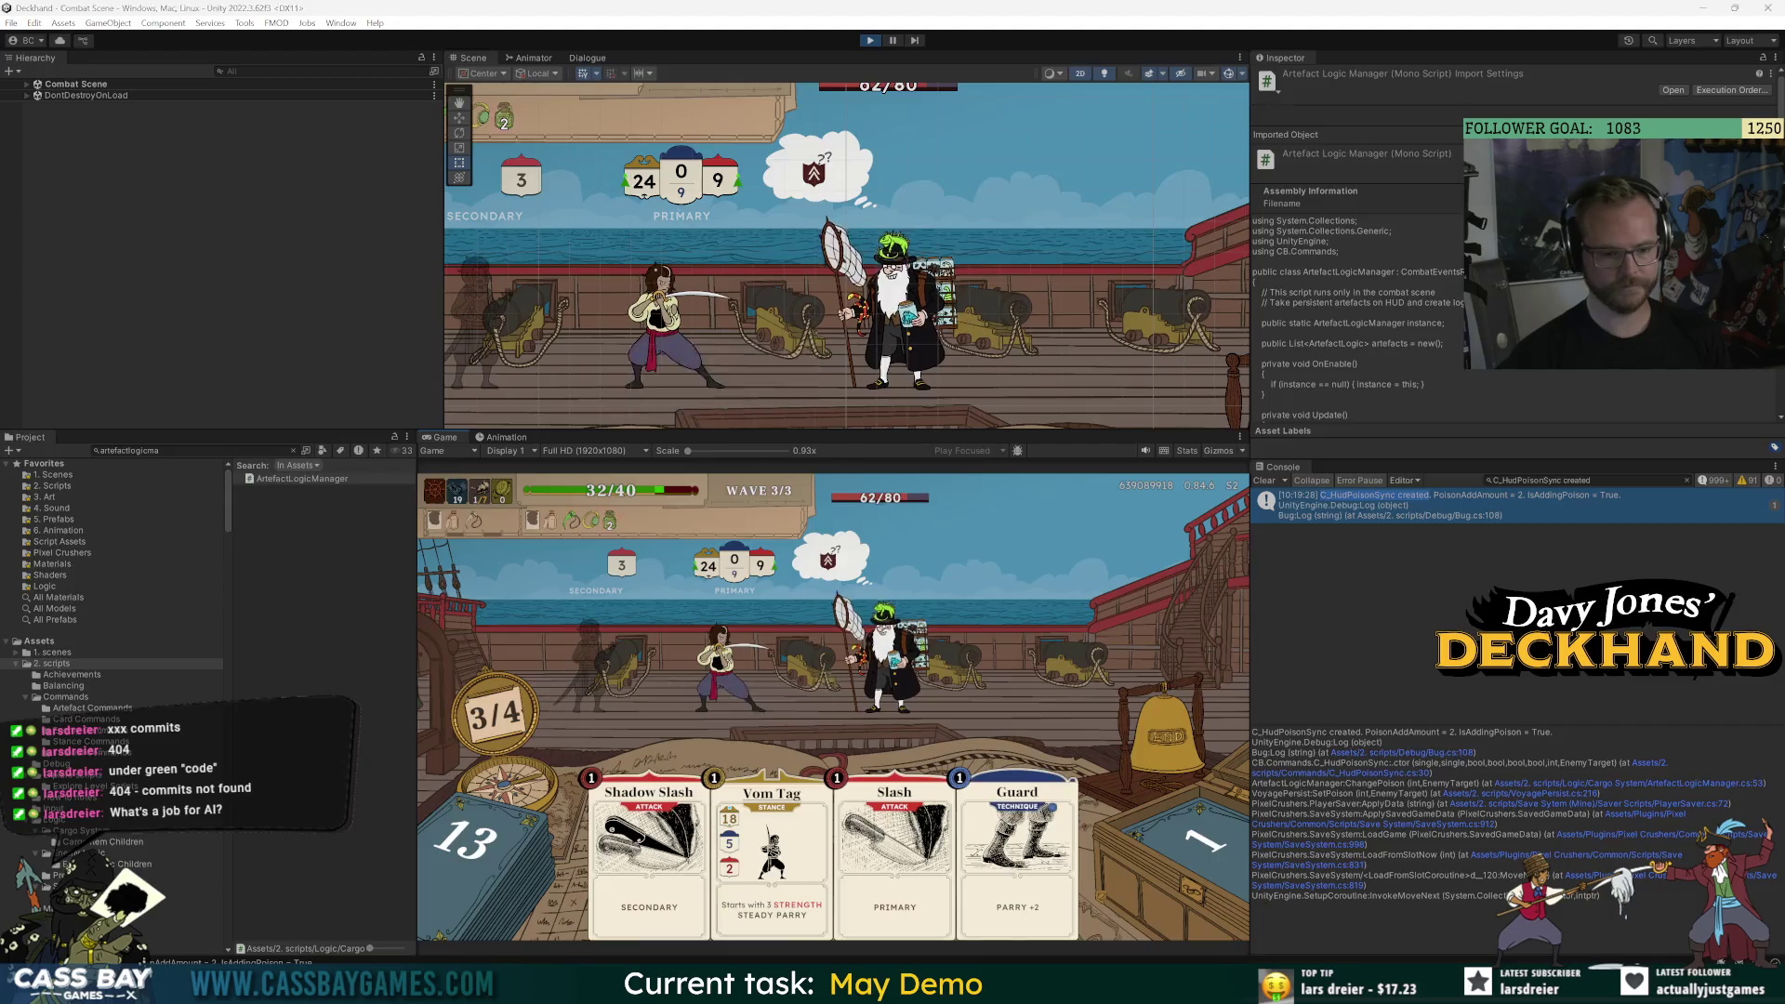
key("alt+Tab")
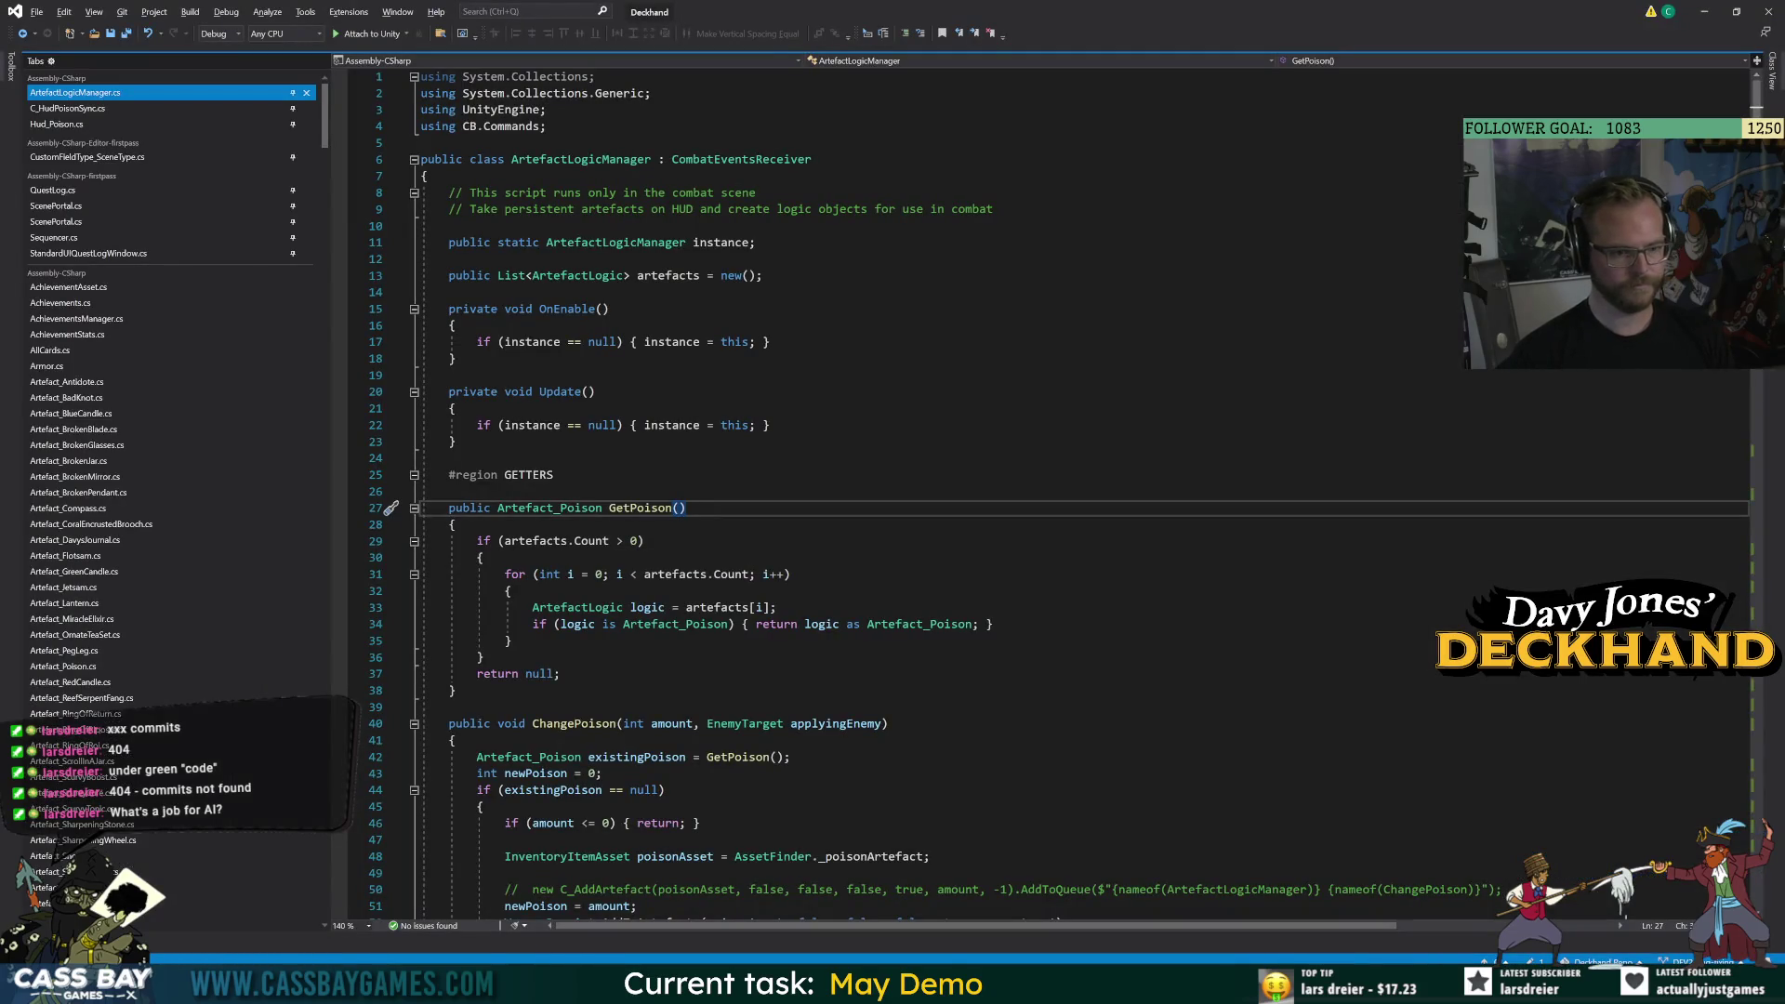
Scroll to GetDamageMultiFromArtefacts and place the caret on line 157 inside its for loop.
scroll(1051, 493, "down", 20)
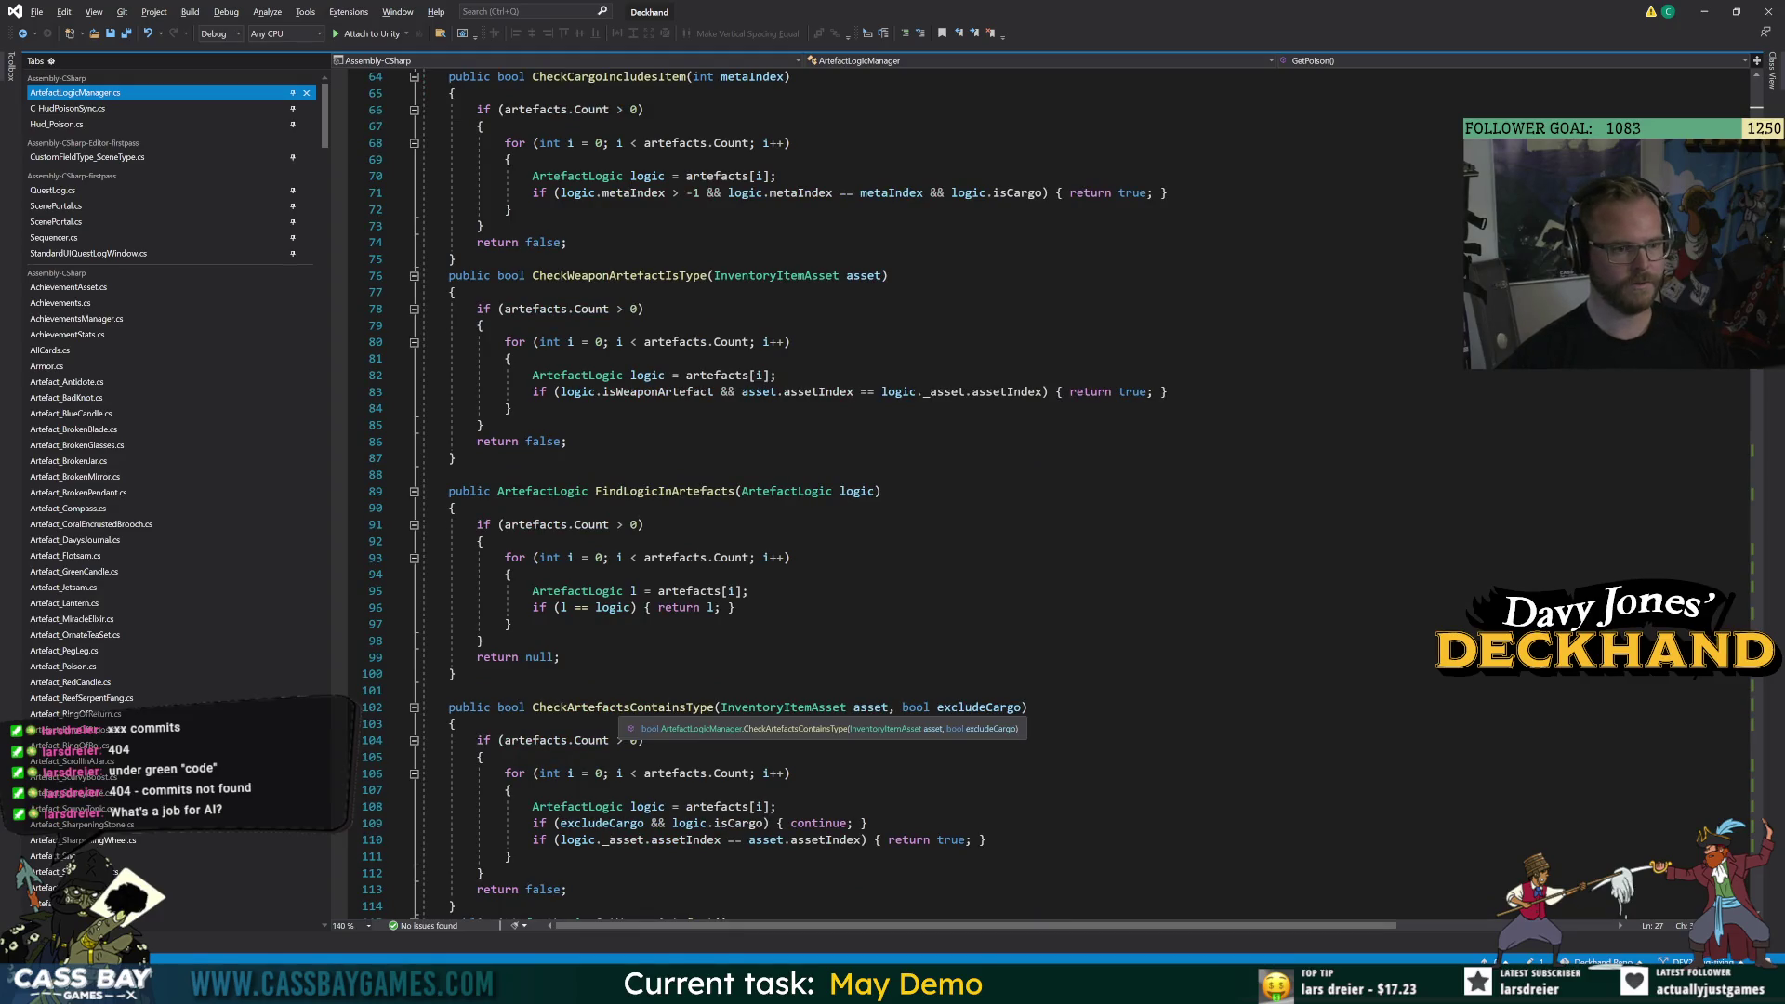
scroll(1051, 493, "down", 20)
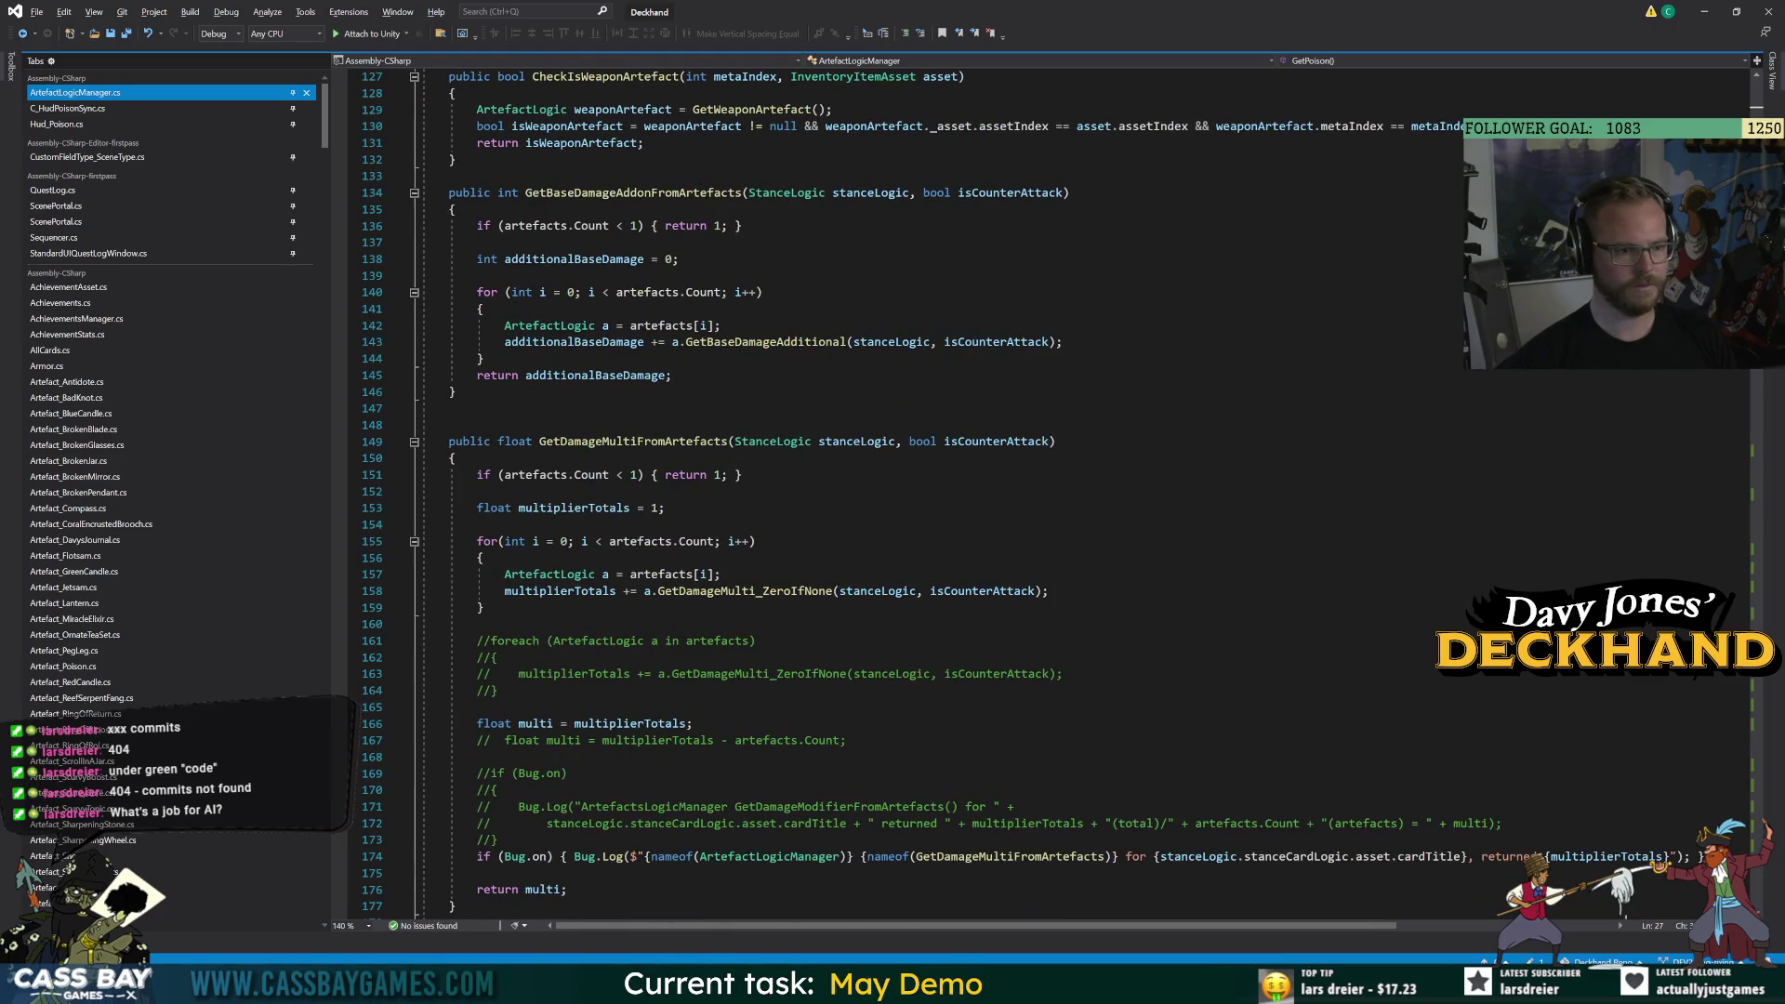
left_click(720, 574)
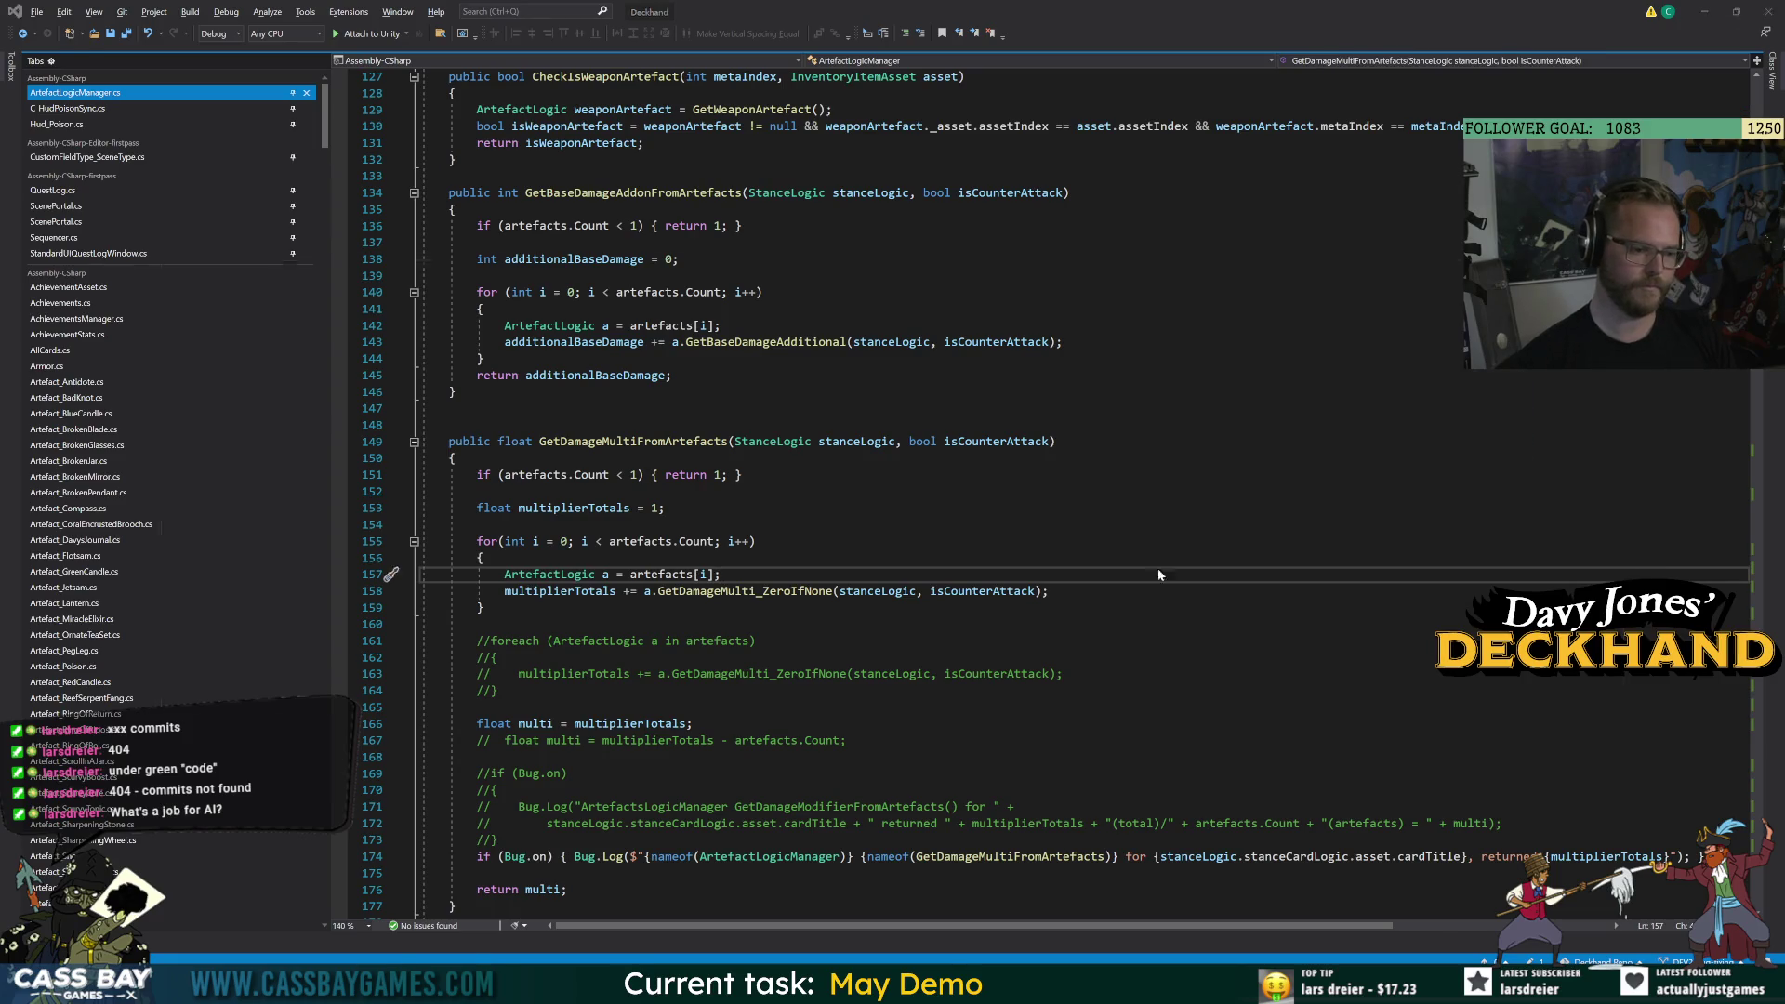
key("alt+Tab")
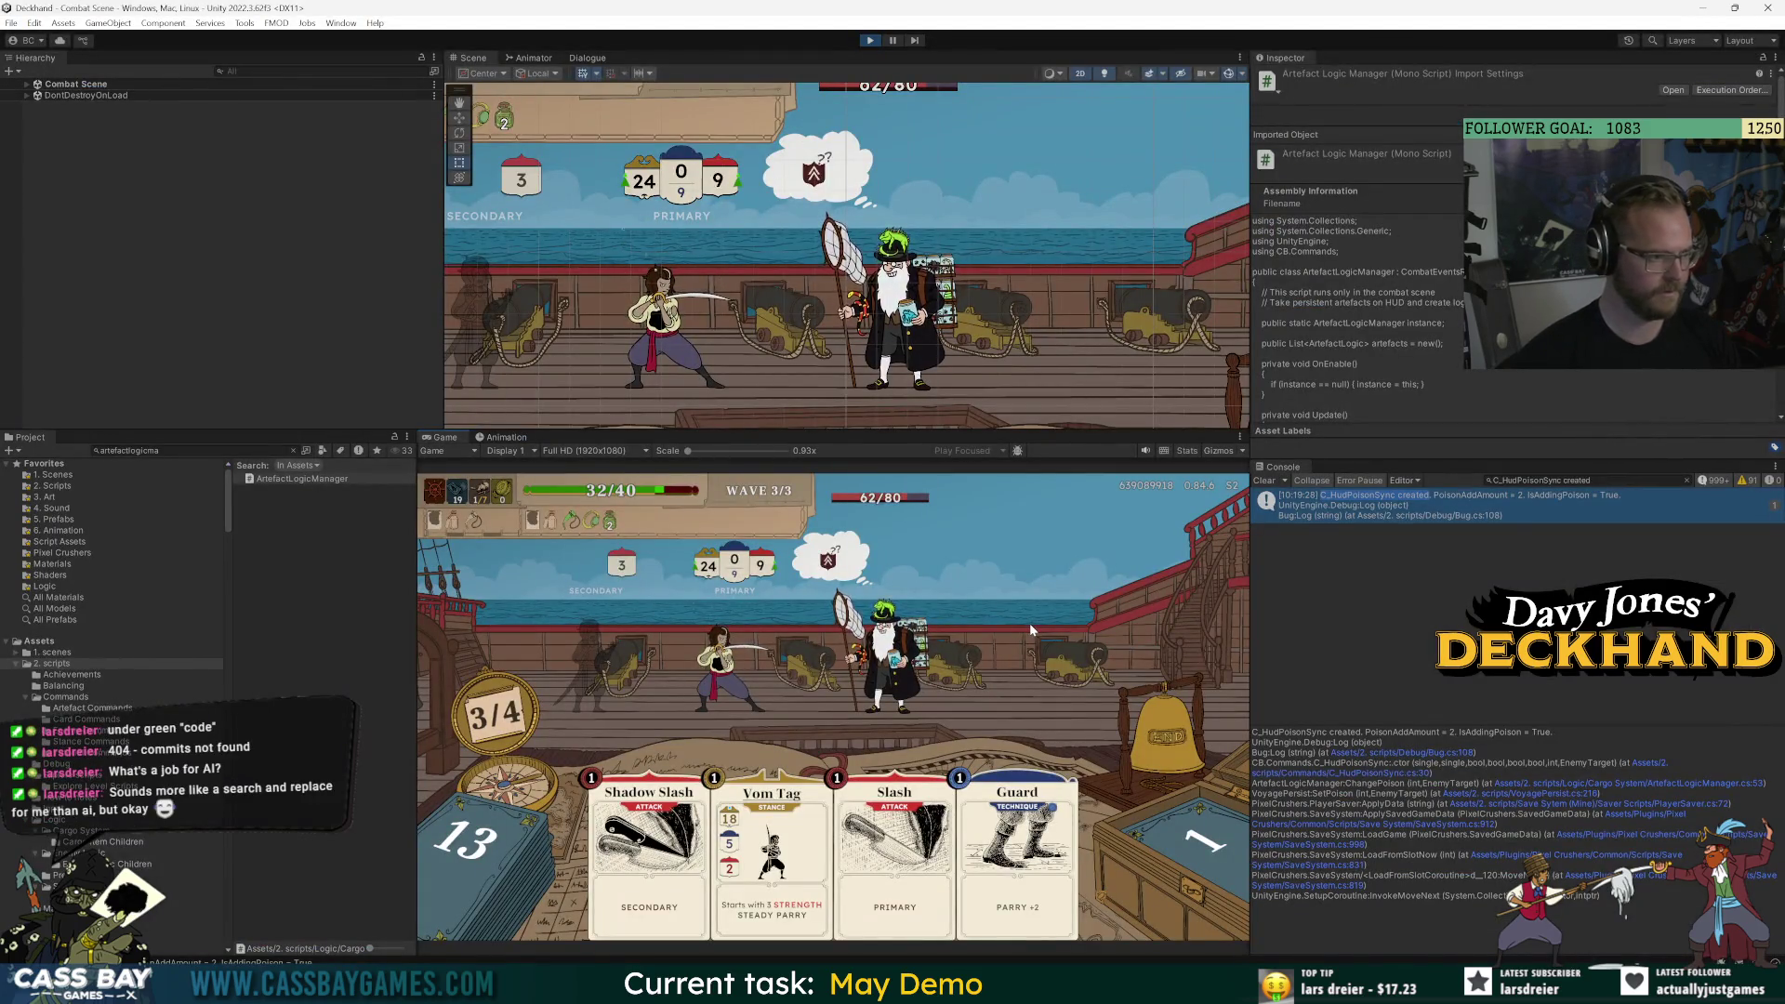
key("ctrl+s")
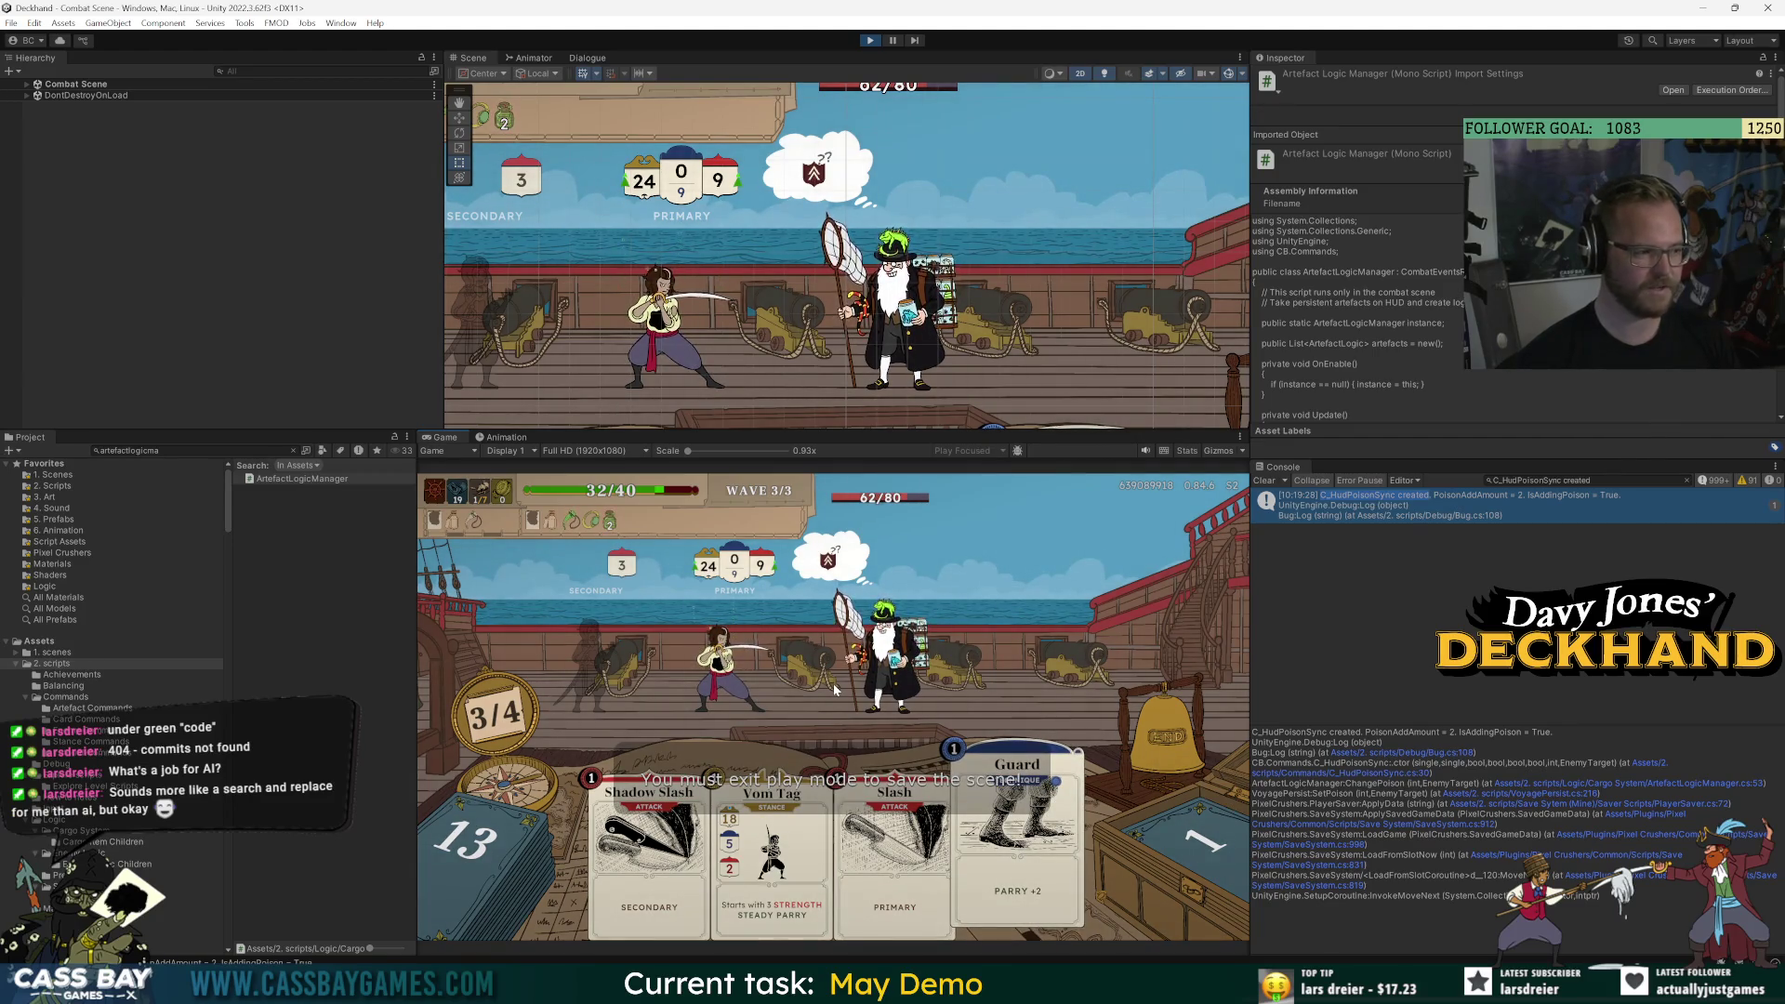
mouse_move(942, 667)
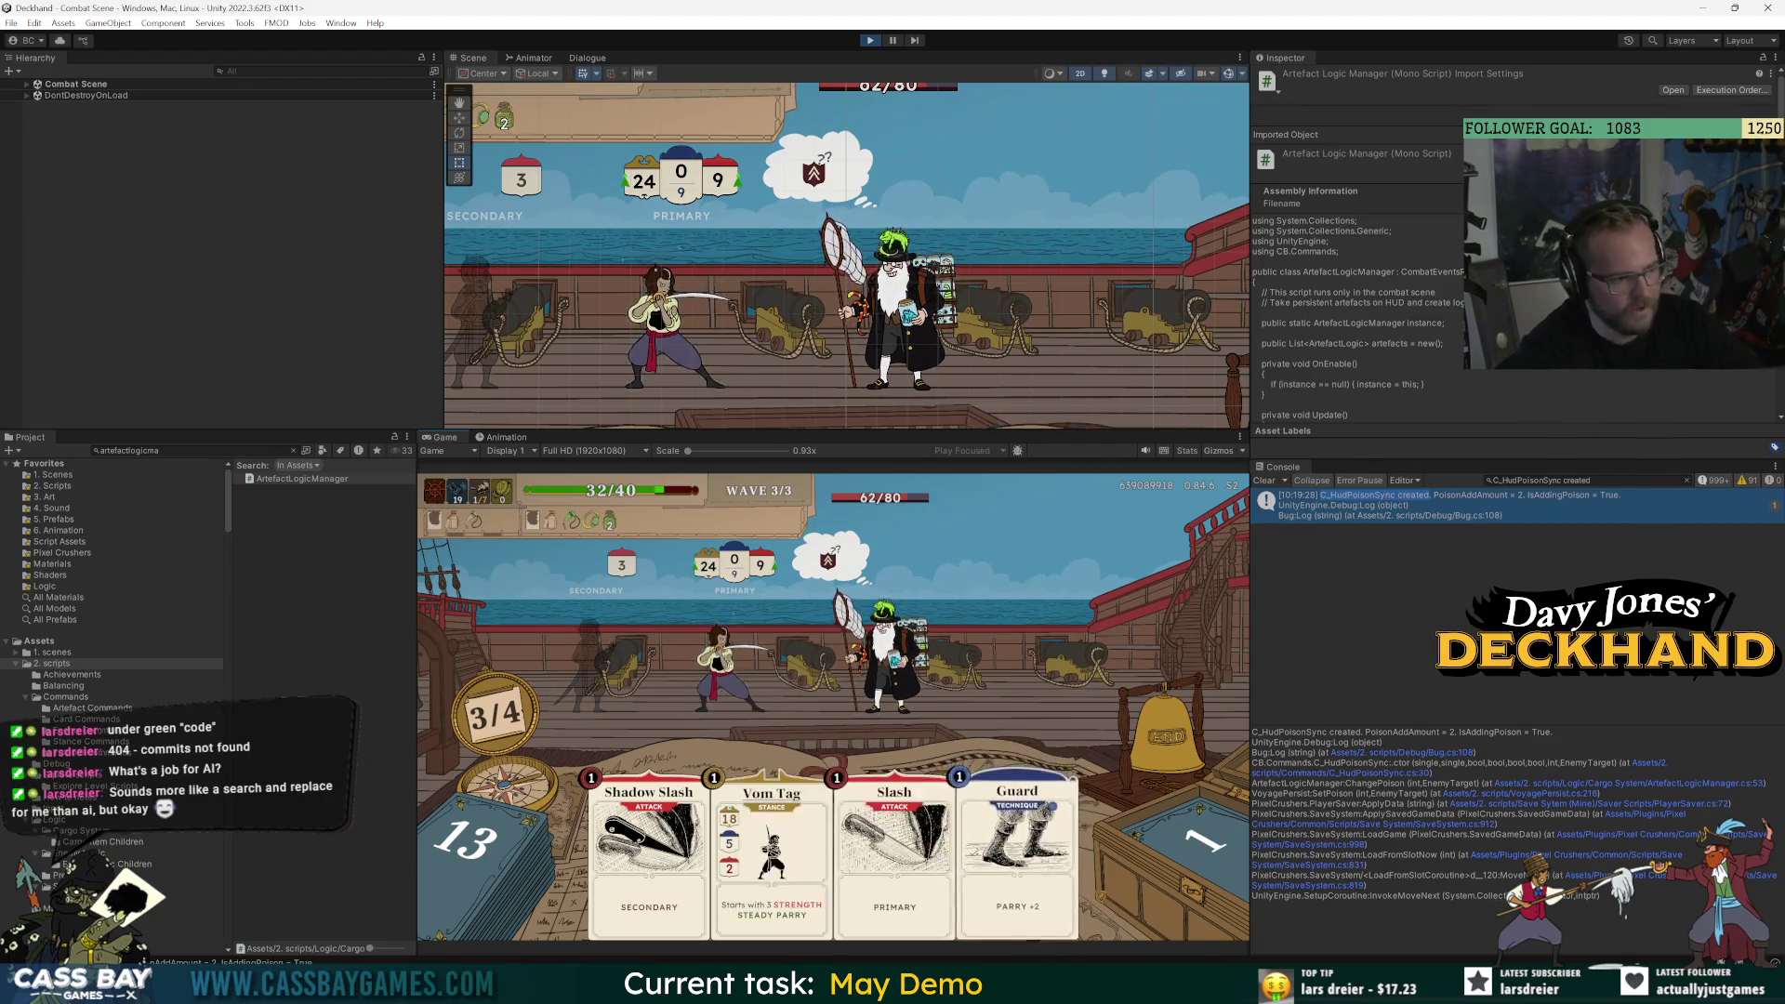
mouse_move(1051, 932)
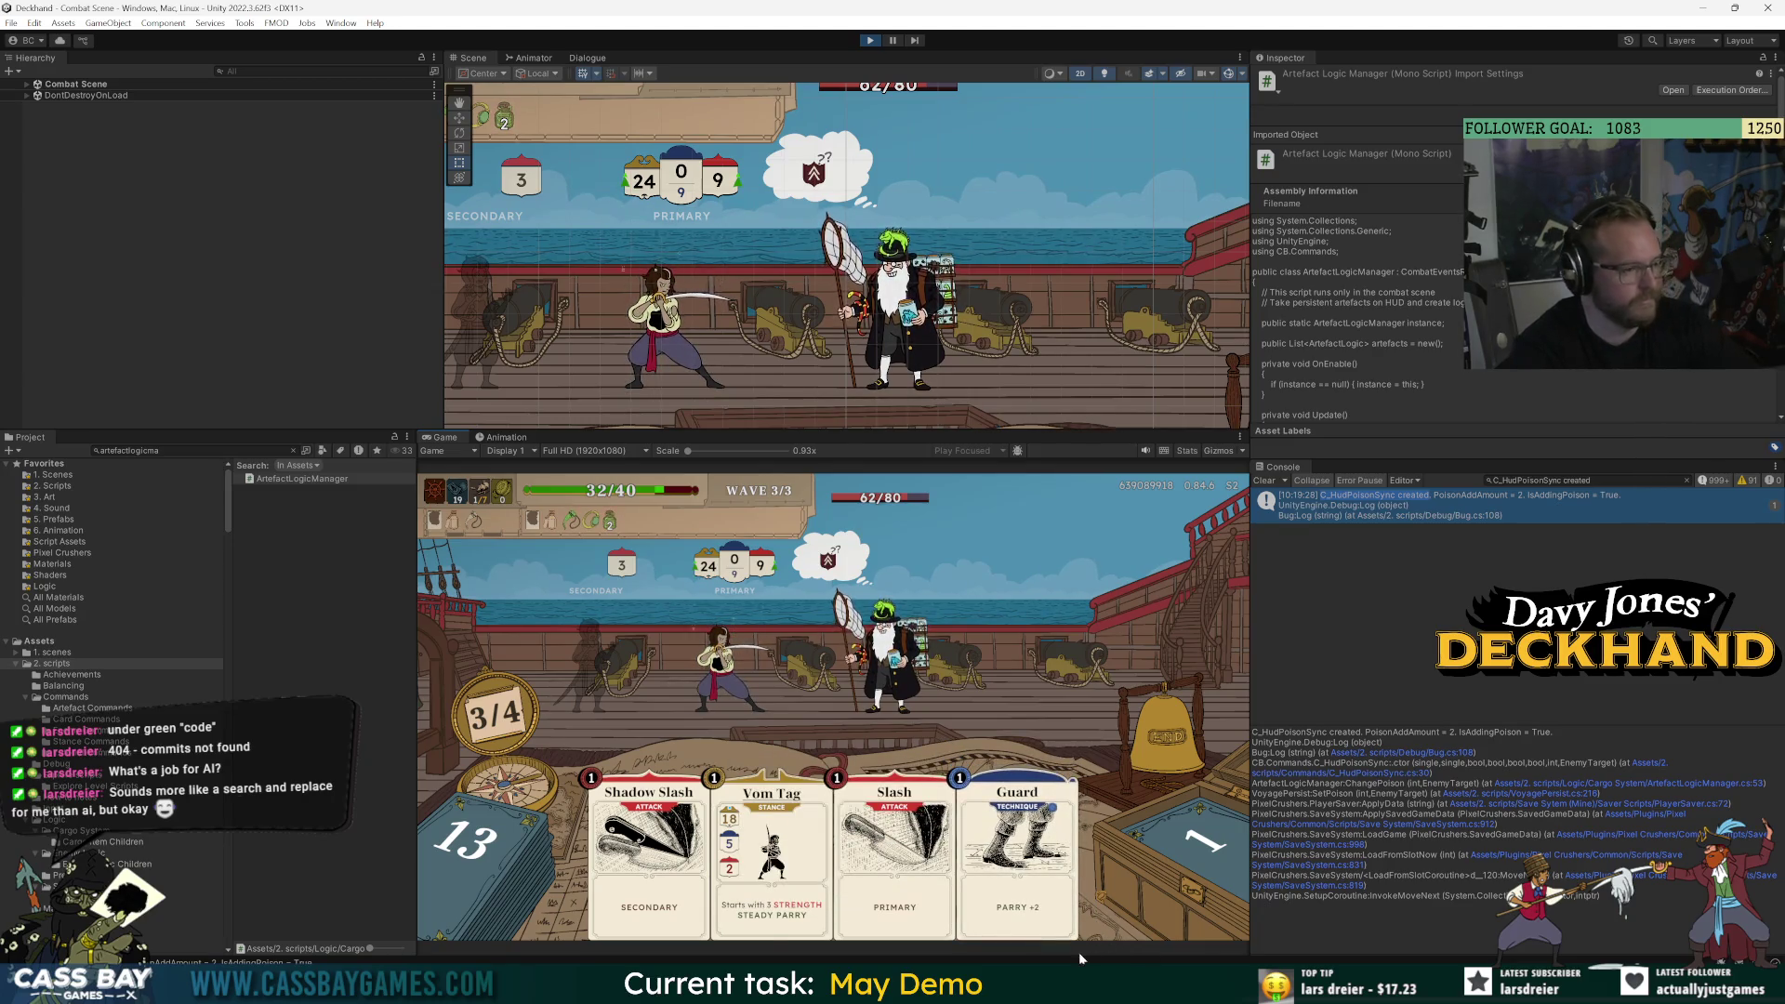
key("alt+Tab")
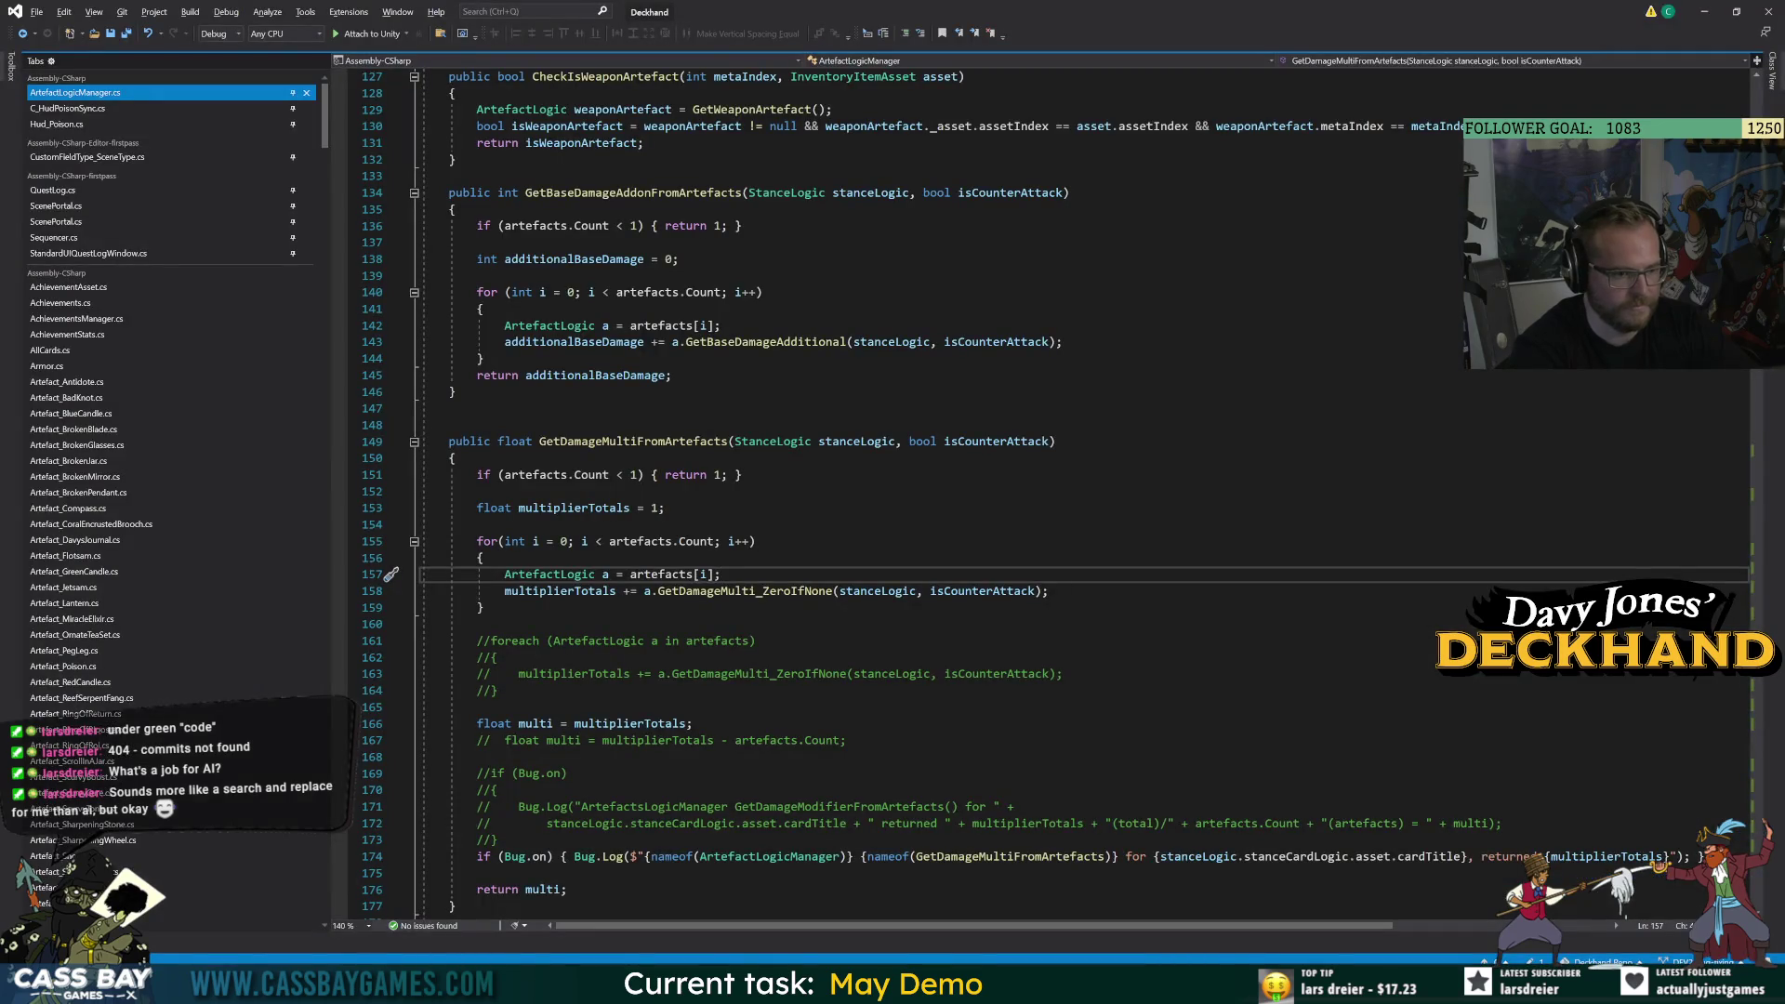
Uncomment the foreach block on lines 161–164 in GetDamageMultiFromArtefacts.
left_click_drag(497, 691, 477, 641)
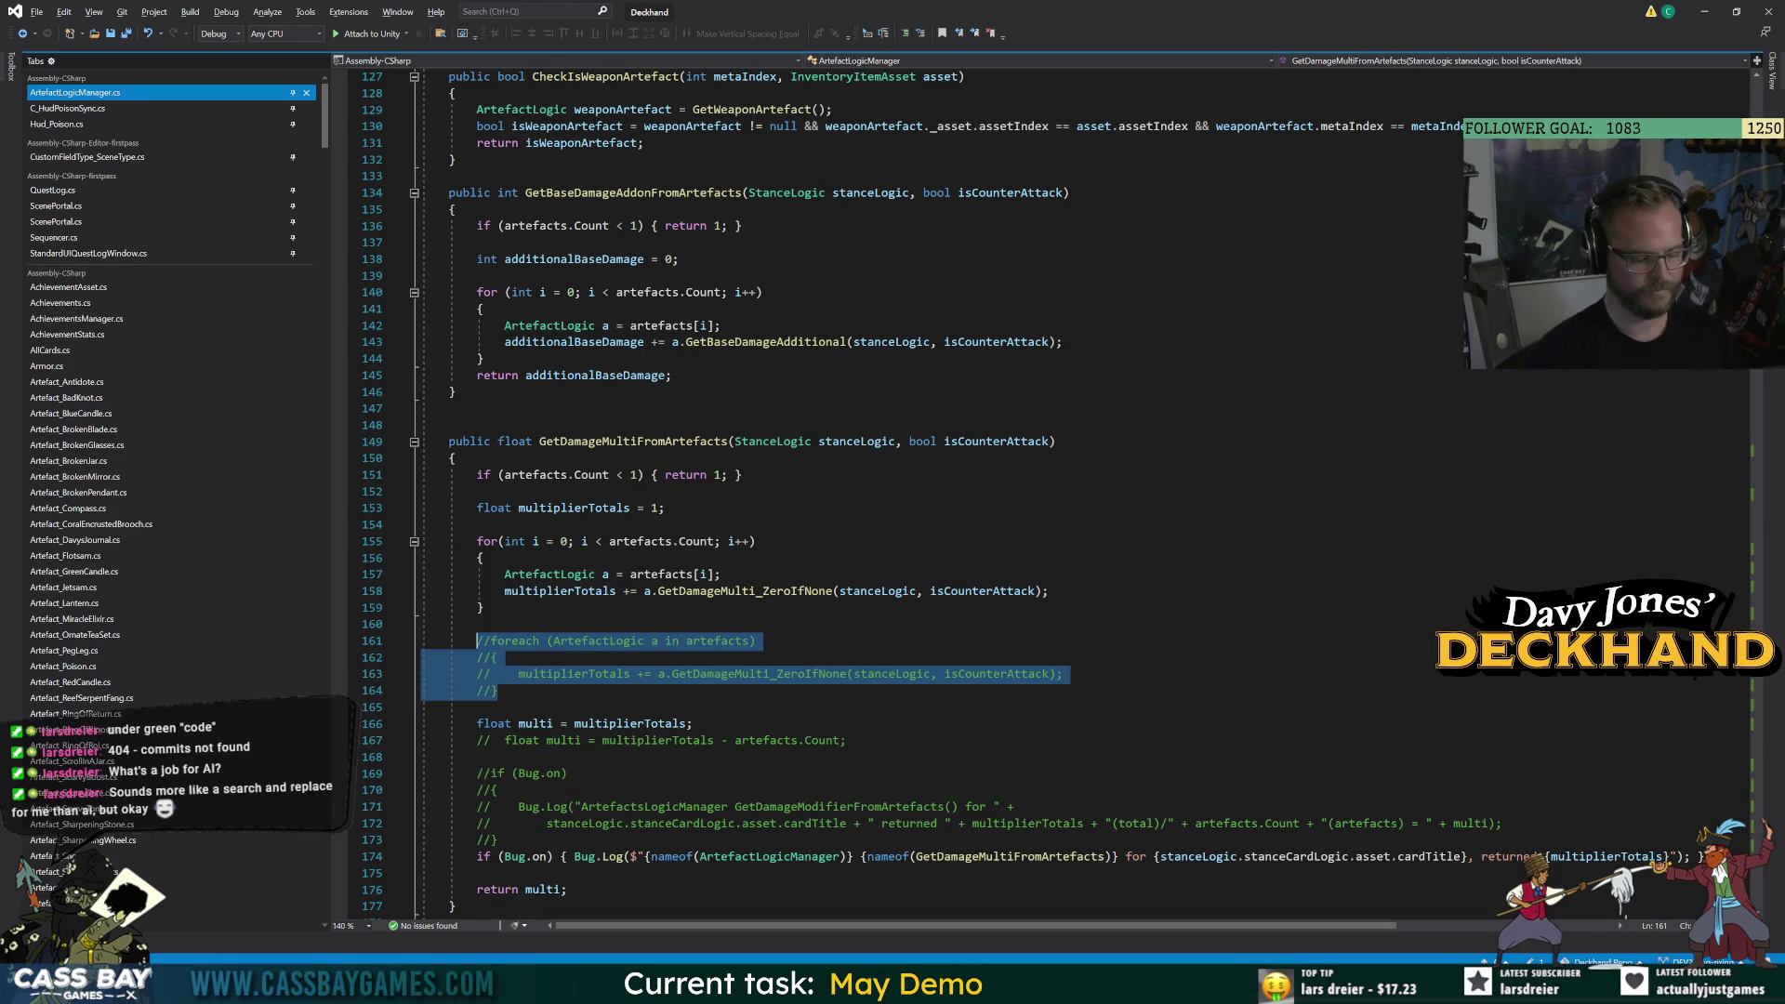
key("ctrl+k")
key("ctrl+u")
left_click(480, 658)
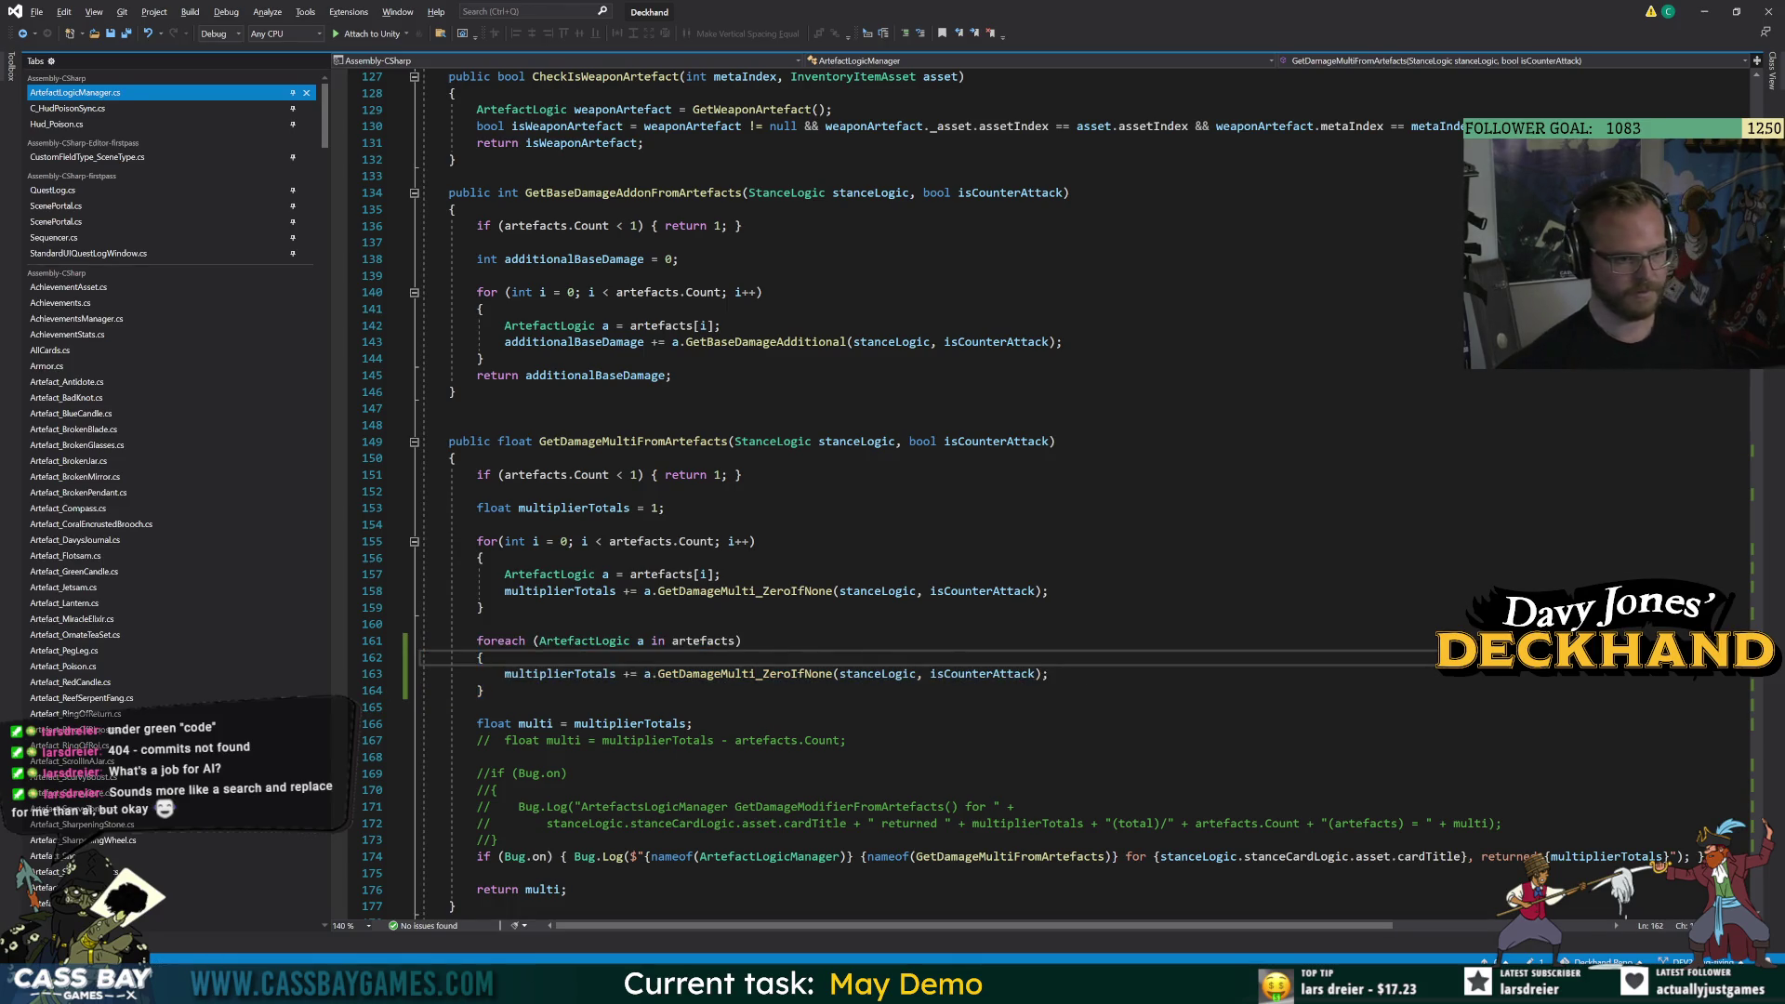
Compare the for loop header and artefacts[i] line against the restored foreach.
left_click_drag(462, 541, 484, 691)
scroll(391, 690, "up", 5, "ctrl")
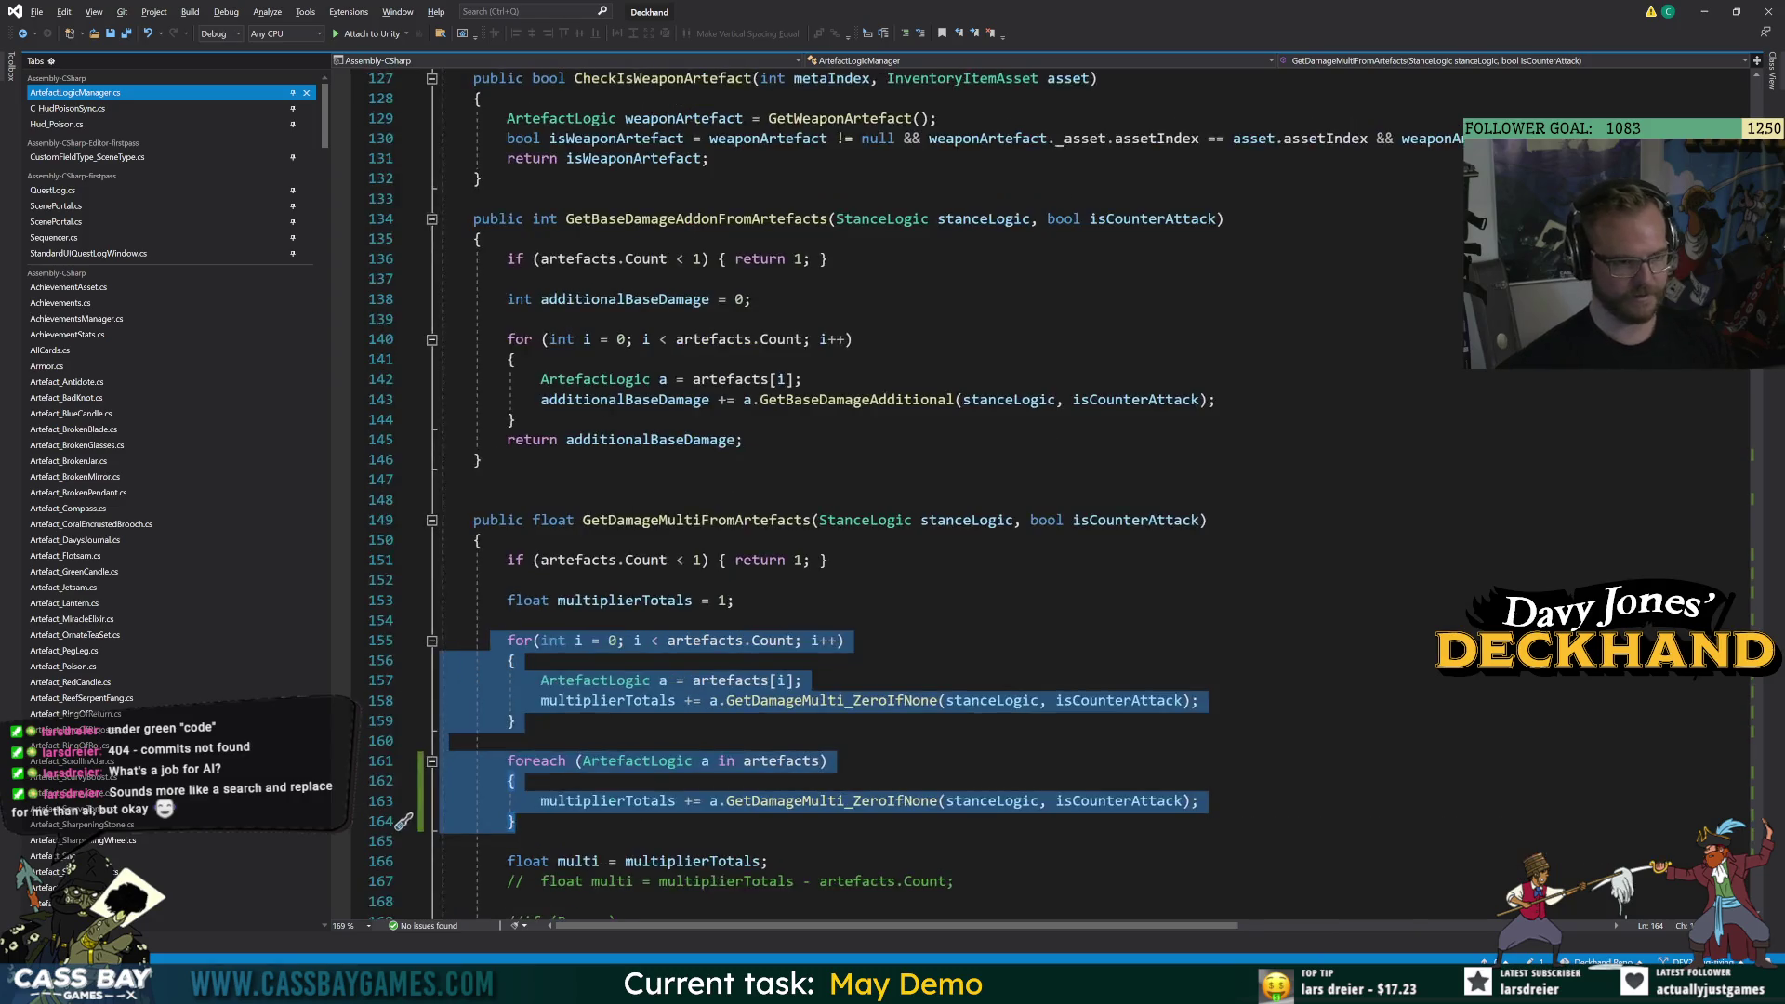
left_click(730, 643)
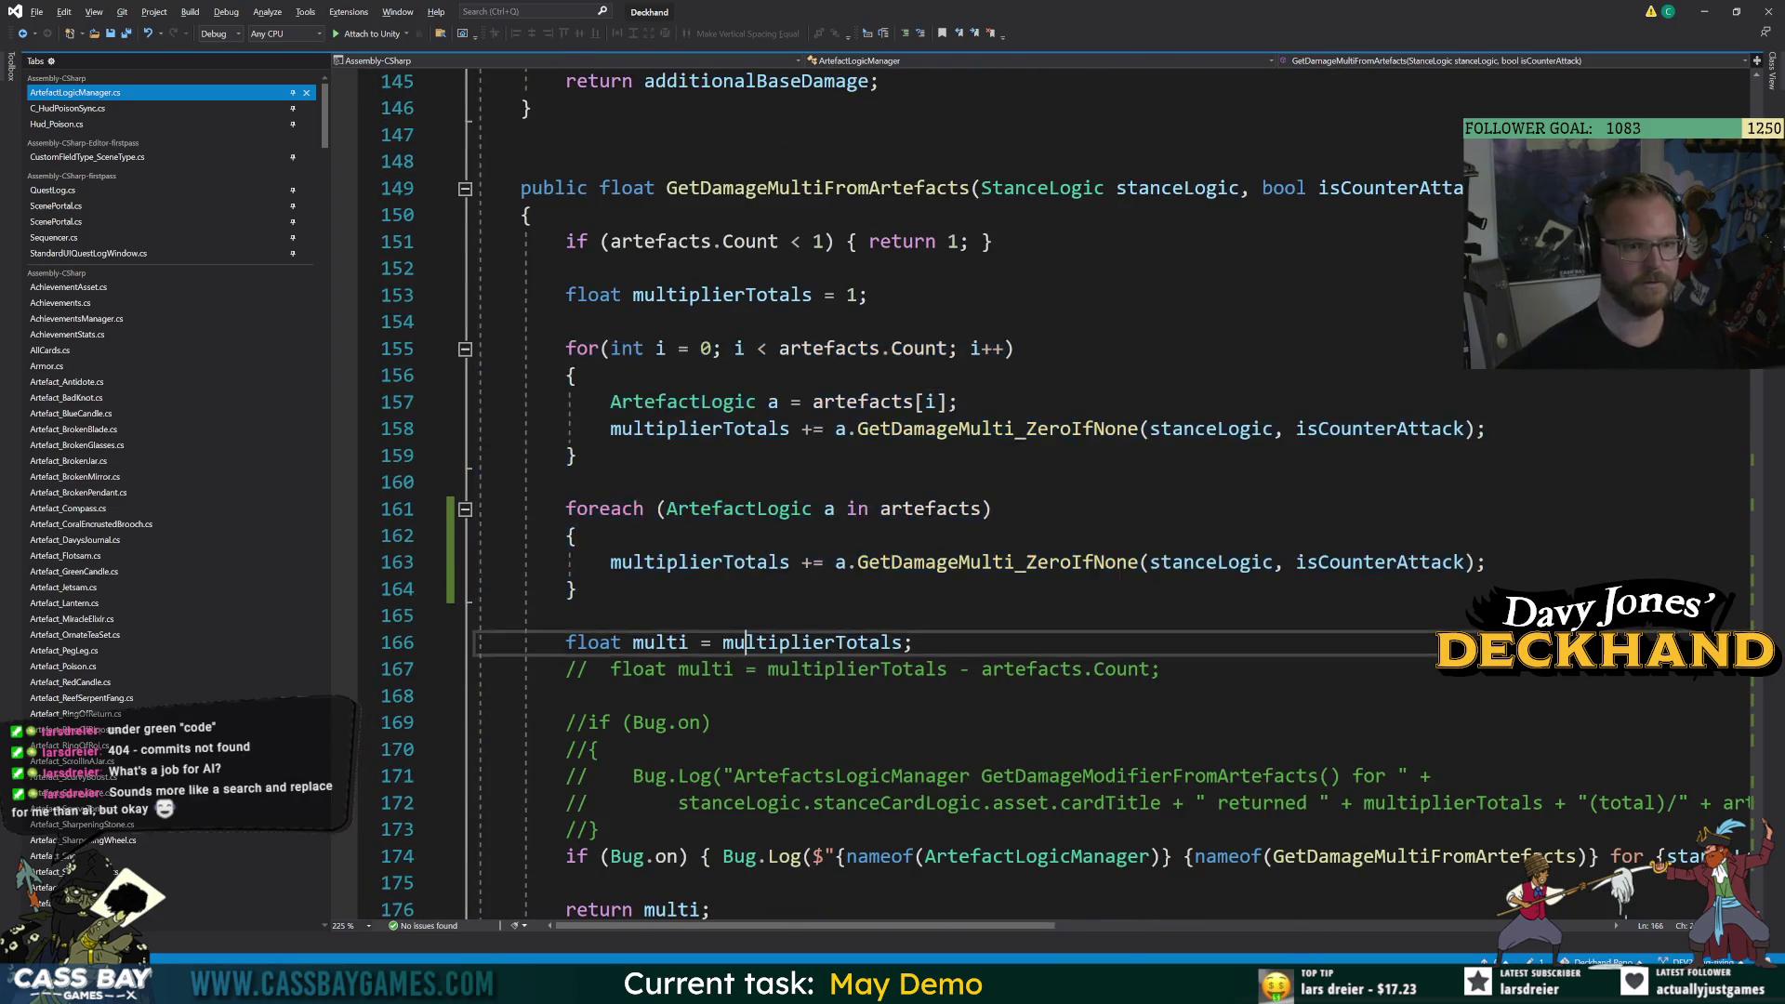
left_click(621, 509)
left_click_drag(610, 348, 1015, 348)
left_click(1015, 347)
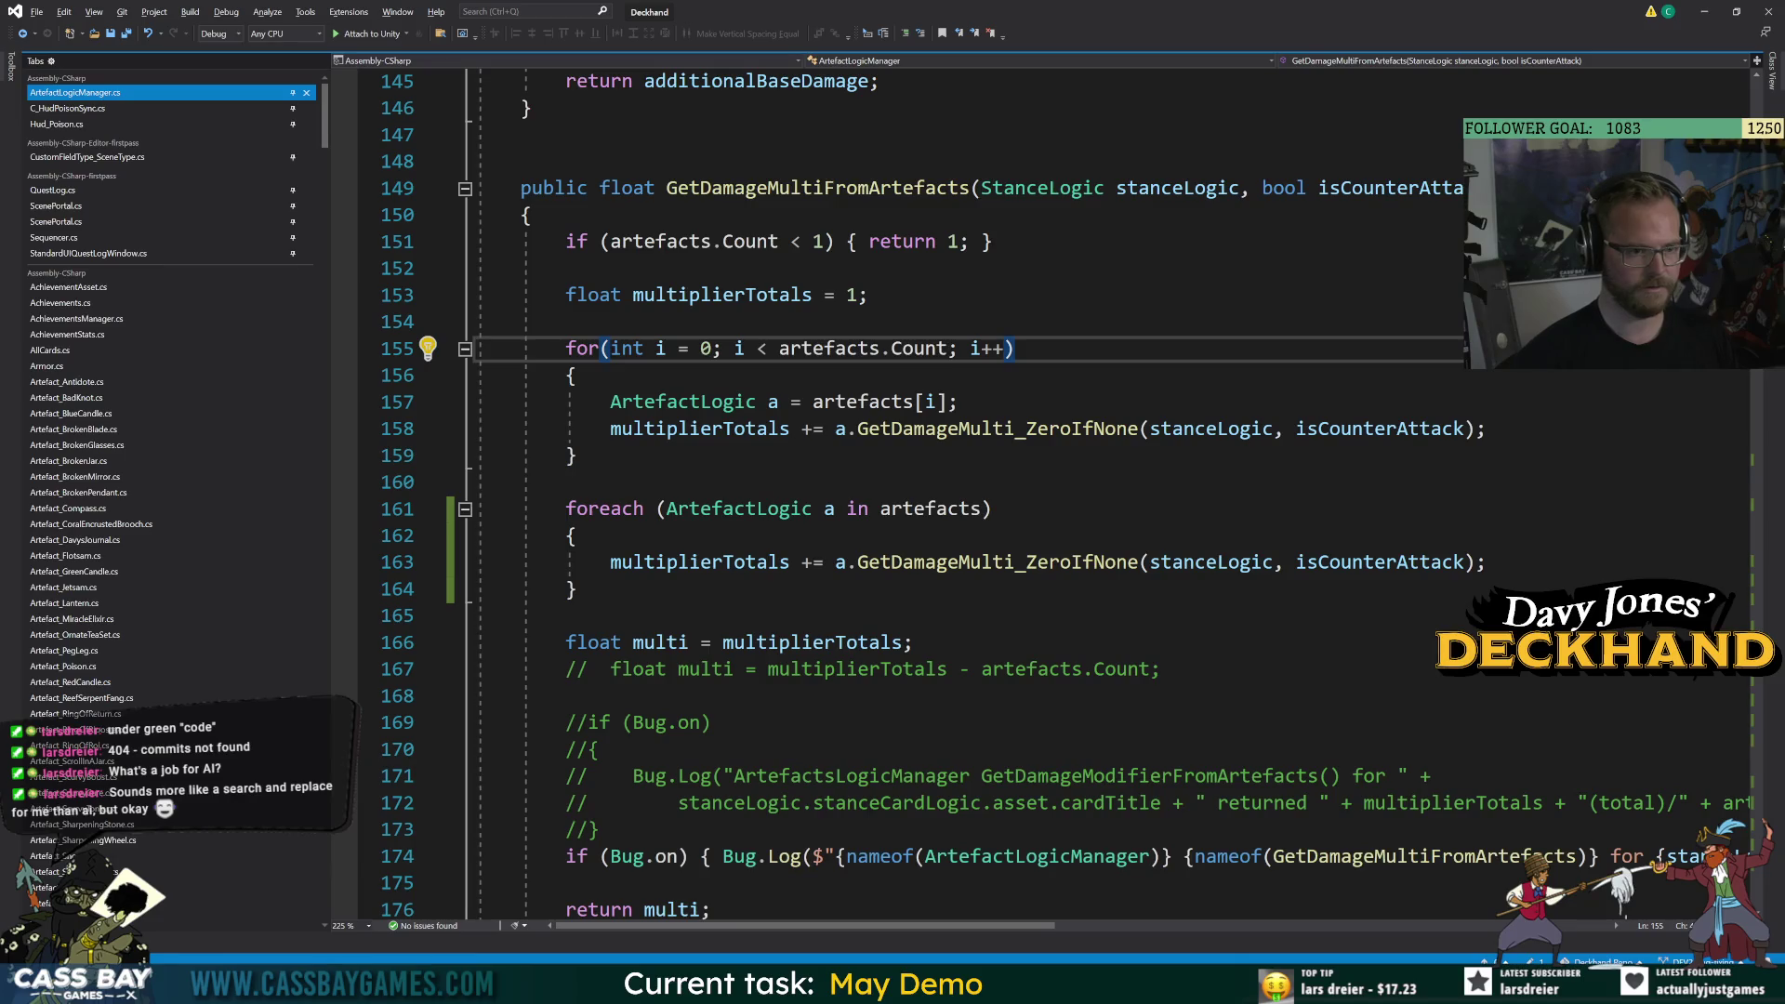
key("shift+Home")
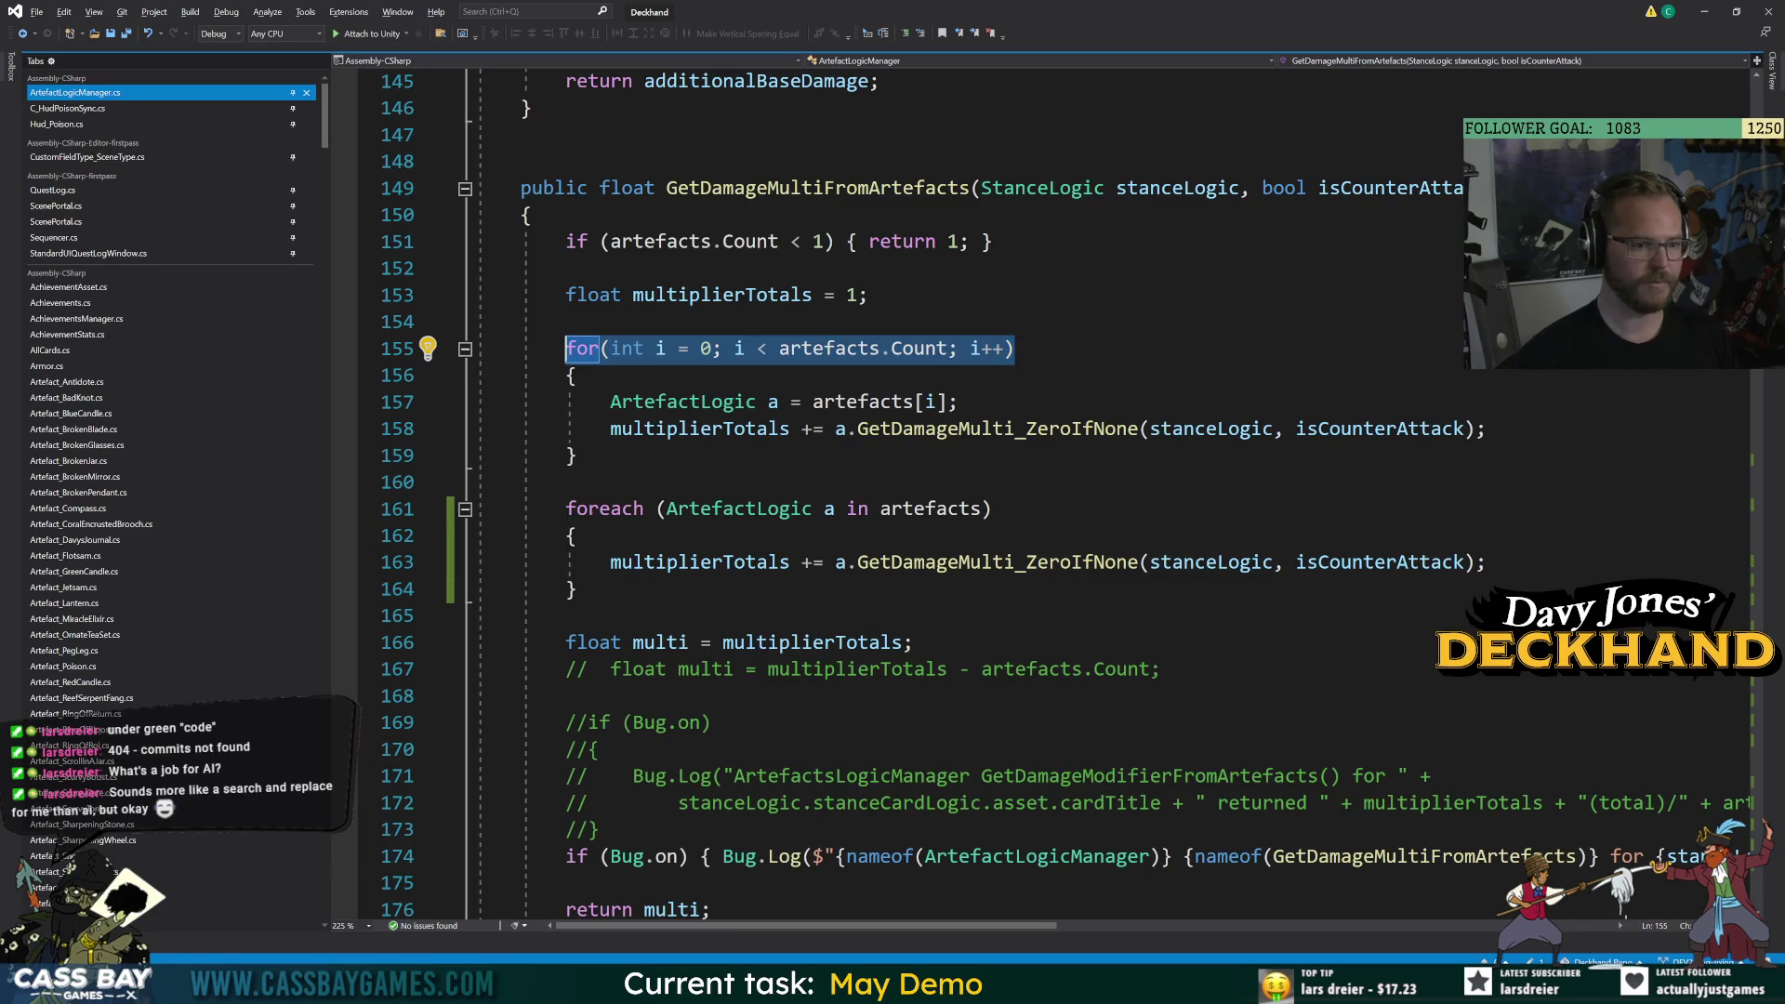
key("Down")
key("Down")
key("End")
key("shift+Home")
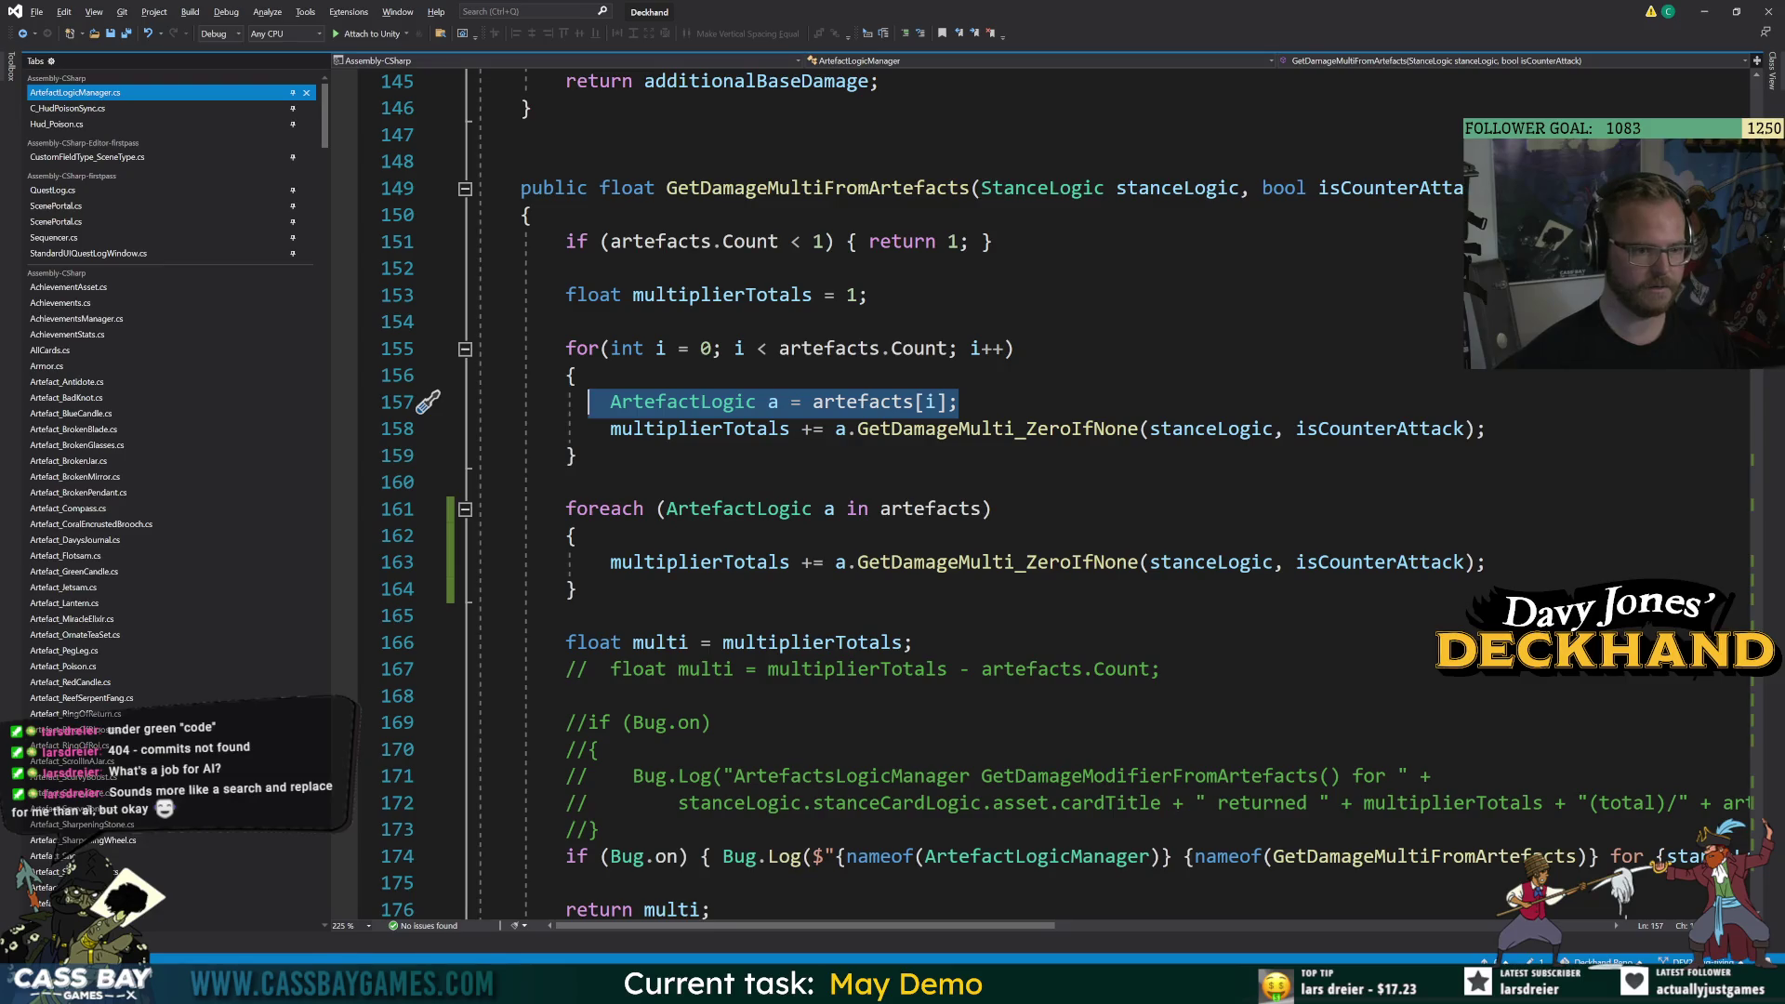
key("End")
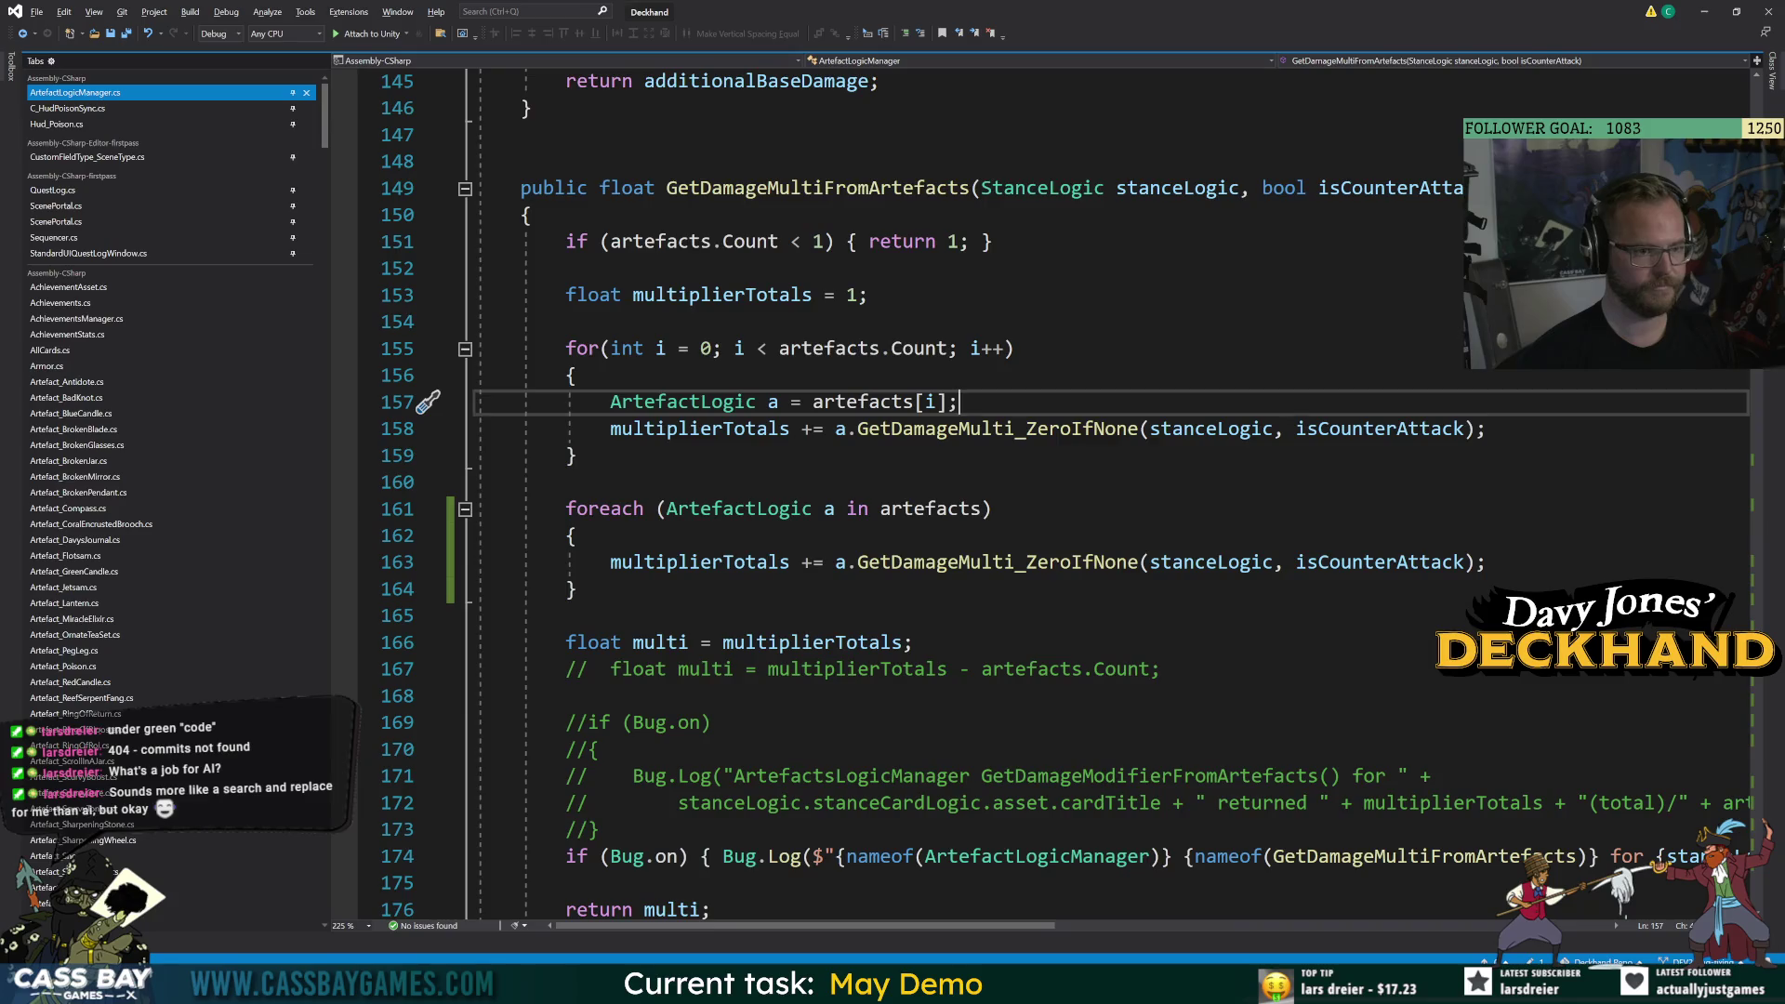
Review lines 167 and 161 of the method before returning to the game.
scroll(930, 493, "down", 4, "ctrl")
scroll(930, 493, "down", 1, "ctrl")
left_click(846, 440)
scroll(930, 493, "up", 1, "ctrl")
left_click(783, 369)
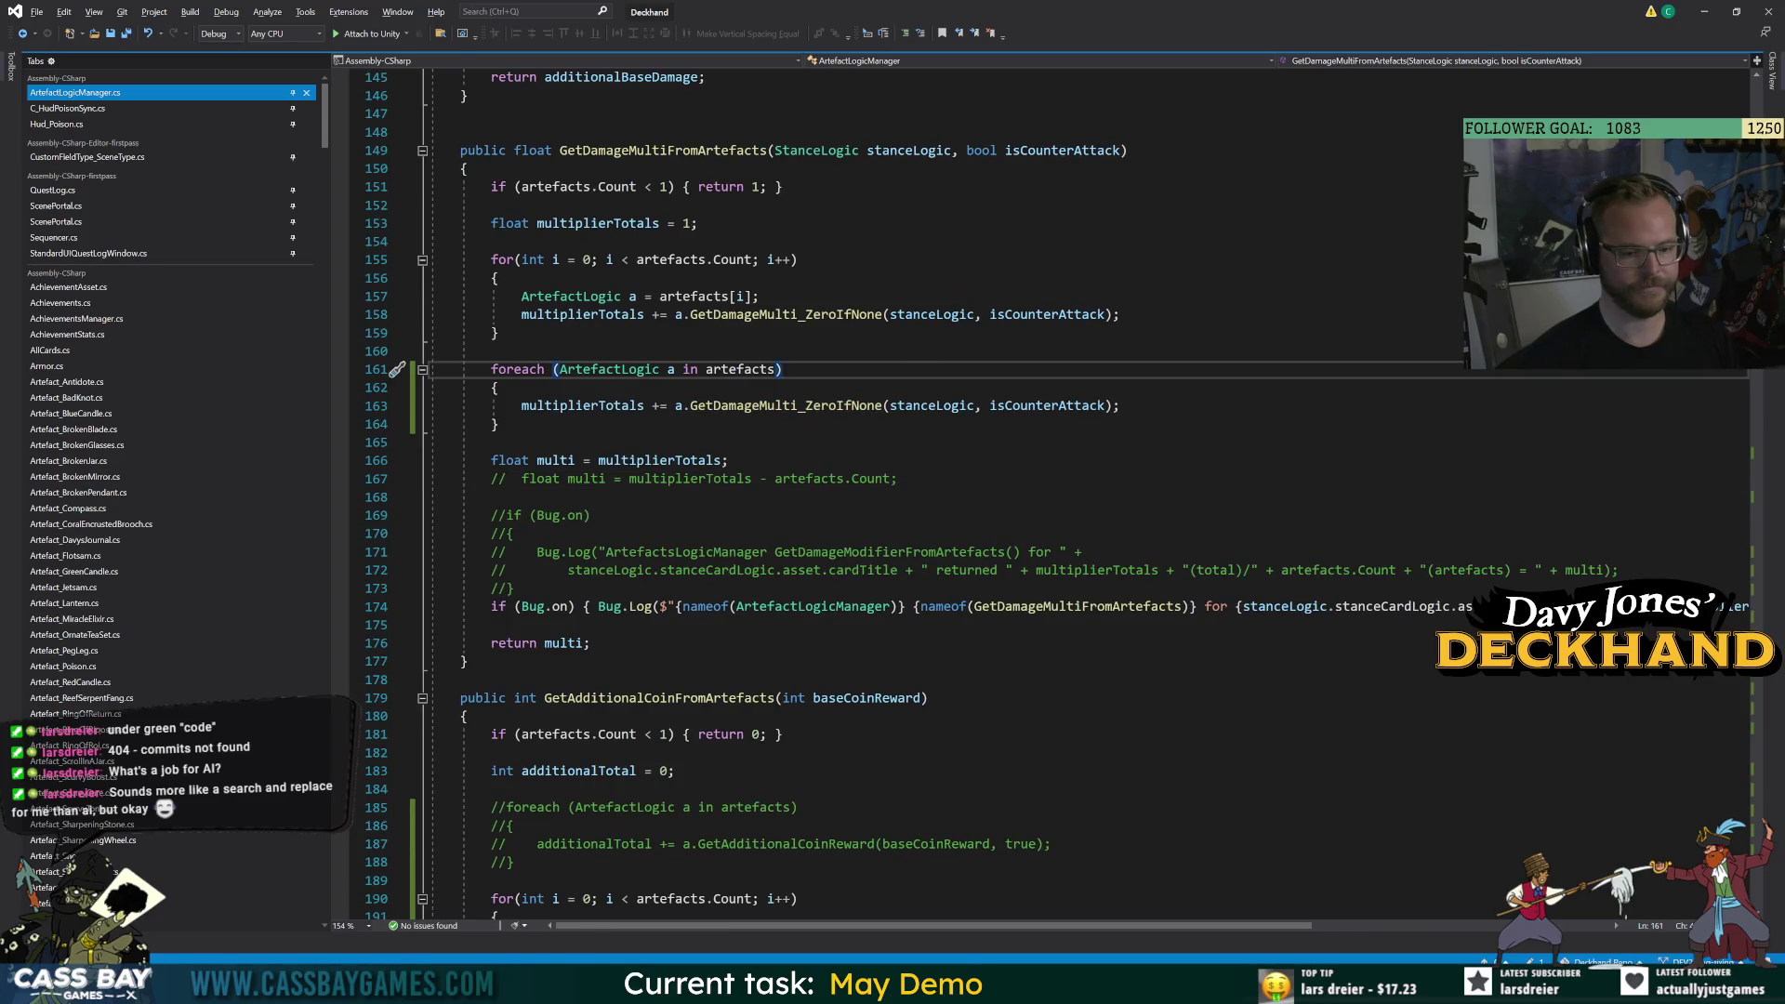
key("alt+Tab")
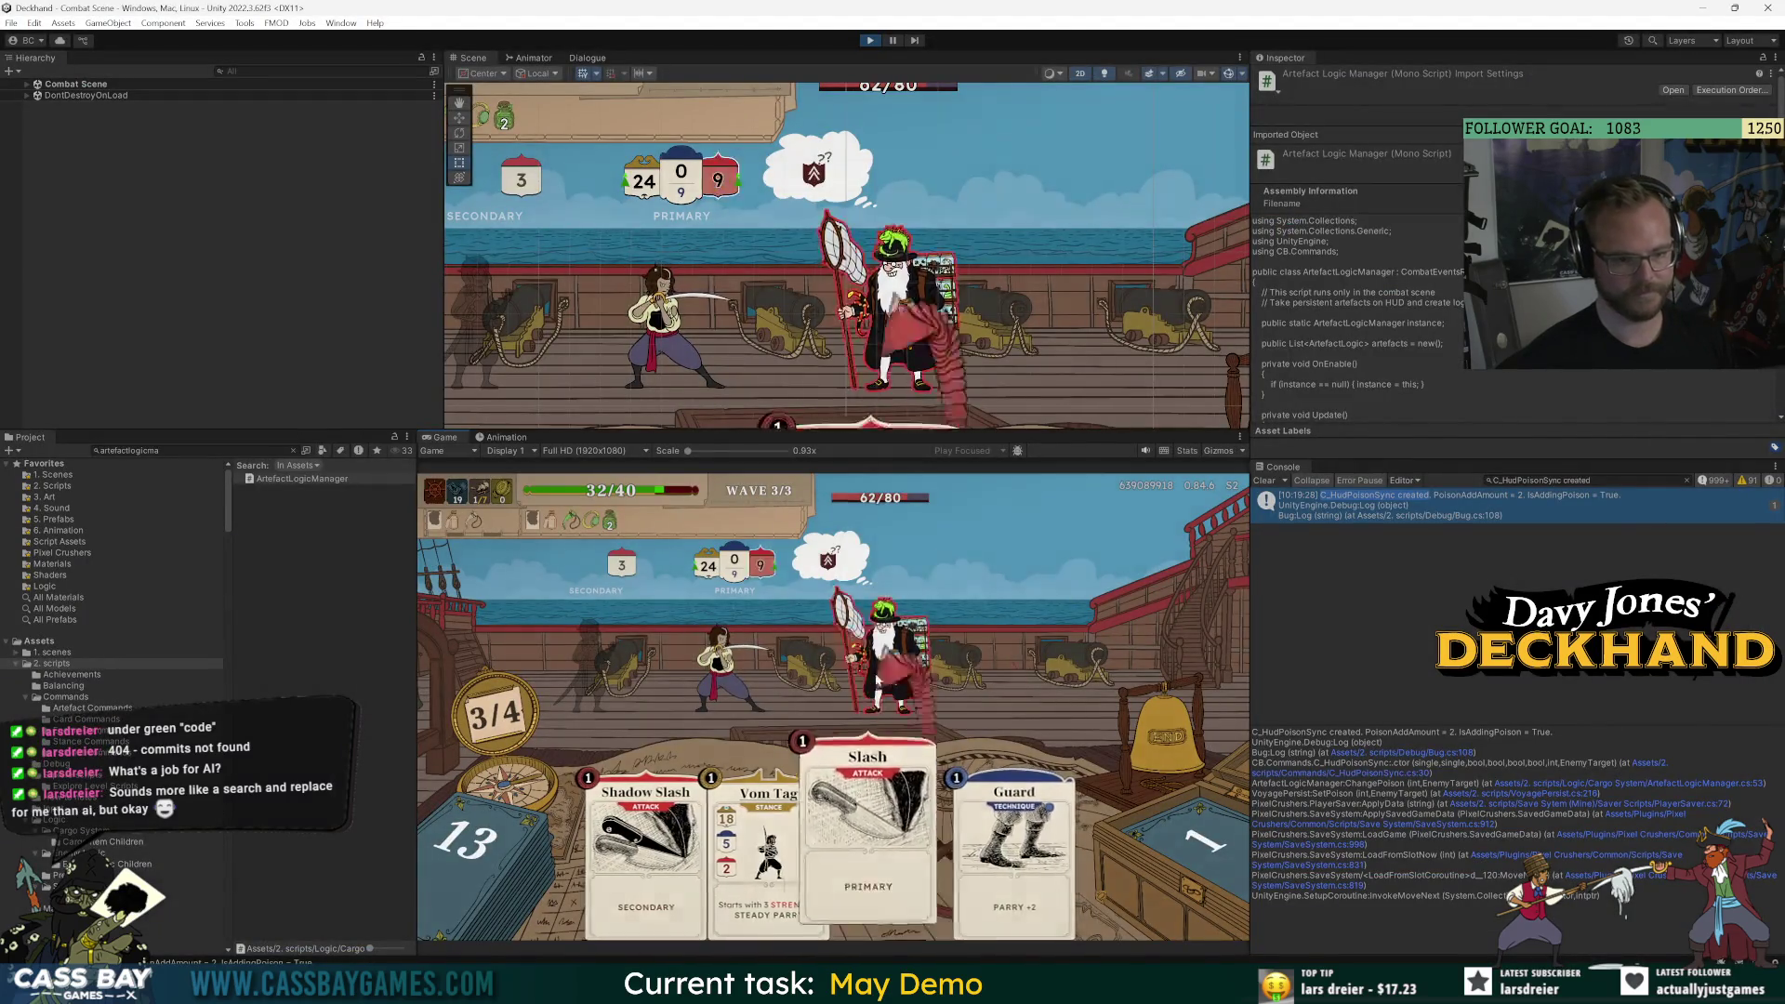
Play Slash, Vom Tag and Shadow Slash on the enemy, then end the turn.
left_click(879, 681)
left_click(758, 819)
left_click(937, 655)
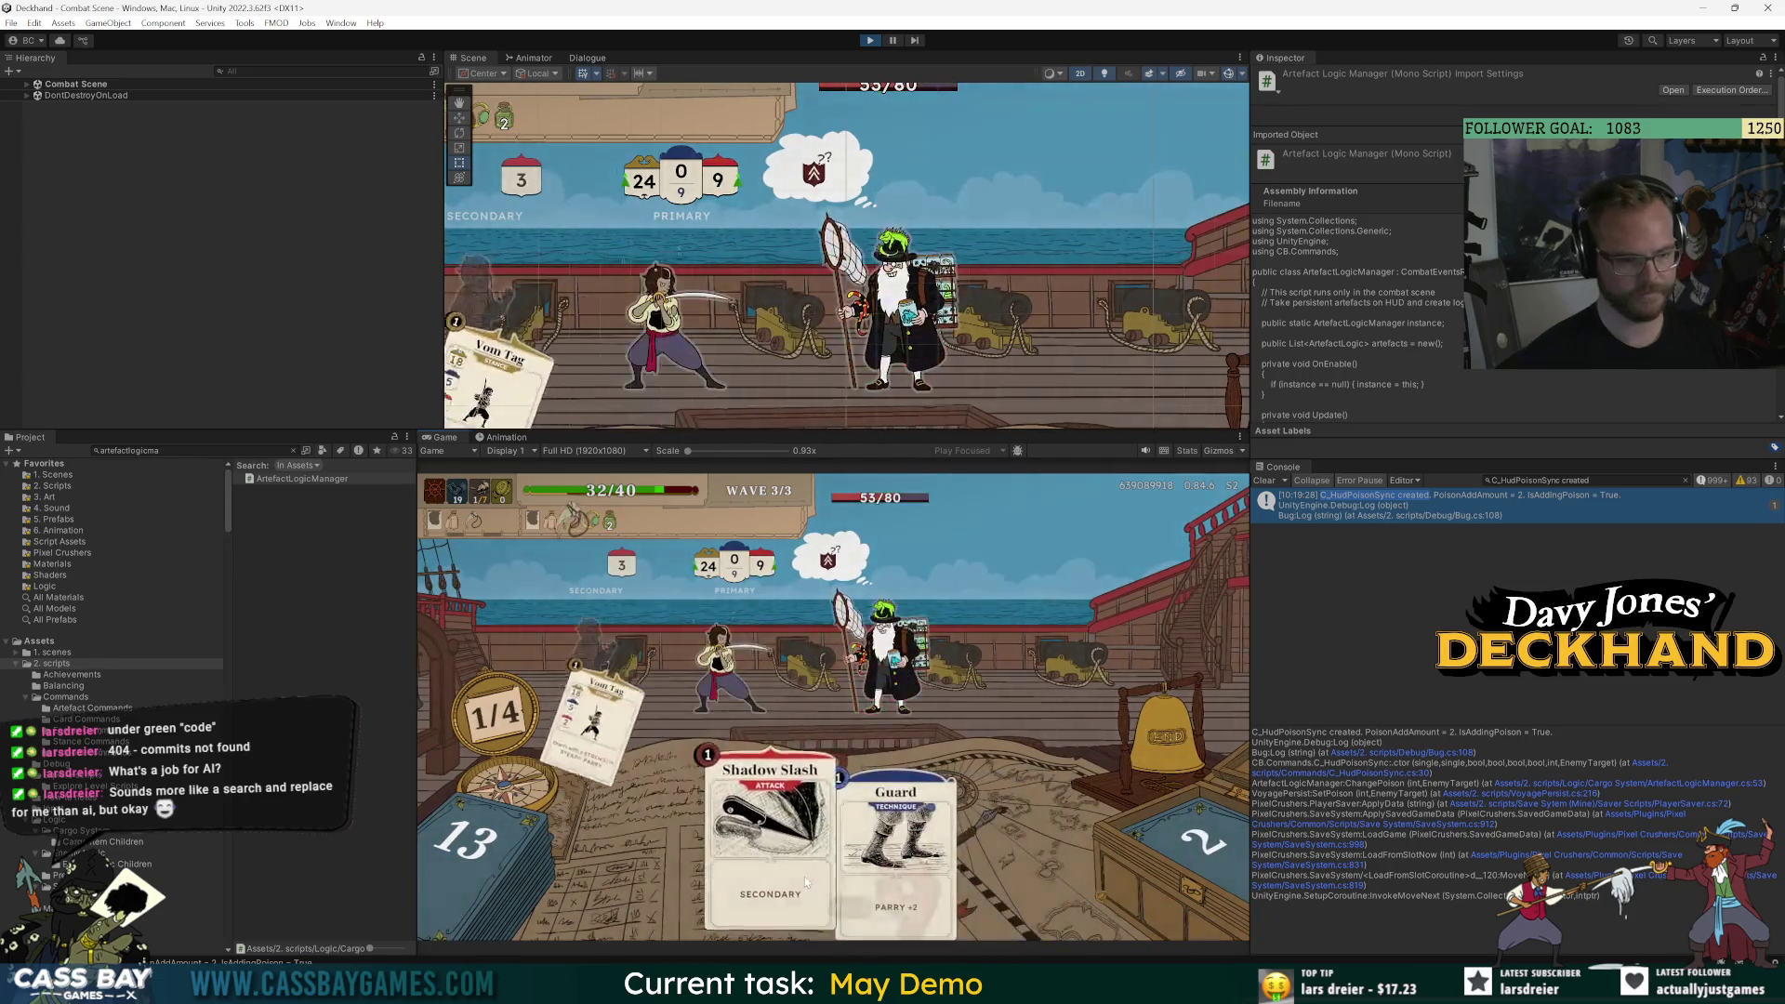
left_click(937, 656)
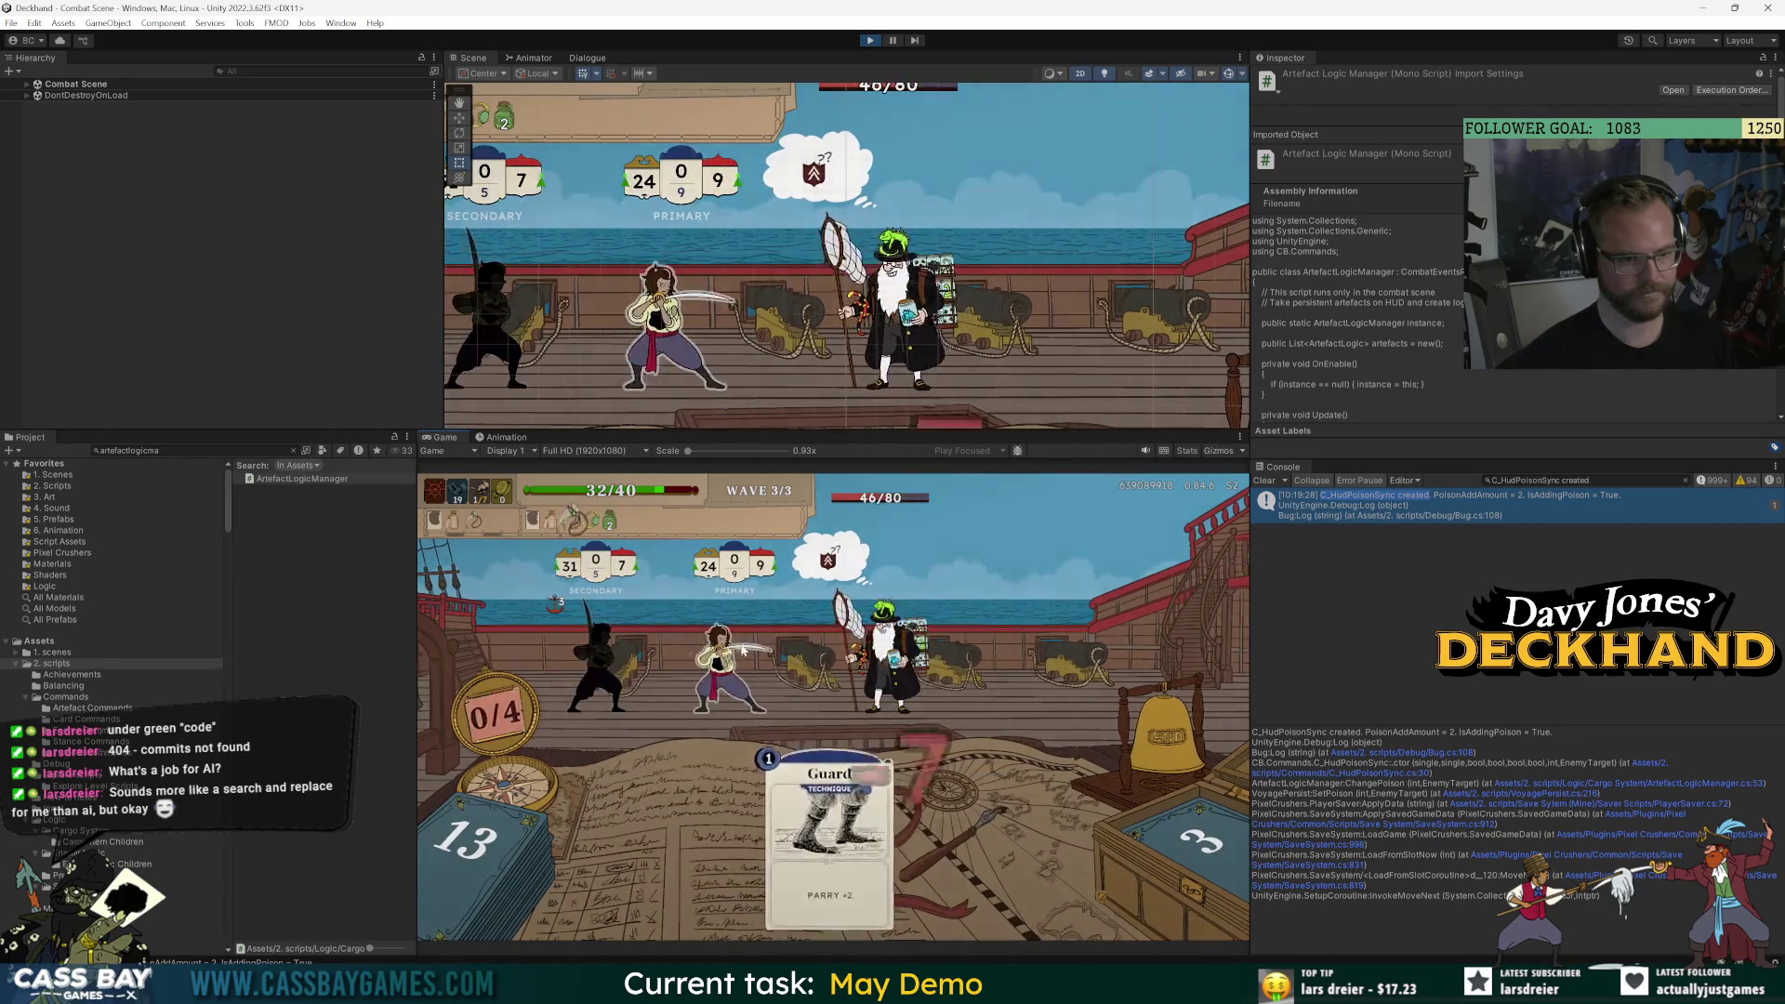
left_click(1153, 718)
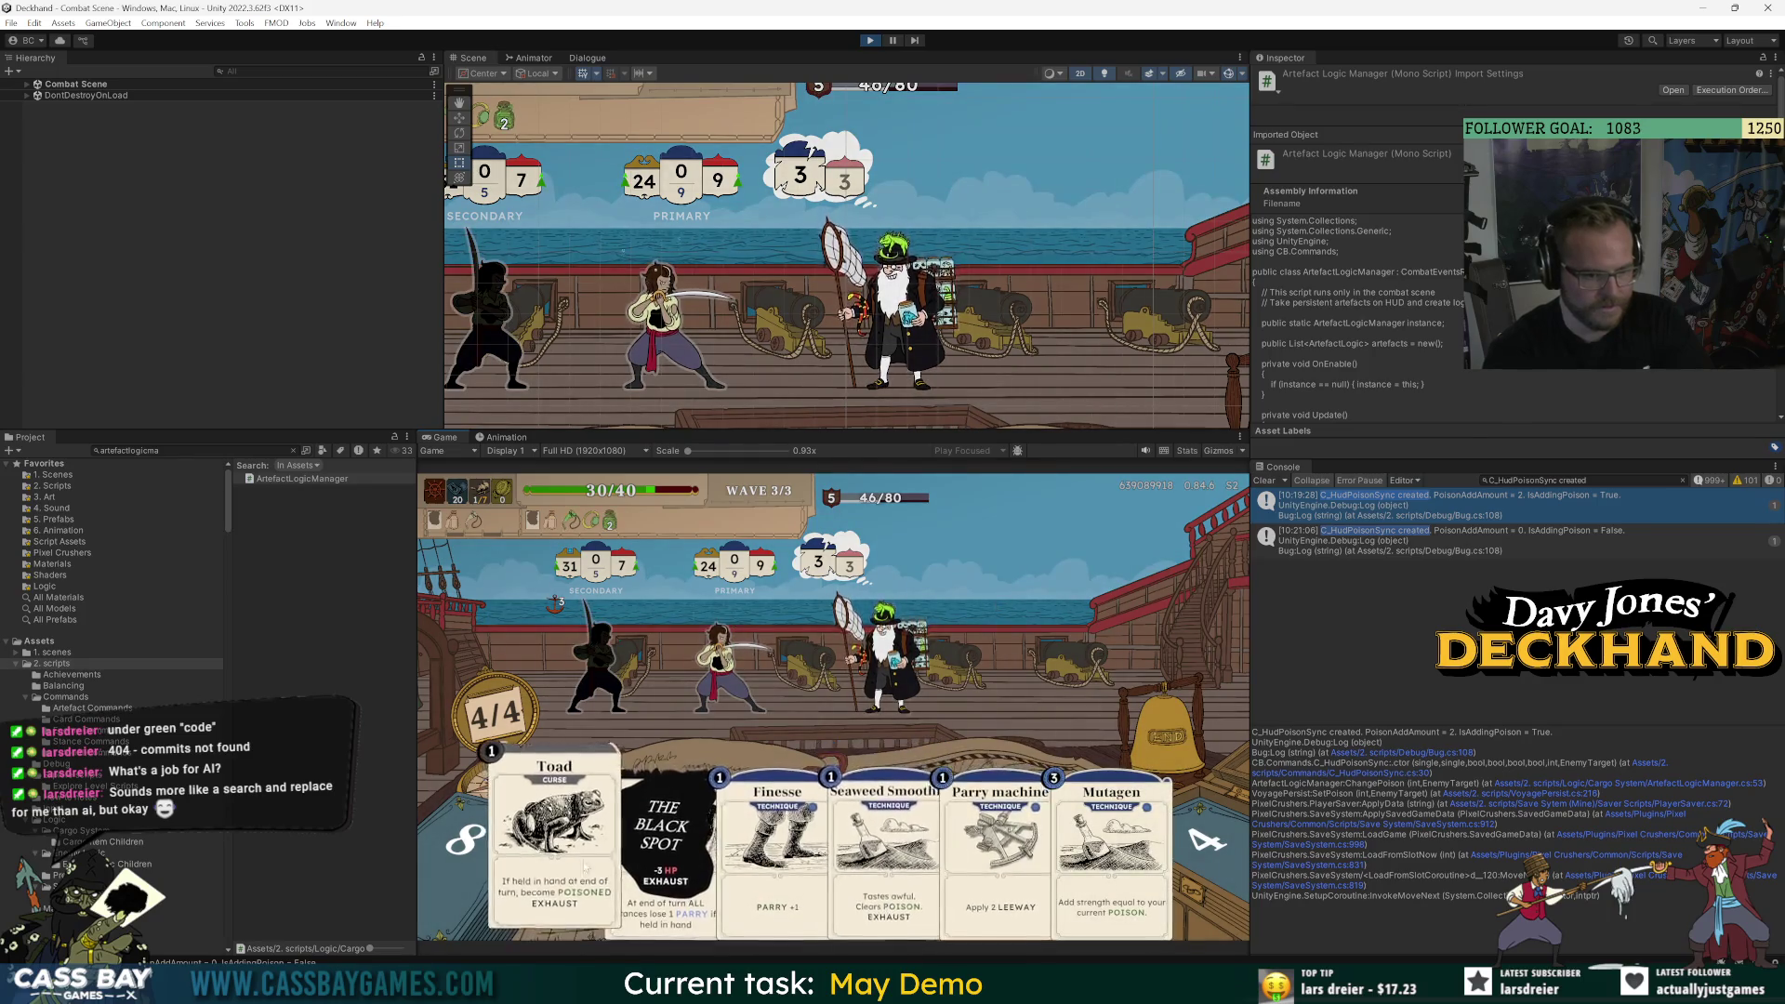
Play Mutagen, Finesse, two Parry machines and Power up, then end the turn with E.
mouse_move(1111, 827)
left_mouse_down()
mouse_move(977, 707)
mouse_move(624, 664)
left_mouse_up()
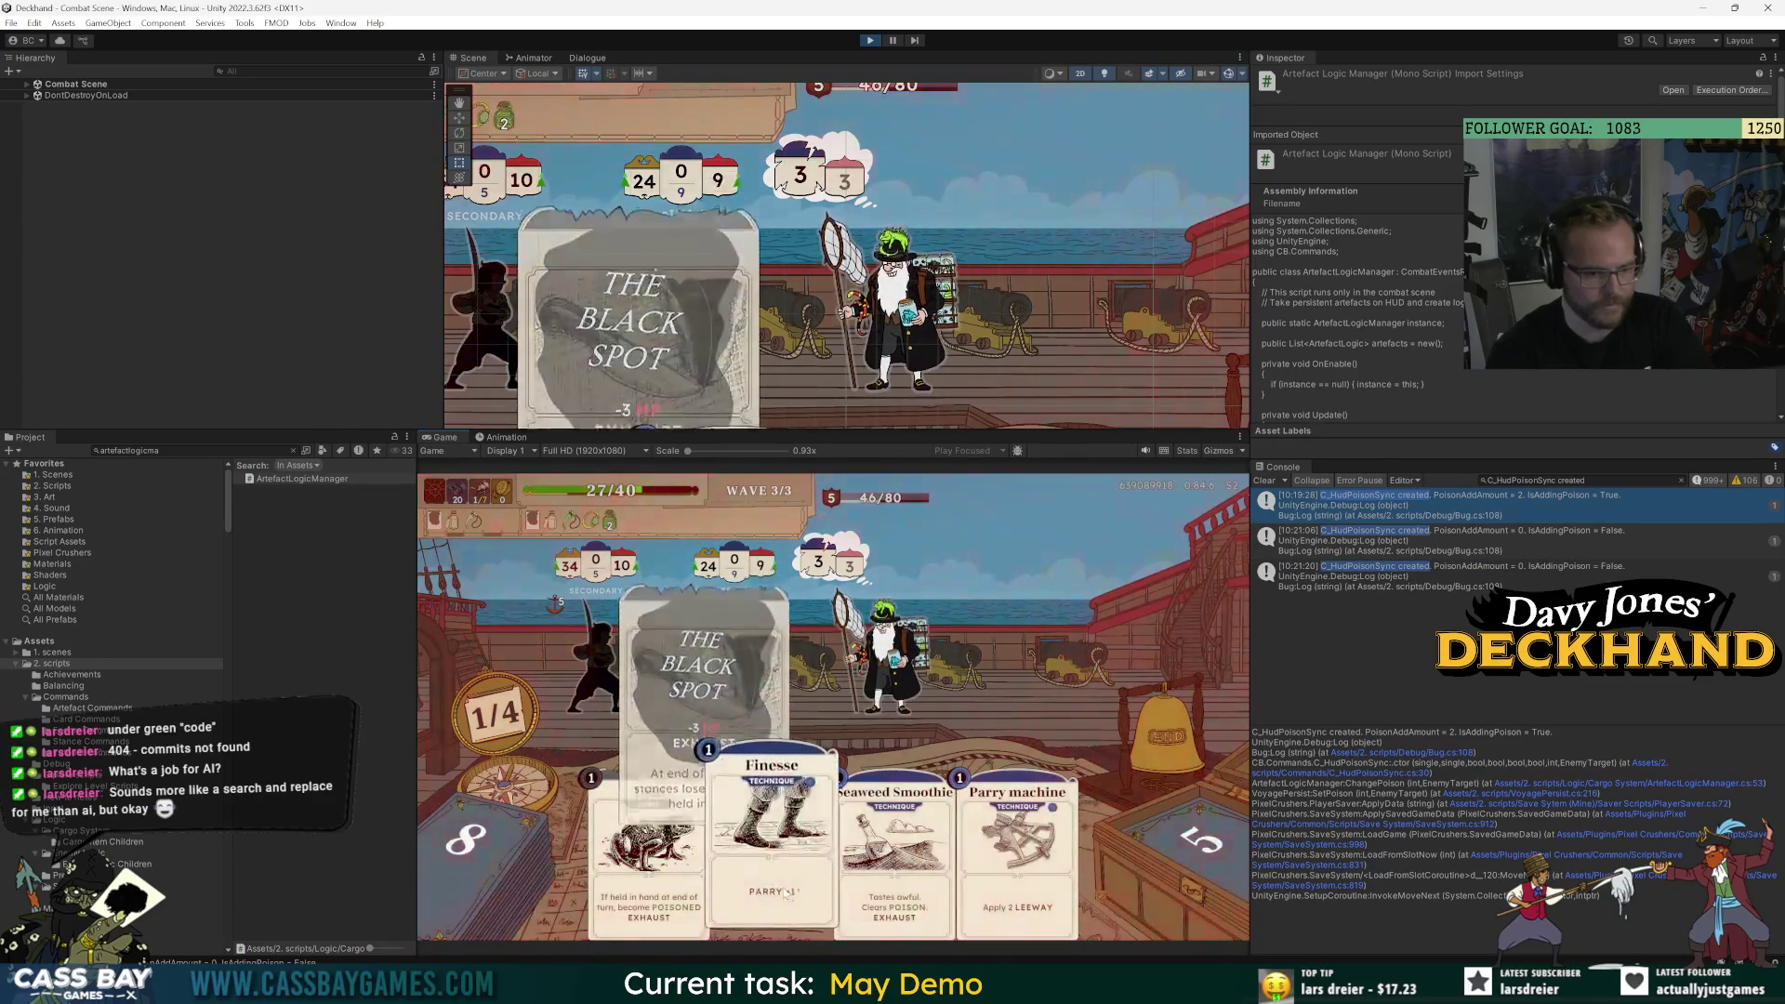
left_click_drag(787, 893, 616, 630)
left_click_drag(711, 836, 649, 683)
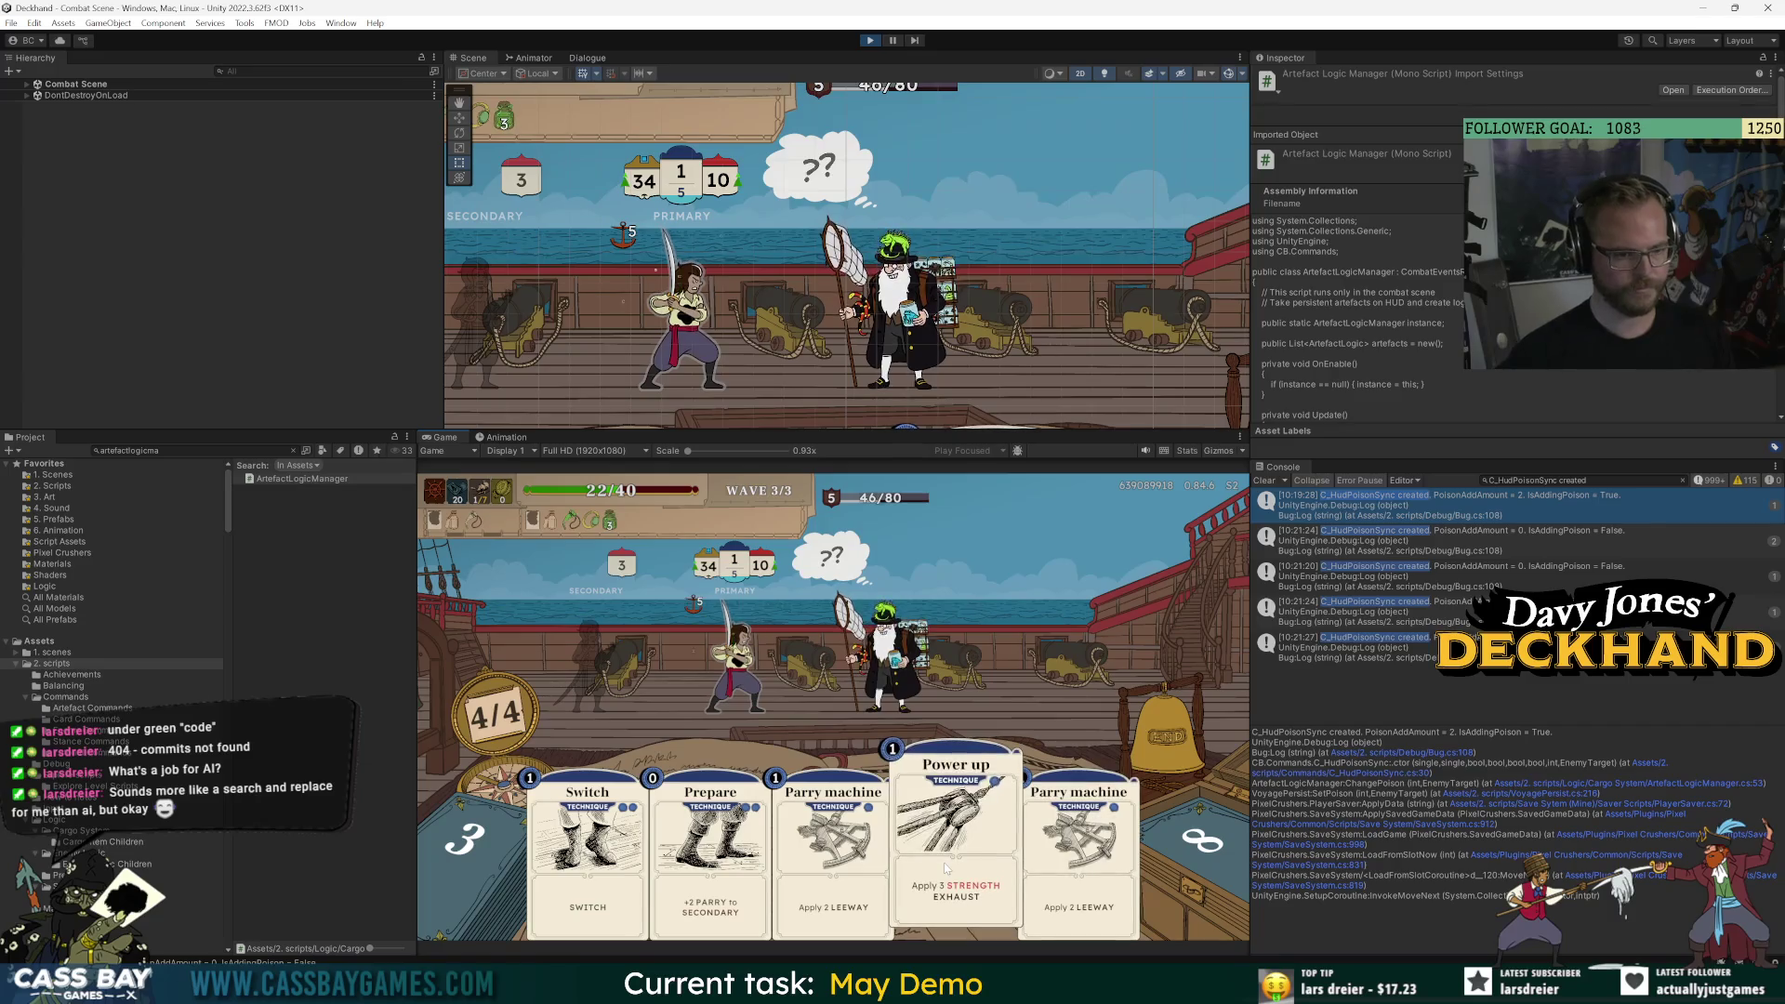
left_click(832, 842)
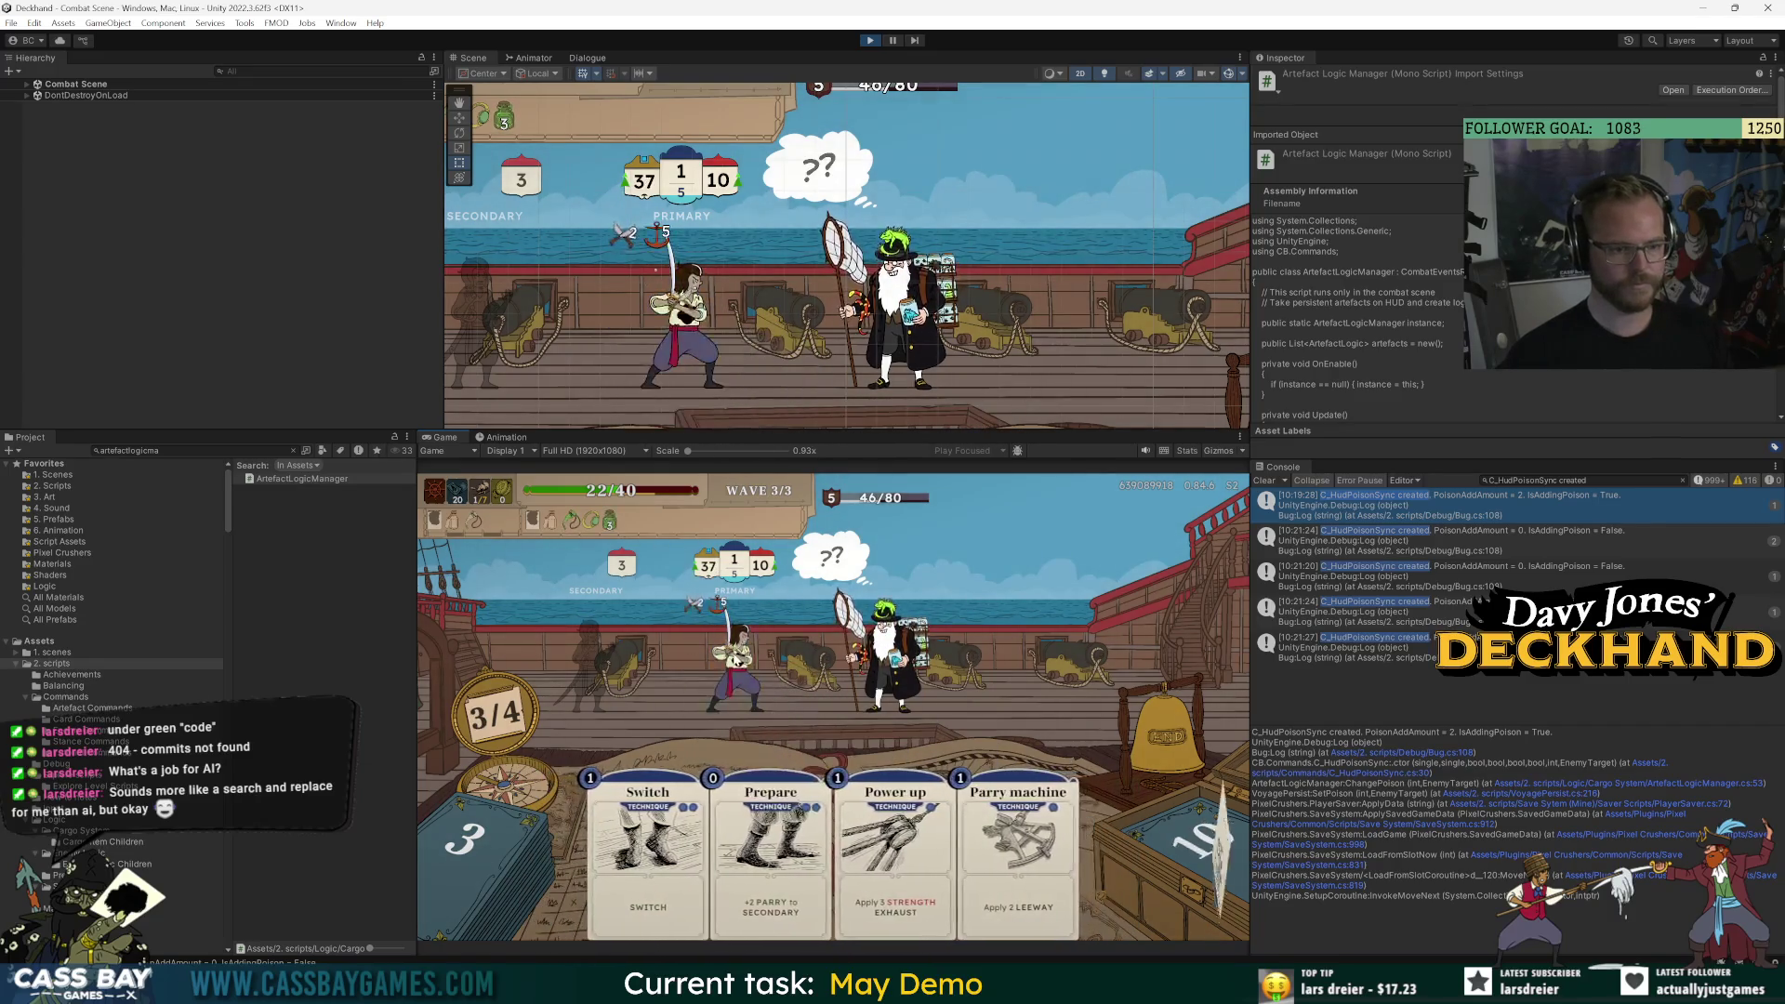
left_click(1018, 846)
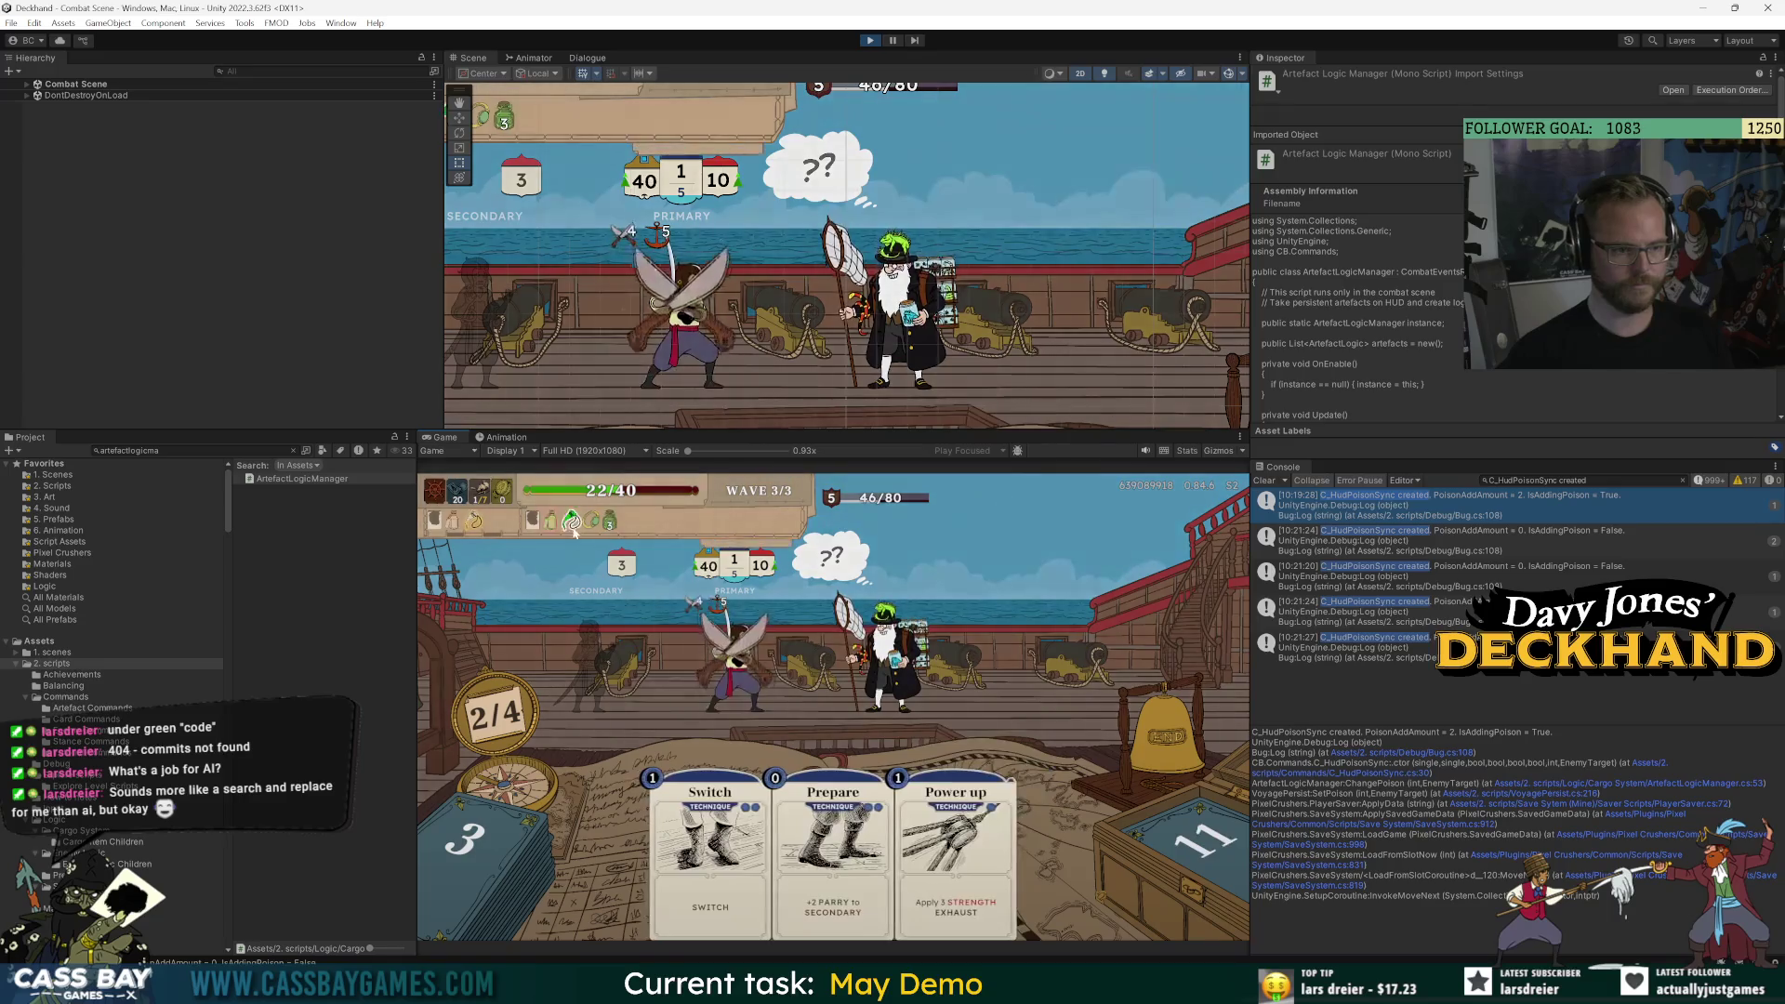
mouse_move(553, 523)
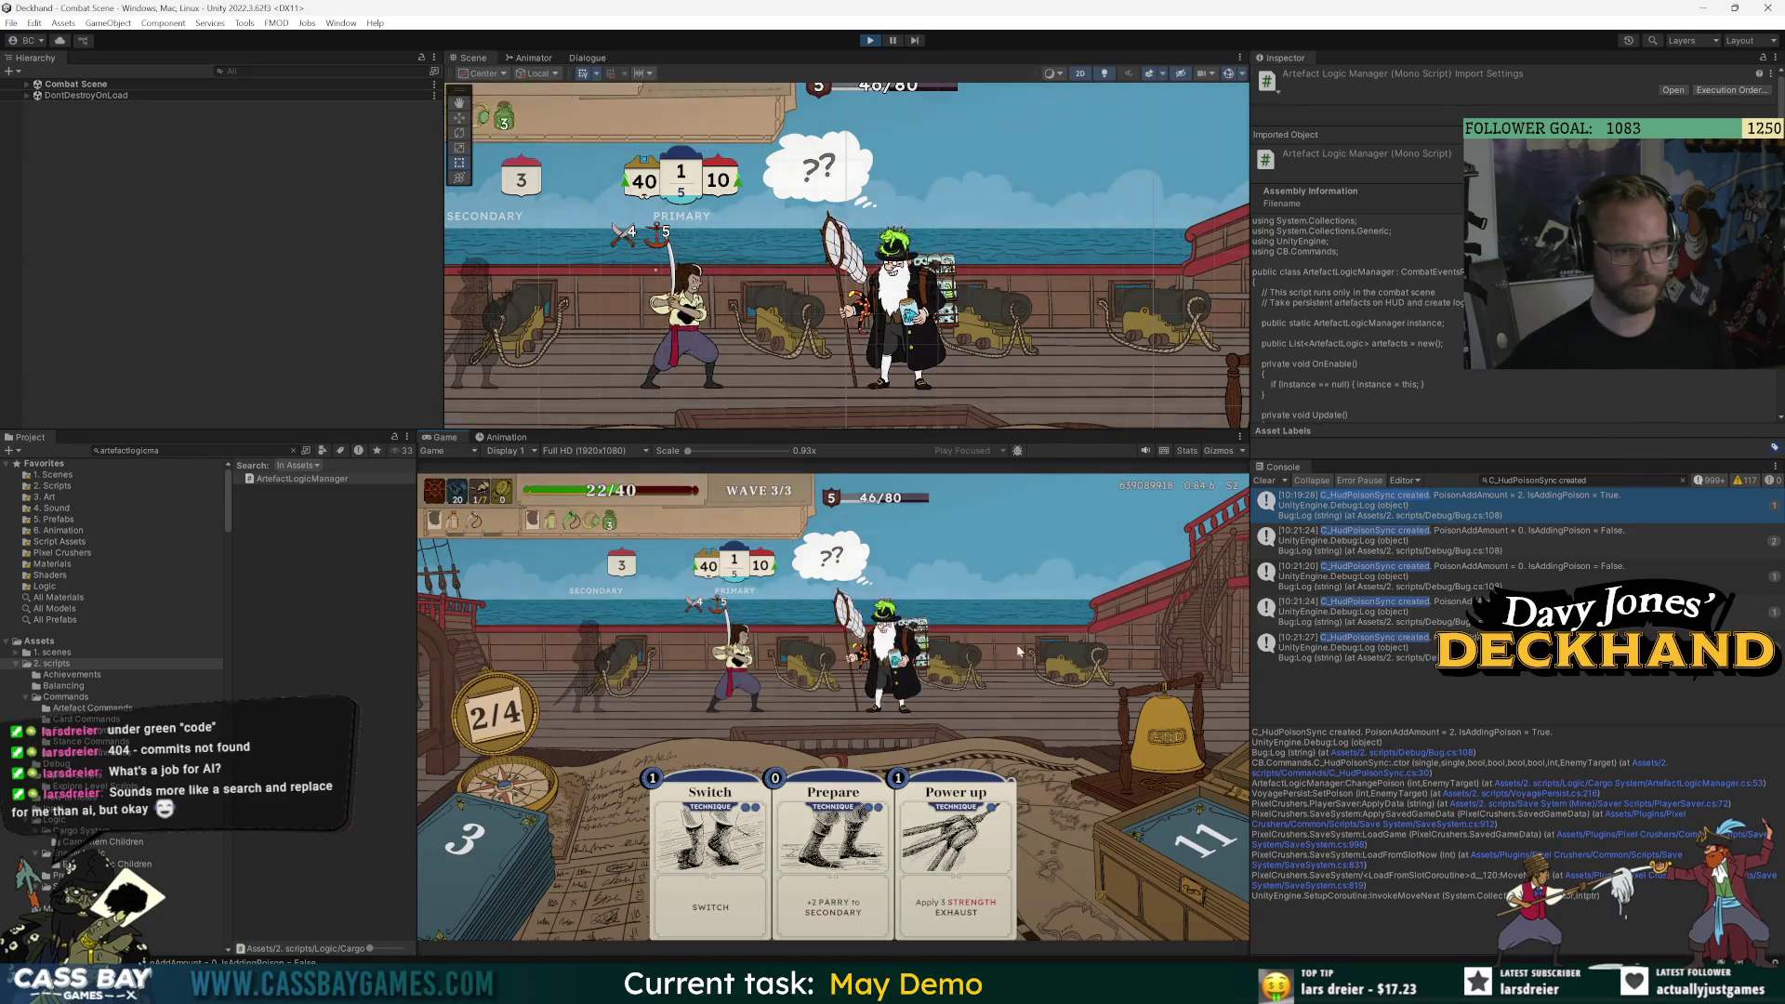
left_click(953, 837)
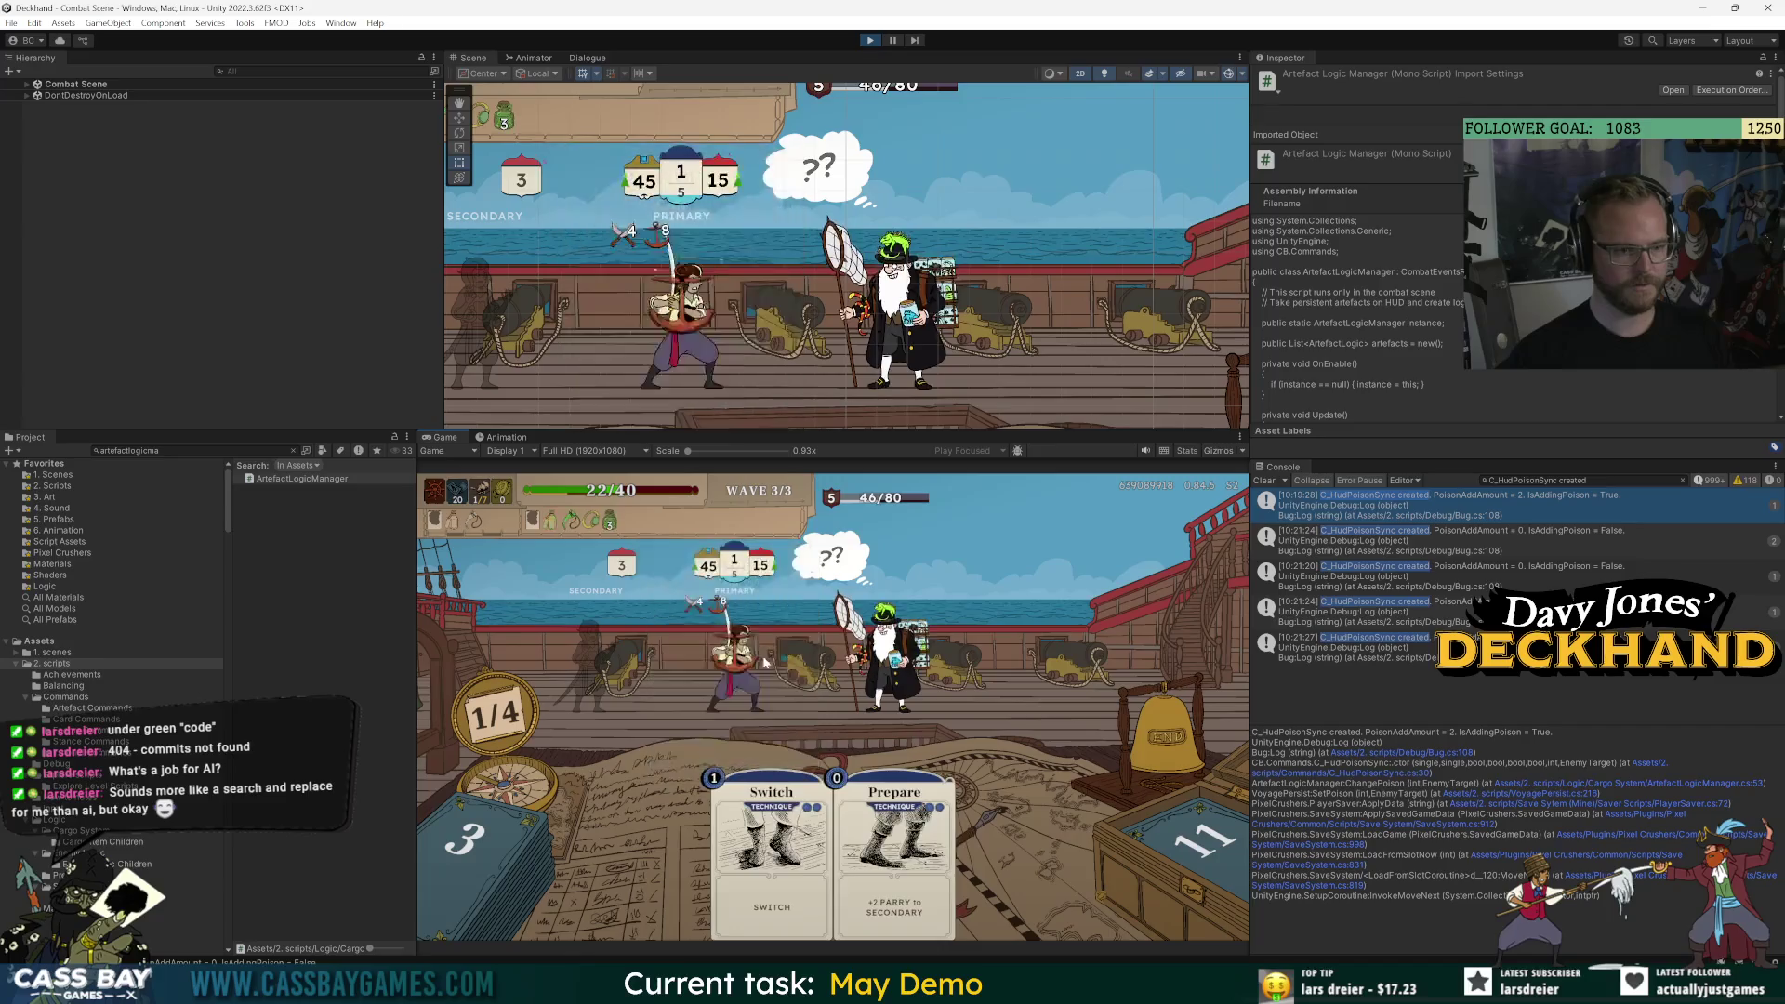
mouse_move(709, 574)
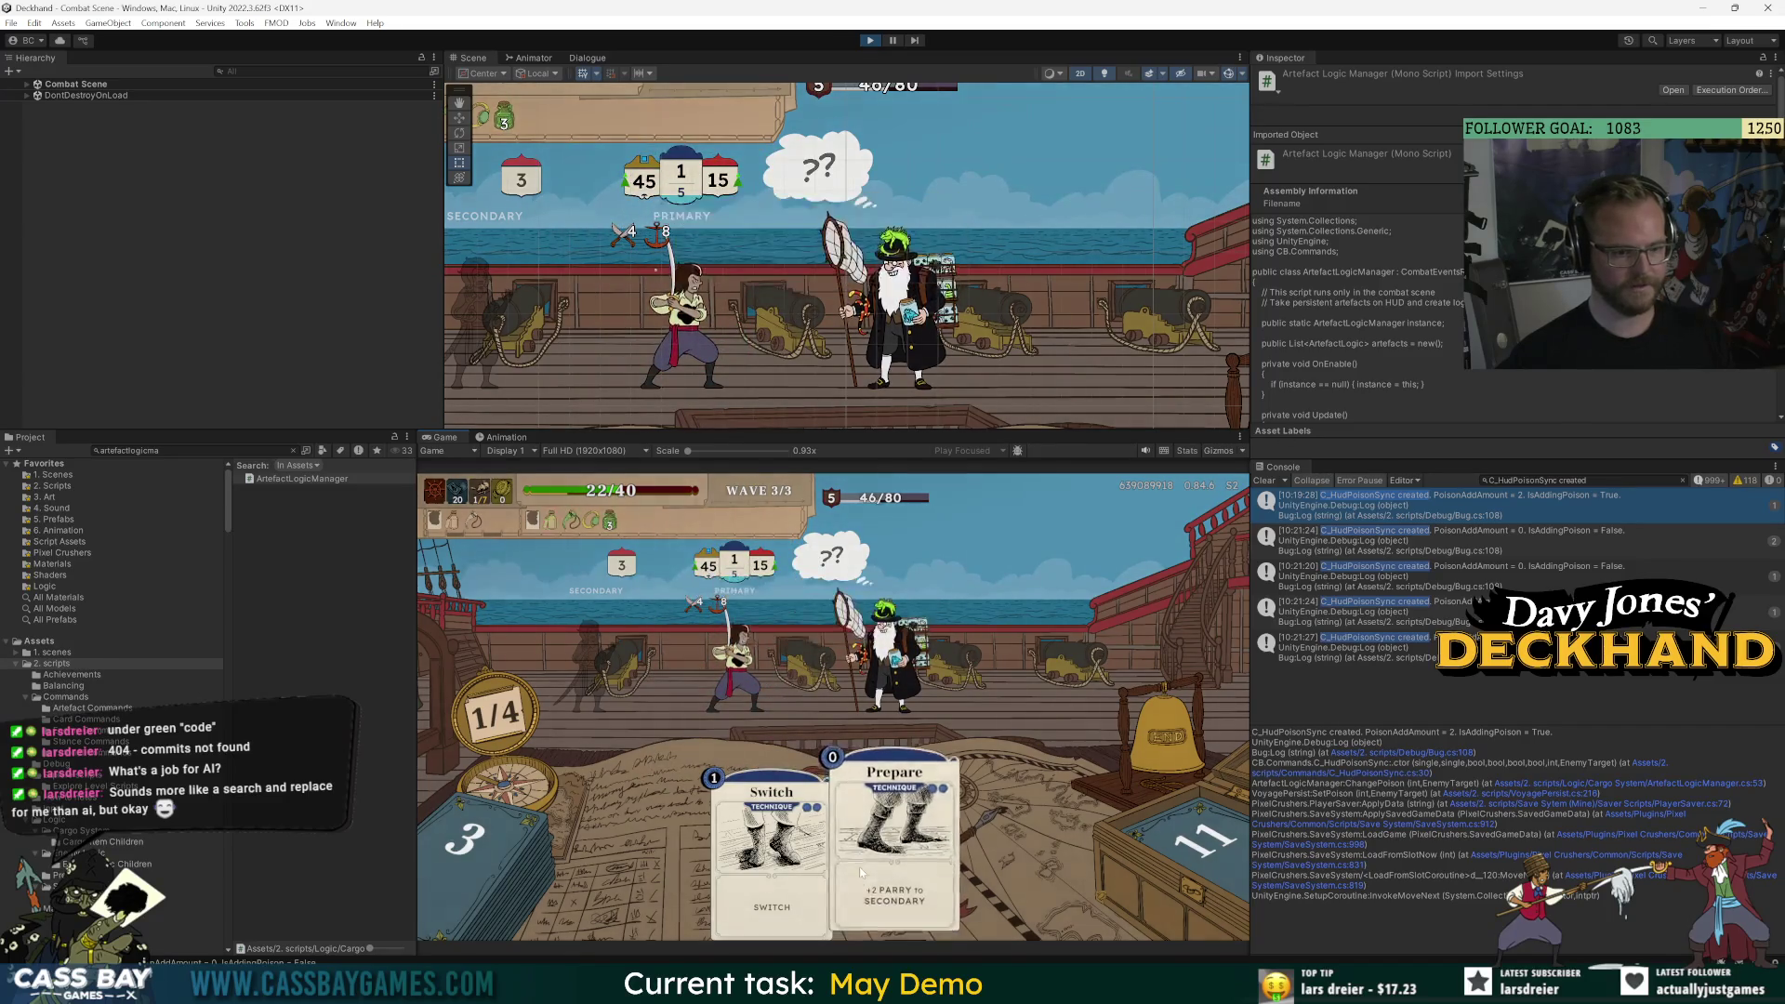
key("e")
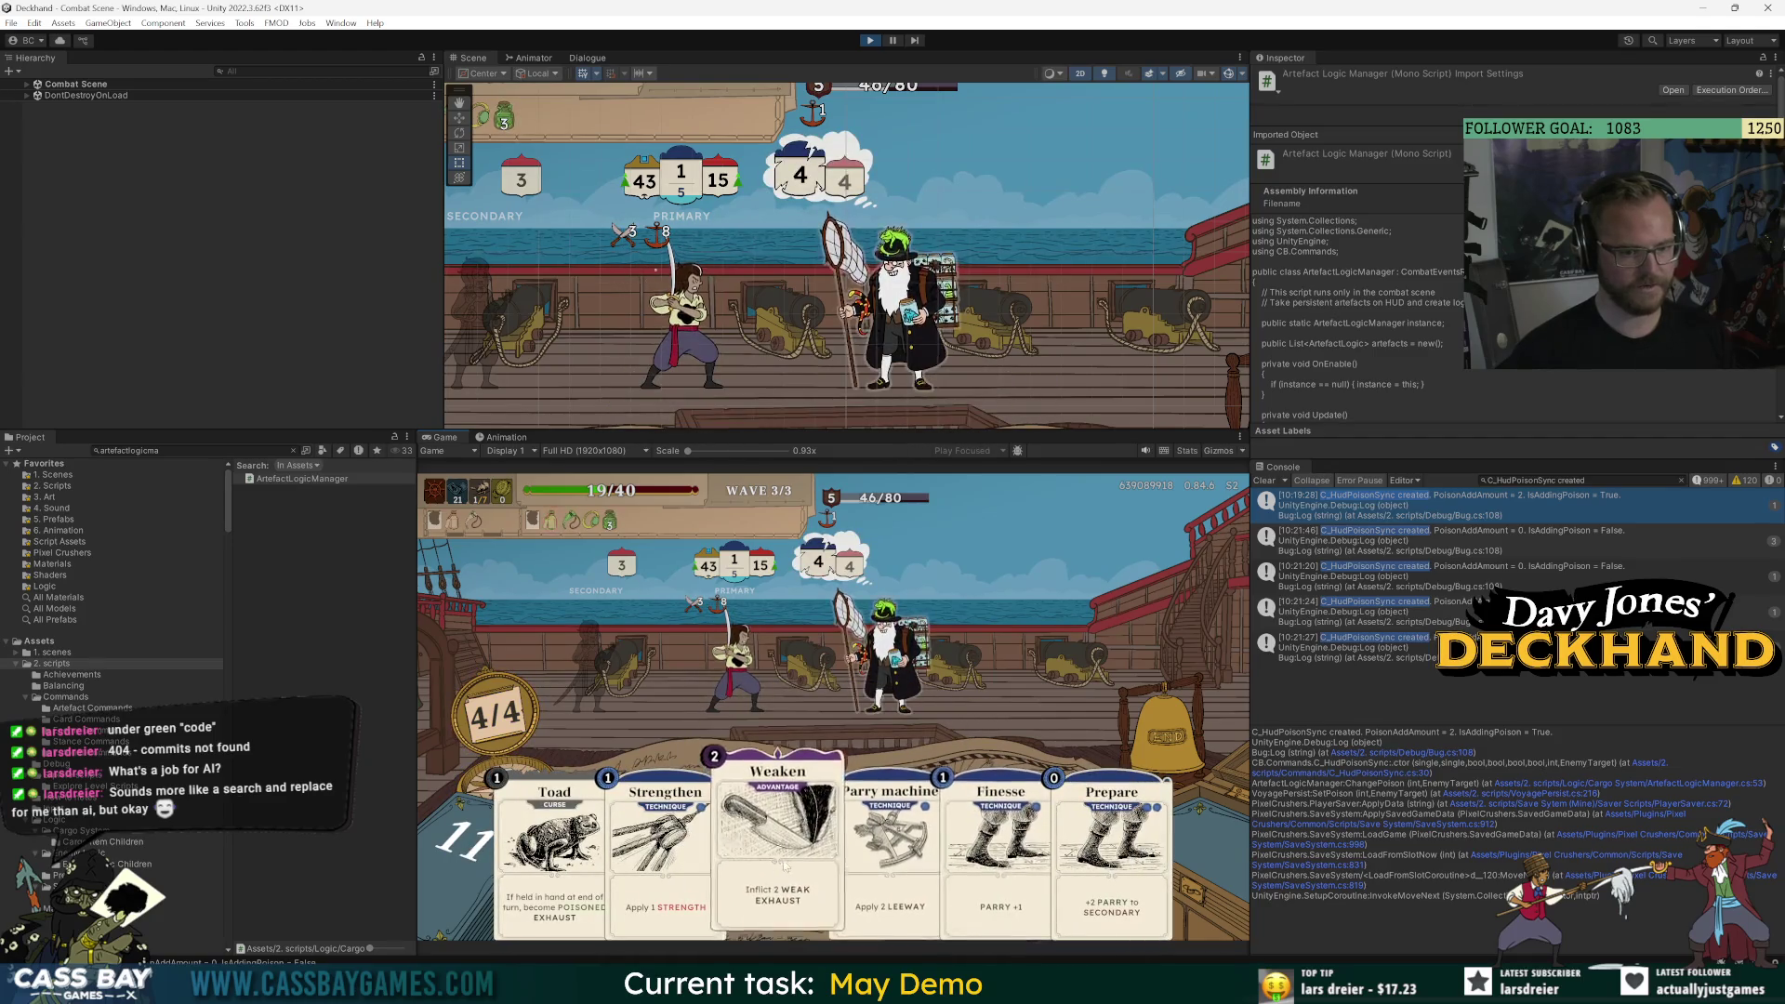
Play Weaken, Finesse and Parry machine, then end the turn.
left_click(802, 882)
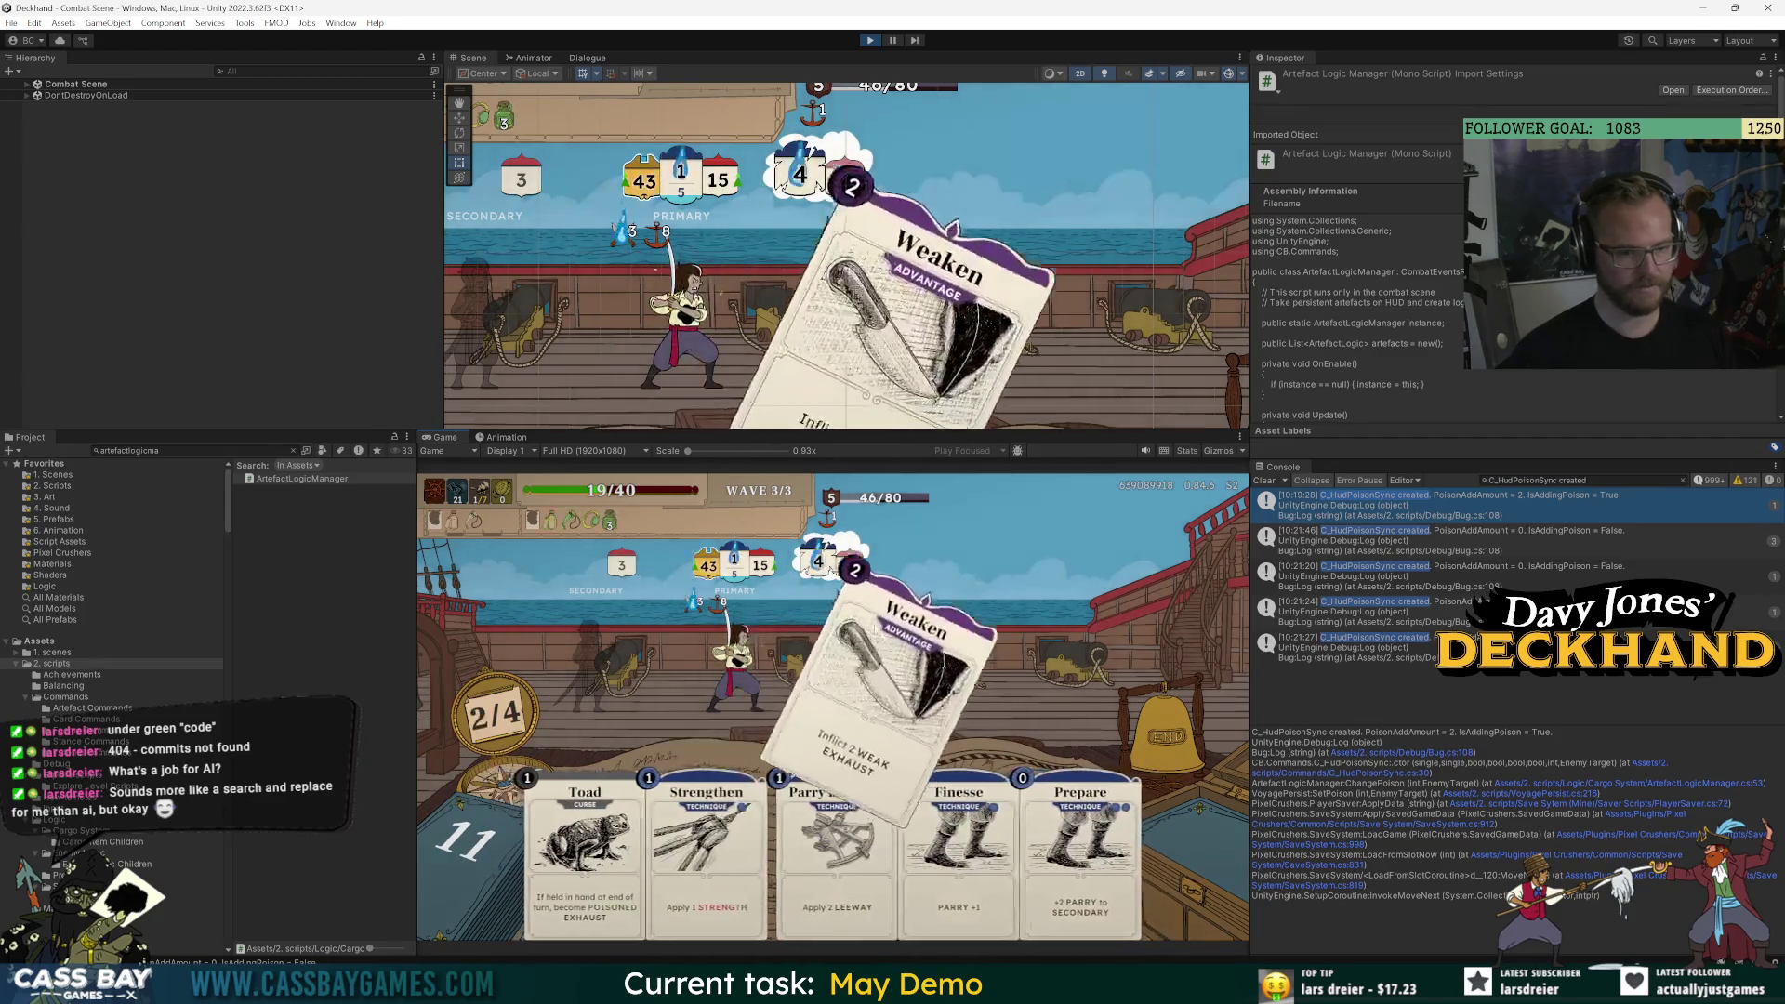
left_click(924, 861)
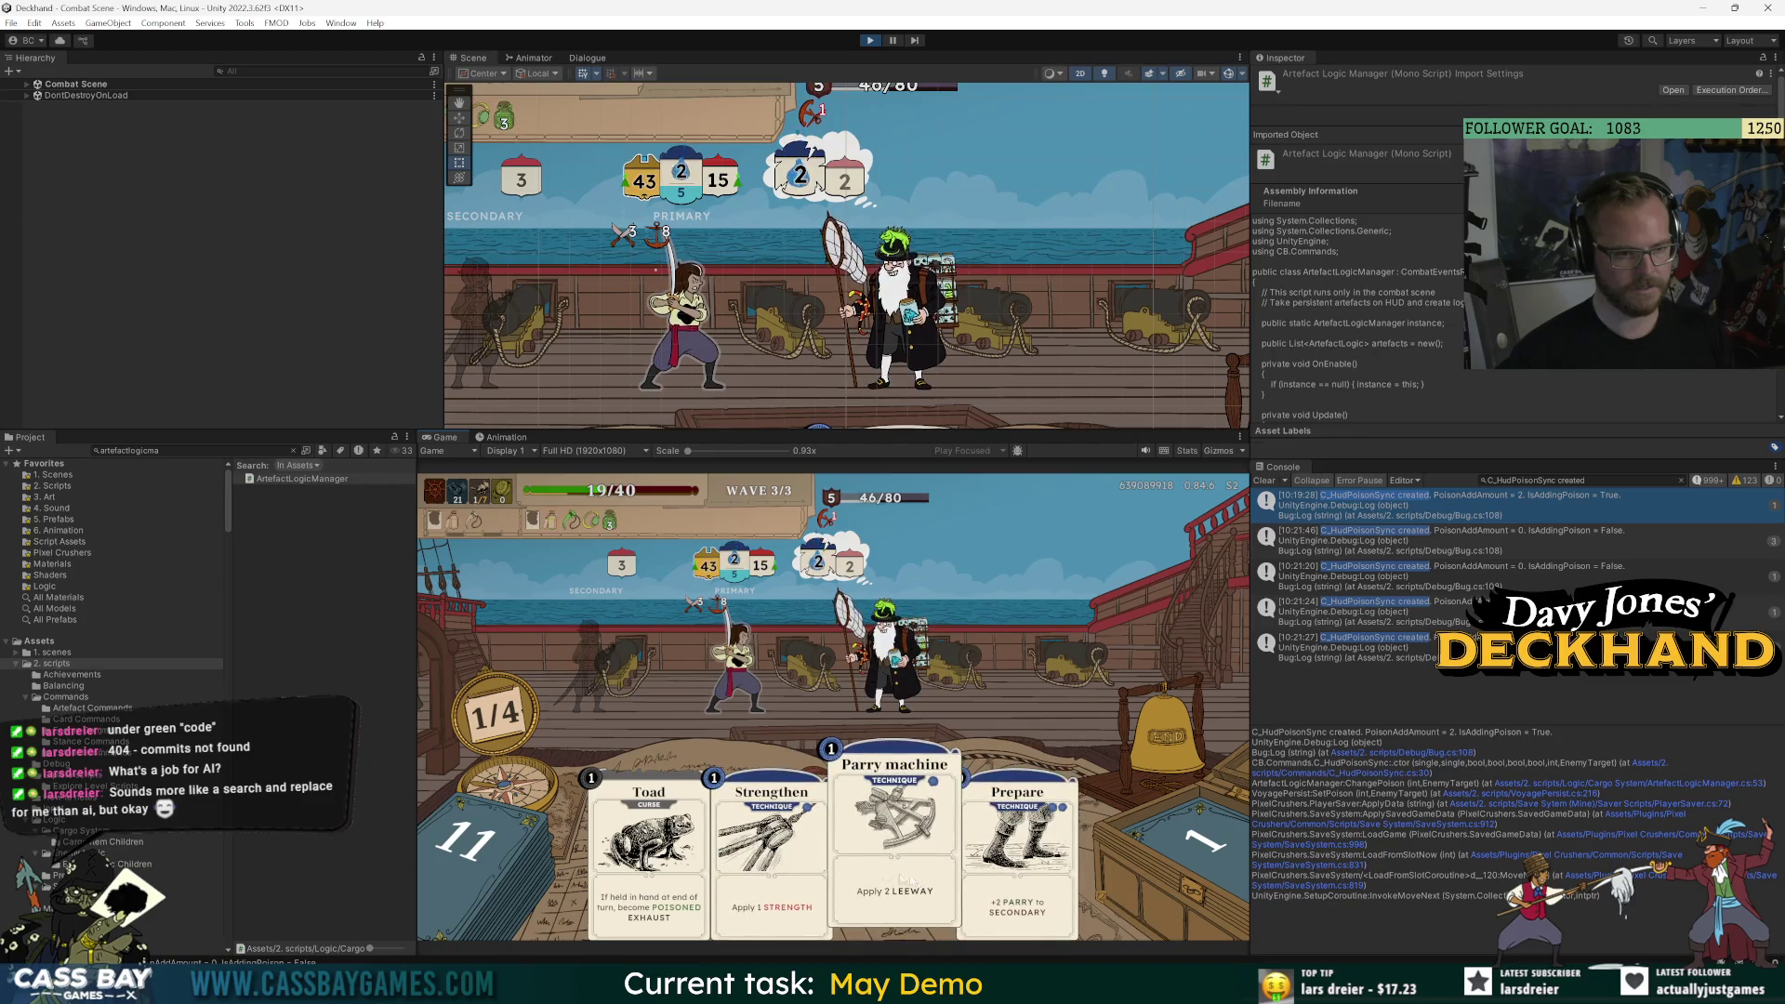
left_click_drag(904, 877, 734, 672)
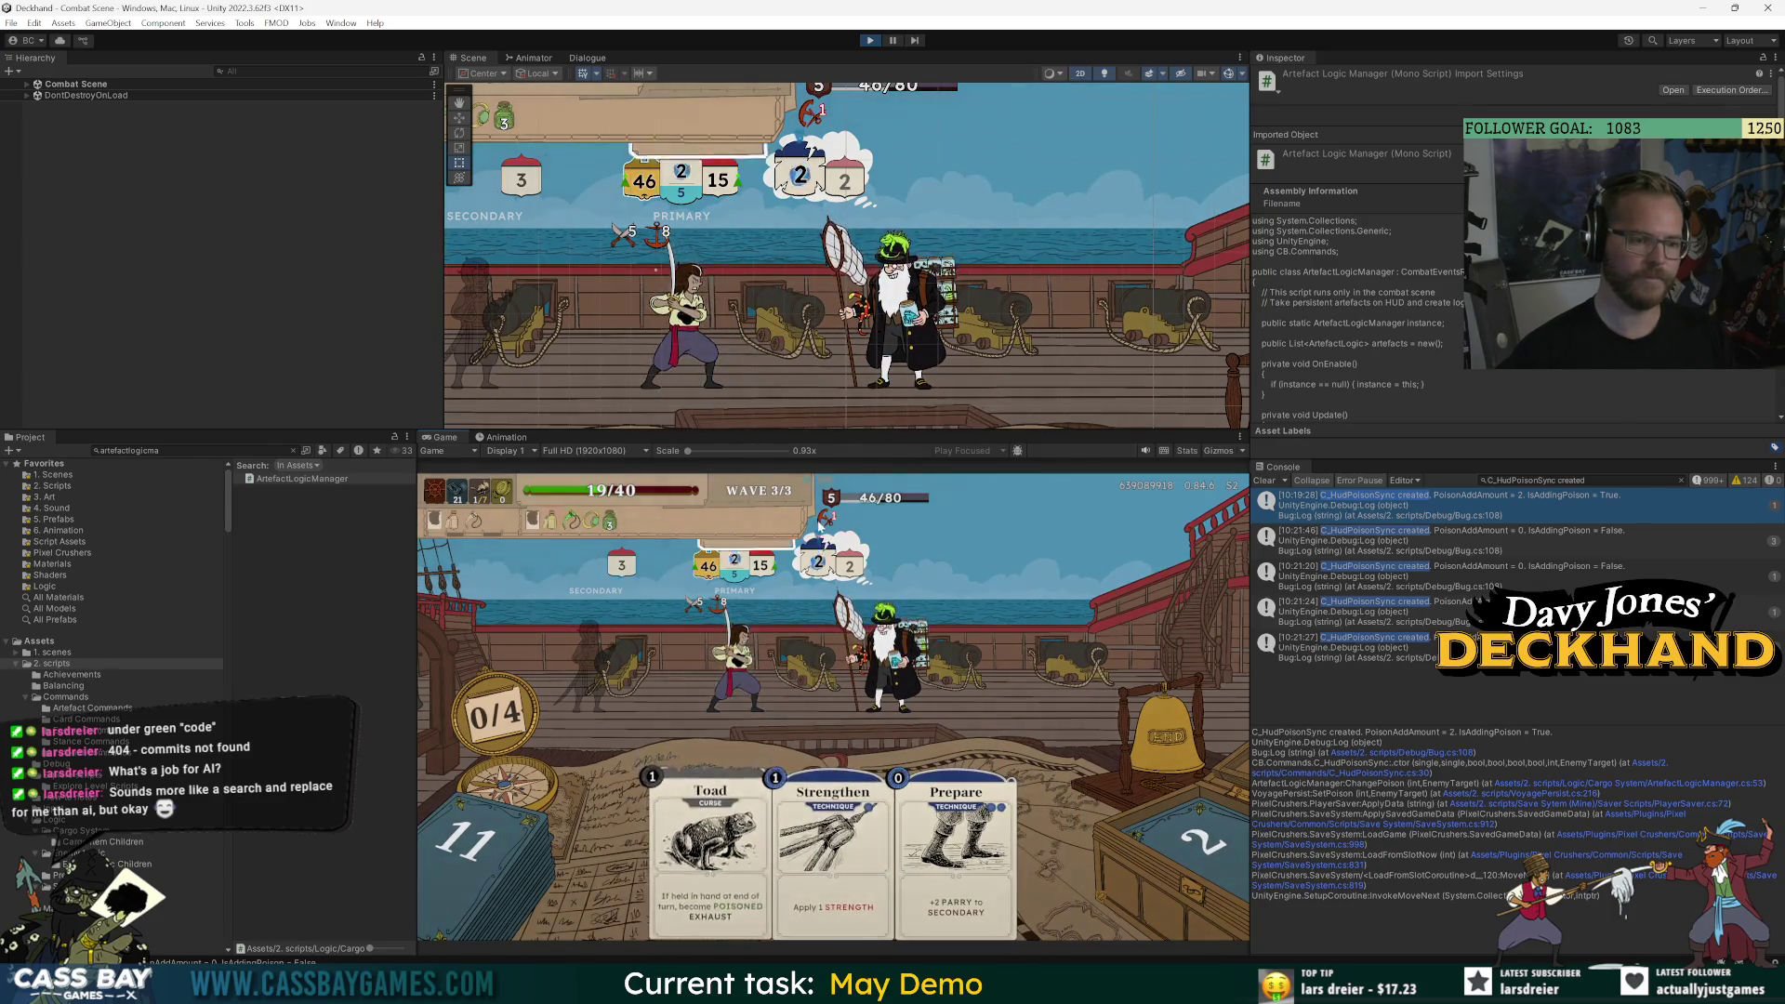
left_click(1179, 736)
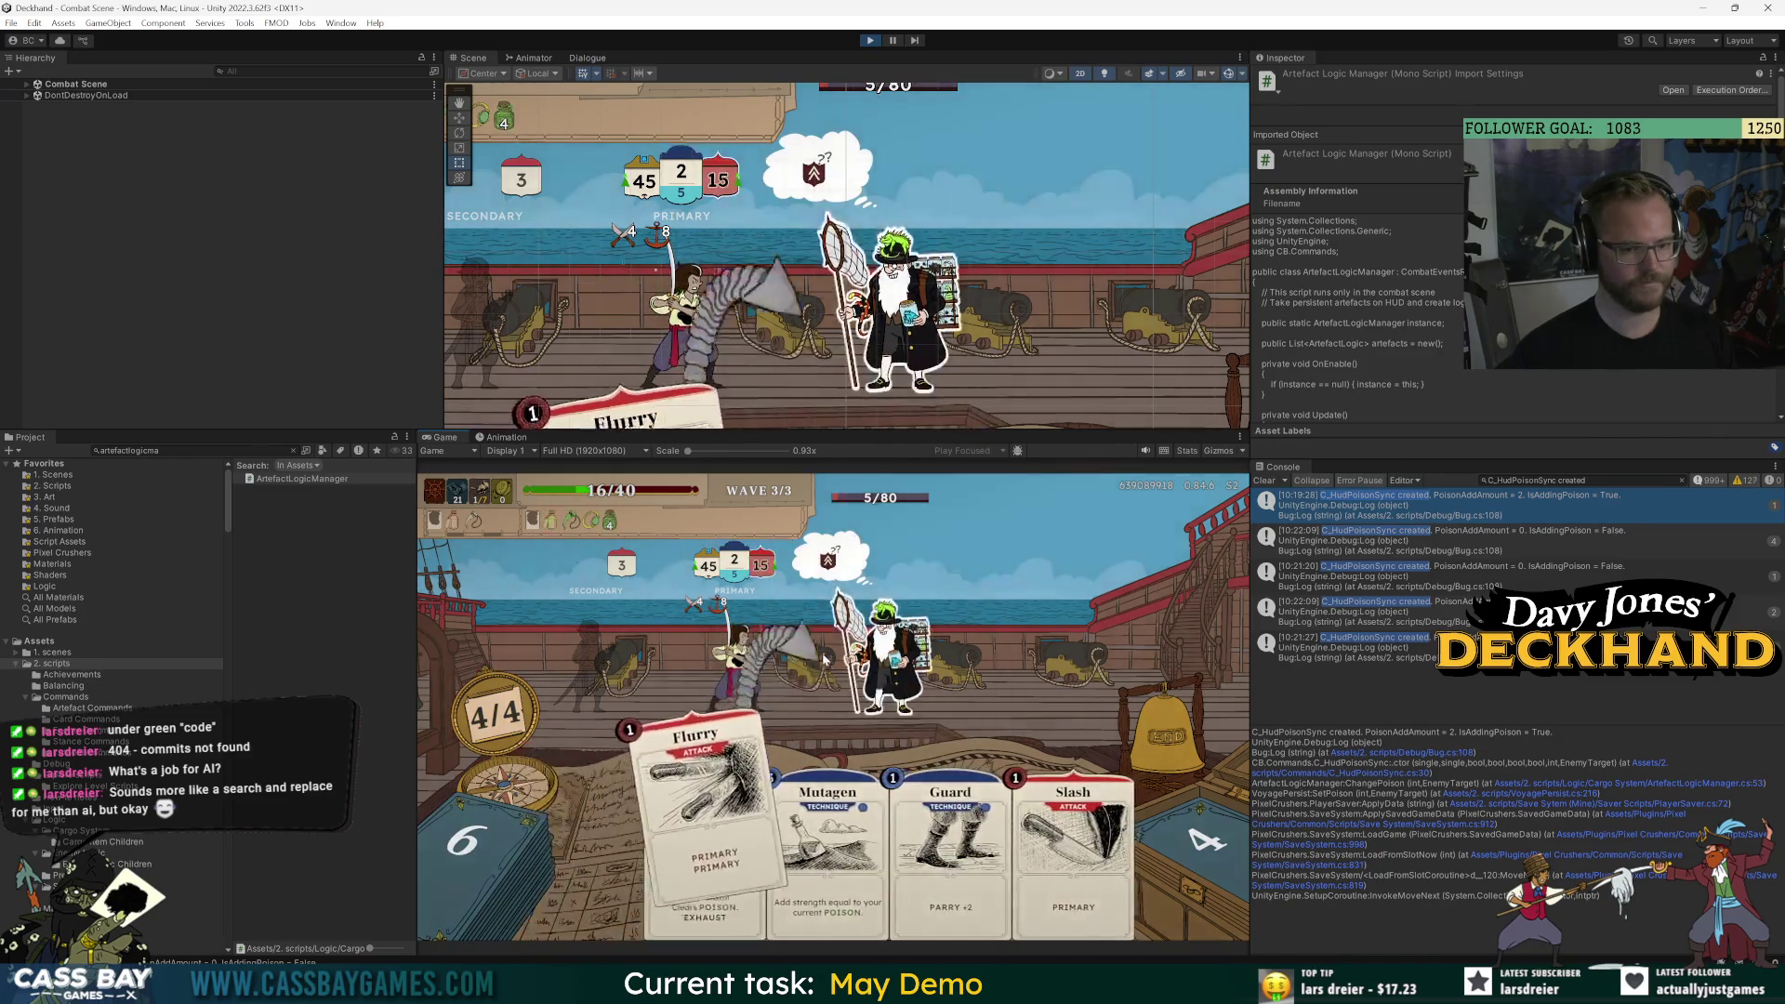
Finish the wave-3 enemy with Flurry and stop play mode.
left_click(824, 658)
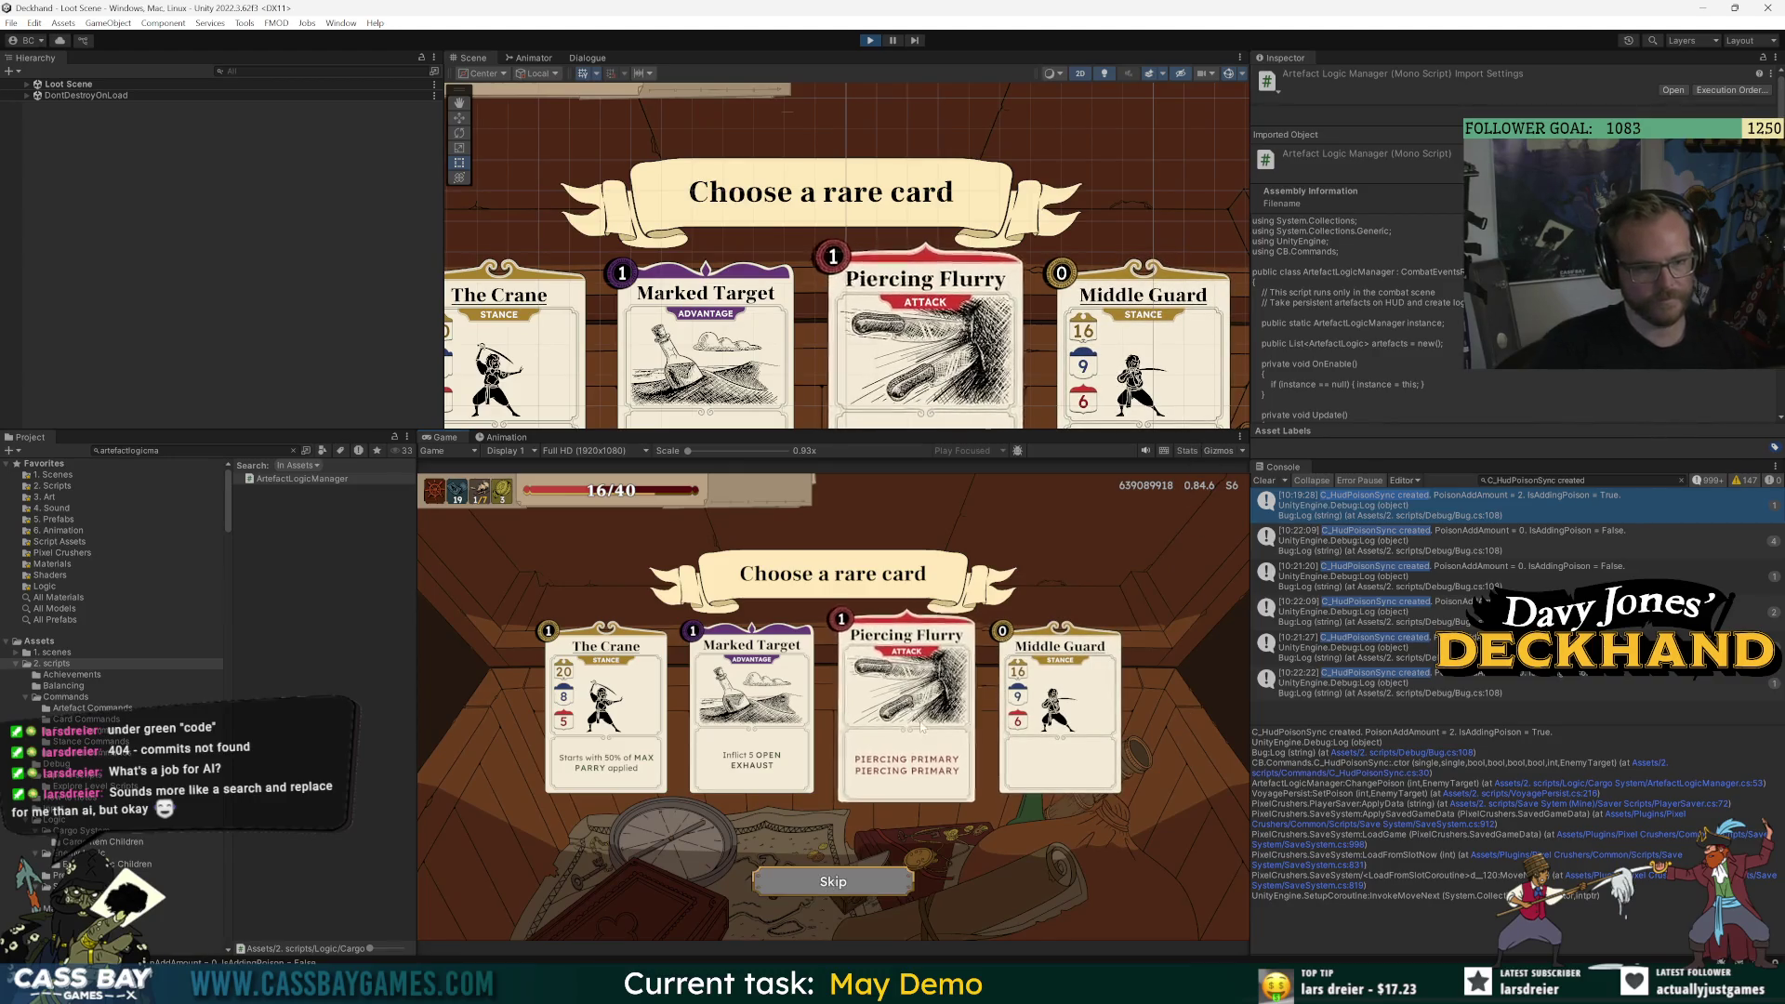
left_click(869, 41)
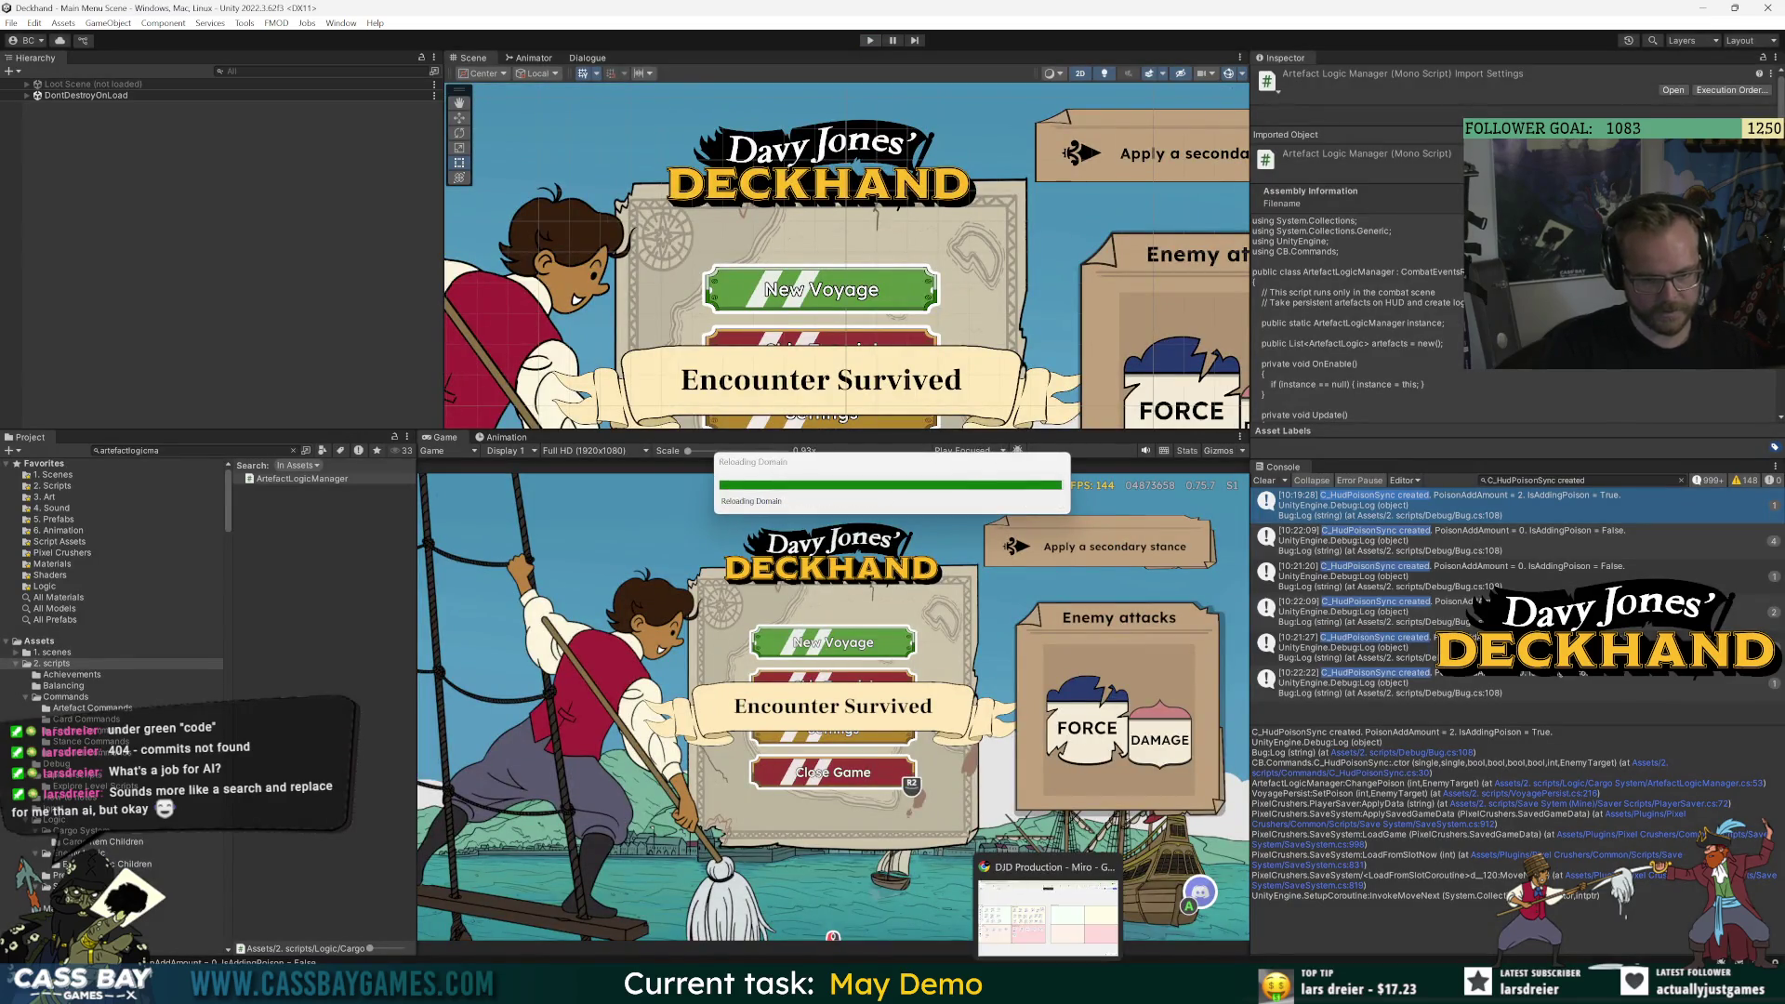
key("alt+Tab")
Move the ArtefactLogicManager loops card to Completed this sprint on the Trello board.
key("ctrl+shift+Tab")
key("ctrl+shift+Tab")
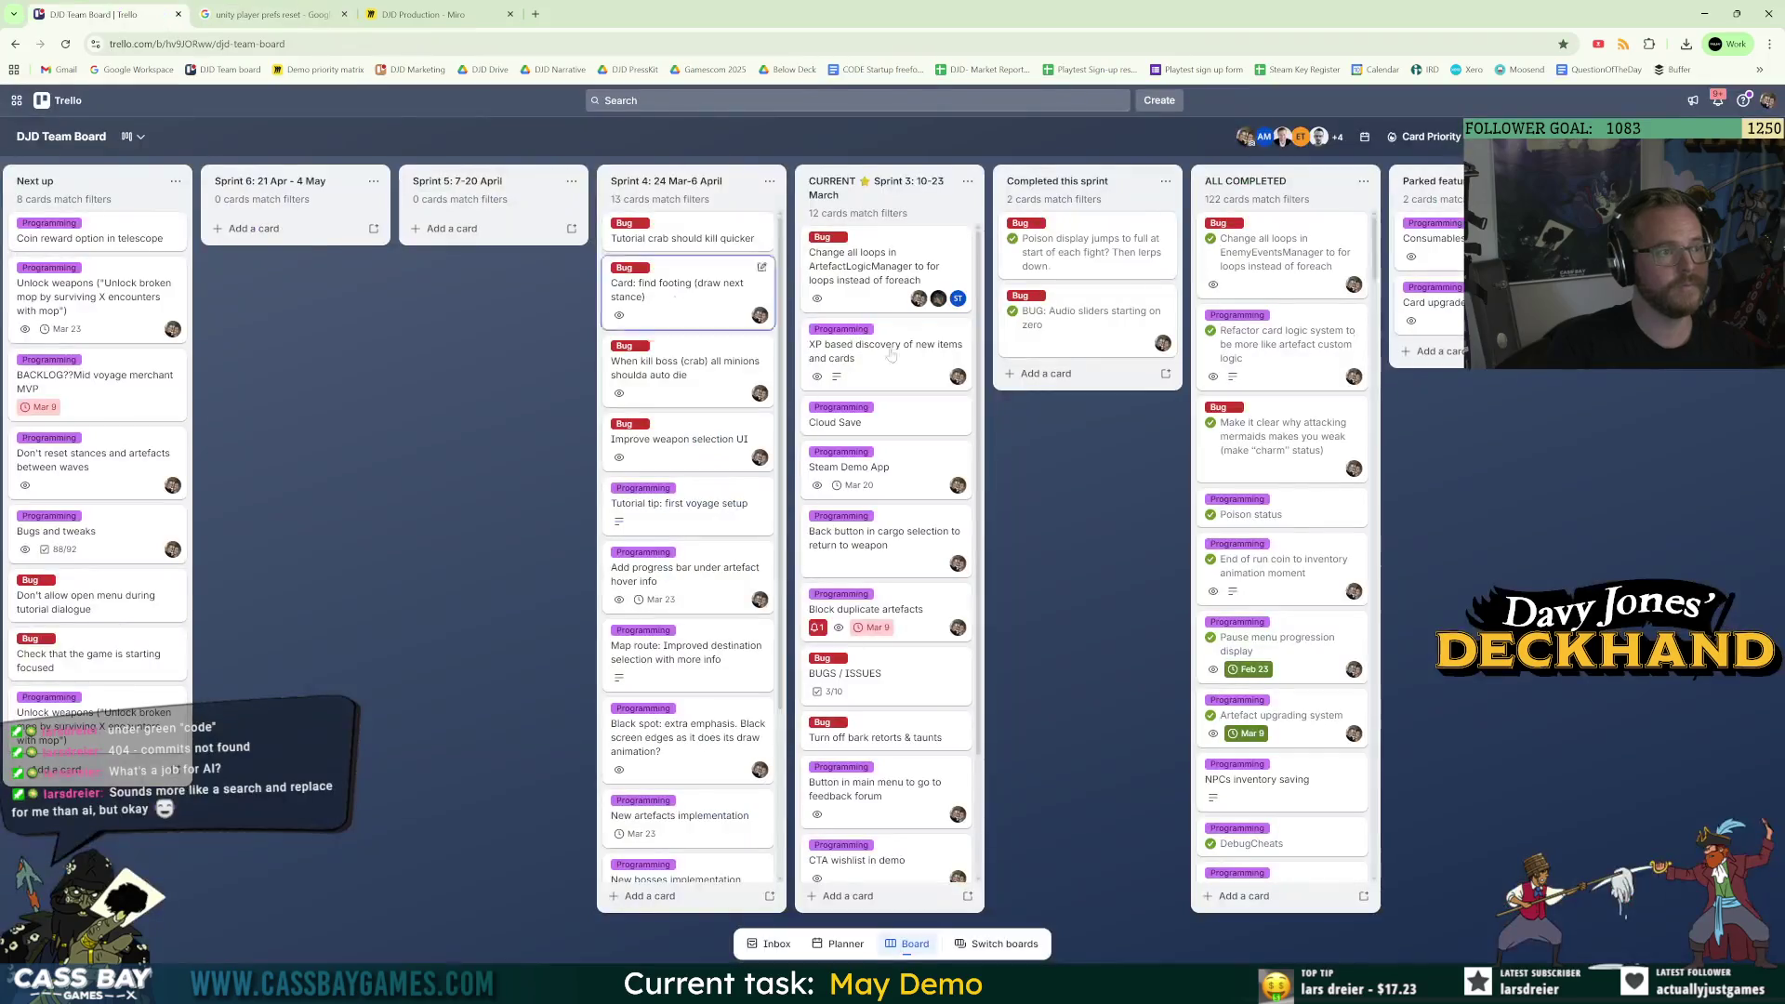
left_click_drag(917, 263, 1086, 246)
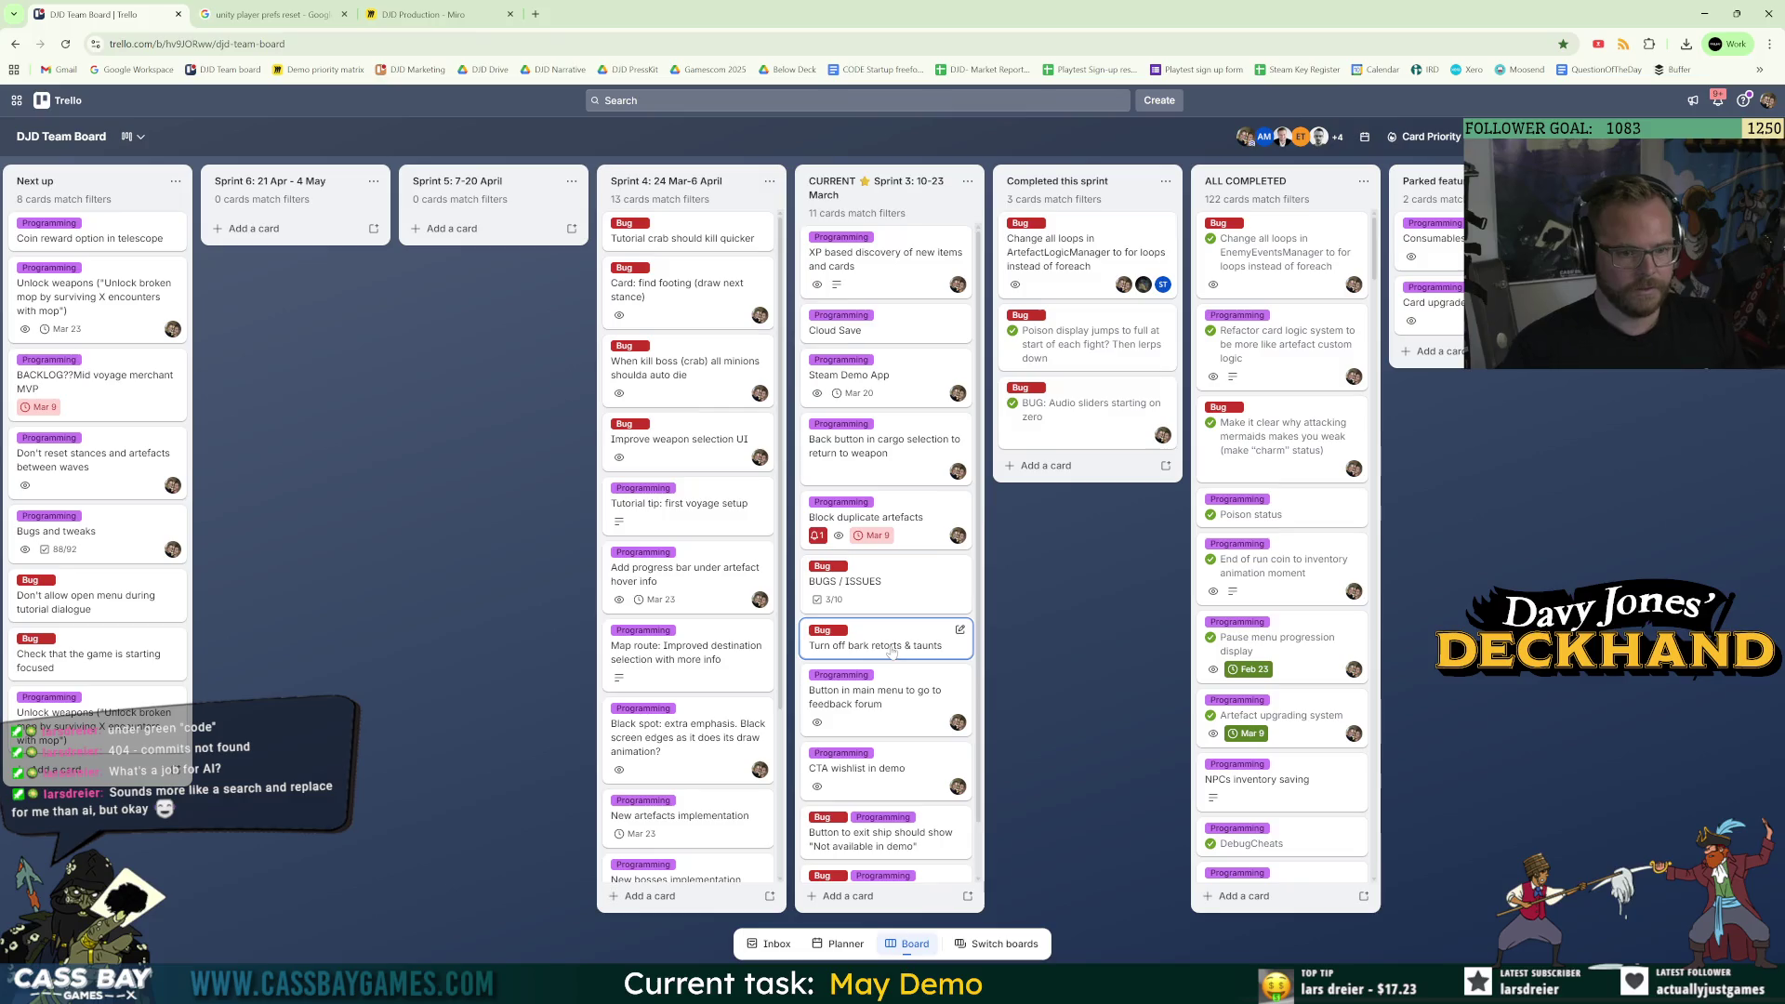
scroll(891, 652, "down", 1)
key("c")
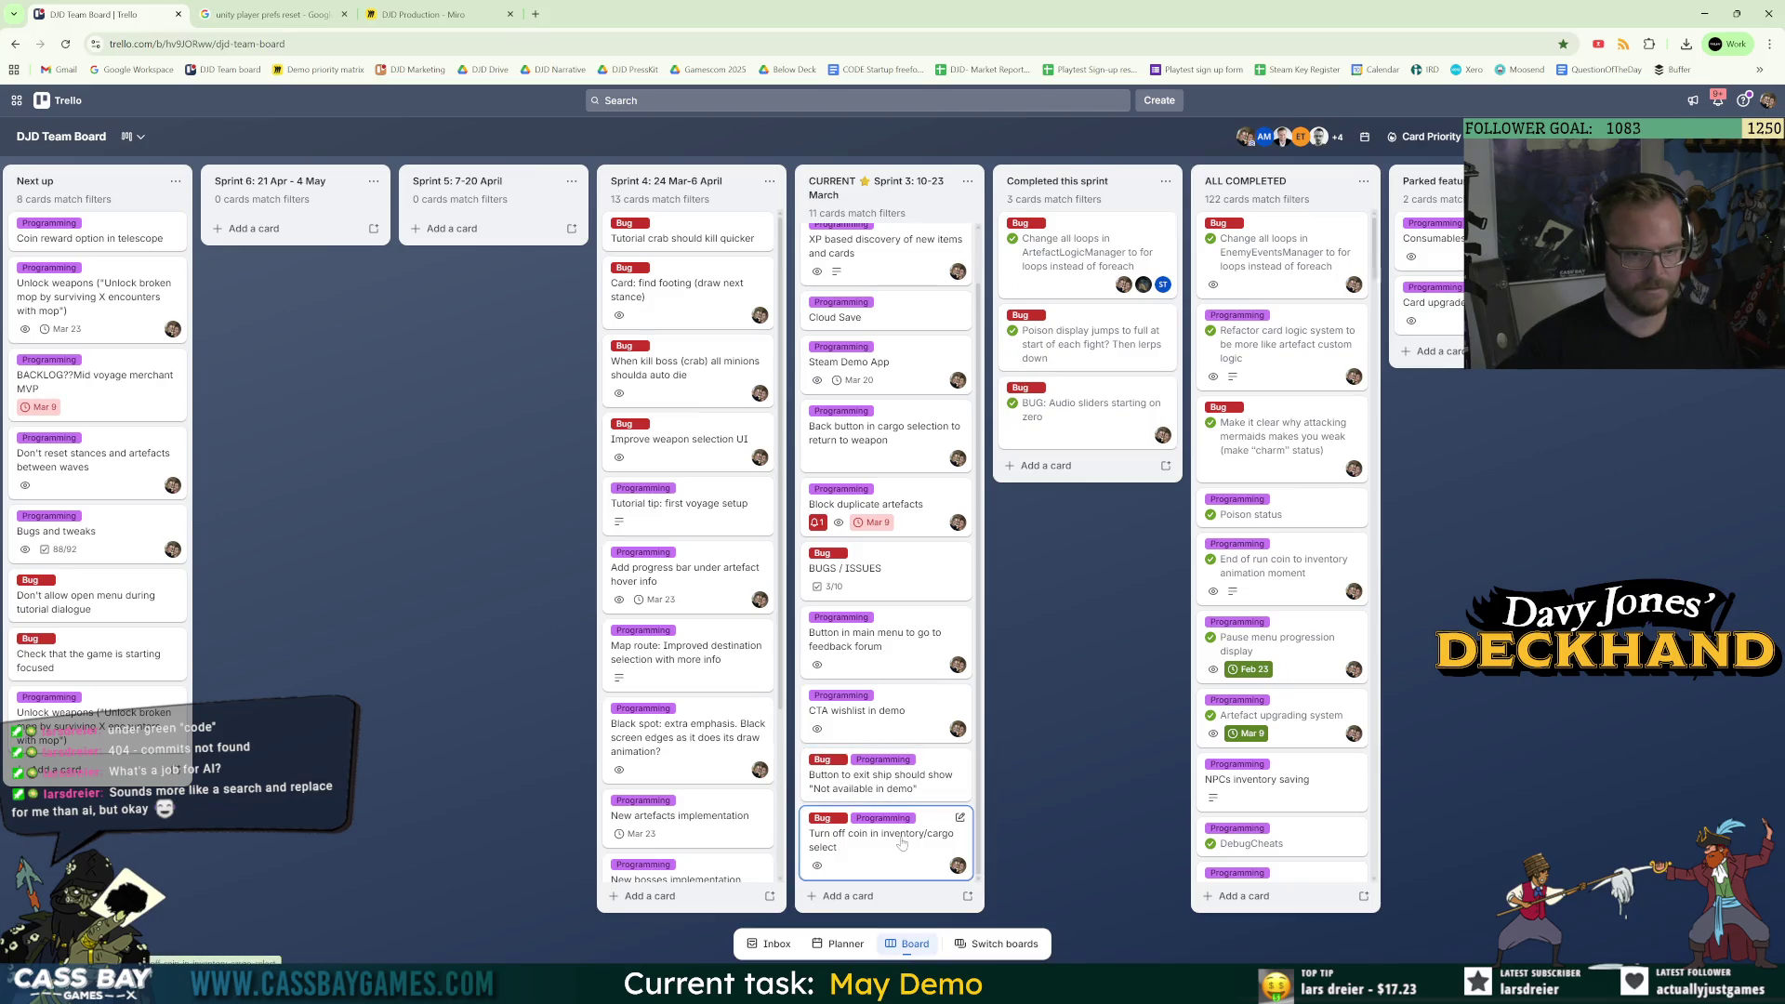
scroll(908, 795, "up", 1)
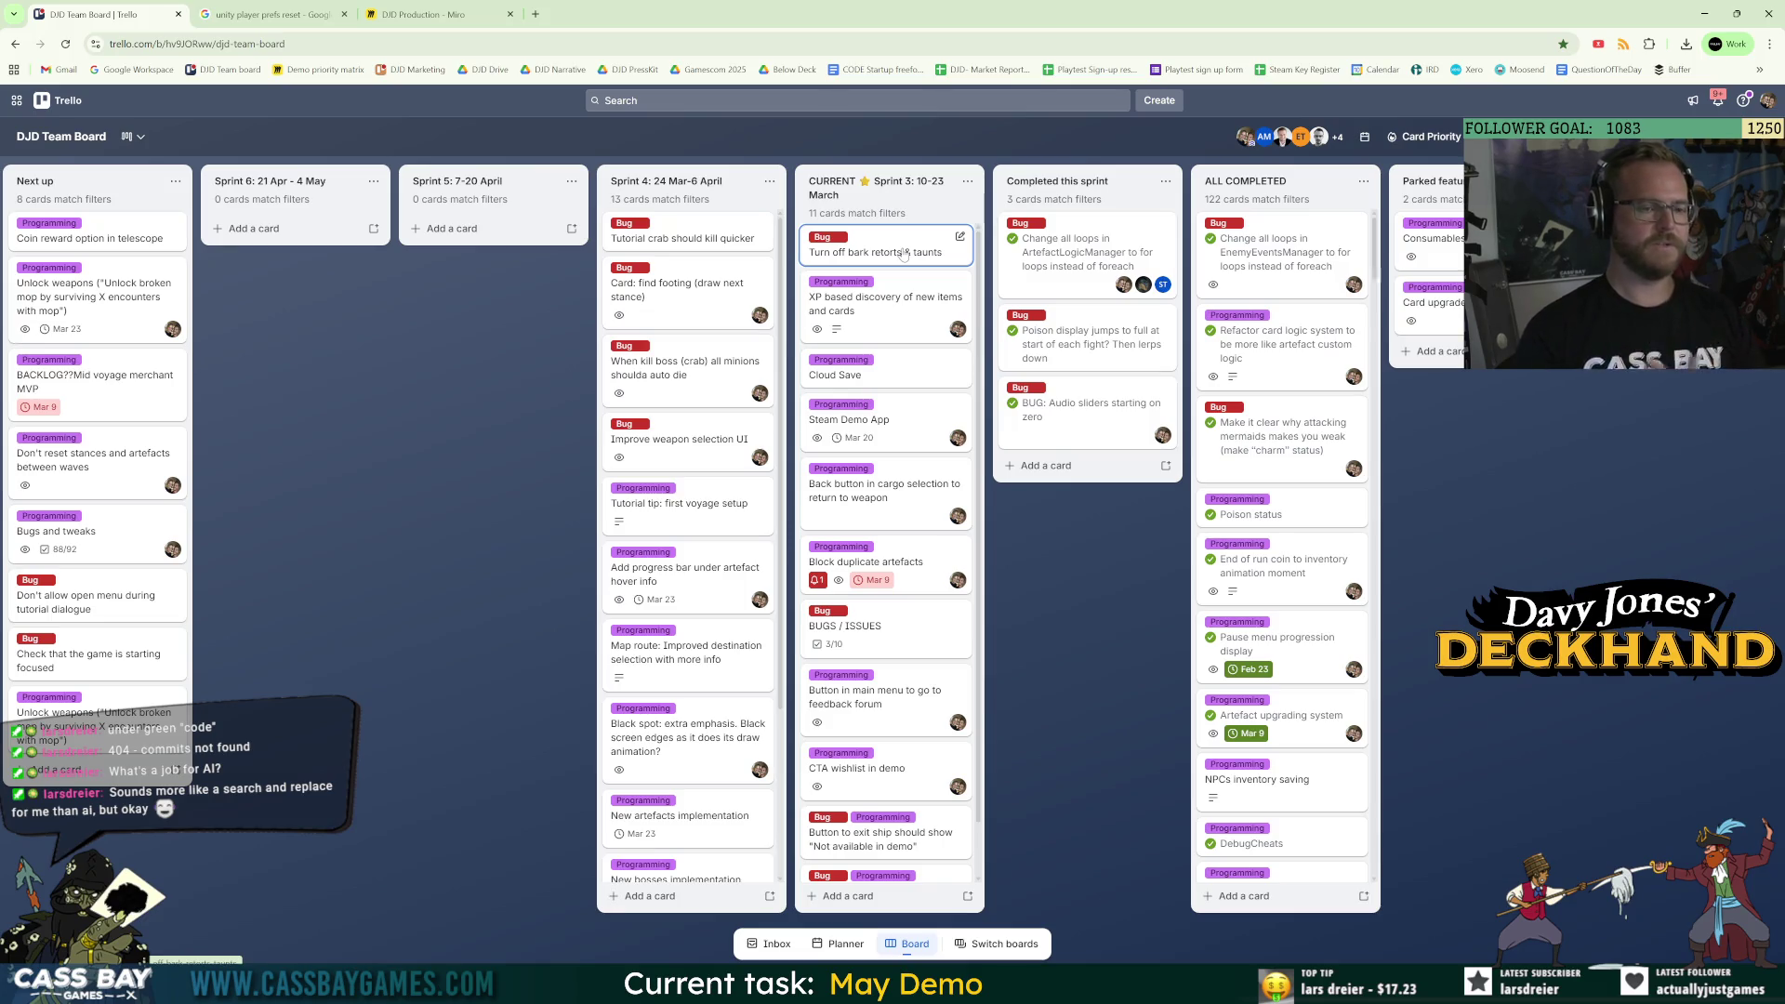
Put Cloud Save below Steam Demo App and move the exit-ship and coin bug cards to Sprint 3's top.
left_click_drag(891, 374, 888, 435)
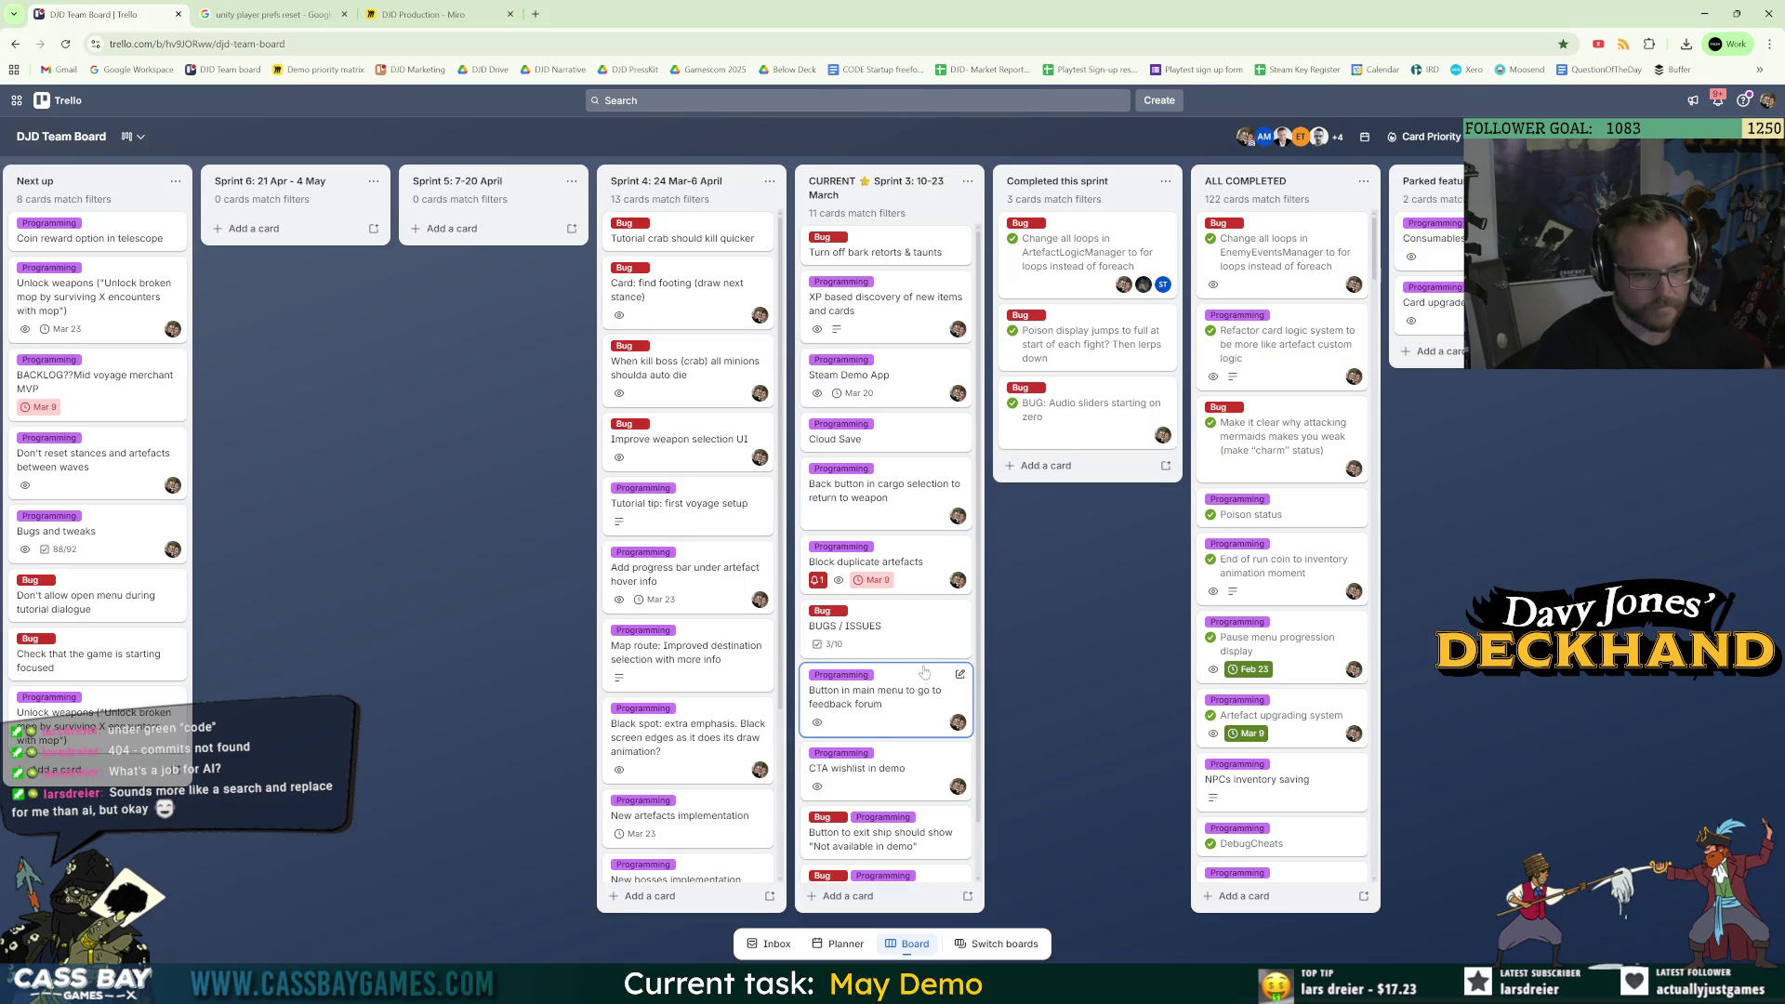
scroll(920, 704, "down", 1)
scroll(929, 698, "up", 1)
scroll(939, 744, "down", 1)
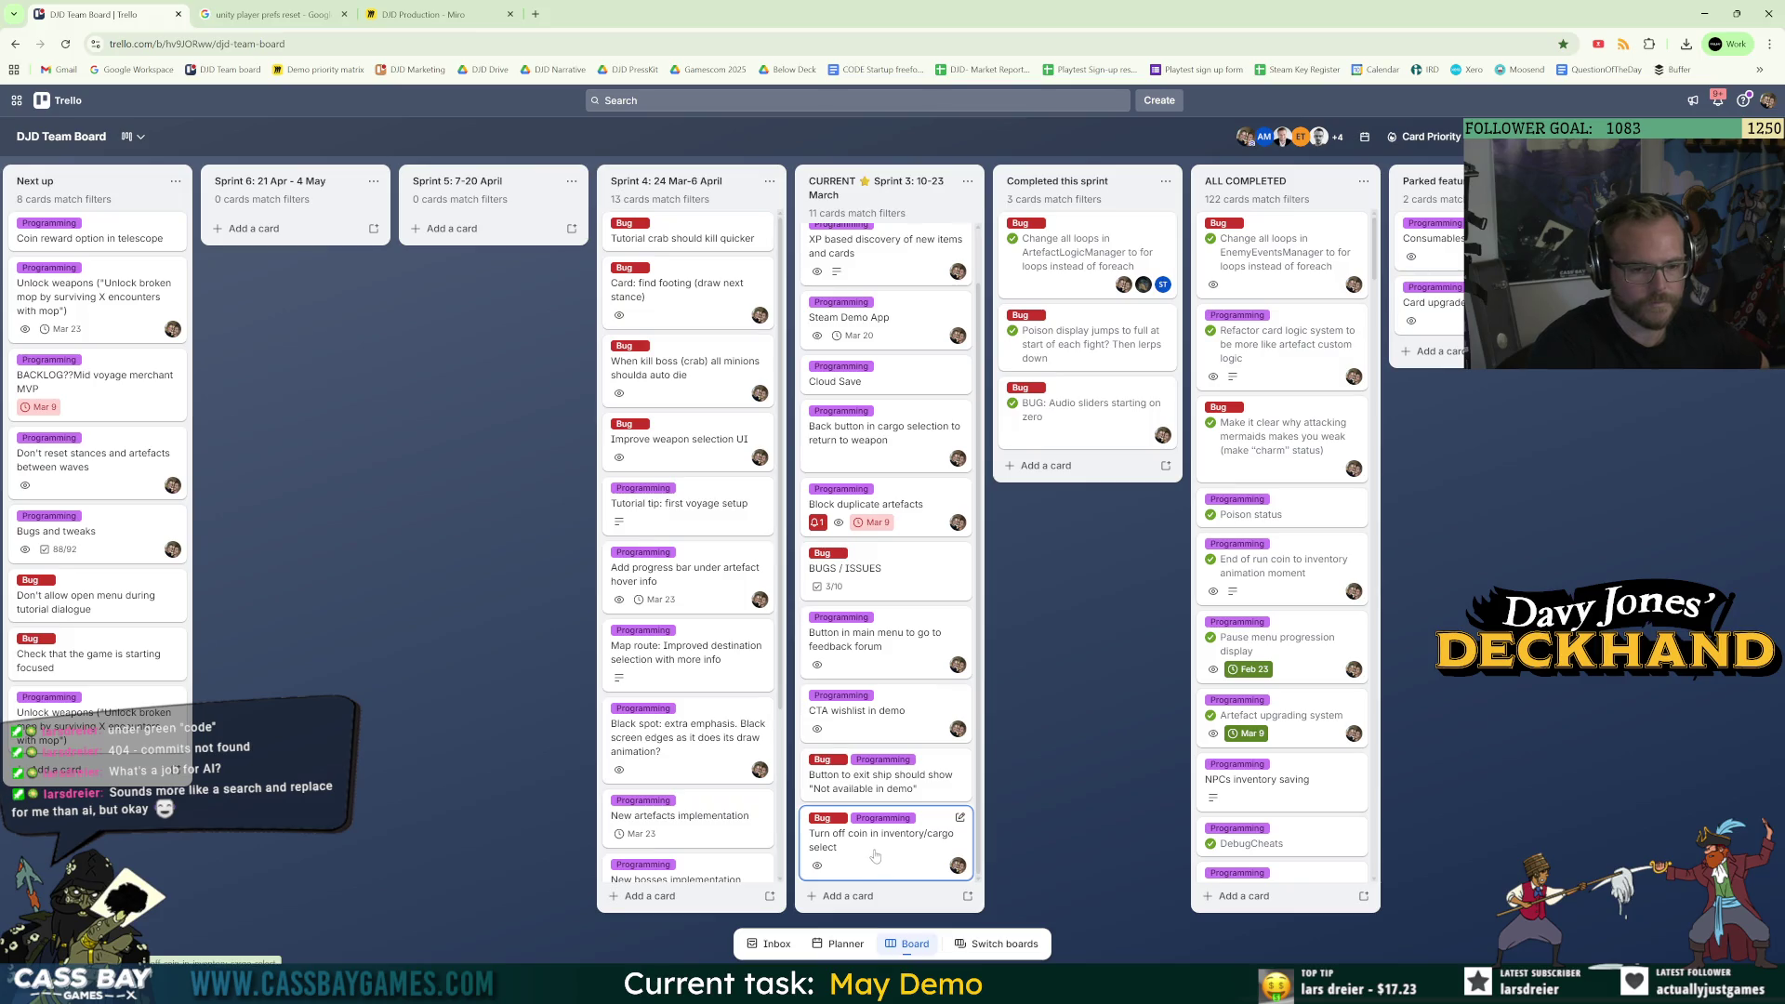
mouse_move(914, 789)
left_mouse_down()
mouse_move(879, 172)
mouse_move(883, 260)
left_mouse_up()
mouse_move(888, 832)
left_mouse_down()
mouse_move(873, 164)
mouse_move(890, 382)
mouse_move(936, 433)
left_mouse_up()
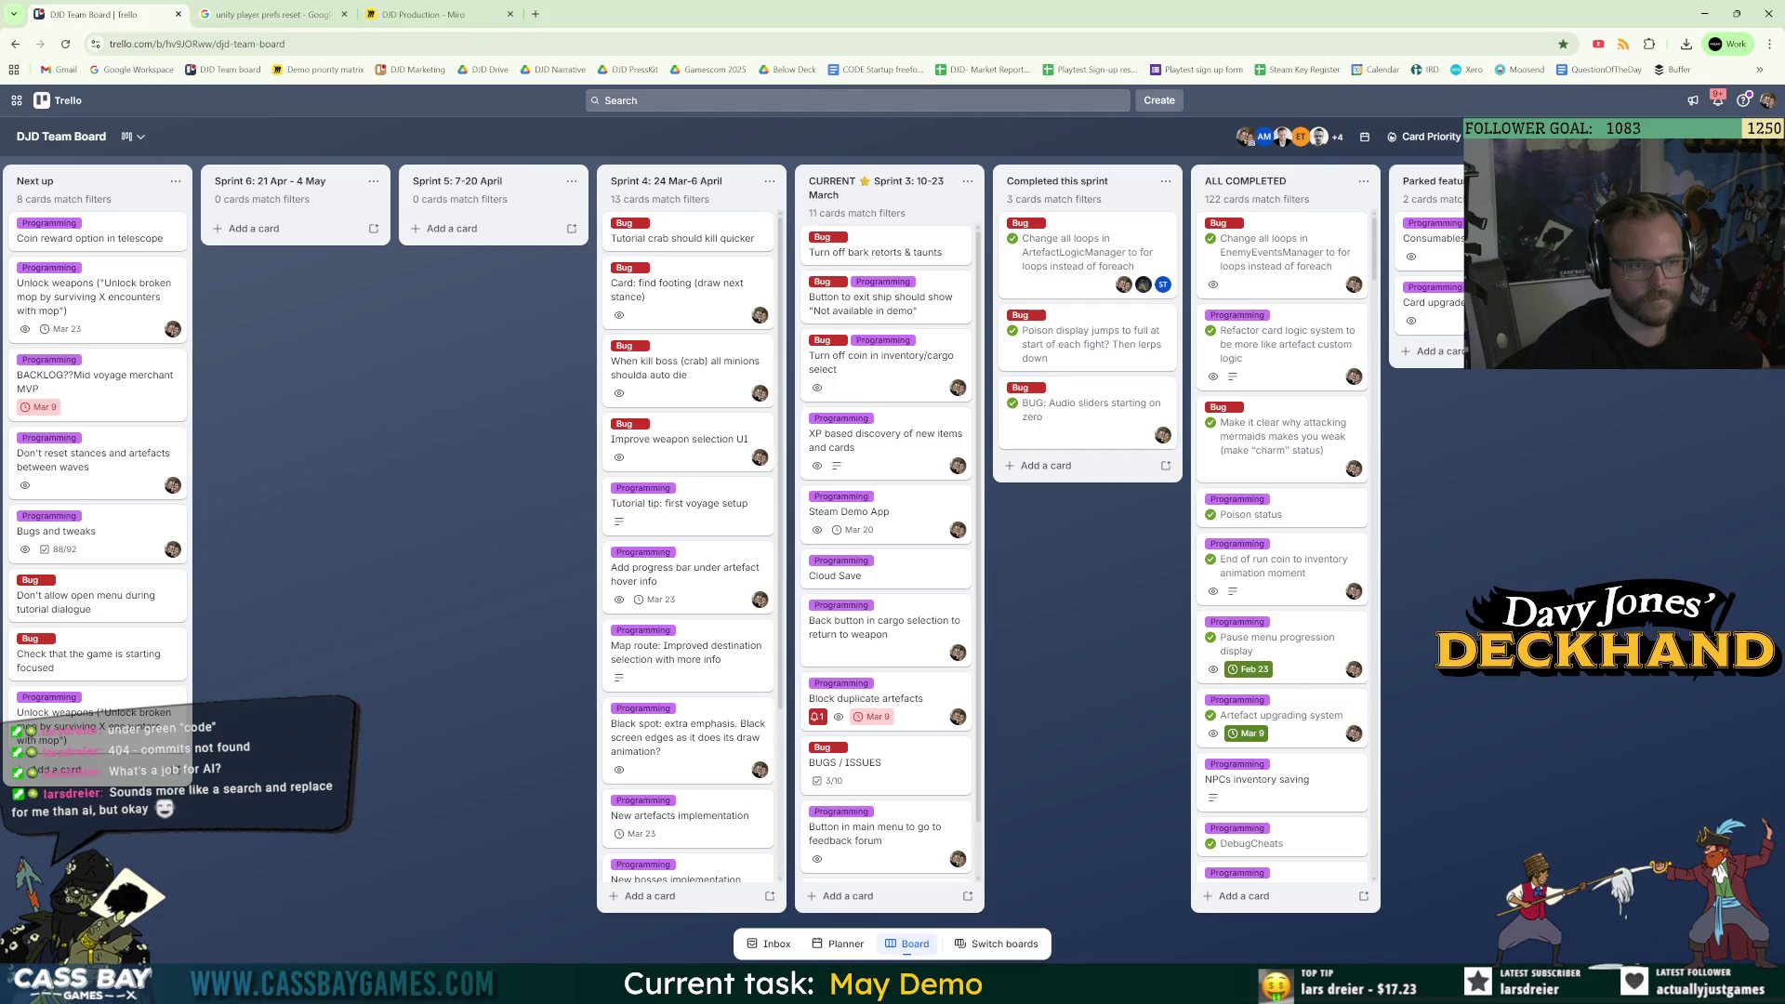
mouse_move(1203, 983)
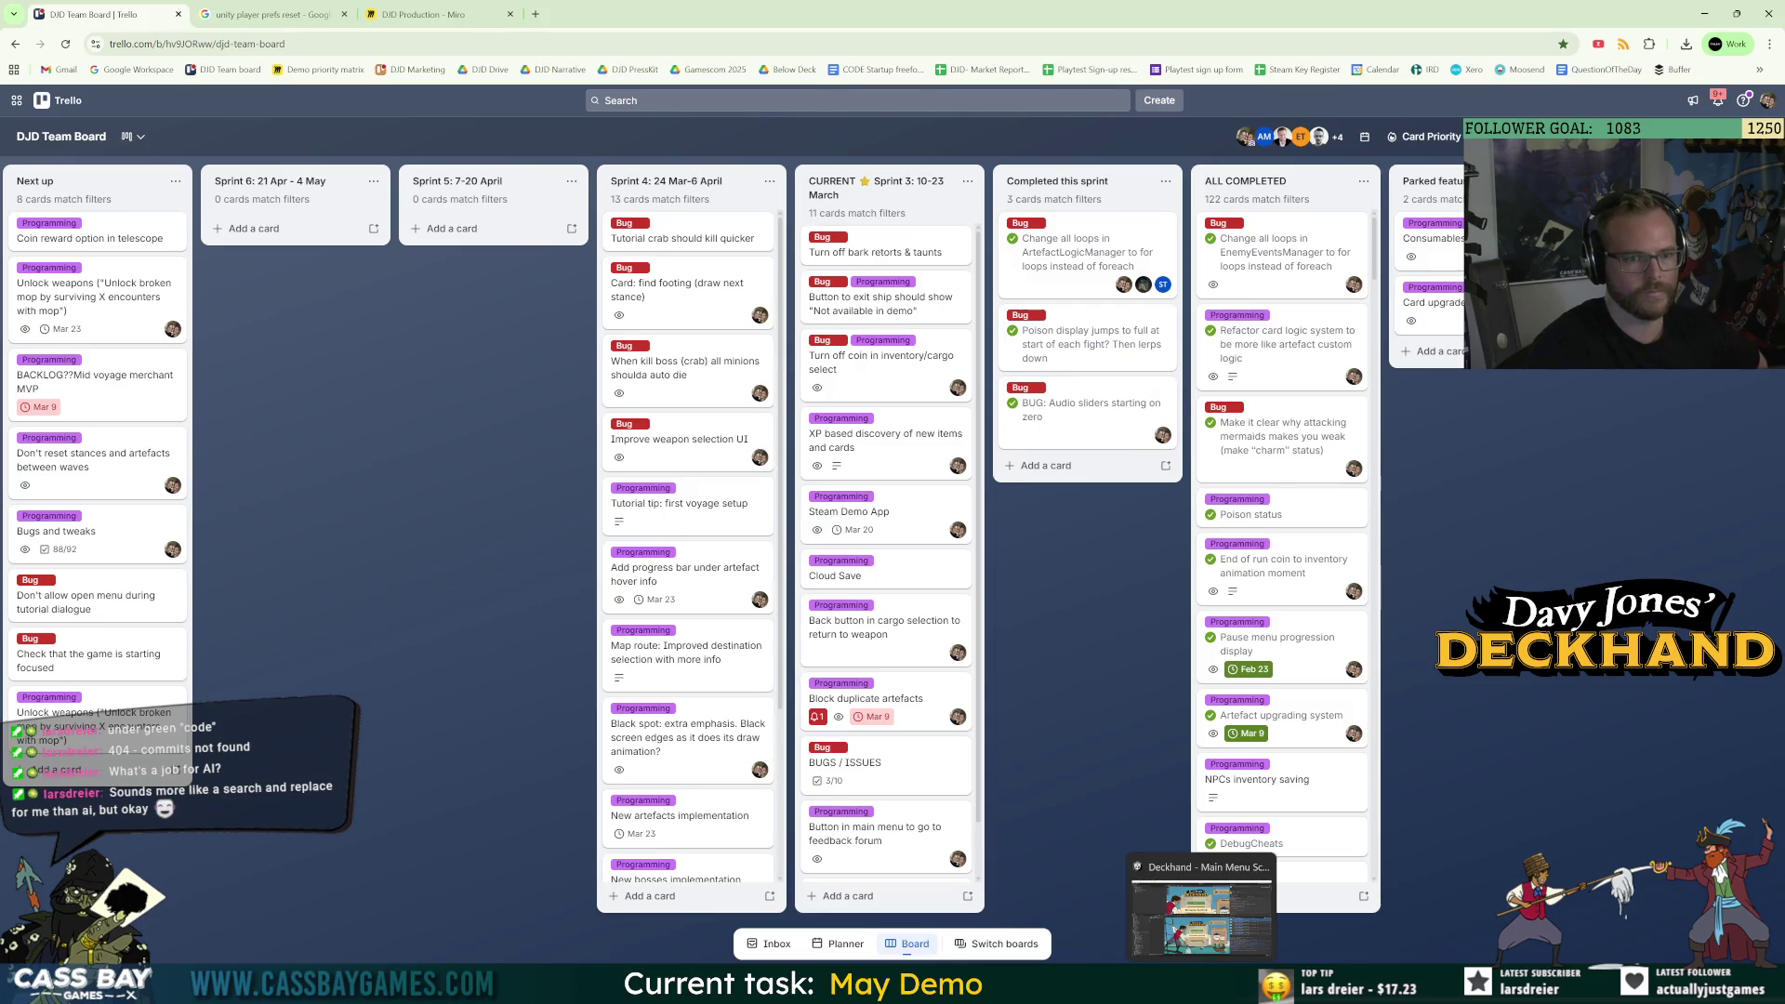